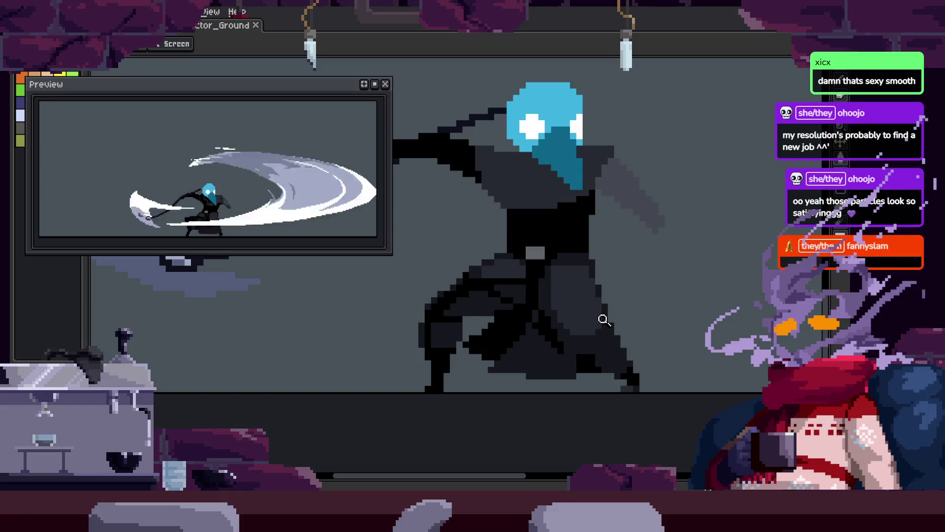
Compare the neighbouring scythe frame, then zoom in close on the character's body and back out.
{"action": "key", "text": "Right"}
{"action": "key", "text": "Left"}
{"action": "left_click", "coordinate": [522, 298]}
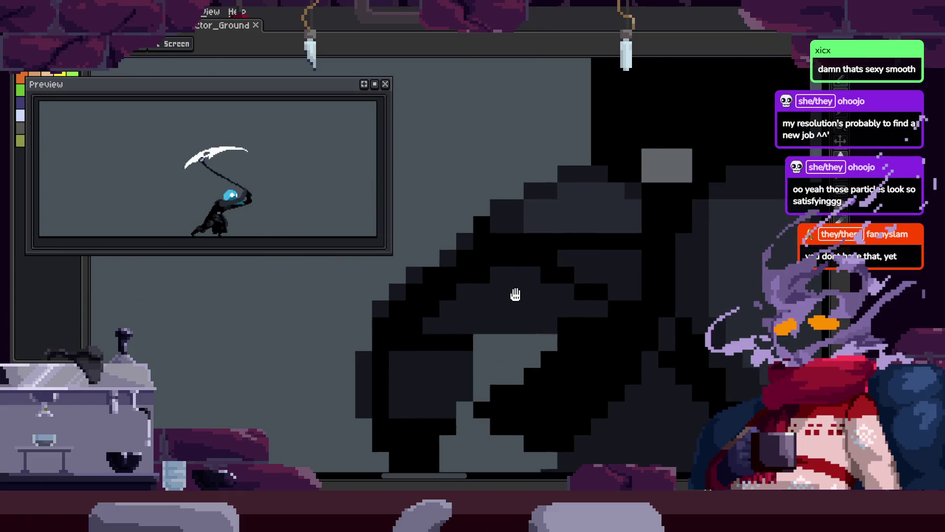
{"action": "left_click", "coordinate": [517, 286]}
{"action": "key", "text": "b"}
{"action": "key", "text": "z"}
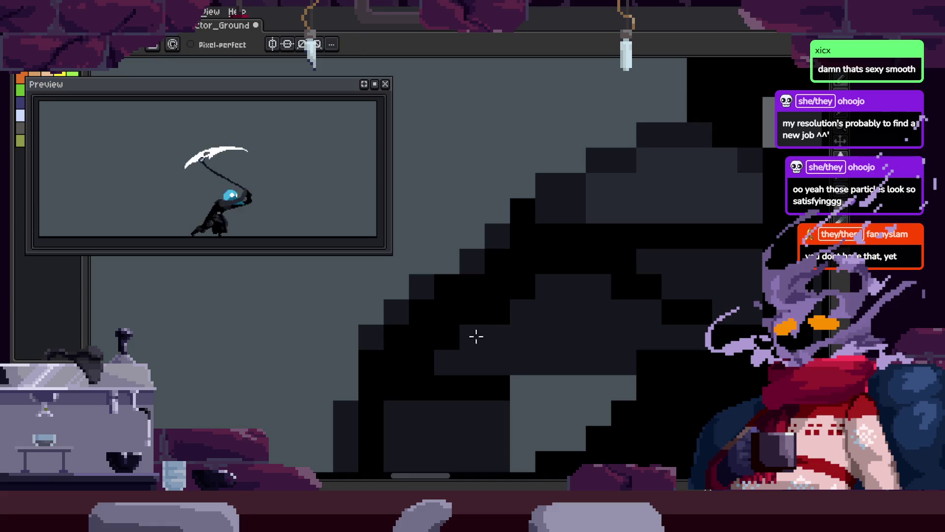
{"action": "right_click", "coordinate": [566, 308]}
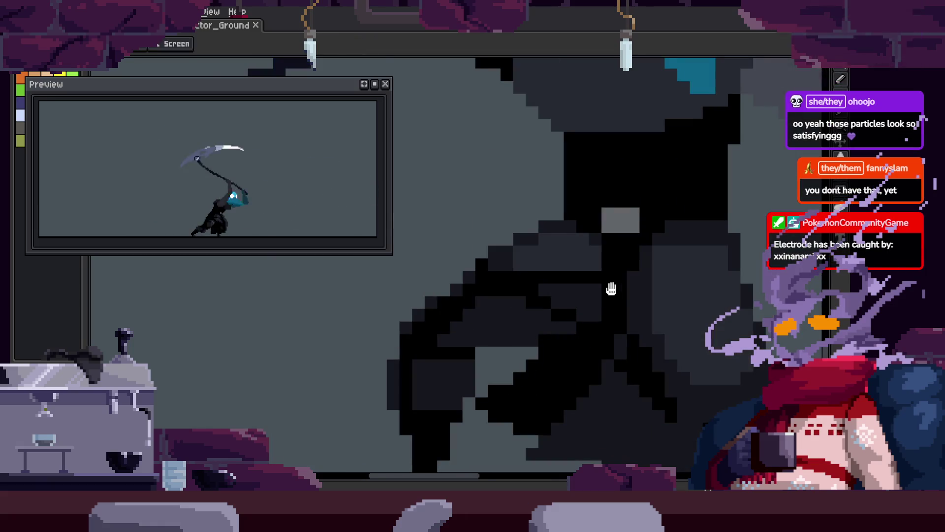
{"action": "right_click", "coordinate": [591, 298]}
{"action": "right_click", "coordinate": [481, 306]}
Save the plague-doctor scythe animation file.
{"action": "key", "text": "ctrl+s"}
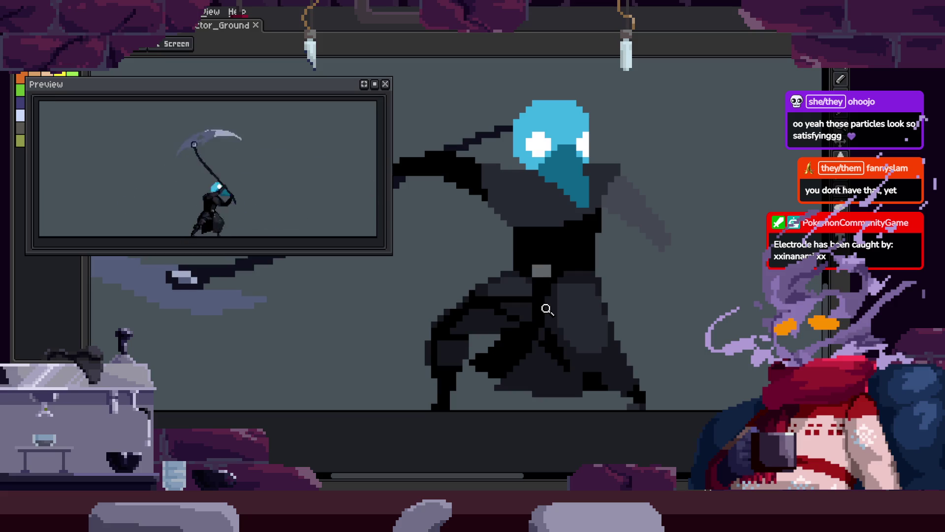
{"action": "key", "text": "ctrl+s"}
{"action": "scroll", "coordinate": [442, 323], "scroll_direction": "up", "scroll_amount": 1}
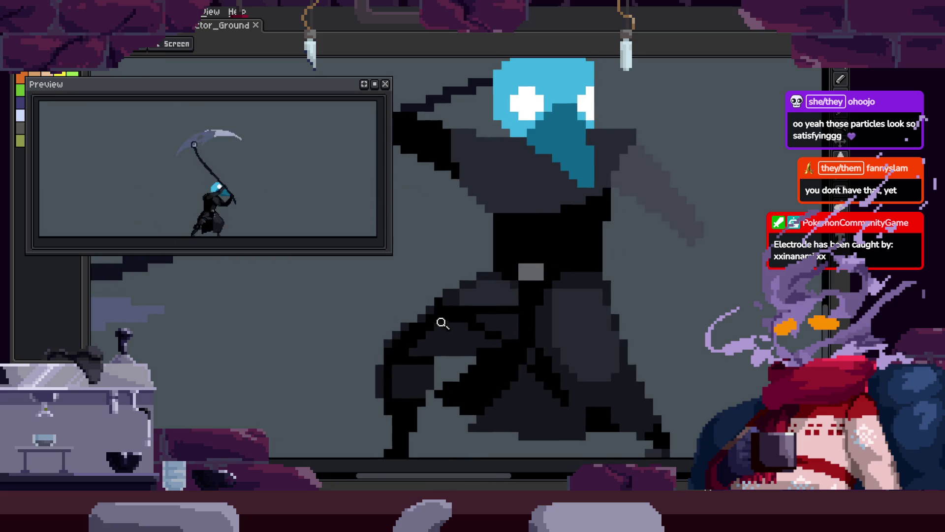
{"action": "key", "text": "ctrl+s"}
{"action": "scroll", "coordinate": [512, 298], "scroll_direction": "up", "scroll_amount": 2}
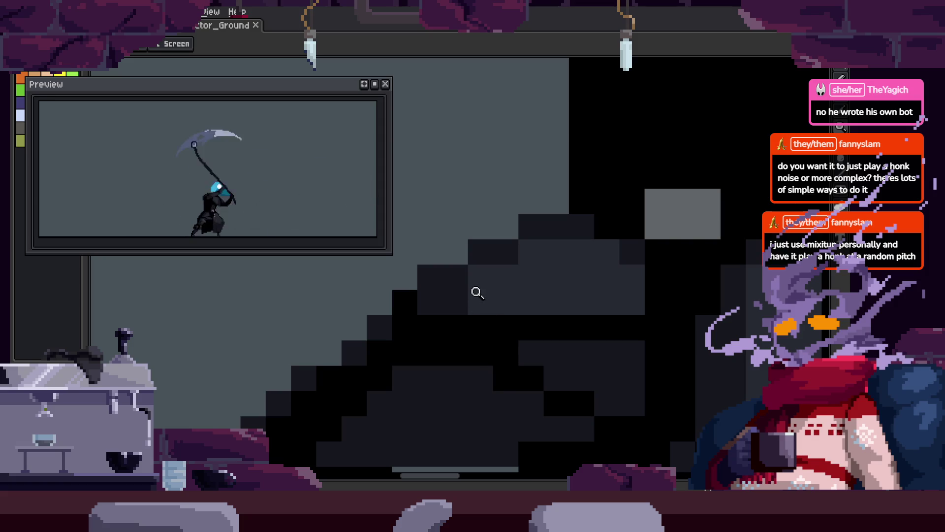
Paint a first stroke of pixels on the zoomed-in arm, save, and play the animation.
{"action": "scroll", "coordinate": [463, 290], "scroll_direction": "up", "scroll_amount": 2}
{"action": "mouse_move", "coordinate": [358, 384]}
{"action": "left_mouse_down"}
{"action": "mouse_move", "coordinate": [473, 291]}
{"action": "mouse_move", "coordinate": [598, 208]}
{"action": "left_mouse_up"}
{"action": "scroll", "coordinate": [596, 284], "scroll_direction": "down", "scroll_amount": 3}
{"action": "key", "text": "ctrl+s"}
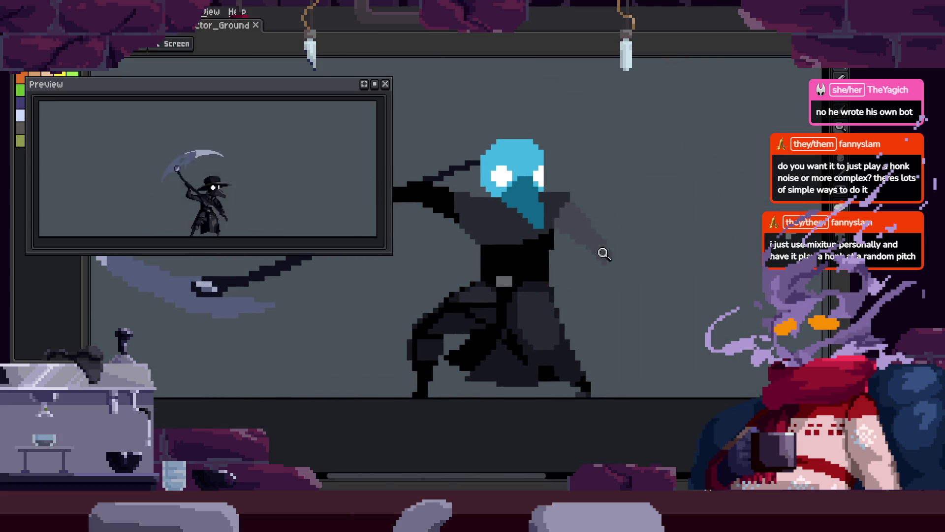
{"action": "key", "text": "Tab"}
{"action": "key", "text": "Tab"}
{"action": "key", "text": "ctrl+s"}
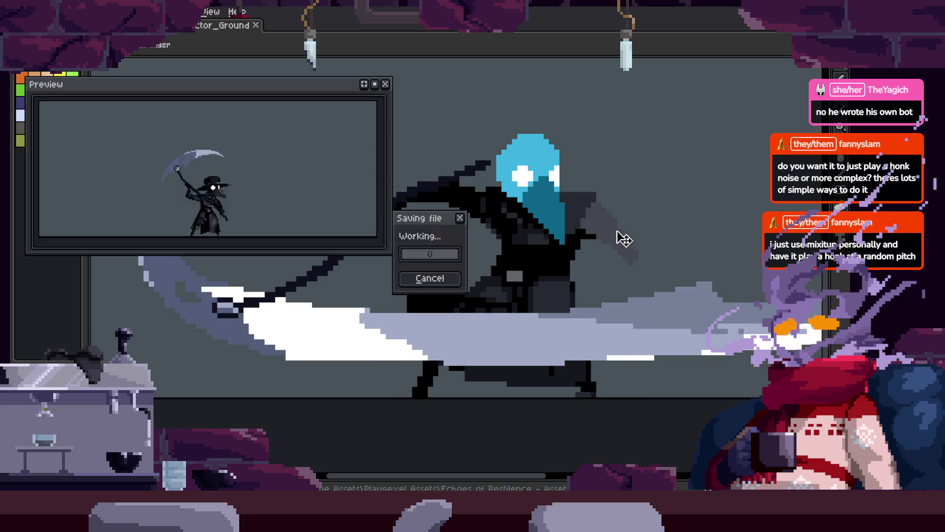
{"action": "key", "text": "Return"}
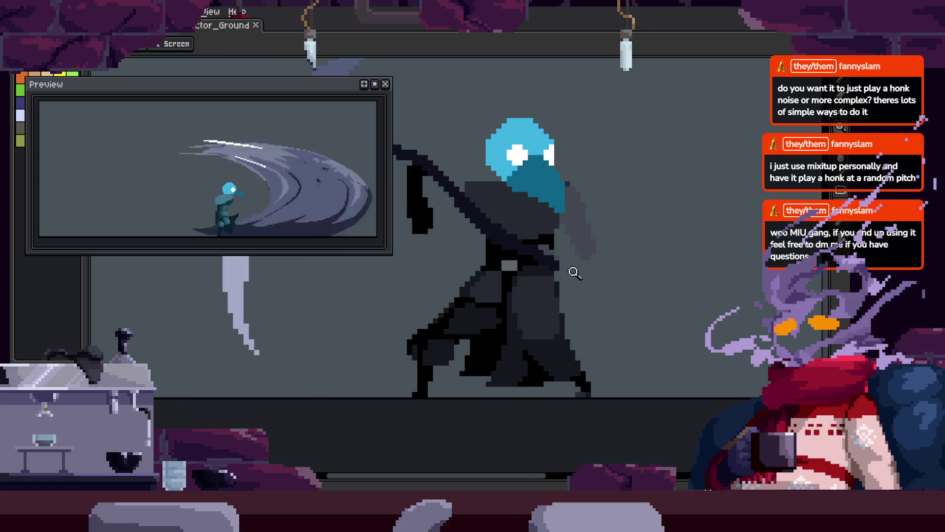
Paint a diagonal run of arm pixels black and compare with the neighbouring frame.
{"action": "scroll", "coordinate": [485, 290], "scroll_direction": "up", "scroll_amount": 2}
{"action": "key", "text": "b"}
Zoom in and out around the arm, alternating between the Pencil and Zoom tools.
{"action": "key", "text": "b"}
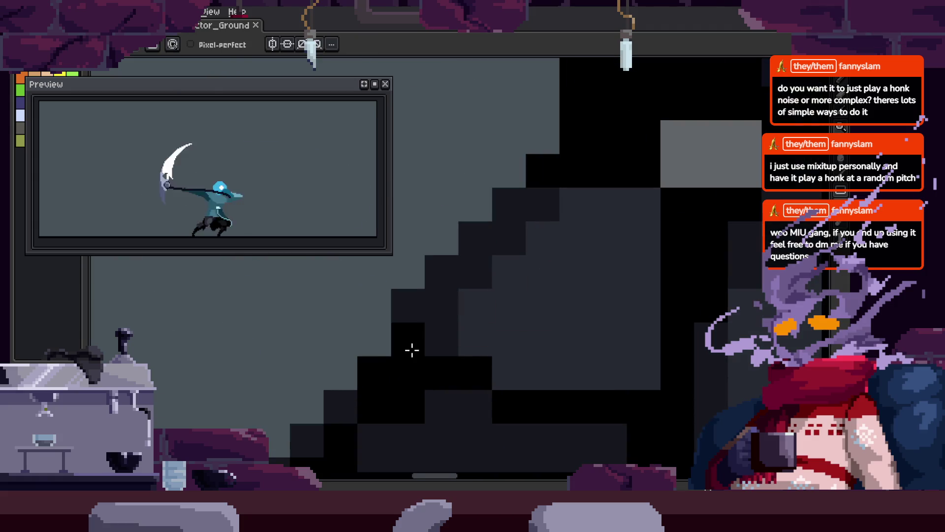
{"action": "mouse_move", "coordinate": [441, 340]}
{"action": "left_mouse_down"}
{"action": "mouse_move", "coordinate": [436, 306]}
{"action": "mouse_move", "coordinate": [490, 306]}
{"action": "mouse_move", "coordinate": [540, 194]}
{"action": "mouse_move", "coordinate": [542, 237]}
{"action": "mouse_move", "coordinate": [456, 306]}
{"action": "mouse_move", "coordinate": [502, 302]}
{"action": "mouse_move", "coordinate": [608, 233]}
{"action": "left_mouse_up"}
{"action": "key", "text": "z"}
{"action": "scroll", "coordinate": [608, 234], "scroll_direction": "down", "scroll_amount": 3}
{"action": "key", "text": "Right"}
{"action": "key", "text": "Left"}
{"action": "scroll", "coordinate": [530, 304], "scroll_direction": "up", "scroll_amount": 3}
{"action": "key", "text": "b"}
{"action": "scroll", "coordinate": [572, 310], "scroll_direction": "down", "scroll_amount": 3}
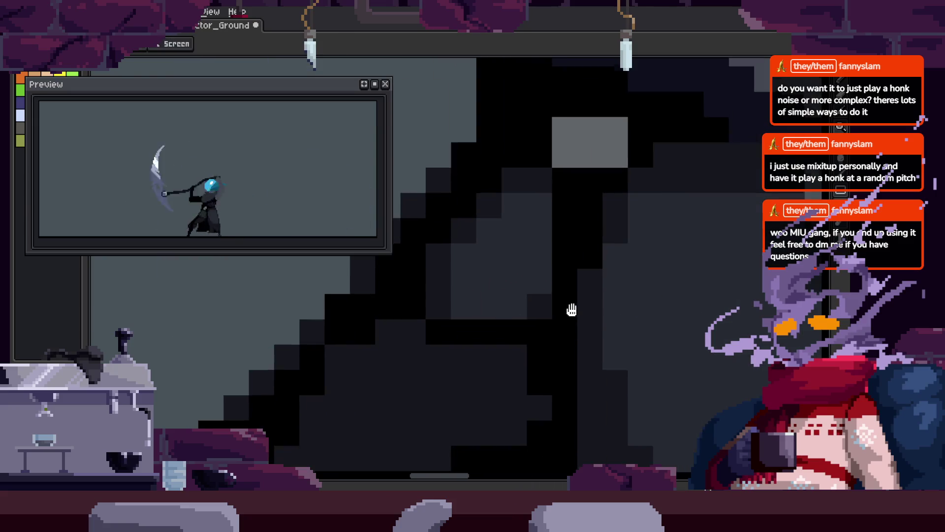
{"action": "key", "text": "z"}
{"action": "scroll", "coordinate": [634, 316], "scroll_direction": "down", "scroll_amount": 2}
{"action": "scroll", "coordinate": [589, 321], "scroll_direction": "up", "scroll_amount": 3}
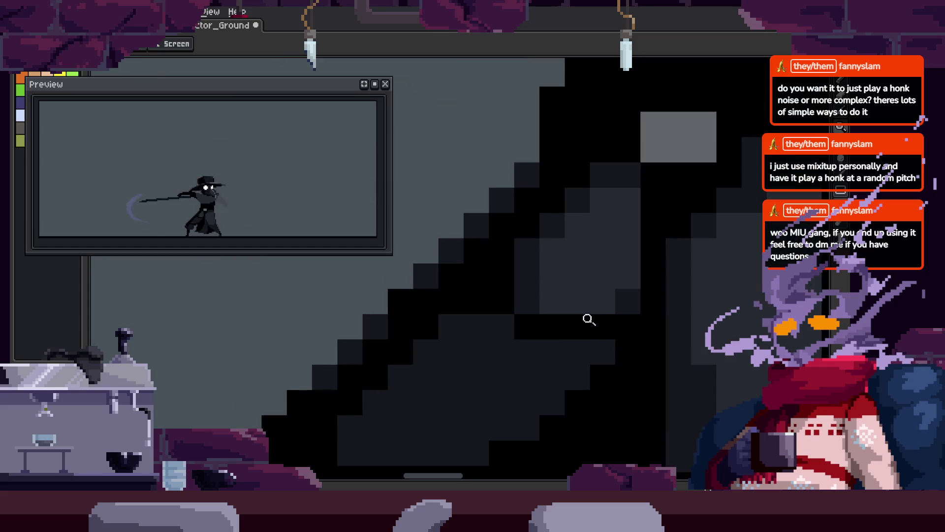
{"action": "key", "text": "b"}
{"action": "key", "text": "z"}
{"action": "scroll", "coordinate": [616, 295], "scroll_direction": "down", "scroll_amount": 3}
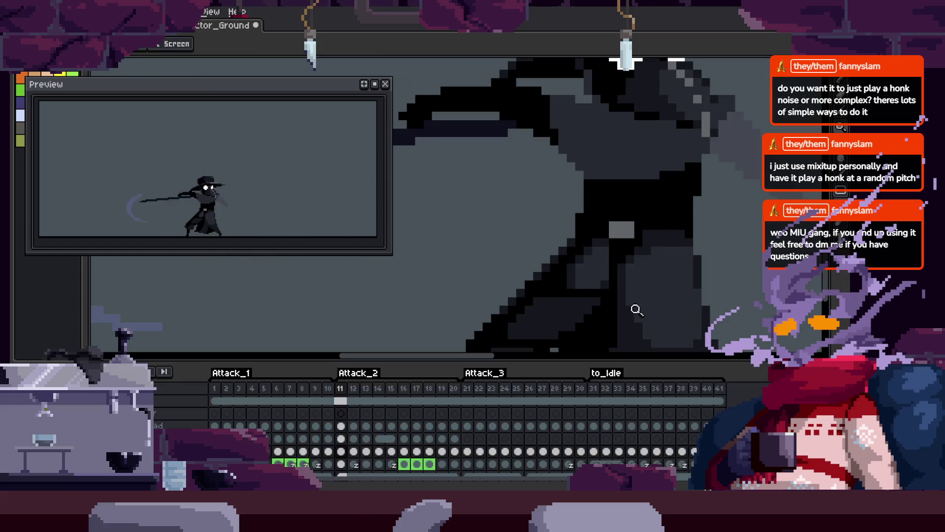
{"action": "scroll", "coordinate": [495, 297], "scroll_direction": "up", "scroll_amount": 3}
{"action": "key", "text": "b"}
Paint a black row of arm pixels, one sampled grey pixel, and two more black pixels.
{"action": "key", "text": "i"}
{"action": "key", "text": "b"}
{"action": "mouse_move", "coordinate": [463, 292]}
{"action": "left_mouse_down"}
{"action": "mouse_move", "coordinate": [586, 319]}
{"action": "mouse_move", "coordinate": [616, 313]}
{"action": "left_mouse_up"}
{"action": "left_click", "coordinate": [597, 289], "text": "alt"}
{"action": "left_click", "coordinate": [627, 293], "text": "alt"}
{"action": "left_click", "coordinate": [547, 345]}
{"action": "left_click", "coordinate": [523, 369]}
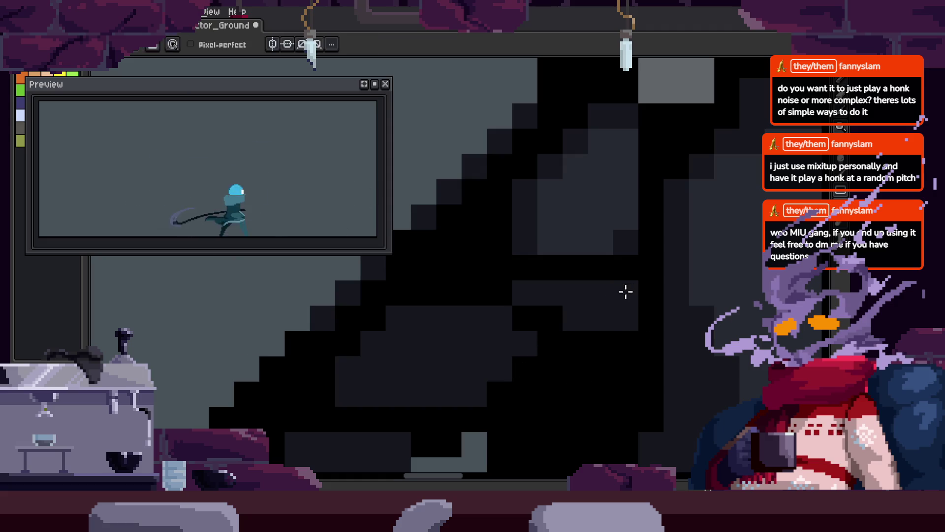
Replay the animation, zoom further into the arm, and paint a dark-grey row of pixels.
{"action": "scroll", "coordinate": [625, 291], "scroll_direction": "down", "scroll_amount": 5}
{"action": "key", "text": "Return"}
{"action": "left_click", "coordinate": [678, 312]}
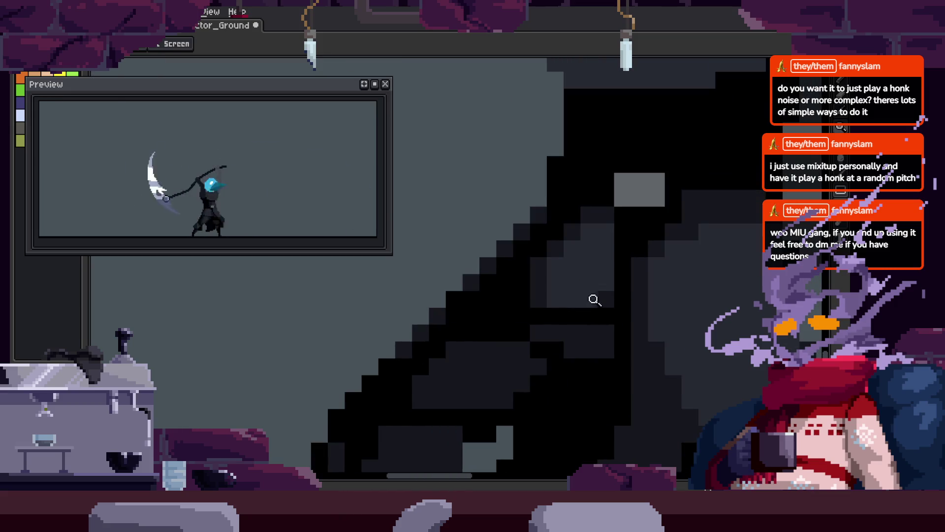
{"action": "left_click", "coordinate": [567, 303]}
{"action": "key", "text": "b"}
{"action": "mouse_move", "coordinate": [450, 365]}
{"action": "left_mouse_down"}
{"action": "mouse_move", "coordinate": [553, 335]}
{"action": "mouse_move", "coordinate": [401, 341]}
{"action": "mouse_move", "coordinate": [607, 332]}
{"action": "mouse_move", "coordinate": [627, 320]}
{"action": "left_mouse_up"}
Replay the animation and zoom in on the plague-doctor character.
{"action": "key", "text": "z"}
{"action": "scroll", "coordinate": [591, 330], "scroll_direction": "down", "scroll_amount": 5}
{"action": "key", "text": "Return"}
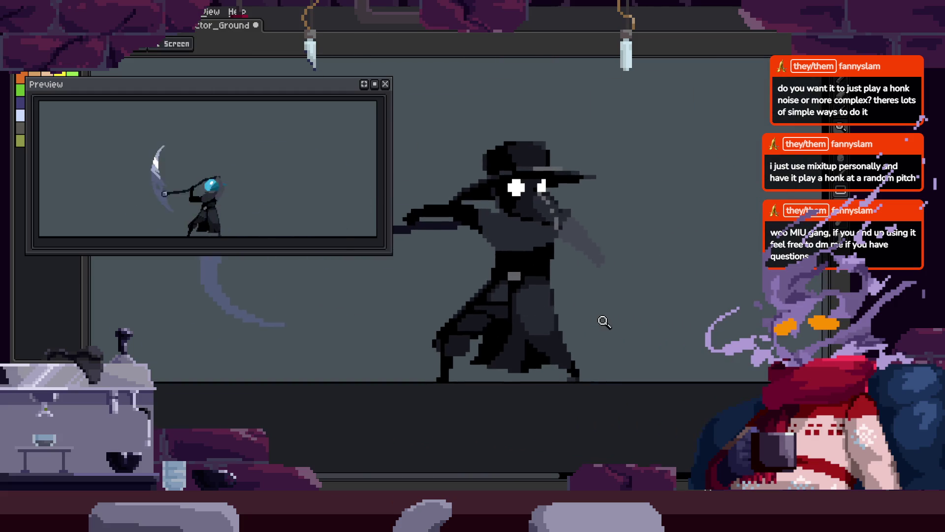
{"action": "left_click", "coordinate": [591, 298]}
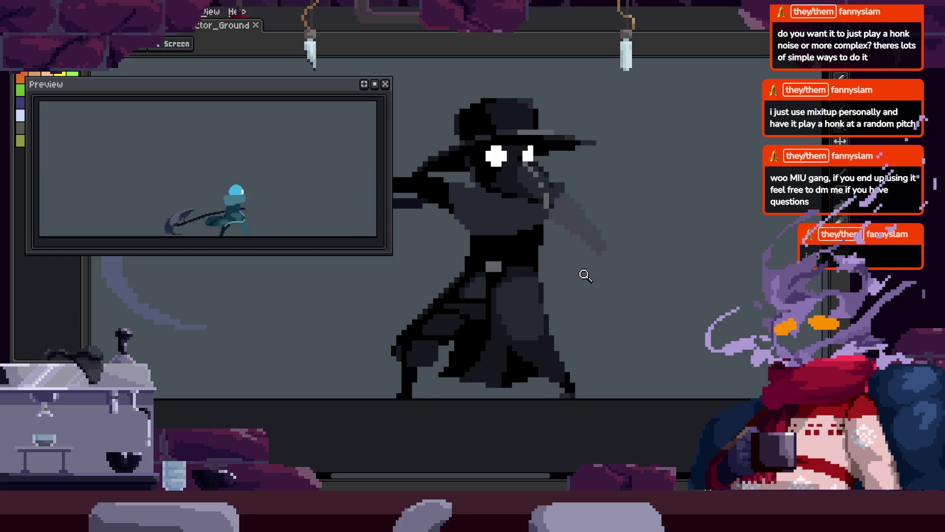
{"action": "left_click", "coordinate": [552, 251]}
{"action": "left_click", "coordinate": [551, 278]}
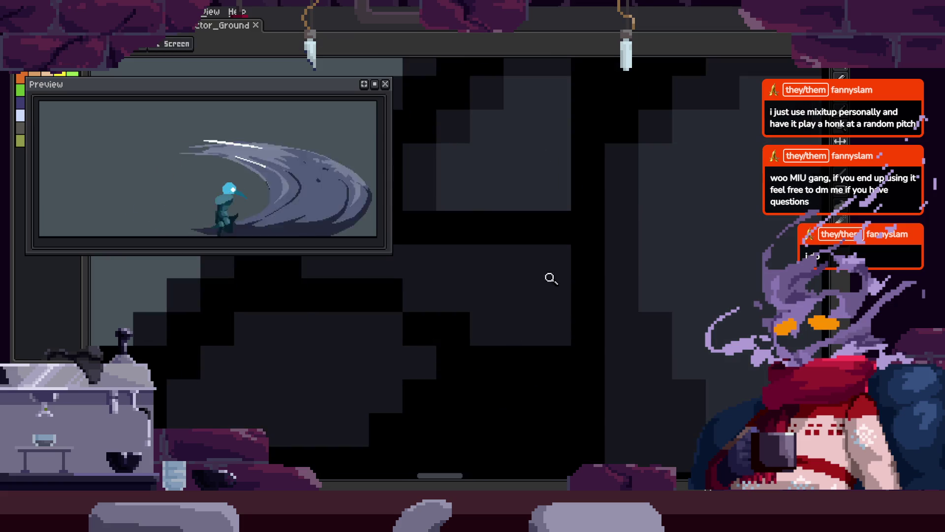
{"action": "scroll", "coordinate": [552, 278], "scroll_direction": "down", "scroll_amount": 4}
{"action": "key", "text": "ctrl+s"}
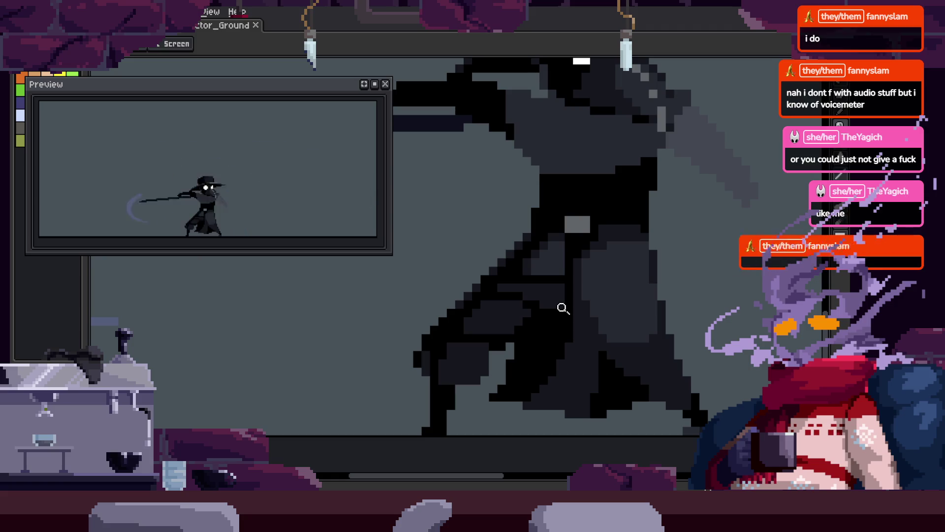
{"action": "key", "text": "Right"}
{"action": "key", "text": "Right"}
{"action": "key", "text": "Right"}
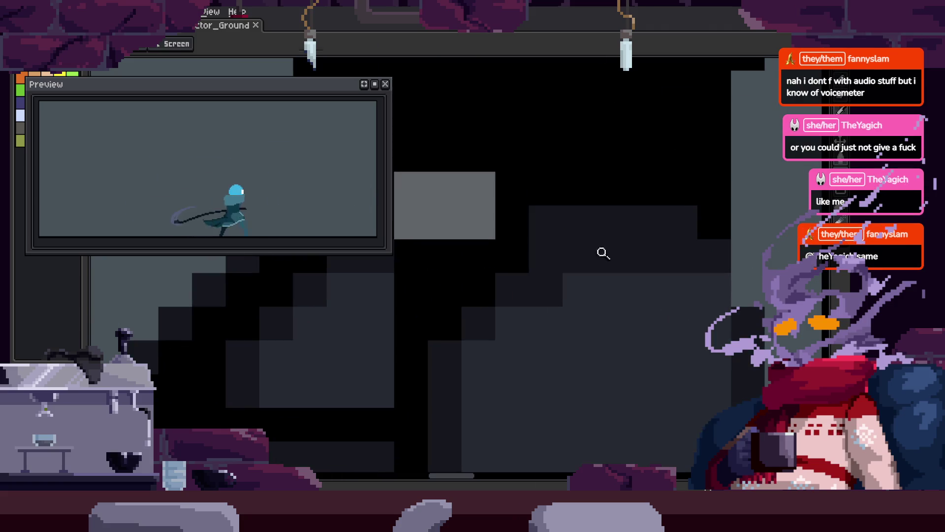
Step to the plague-doctor frame and look over the frame timeline.
{"action": "key", "text": "Right"}
{"action": "key", "text": "Right"}
{"action": "key", "text": "Right"}
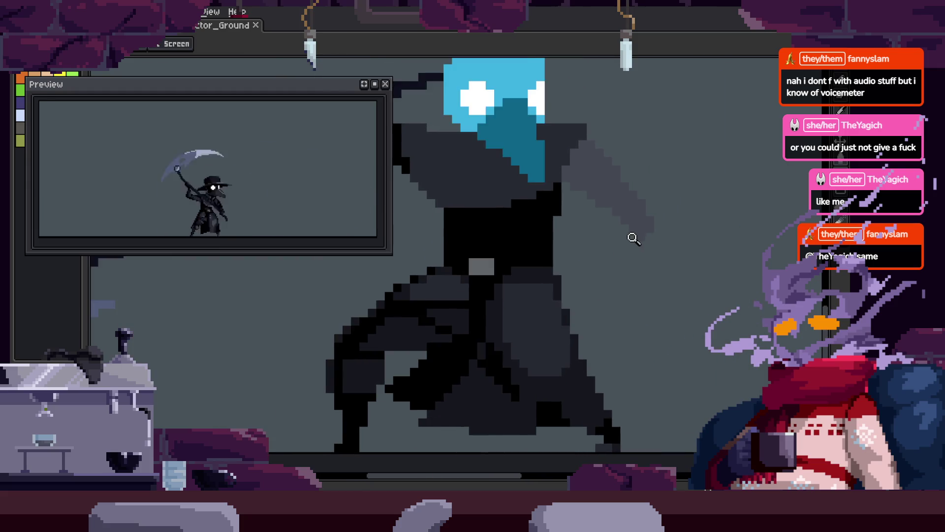
{"action": "key", "text": "Tab"}
{"action": "scroll", "coordinate": [627, 235], "scroll_direction": "up", "scroll_amount": 2}
{"action": "scroll", "coordinate": [628, 236], "scroll_direction": "down", "scroll_amount": 2}
{"action": "scroll", "coordinate": [583, 251], "scroll_direction": "up", "scroll_amount": 2}
{"action": "scroll", "coordinate": [602, 220], "scroll_direction": "down", "scroll_amount": 2}
{"action": "key", "text": "Tab"}
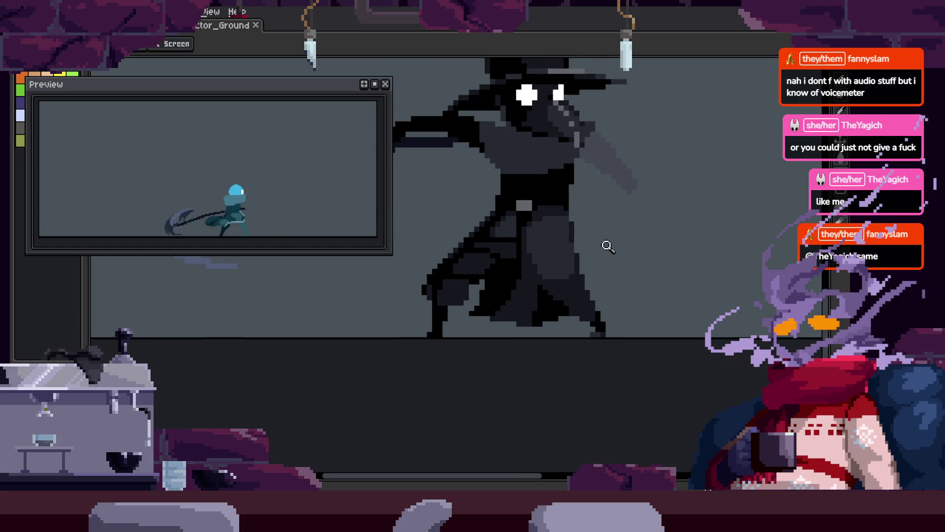
{"action": "key", "text": "Right"}
{"action": "key", "text": "Left"}
Zoom in on the sprite while checking the timeline to land on the overhead scythe-raise frame.
{"action": "key", "text": "b"}
{"action": "key", "text": "z"}
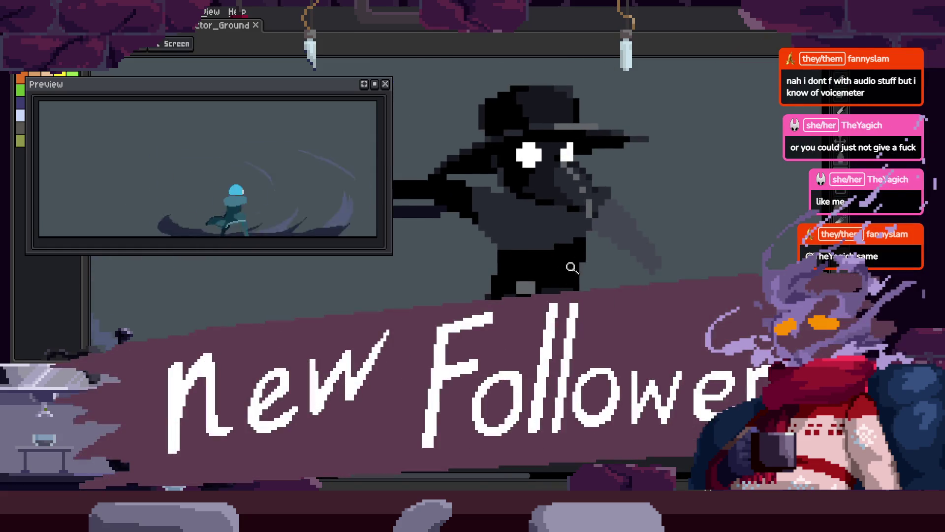
{"action": "left_click", "coordinate": [590, 281]}
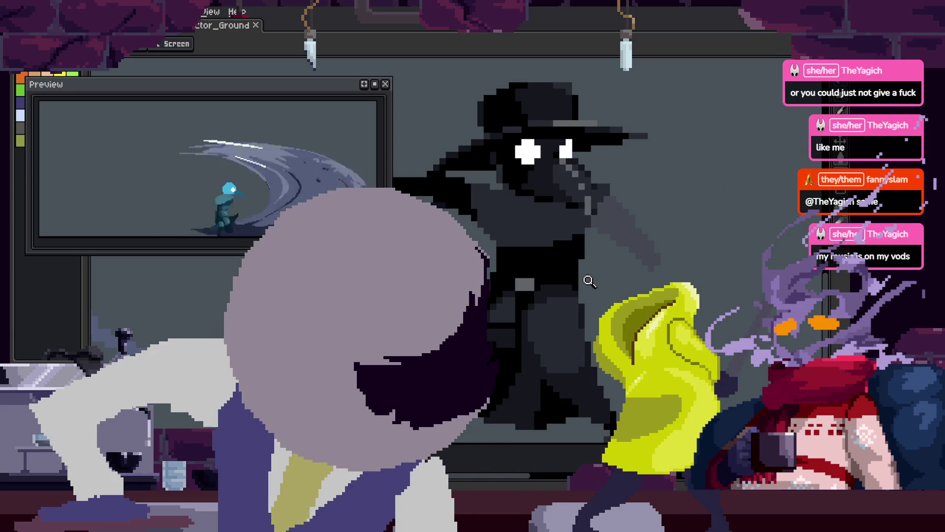
{"action": "key", "text": "Tab"}
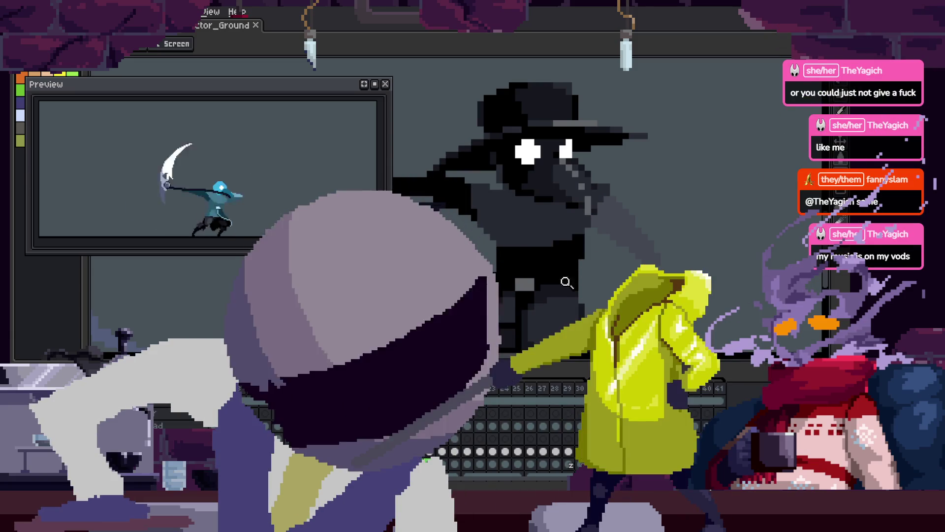
{"action": "key", "text": "Tab"}
{"action": "key", "text": "Tab"}
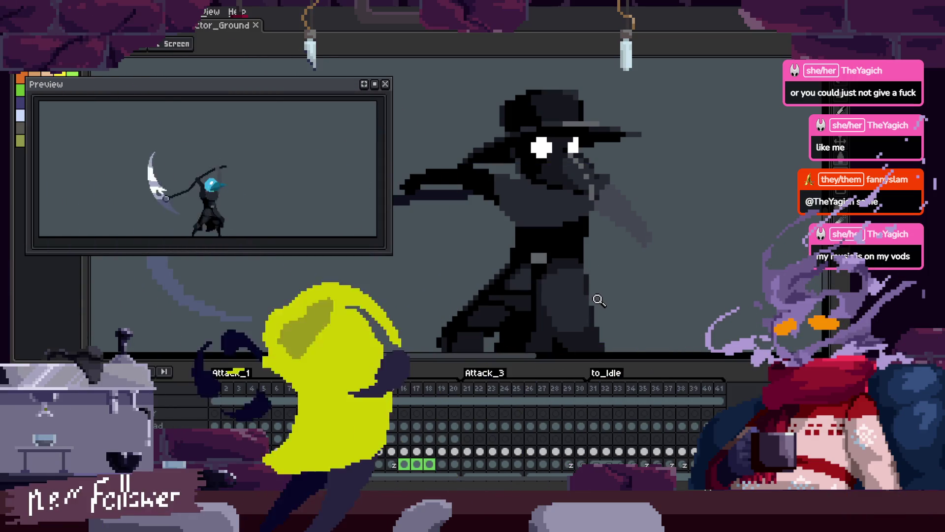
{"action": "left_click", "coordinate": [551, 276]}
{"action": "key", "text": "Tab"}
{"action": "scroll", "coordinate": [573, 278], "scroll_direction": "down", "scroll_amount": 3}
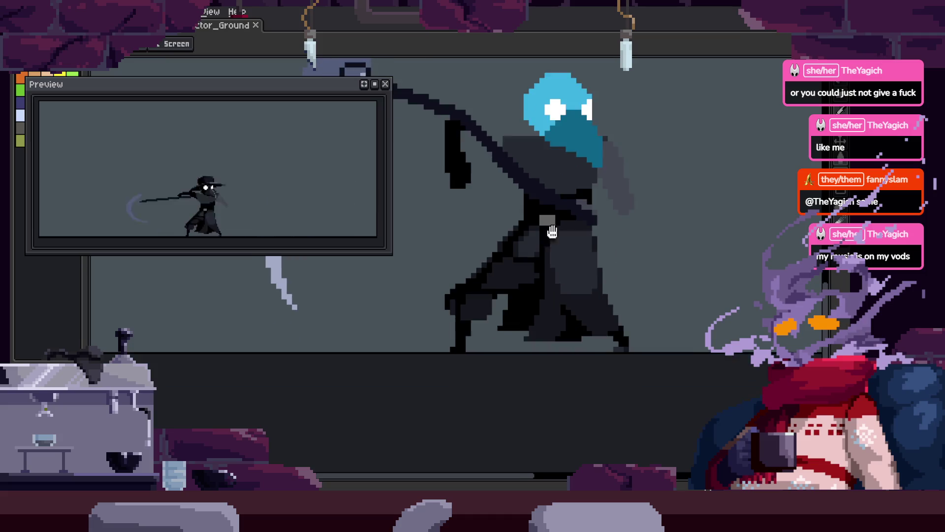
{"action": "scroll", "coordinate": [572, 278], "scroll_direction": "up", "scroll_amount": 1}
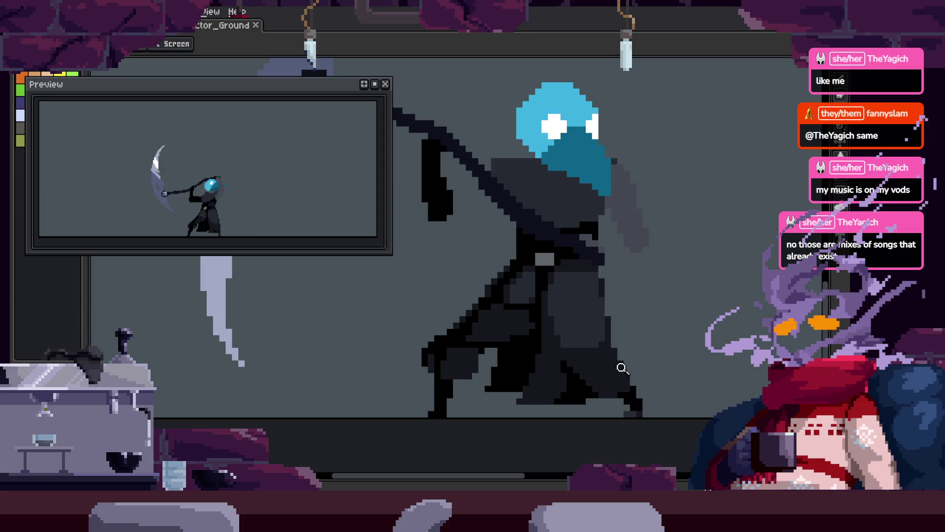
On the frame being fixed, darken two pixels on the arm's edge.
{"action": "key", "text": "Right"}
{"action": "key", "text": "Right"}
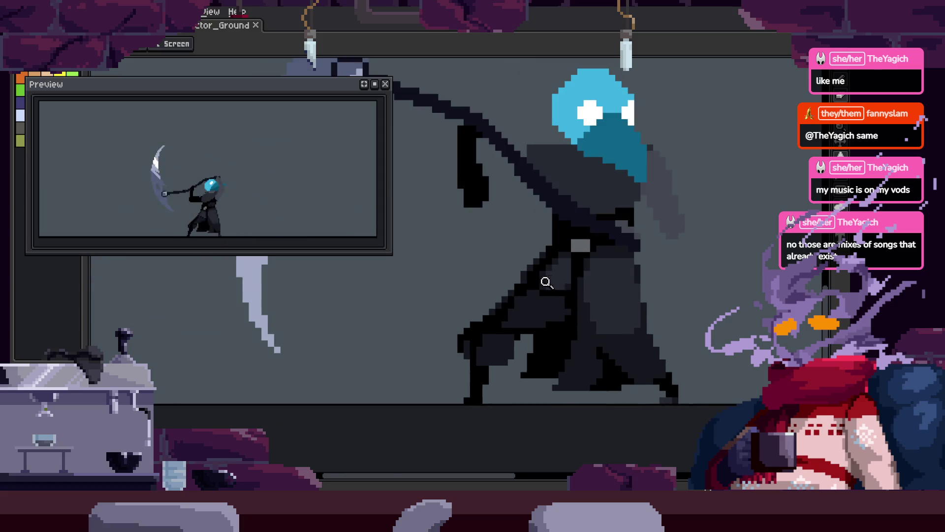
{"action": "scroll", "coordinate": [544, 281], "scroll_direction": "up", "scroll_amount": 3}
{"action": "key", "text": "b"}
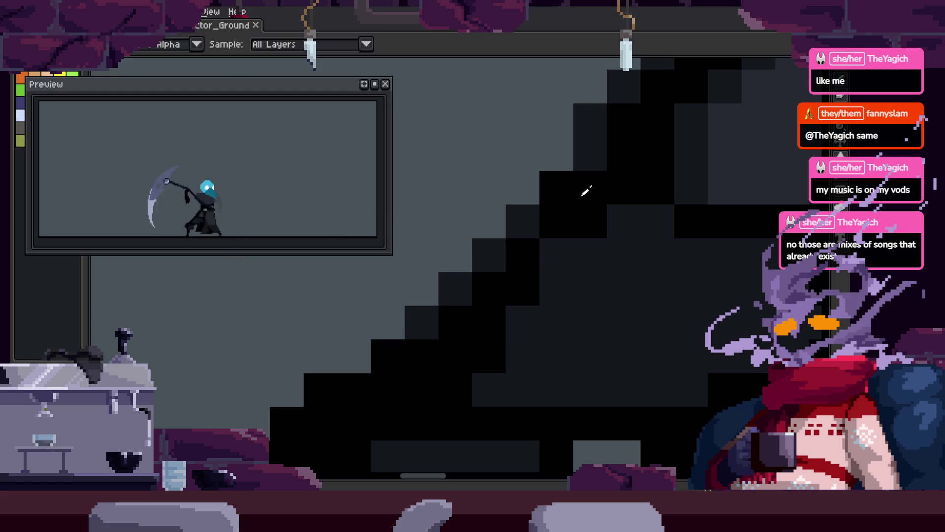
{"action": "left_click", "coordinate": [524, 320]}
{"action": "left_click", "coordinate": [557, 254]}
Move ahead a few frames and paint a dark stroke along the arm's edge.
{"action": "key", "text": "Right"}
{"action": "key", "text": "z"}
{"action": "key", "text": "Right"}
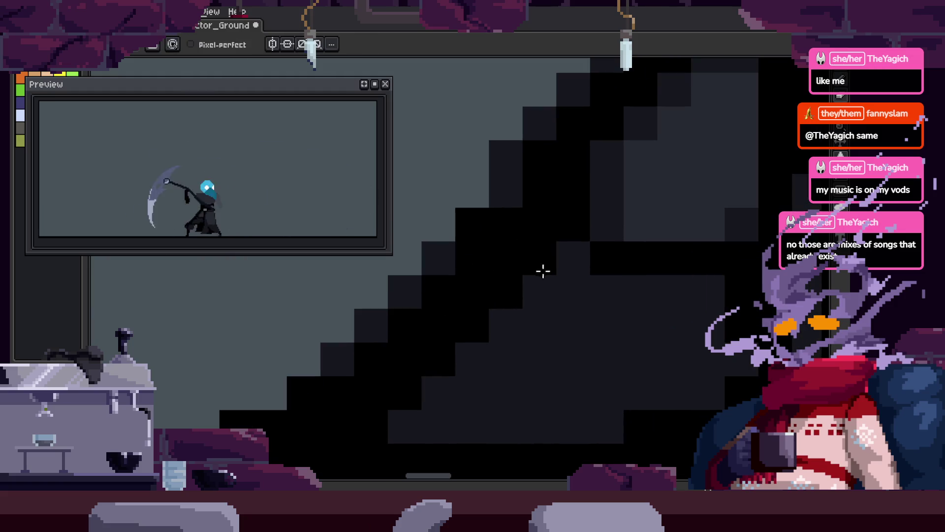
{"action": "scroll", "coordinate": [552, 273], "scroll_direction": "down", "scroll_amount": 2}
{"action": "key", "text": "Right"}
{"action": "key", "text": "Right"}
{"action": "key", "text": "b"}
{"action": "mouse_move", "coordinate": [458, 279]}
{"action": "left_mouse_down"}
{"action": "mouse_move", "coordinate": [544, 291]}
{"action": "mouse_move", "coordinate": [605, 327]}
{"action": "left_mouse_up"}
Compare the dark stroke with undo/redo, pan over the arm, and undo the last stray pixel.
{"action": "key", "text": "ctrl+z"}
{"action": "key", "text": "ctrl+y"}
{"action": "key", "text": "ctrl+z"}
{"action": "key", "text": "ctrl+y"}
{"action": "key", "text": "h"}
{"action": "mouse_move", "coordinate": [609, 289]}
{"action": "left_mouse_down"}
{"action": "mouse_move", "coordinate": [621, 318]}
{"action": "mouse_move", "coordinate": [634, 297]}
{"action": "mouse_move", "coordinate": [599, 320]}
{"action": "mouse_move", "coordinate": [593, 301]}
{"action": "mouse_move", "coordinate": [629, 294]}
{"action": "left_mouse_up"}
{"action": "key", "text": "b"}
{"action": "key", "text": "ctrl+z"}
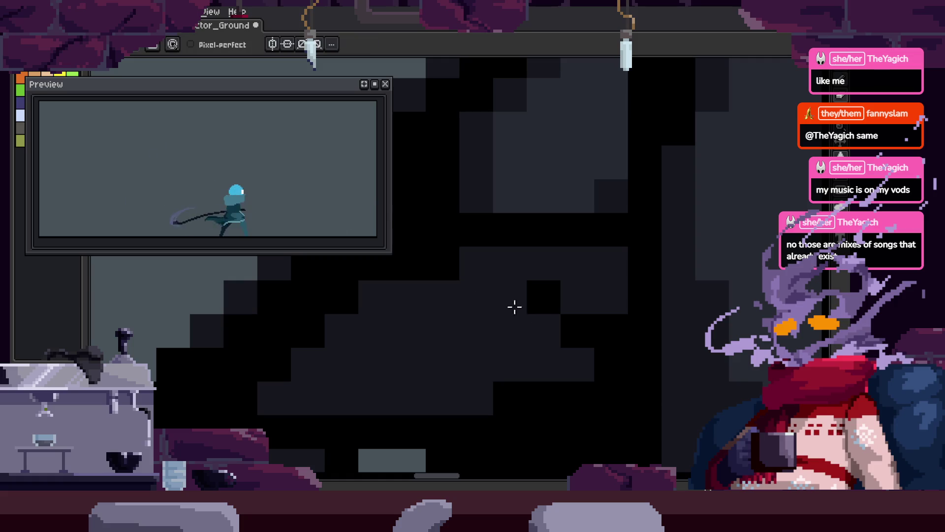
{"action": "key", "text": "z"}
{"action": "scroll", "coordinate": [520, 330], "scroll_direction": "down", "scroll_amount": 3}
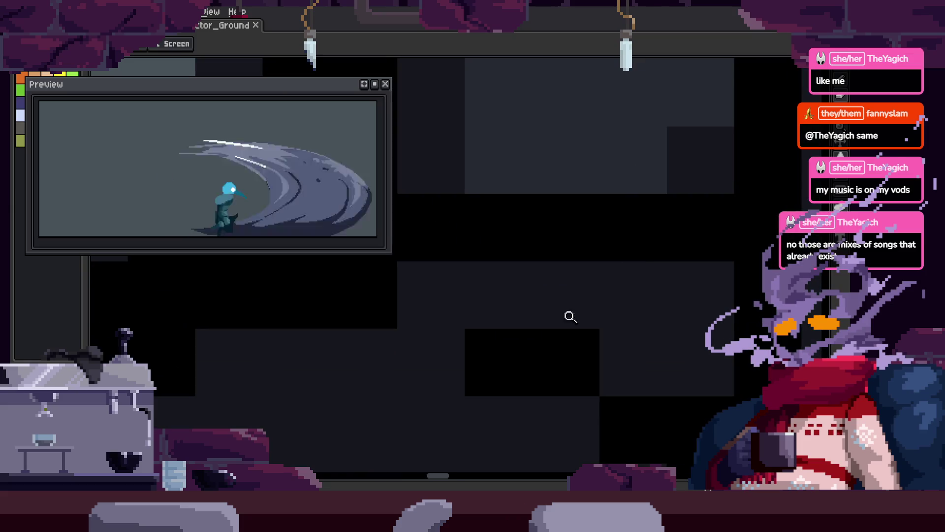
{"action": "scroll", "coordinate": [579, 366], "scroll_direction": "up", "scroll_amount": 1}
{"action": "scroll", "coordinate": [579, 367], "scroll_direction": "down", "scroll_amount": 3}
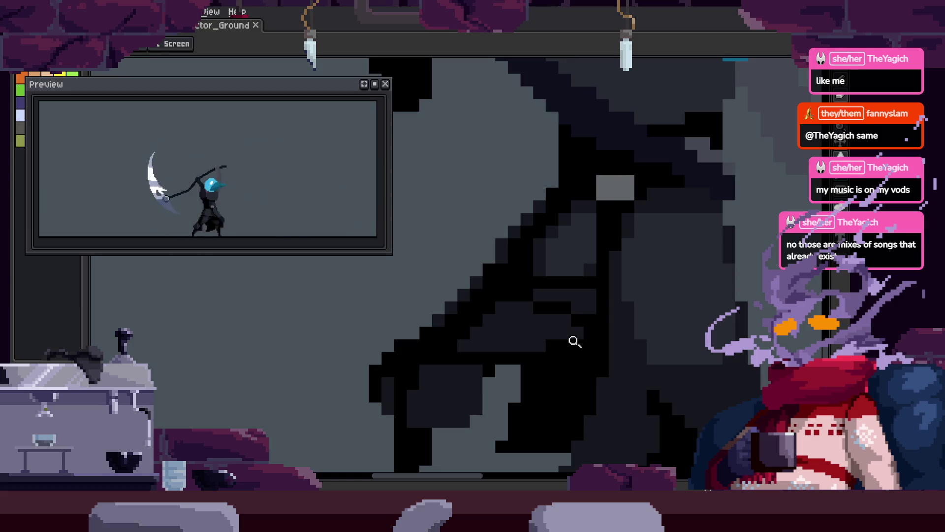
{"action": "scroll", "coordinate": [532, 327], "scroll_direction": "up", "scroll_amount": 2}
{"action": "scroll", "coordinate": [574, 245], "scroll_direction": "down", "scroll_amount": 2}
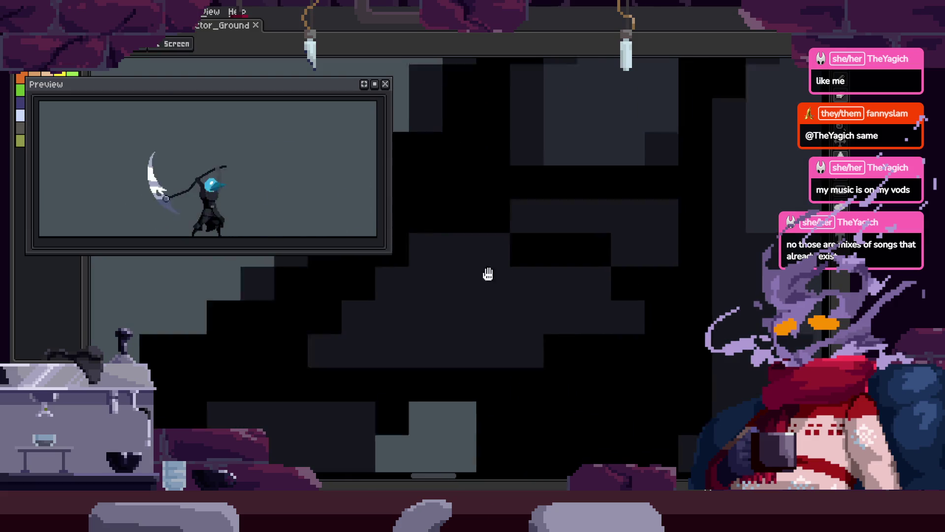
{"action": "scroll", "coordinate": [487, 272], "scroll_direction": "up", "scroll_amount": 1}
{"action": "key", "text": "ctrl+s"}
{"action": "scroll", "coordinate": [534, 330], "scroll_direction": "down", "scroll_amount": 3}
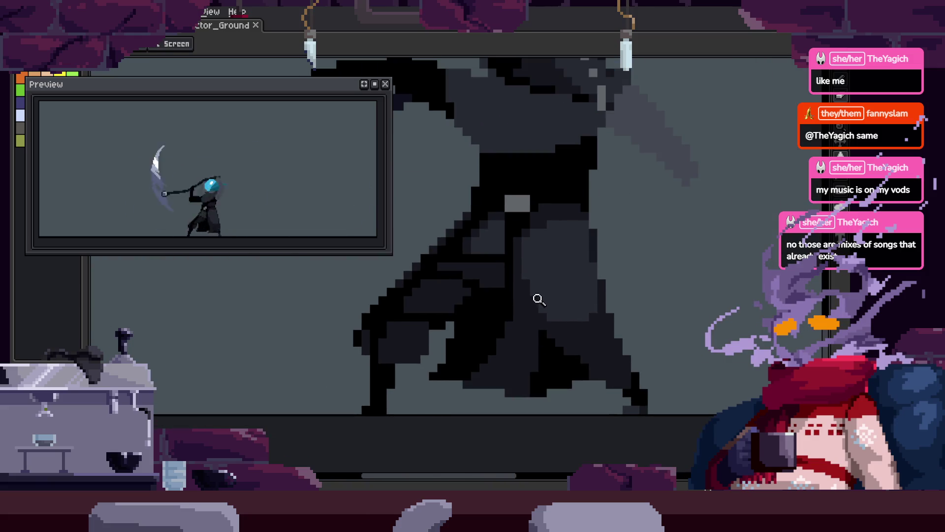
{"action": "scroll", "coordinate": [532, 245], "scroll_direction": "up", "scroll_amount": 2}
{"action": "scroll", "coordinate": [481, 329], "scroll_direction": "down", "scroll_amount": 2}
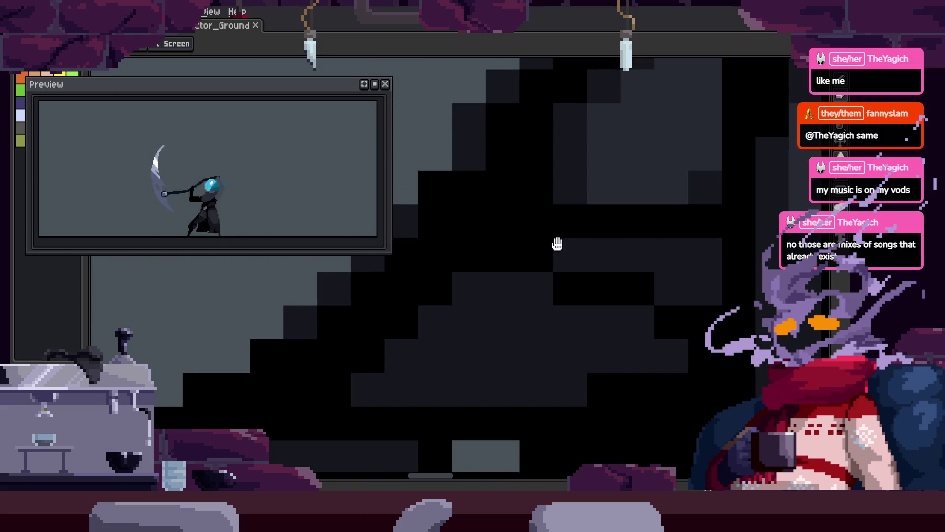
{"action": "scroll", "coordinate": [557, 244], "scroll_direction": "down", "scroll_amount": 1}
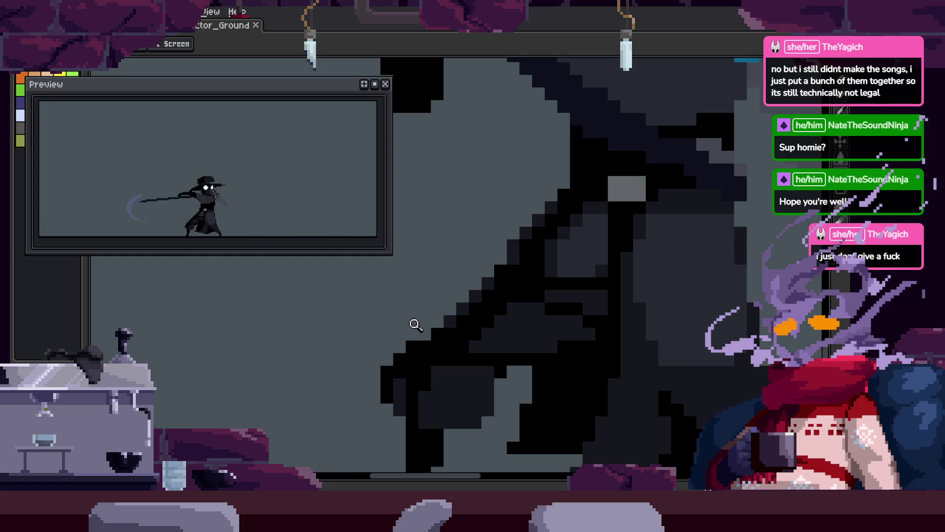
{"action": "scroll", "coordinate": [561, 296], "scroll_direction": "down", "scroll_amount": 3}
Sample a shade from the arm and lighten three pixels on its black stepped edge.
{"action": "scroll", "coordinate": [625, 274], "scroll_direction": "up", "scroll_amount": 2}
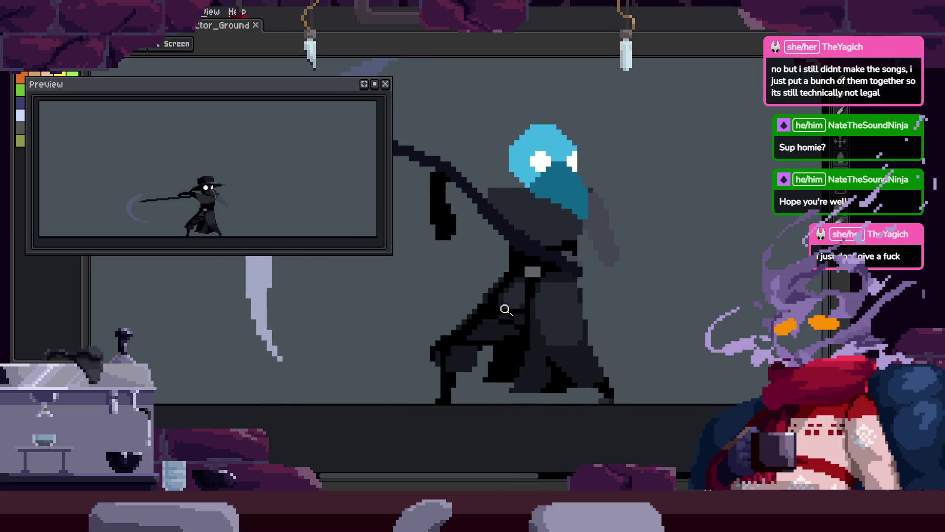
{"action": "scroll", "coordinate": [541, 276], "scroll_direction": "up", "scroll_amount": 3}
{"action": "key", "text": "b"}
{"action": "left_click", "coordinate": [481, 311]}
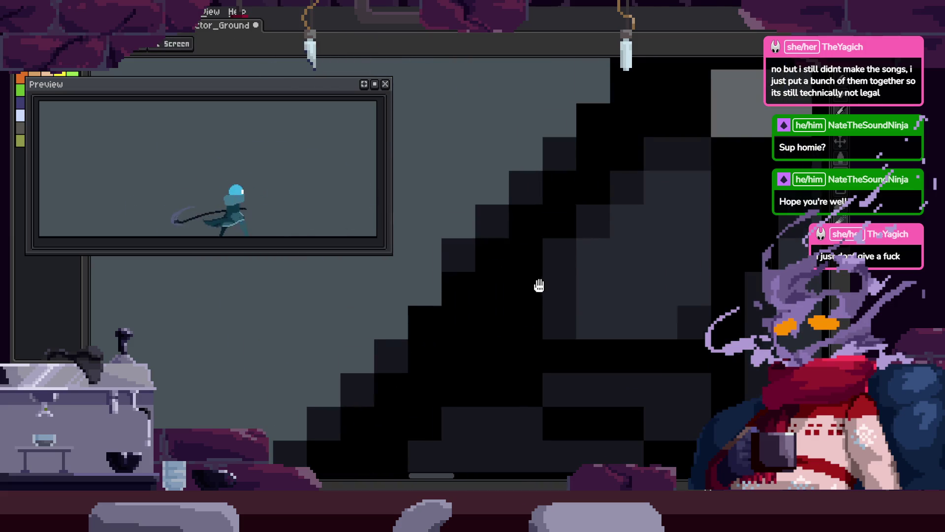
{"action": "scroll", "coordinate": [538, 286], "scroll_direction": "up", "scroll_amount": 1}
{"action": "key", "text": "i"}
{"action": "left_click", "coordinate": [435, 266]}
{"action": "key", "text": "b"}
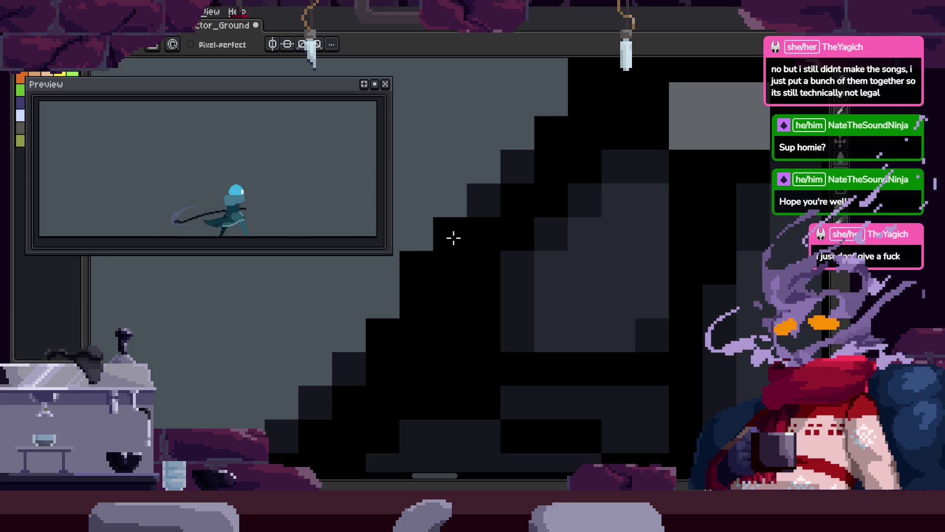
{"action": "left_click", "coordinate": [450, 234]}
{"action": "left_click", "coordinate": [416, 268]}
{"action": "left_click", "coordinate": [417, 301]}
Zoom in and out to review the lightened edge, then show the animation timeline.
{"action": "key", "text": "z"}
{"action": "scroll", "coordinate": [427, 311], "scroll_direction": "down", "scroll_amount": 2}
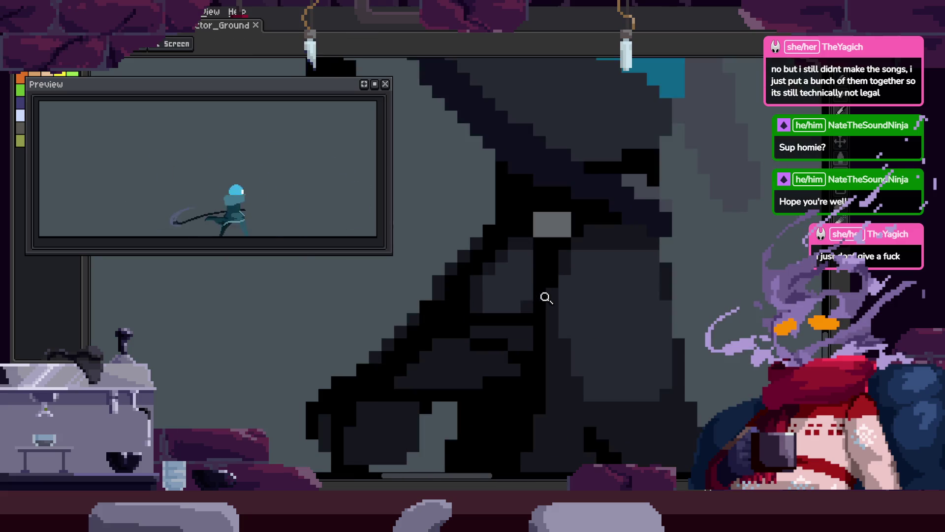
{"action": "scroll", "coordinate": [550, 269], "scroll_direction": "up", "scroll_amount": 1}
{"action": "scroll", "coordinate": [490, 334], "scroll_direction": "down", "scroll_amount": 1}
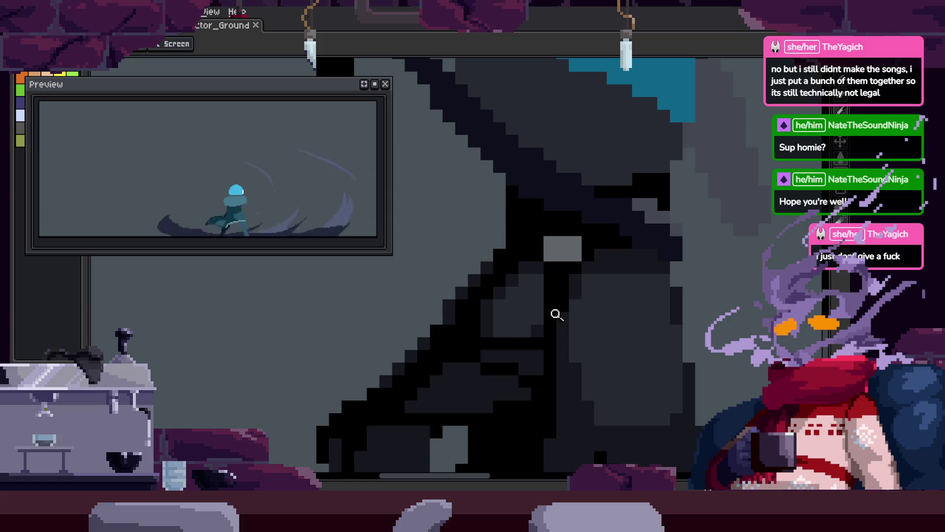
{"action": "scroll", "coordinate": [557, 314], "scroll_direction": "down", "scroll_amount": 3}
{"action": "scroll", "coordinate": [567, 280], "scroll_direction": "up", "scroll_amount": 3}
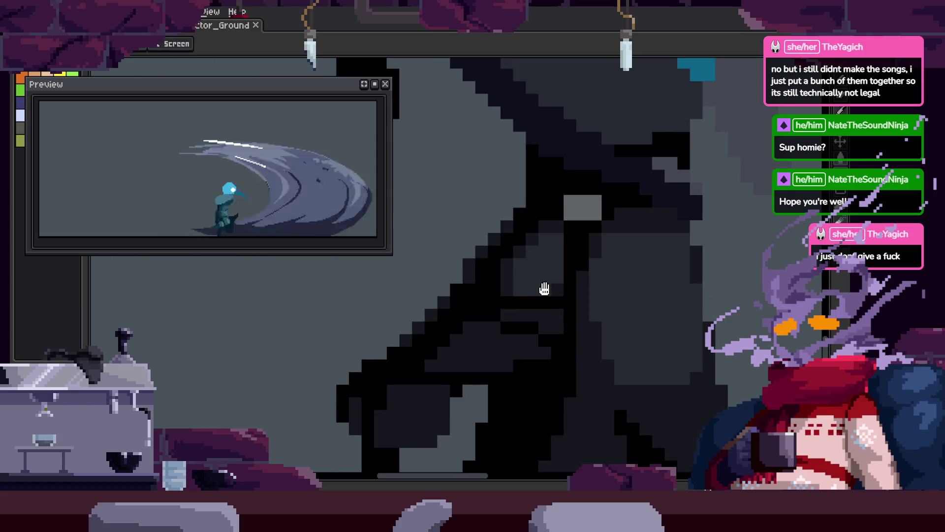
{"action": "scroll", "coordinate": [526, 247], "scroll_direction": "up", "scroll_amount": 1}
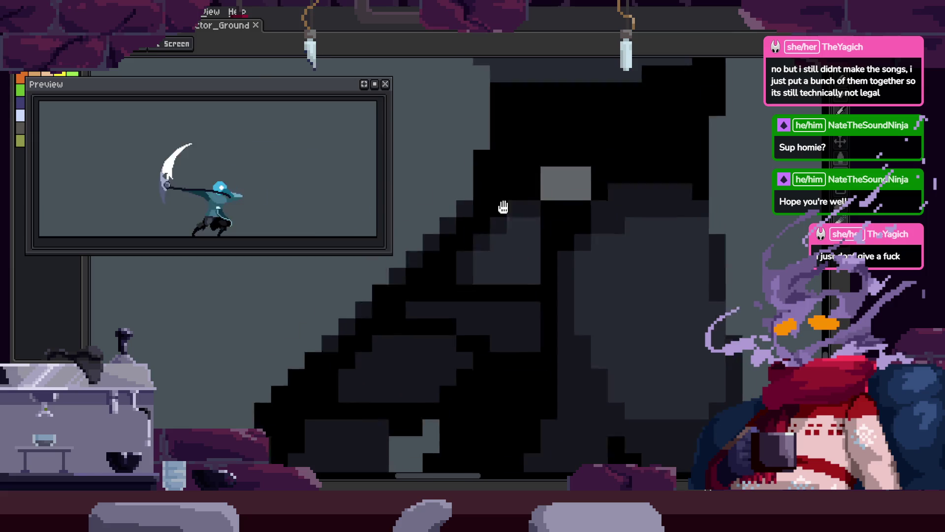
{"action": "scroll", "coordinate": [527, 260], "scroll_direction": "up", "scroll_amount": 2}
{"action": "scroll", "coordinate": [467, 269], "scroll_direction": "down", "scroll_amount": 2}
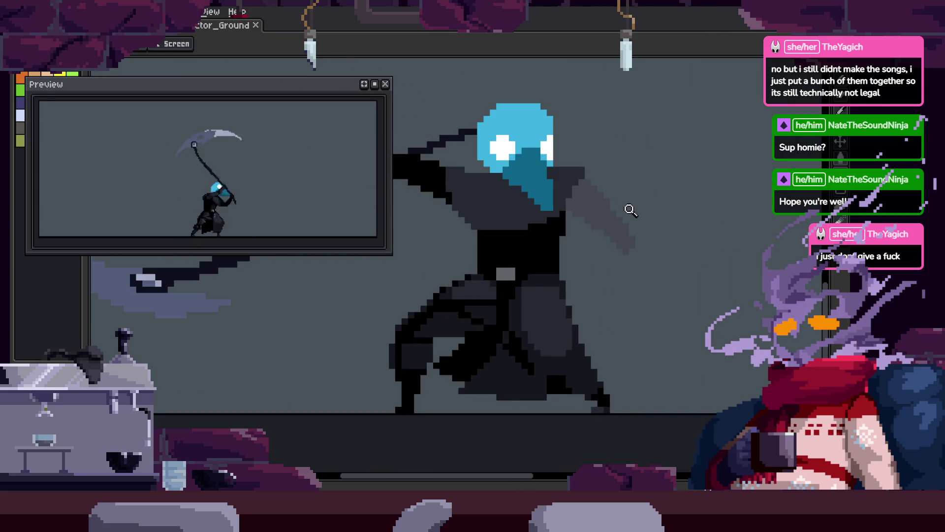
{"action": "key", "text": "Tab"}
{"action": "key", "text": "Tab"}
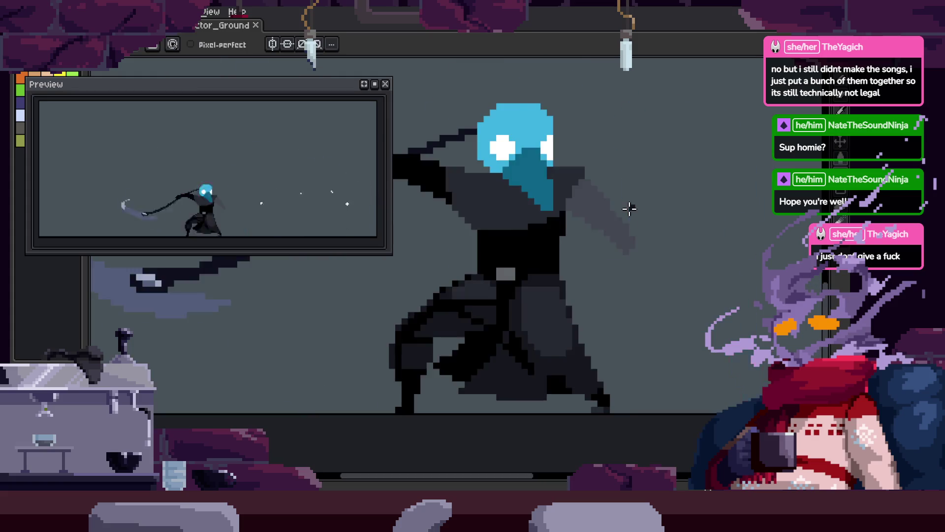
{"action": "scroll", "coordinate": [587, 304], "scroll_direction": "up", "scroll_amount": 1}
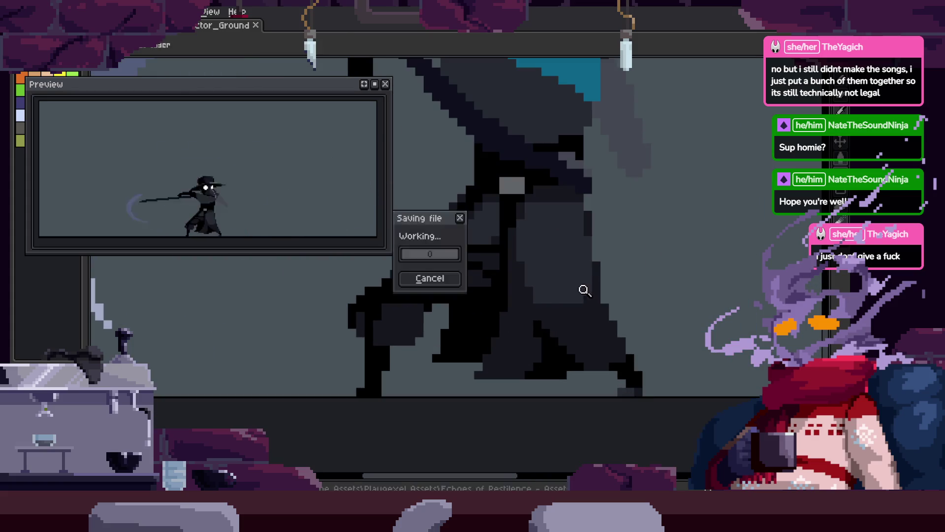
{"action": "key", "text": "z"}
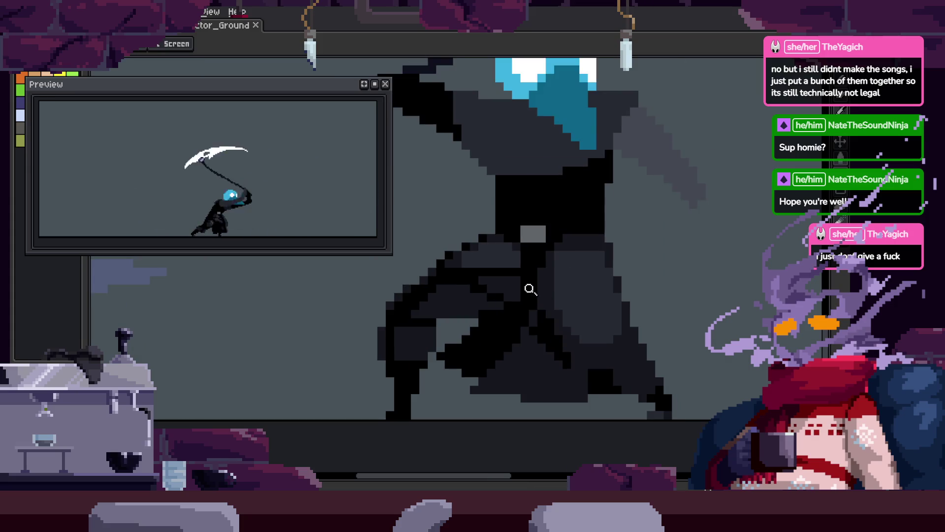
Zoom in on the gripping hand and recolour one of its pixels.
{"action": "scroll", "coordinate": [589, 289], "scroll_direction": "up", "scroll_amount": 1}
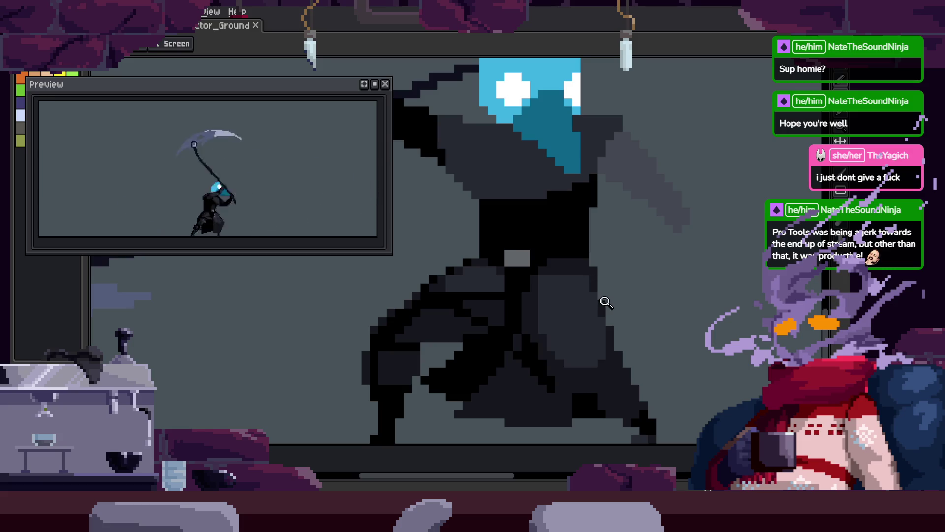
{"action": "left_click", "coordinate": [544, 276]}
{"action": "key", "text": "b"}
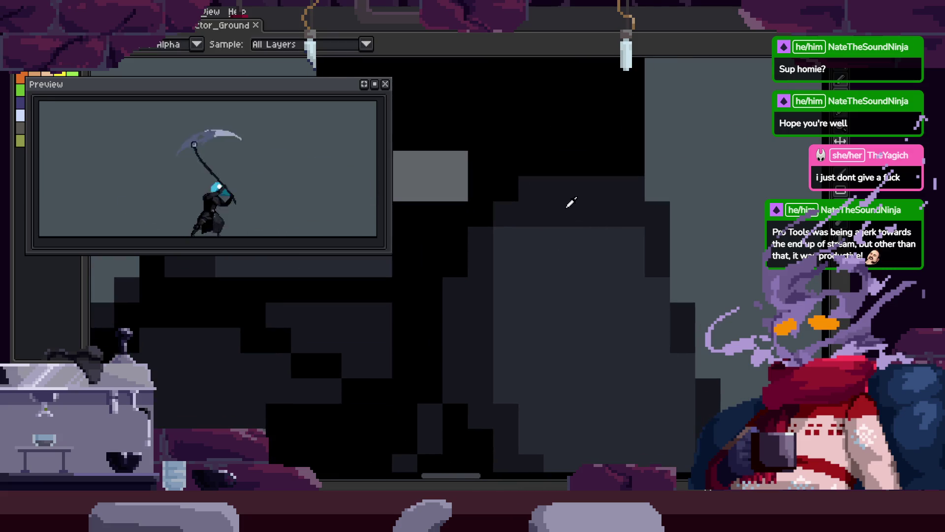
{"action": "left_click", "coordinate": [500, 243]}
{"action": "scroll", "coordinate": [613, 284], "scroll_direction": "down", "scroll_amount": 2}
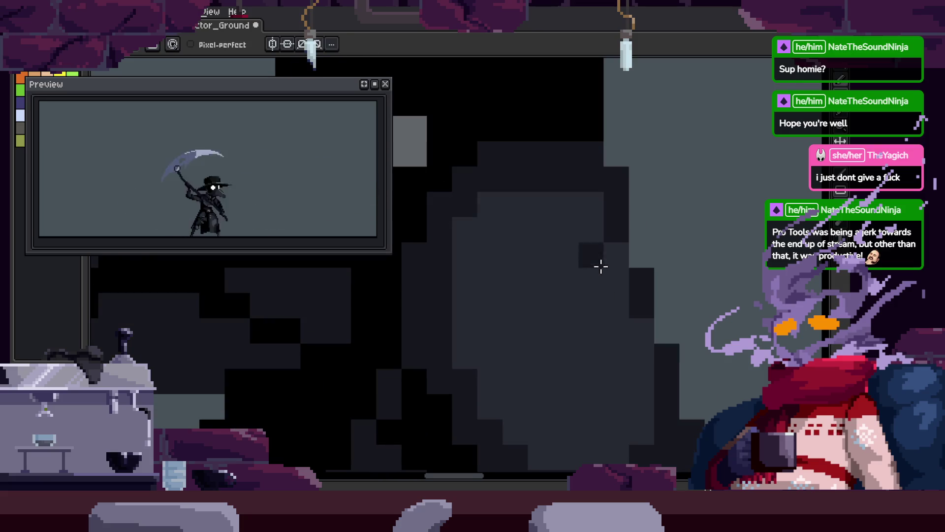
Save the sprite with the recoloured hand pixel.
{"action": "key", "text": "z"}
{"action": "scroll", "coordinate": [591, 227], "scroll_direction": "down", "scroll_amount": 3}
{"action": "key", "text": "ctrl+s"}
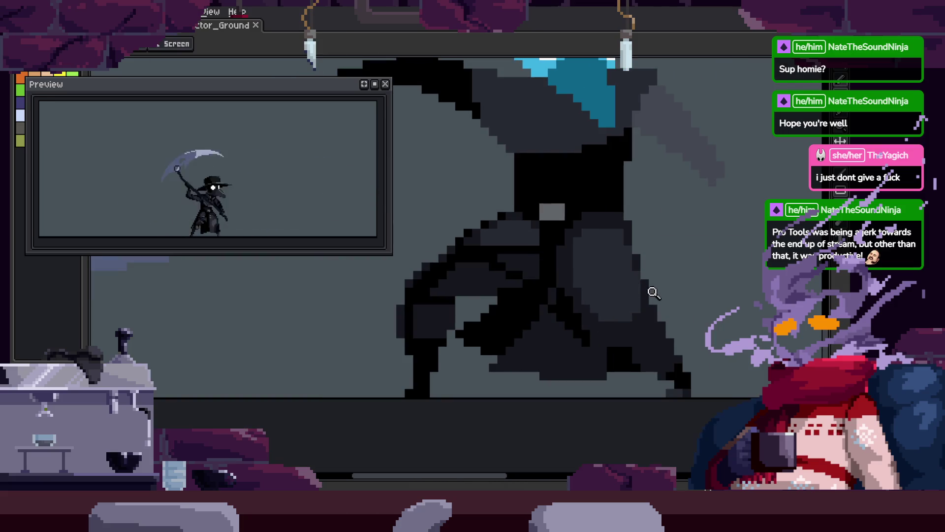
{"action": "scroll", "coordinate": [617, 293], "scroll_direction": "up", "scroll_amount": 2}
{"action": "scroll", "coordinate": [500, 291], "scroll_direction": "down", "scroll_amount": 2}
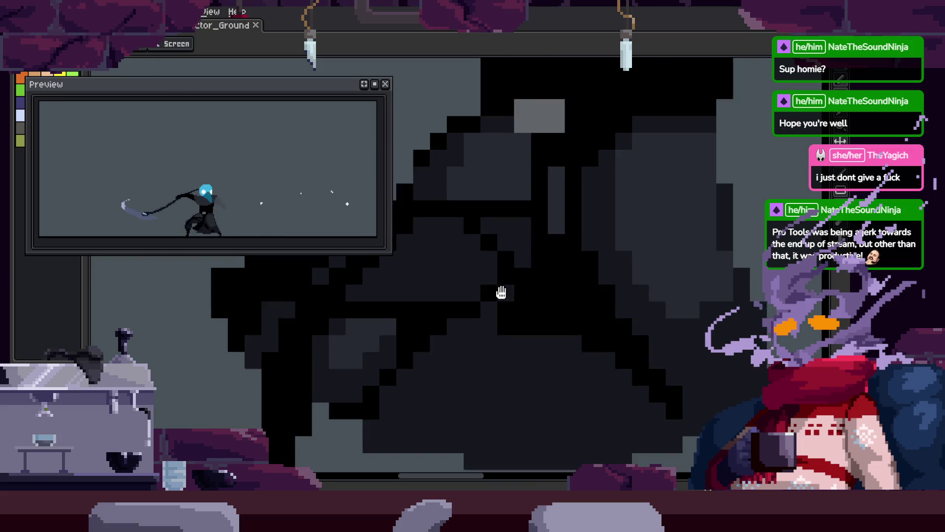
{"action": "scroll", "coordinate": [586, 295], "scroll_direction": "down", "scroll_amount": 1}
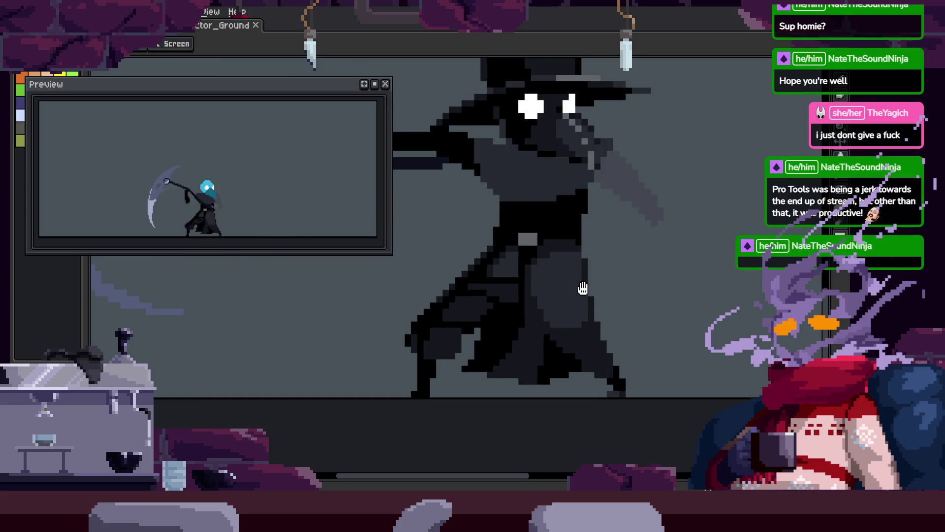
Zoom in on the character's arm and switch to the Hand tool to pan.
{"action": "key", "text": "b"}
{"action": "key", "text": "z"}
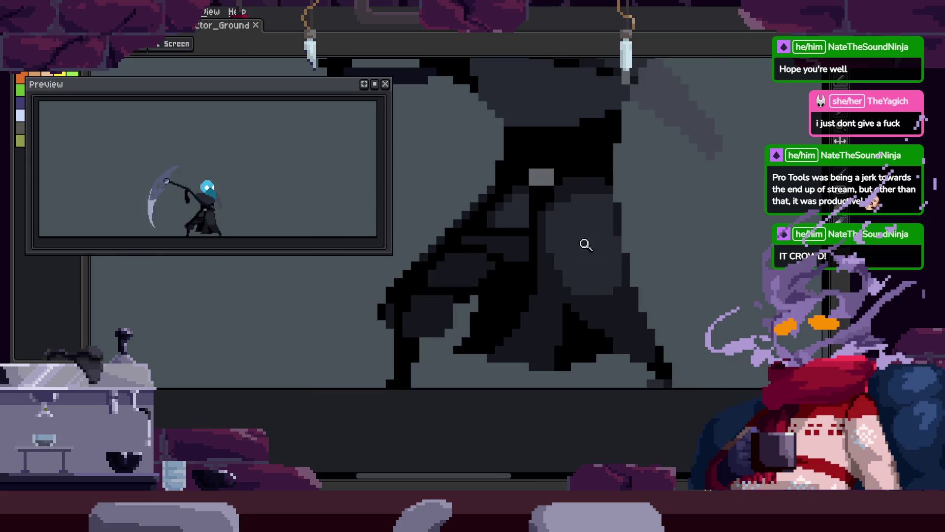
{"action": "left_click", "coordinate": [584, 243]}
{"action": "key", "text": "h"}
{"action": "scroll", "coordinate": [542, 261], "scroll_direction": "down", "scroll_amount": 1}
Zoom in on the character, show the timeline and play the attack from frame 9.
{"action": "key", "text": "z"}
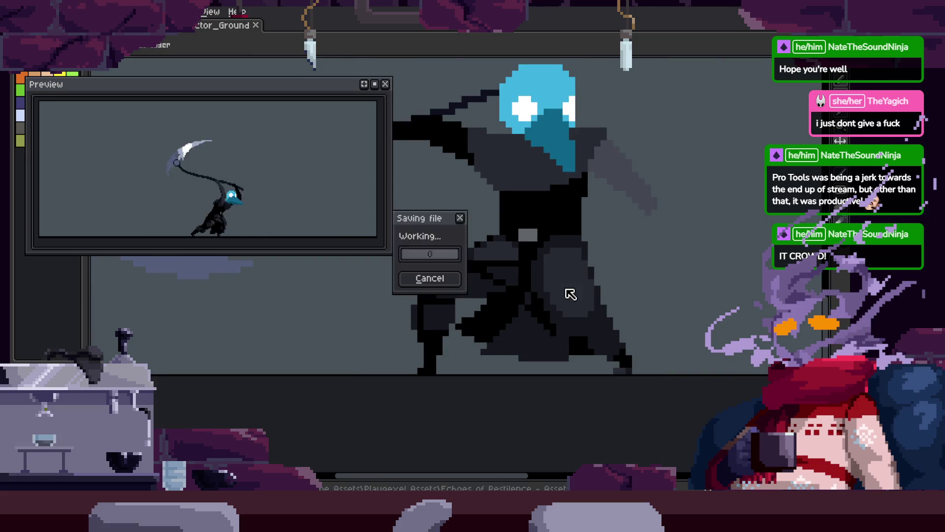
{"action": "left_click", "coordinate": [576, 273]}
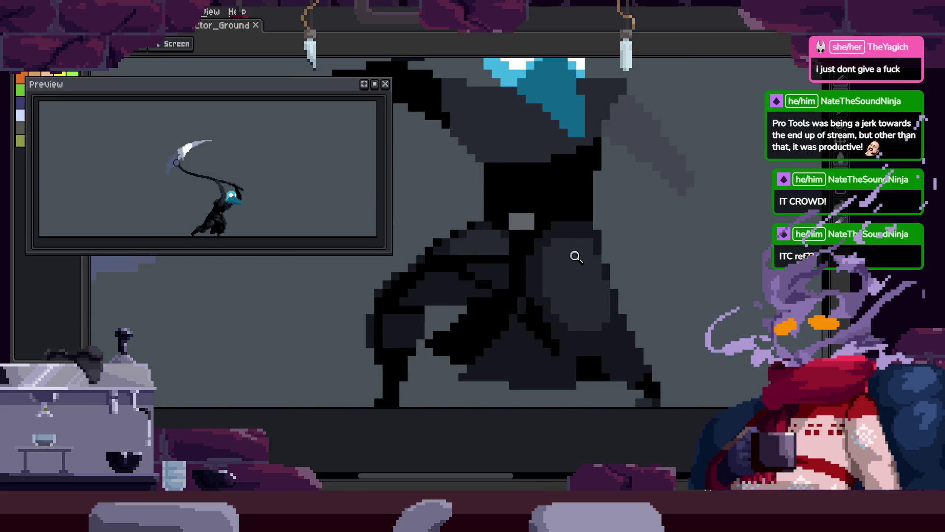
{"action": "key", "text": "Tab"}
{"action": "key", "text": "Left"}
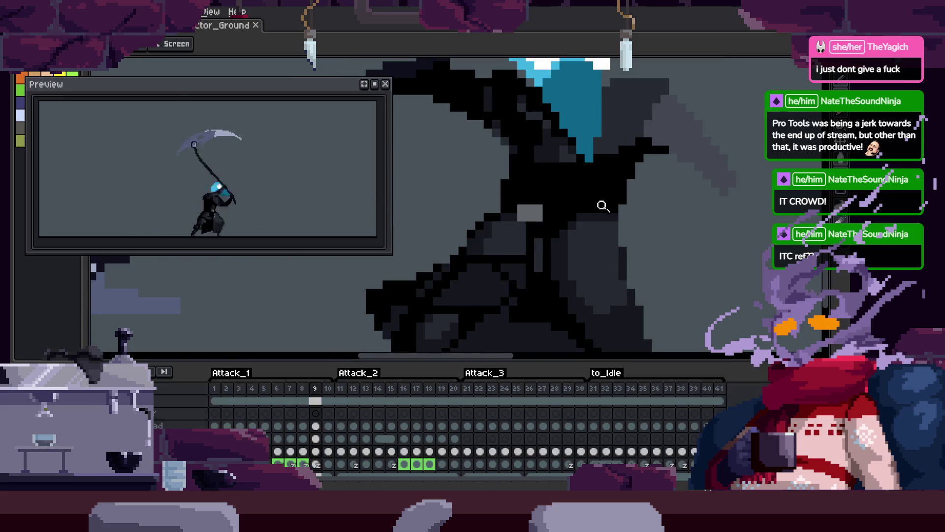
{"action": "key", "text": "Return"}
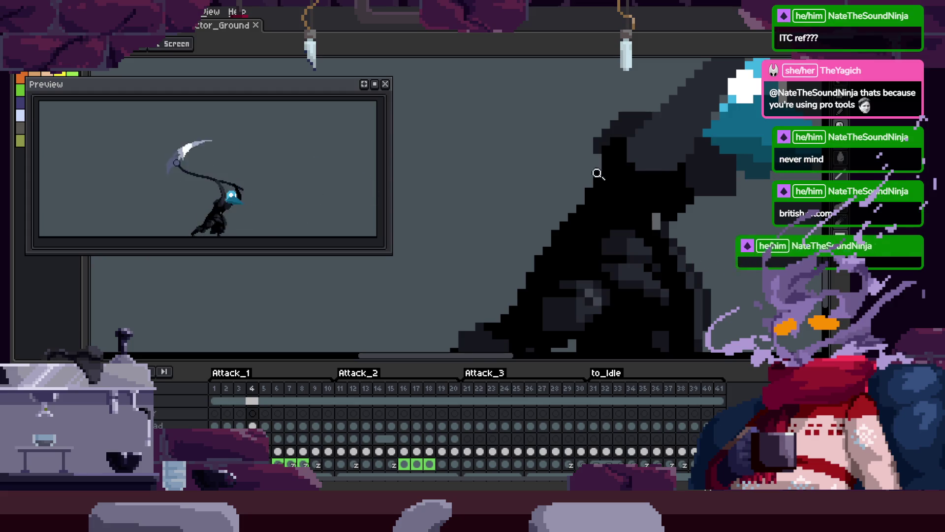
Save the animation file and return to the first frame.
{"action": "scroll", "coordinate": [598, 191], "scroll_direction": "down", "scroll_amount": 2}
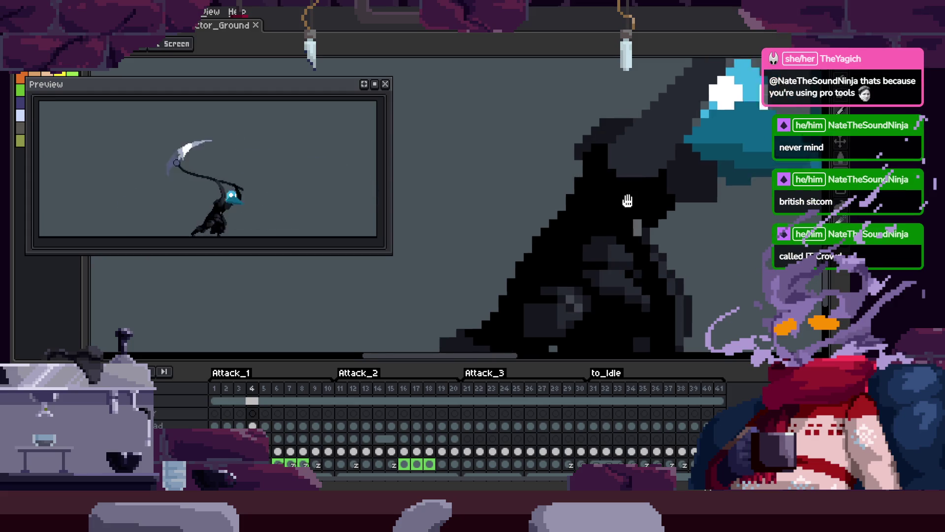
{"action": "key", "text": "ctrl+s"}
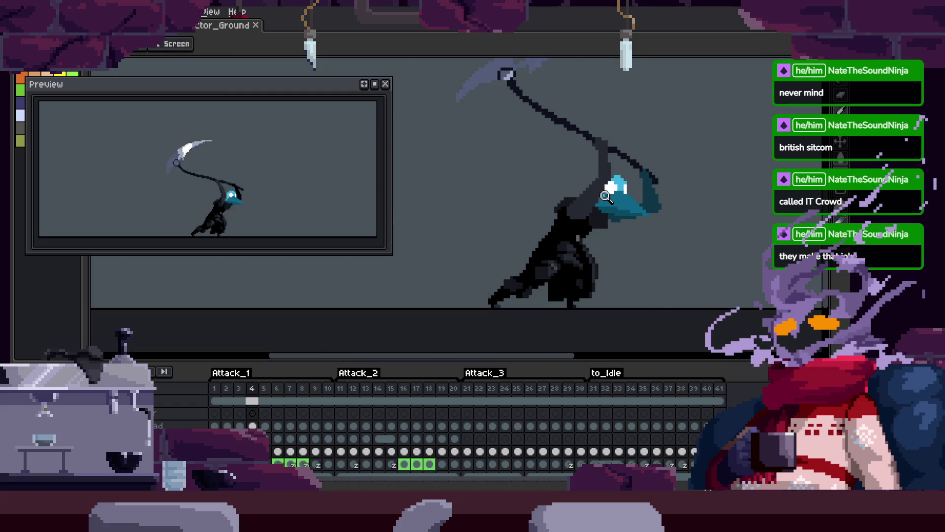
{"action": "key", "text": "Left"}
{"action": "key", "text": "Left"}
{"action": "key", "text": "Left"}
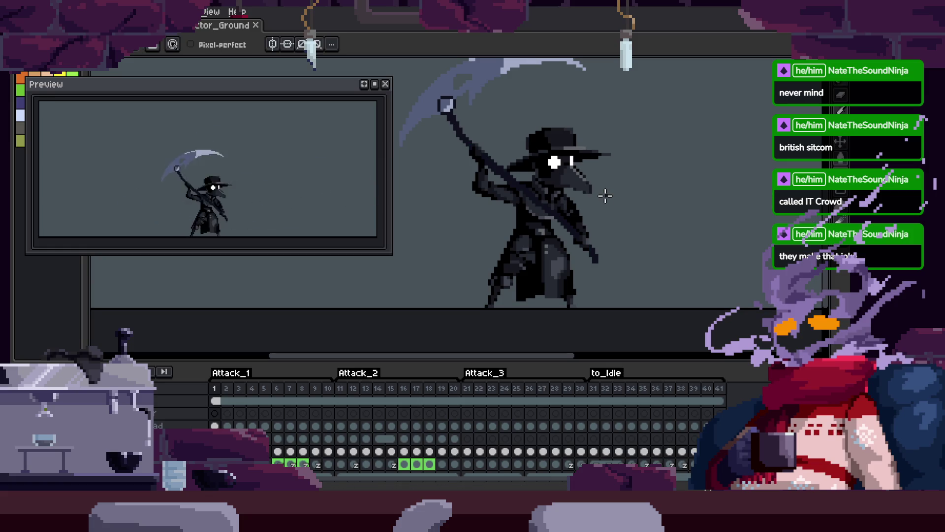
Flip through the swing frames, save, then play and stop the animation at frame 1.
{"action": "key", "text": "Right"}
{"action": "key", "text": "Right"}
{"action": "key", "text": "Left"}
{"action": "key", "text": "Left"}
{"action": "key", "text": "ctrl+s"}
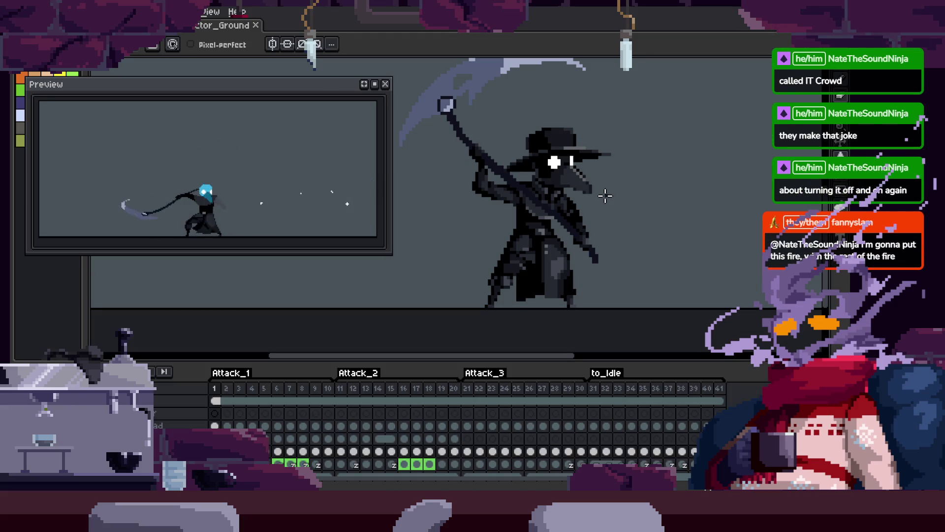
{"action": "key", "text": "Return"}
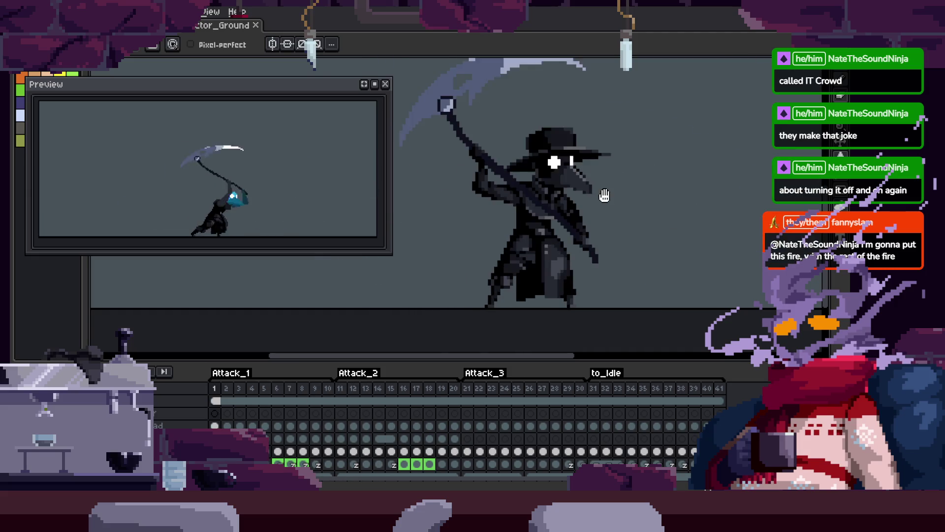
{"action": "key", "text": "Return"}
Hide the frame timeline and play the scythe attack looping on the canvas.
{"action": "key", "text": "z"}
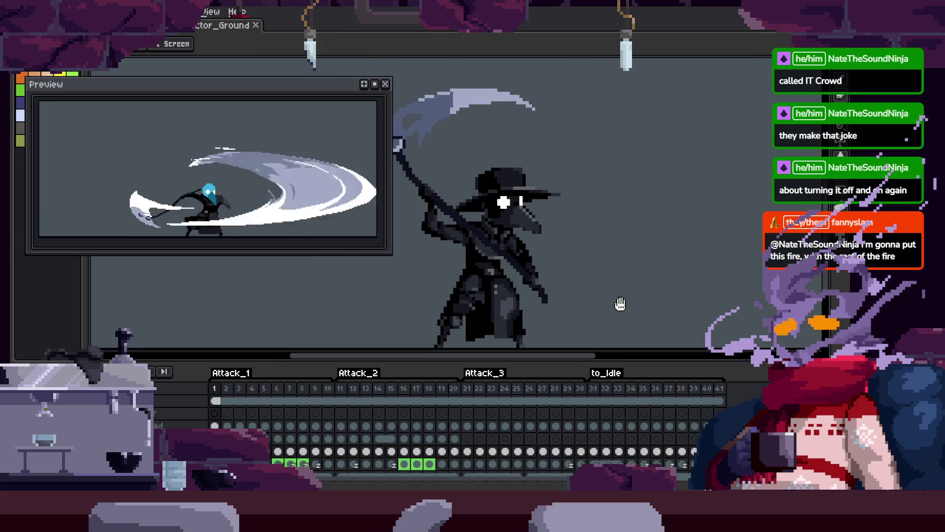
{"action": "scroll", "coordinate": [655, 261], "scroll_direction": "down", "scroll_amount": 3}
{"action": "scroll", "coordinate": [653, 198], "scroll_direction": "up", "scroll_amount": 3}
{"action": "key", "text": "Tab"}
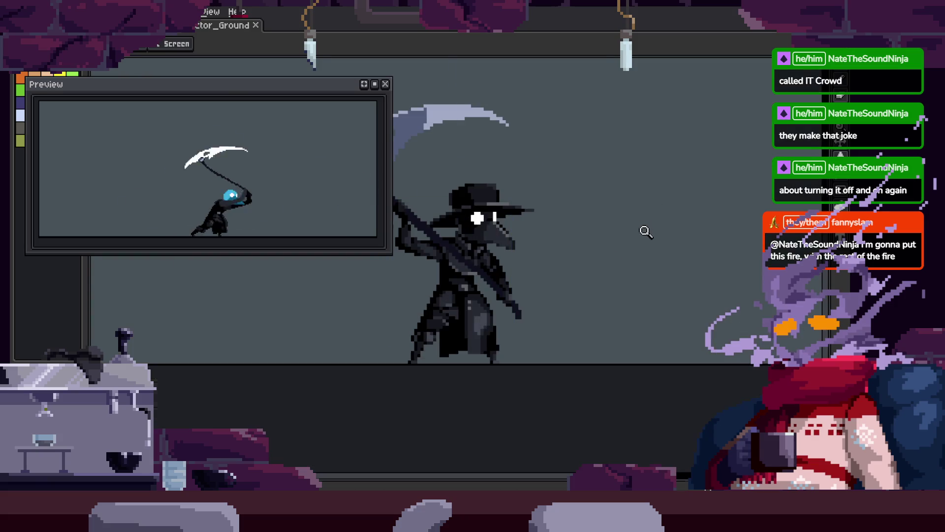
{"action": "key", "text": "Return"}
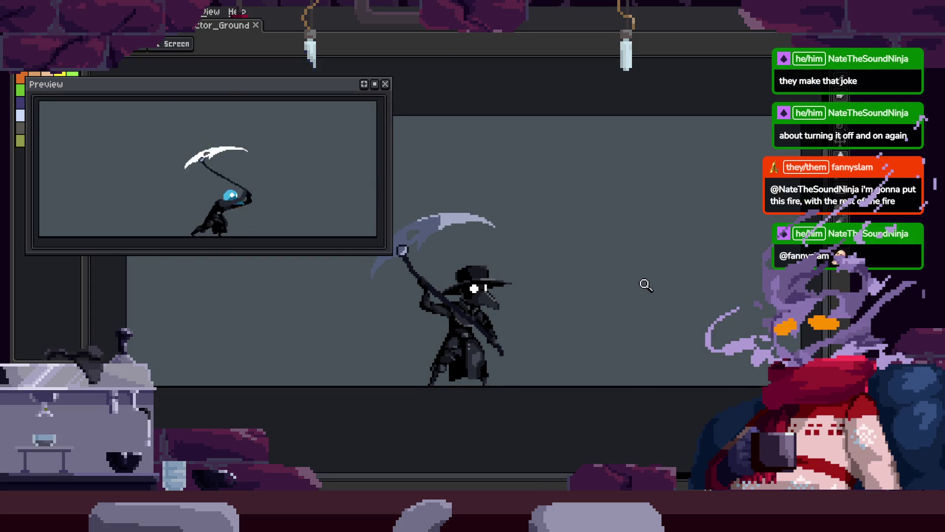
{"action": "scroll", "coordinate": [635, 249], "scroll_direction": "up", "scroll_amount": 2}
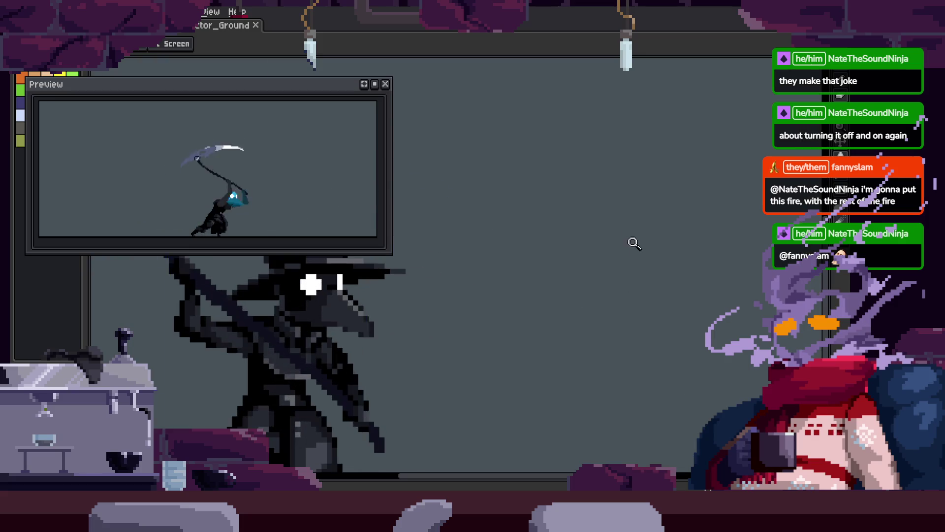
{"action": "scroll", "coordinate": [591, 266], "scroll_direction": "down", "scroll_amount": 2}
{"action": "scroll", "coordinate": [635, 286], "scroll_direction": "up", "scroll_amount": 1}
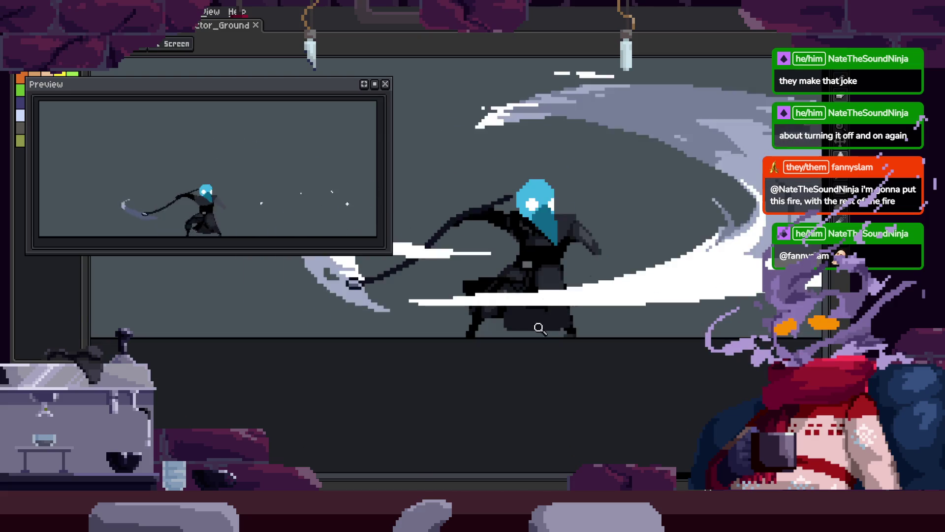
Stop playback and zoom in on the character's legs with the timeline hidden.
{"action": "left_click", "coordinate": [493, 332]}
{"action": "key", "text": "Tab"}
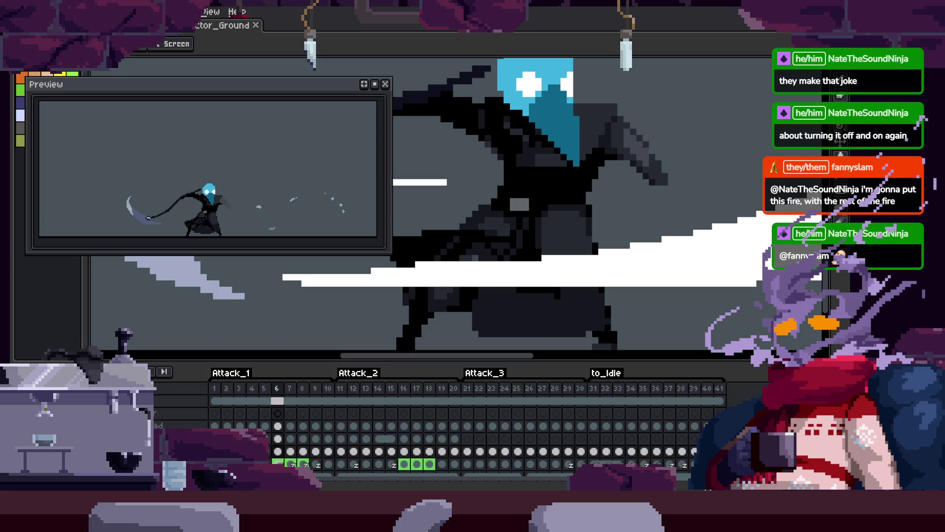
{"action": "key", "text": "Tab"}
{"action": "left_click", "coordinate": [595, 300]}
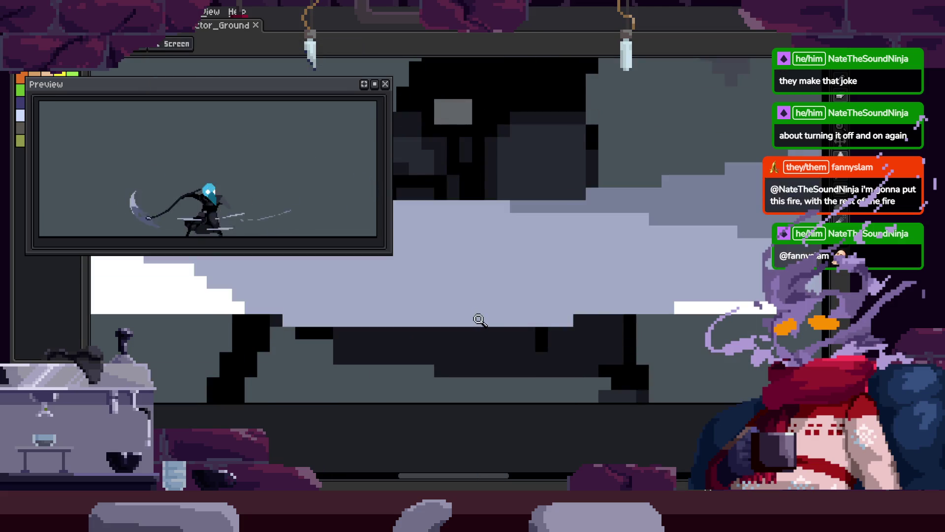
{"action": "key", "text": "b"}
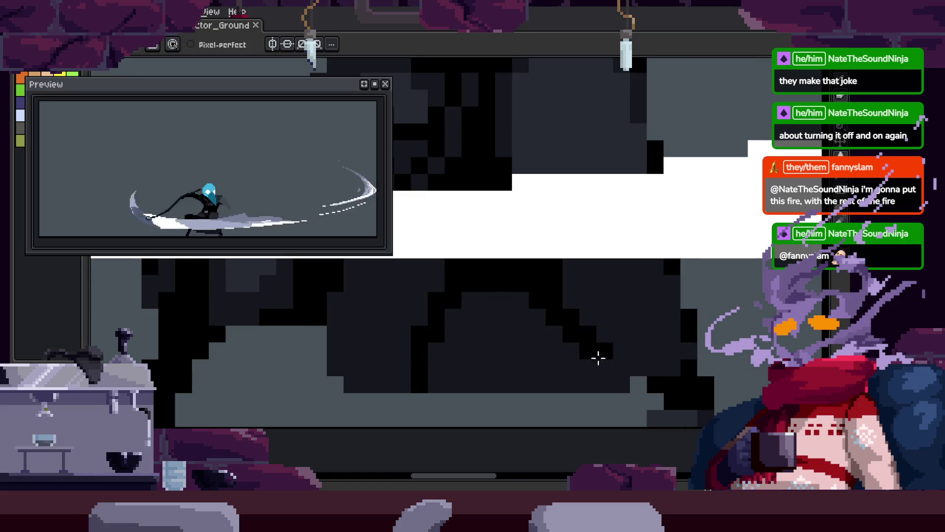
{"action": "key", "text": "z"}
Zoom back out to the whole character, switching between Pencil and Zoom tools.
{"action": "right_click", "coordinate": [593, 331]}
{"action": "key", "text": "Tab"}
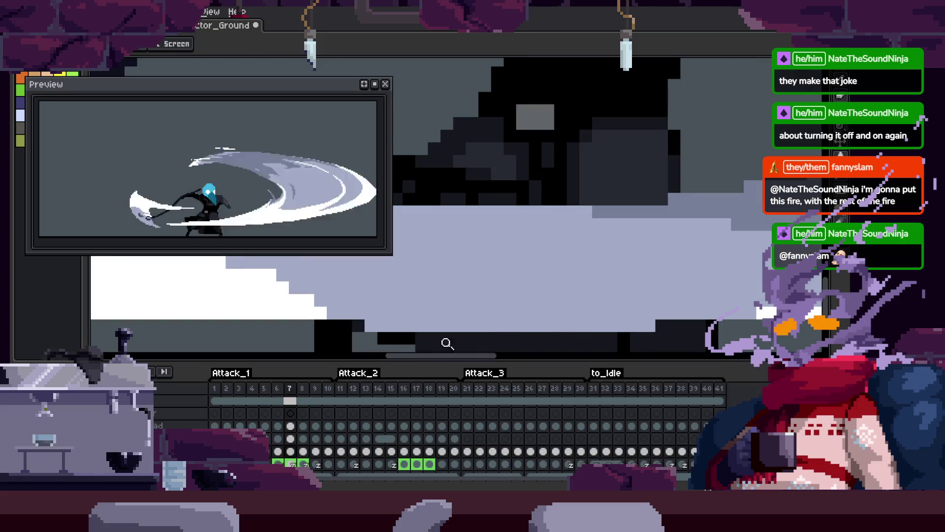
{"action": "key", "text": "b"}
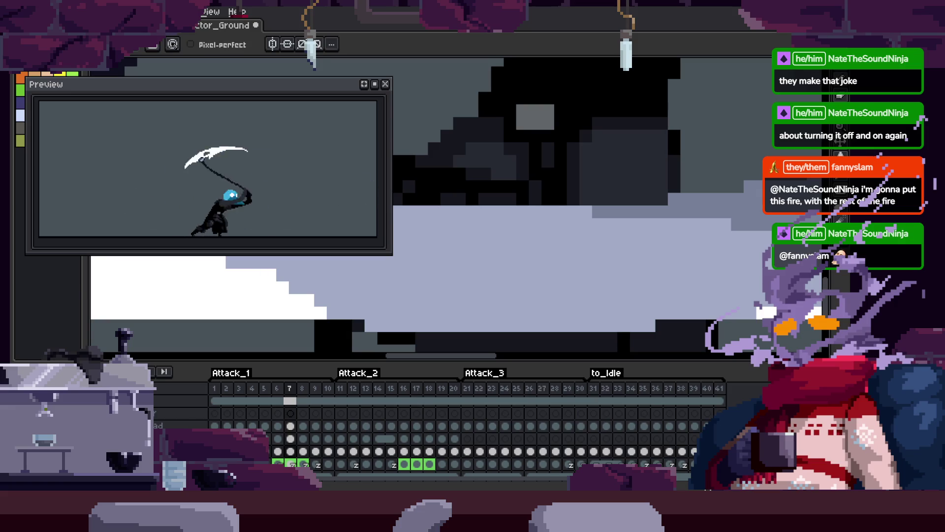
{"action": "scroll", "coordinate": [596, 281], "scroll_direction": "down", "scroll_amount": 2}
{"action": "key", "text": "z"}
{"action": "key", "text": "Tab"}
{"action": "scroll", "coordinate": [600, 300], "scroll_direction": "down", "scroll_amount": 2}
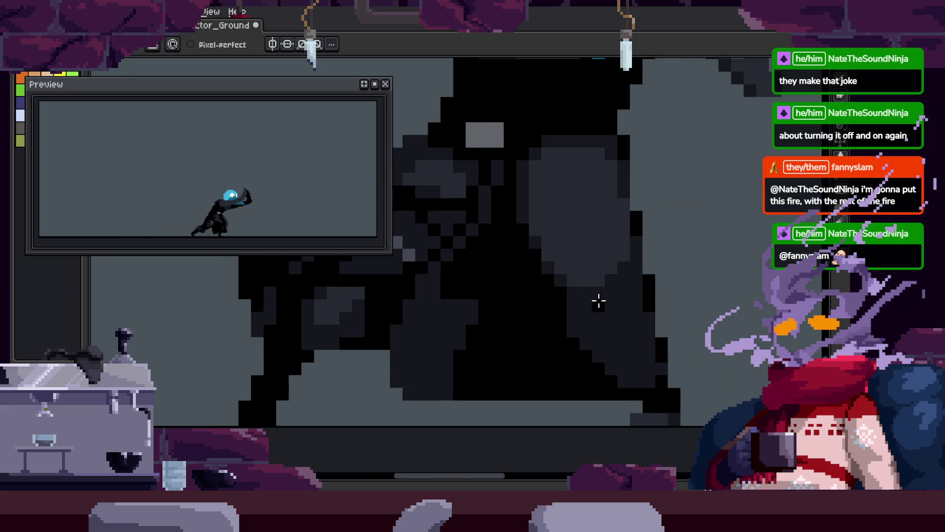
On another frame, pick a colour from the artwork and place a black pixel on the body.
{"action": "key", "text": "Right"}
{"action": "scroll", "coordinate": [581, 325], "scroll_direction": "up", "scroll_amount": 3}
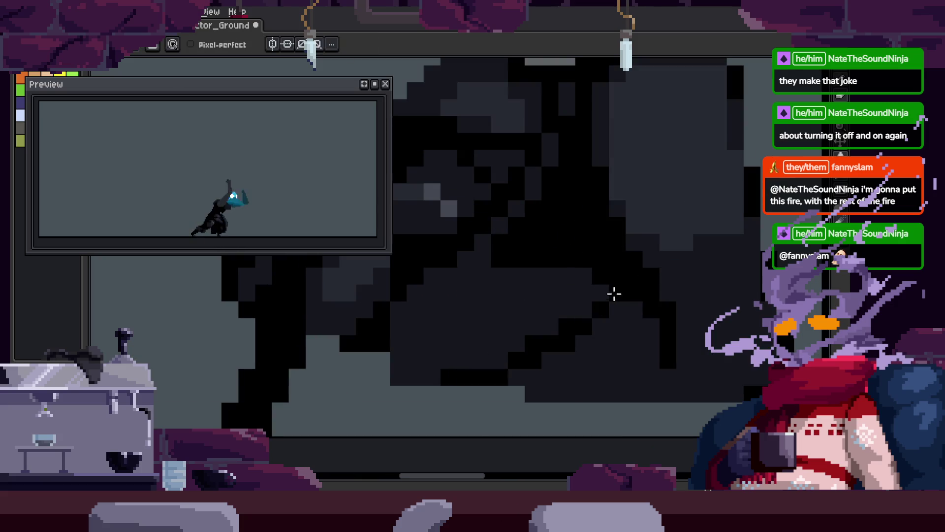
{"action": "scroll", "coordinate": [627, 360], "scroll_direction": "right", "scroll_amount": 3}
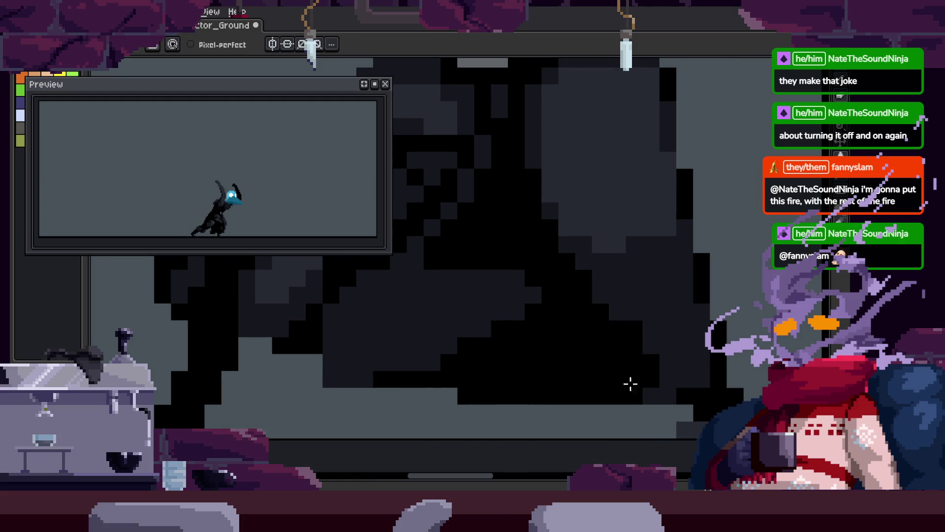
{"action": "key", "text": "i"}
{"action": "scroll", "coordinate": [635, 394], "scroll_direction": "down", "scroll_amount": 3}
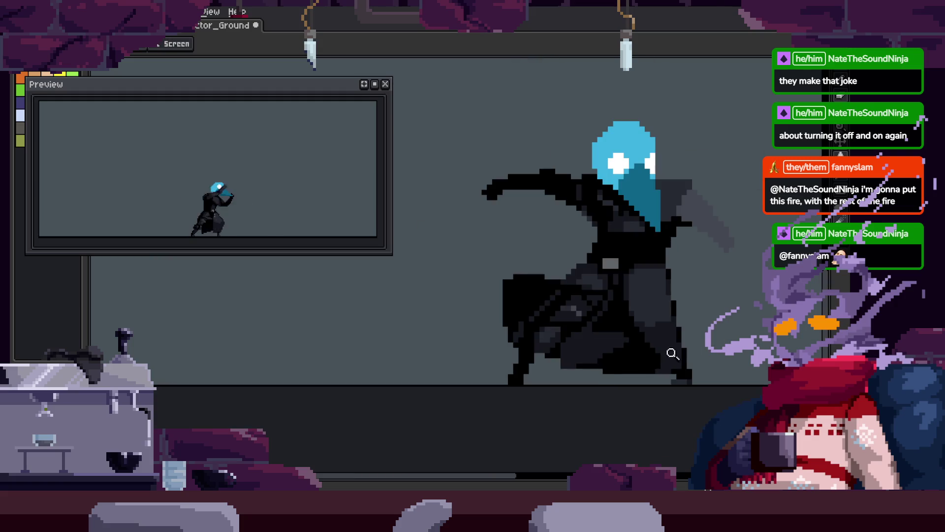
{"action": "scroll", "coordinate": [580, 352], "scroll_direction": "up", "scroll_amount": 3}
{"action": "key", "text": "b"}
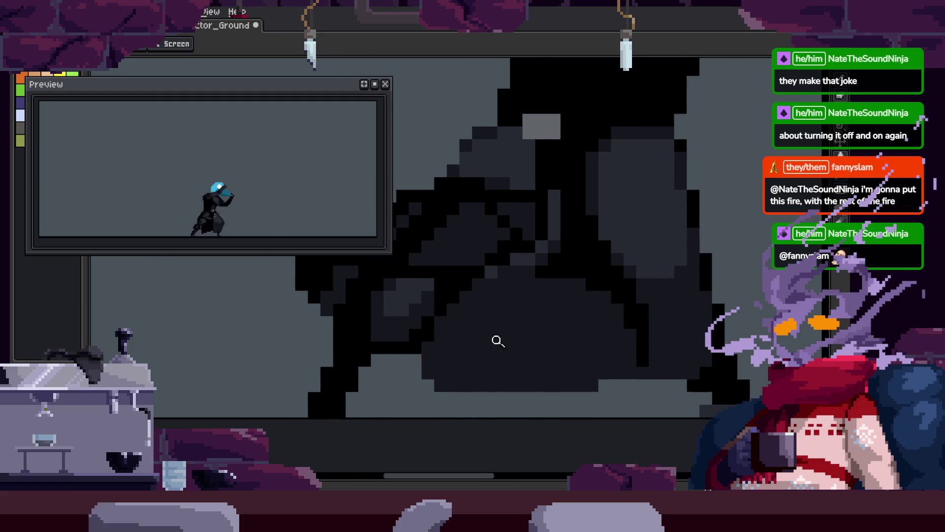
{"action": "scroll", "coordinate": [498, 339], "scroll_direction": "up", "scroll_amount": 1}
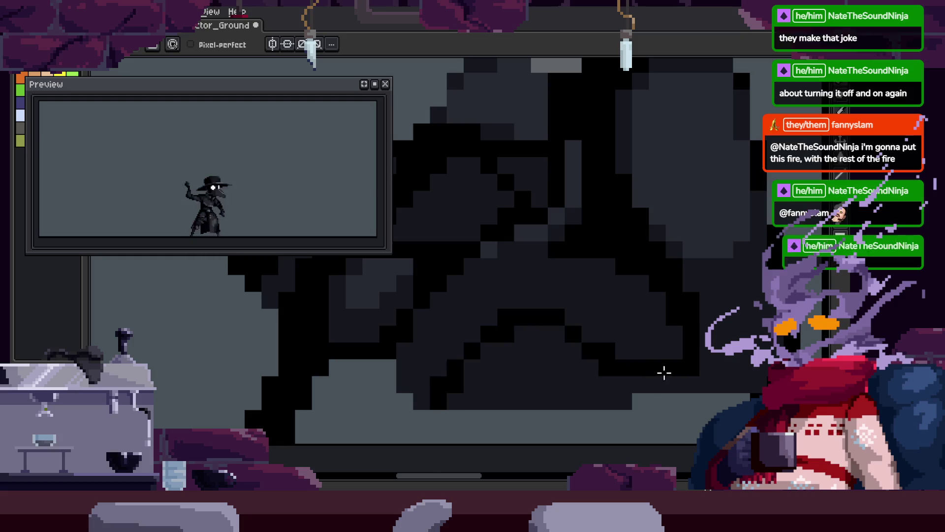
{"action": "left_click", "coordinate": [523, 368]}
Paint a dark diagonal stroke across the character's body.
{"action": "key", "text": "z"}
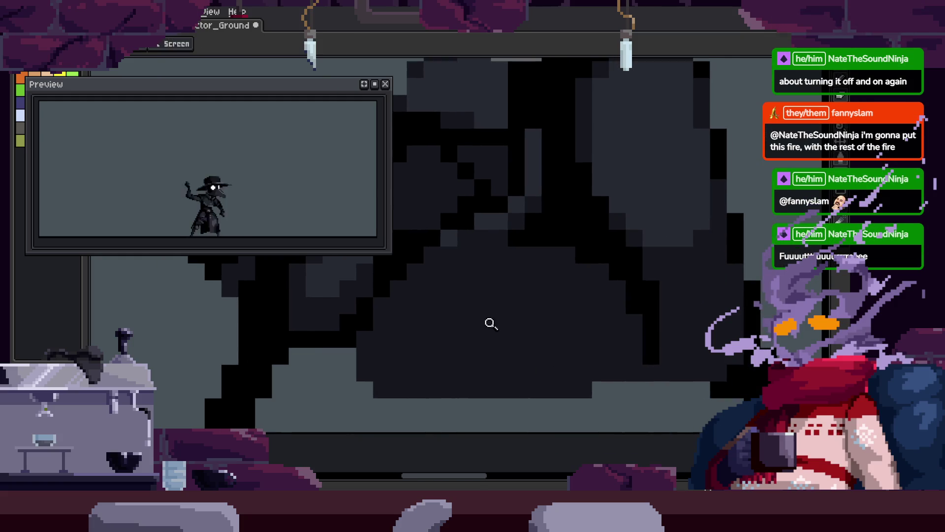
{"action": "scroll", "coordinate": [507, 306], "scroll_direction": "down", "scroll_amount": 2}
{"action": "scroll", "coordinate": [495, 344], "scroll_direction": "up", "scroll_amount": 2}
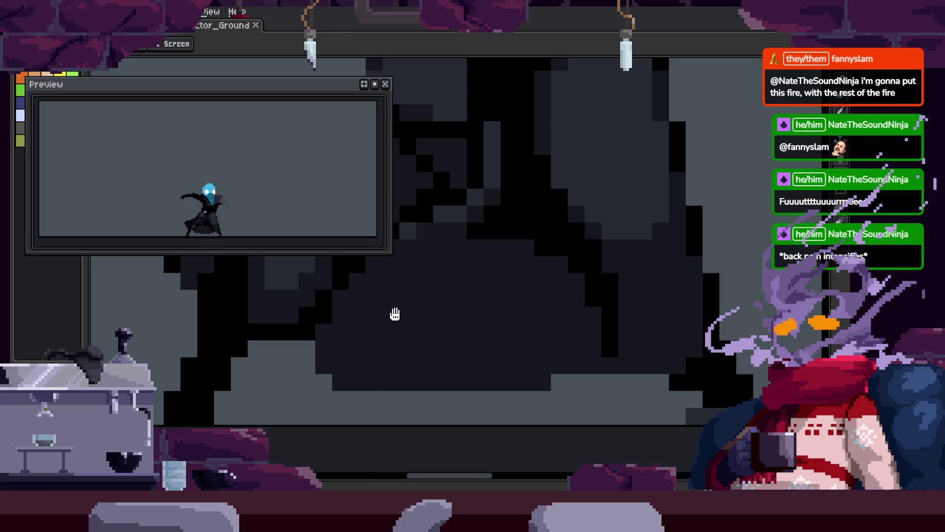
{"action": "scroll", "coordinate": [397, 325], "scroll_direction": "up", "scroll_amount": 1}
{"action": "key", "text": "b"}
{"action": "left_click_drag", "start_coordinate": [430, 392], "coordinate": [672, 321]}
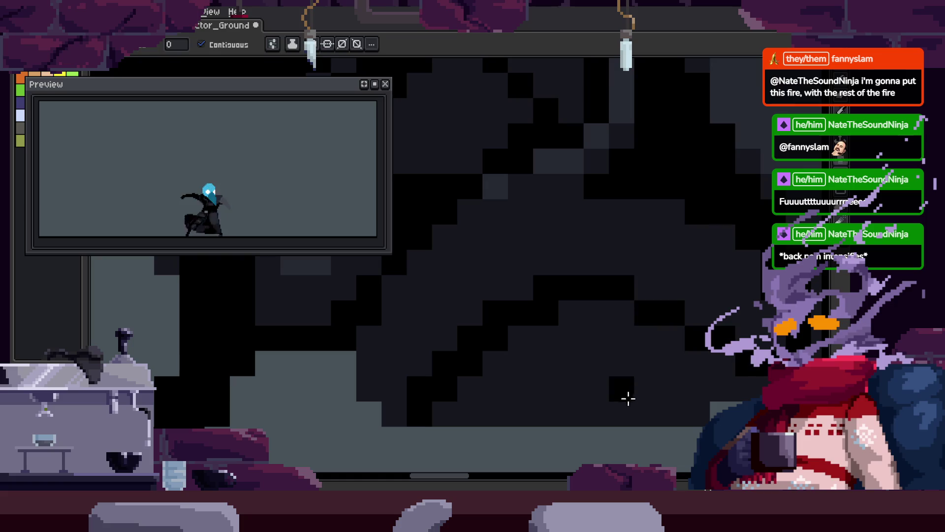
{"action": "key", "text": "b"}
{"action": "mouse_move", "coordinate": [629, 399]}
{"action": "left_mouse_down"}
{"action": "mouse_move", "coordinate": [585, 363]}
{"action": "mouse_move", "coordinate": [393, 375]}
{"action": "mouse_move", "coordinate": [281, 416]}
{"action": "mouse_move", "coordinate": [441, 310]}
{"action": "mouse_move", "coordinate": [617, 387]}
{"action": "left_mouse_up"}
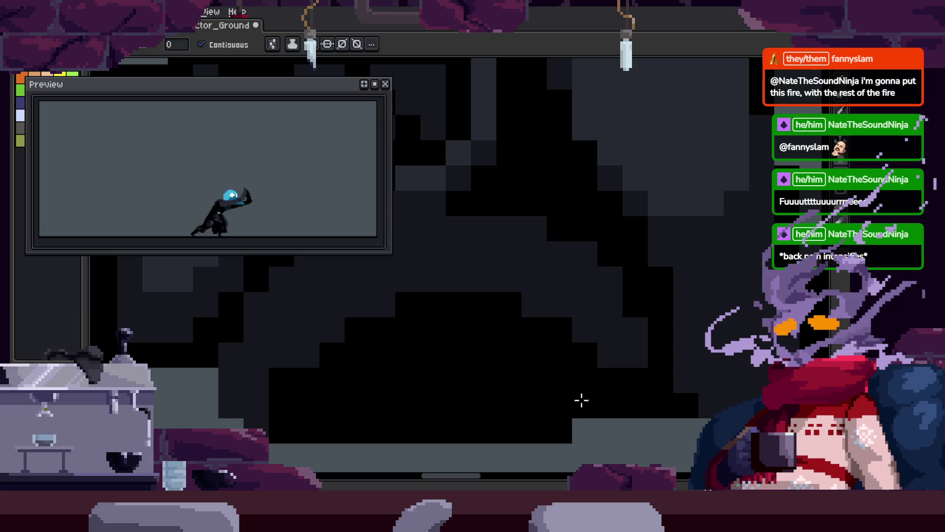
Zoom around the cloaked figure and step to the next animation frame.
{"action": "key", "text": "z"}
{"action": "scroll", "coordinate": [628, 363], "scroll_direction": "down", "scroll_amount": 3}
{"action": "scroll", "coordinate": [552, 348], "scroll_direction": "down", "scroll_amount": 1}
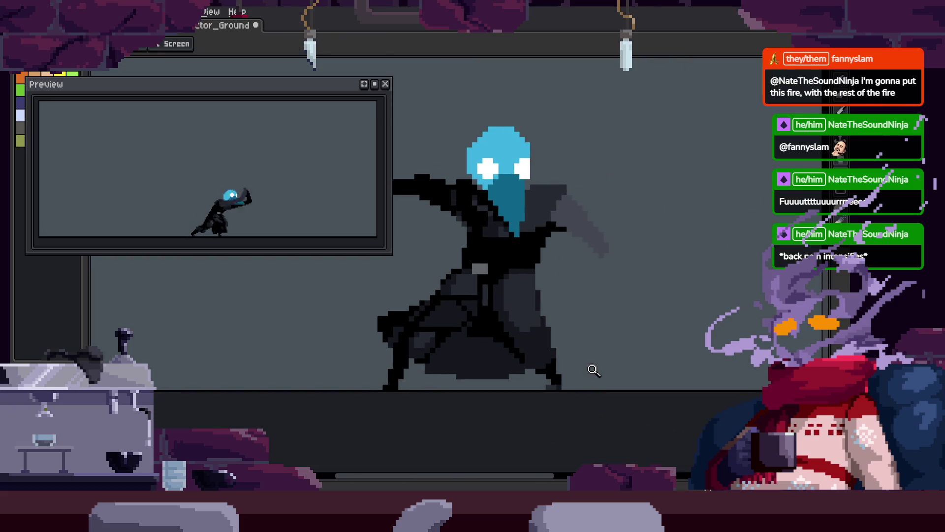
{"action": "scroll", "coordinate": [493, 335], "scroll_direction": "up", "scroll_amount": 3}
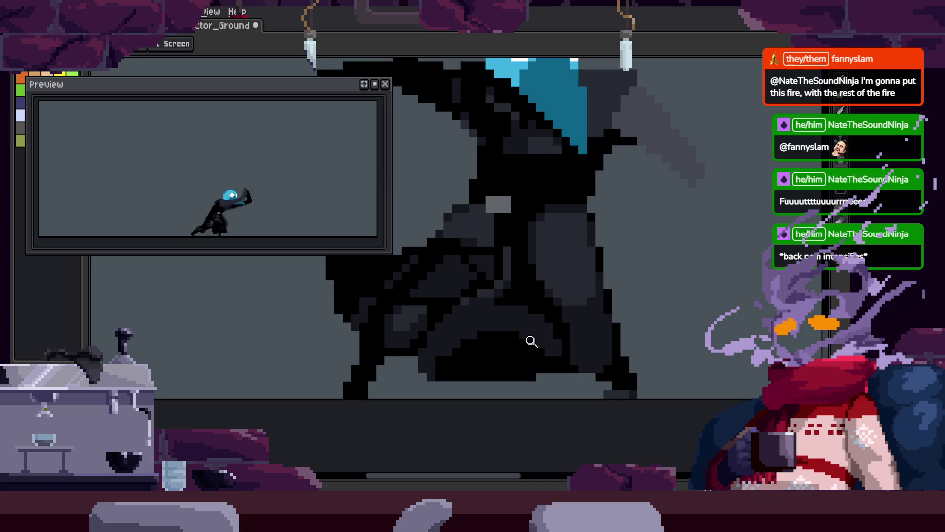
{"action": "scroll", "coordinate": [472, 346], "scroll_direction": "up", "scroll_amount": 1}
{"action": "scroll", "coordinate": [472, 346], "scroll_direction": "up", "scroll_amount": 2}
{"action": "key", "text": "b"}
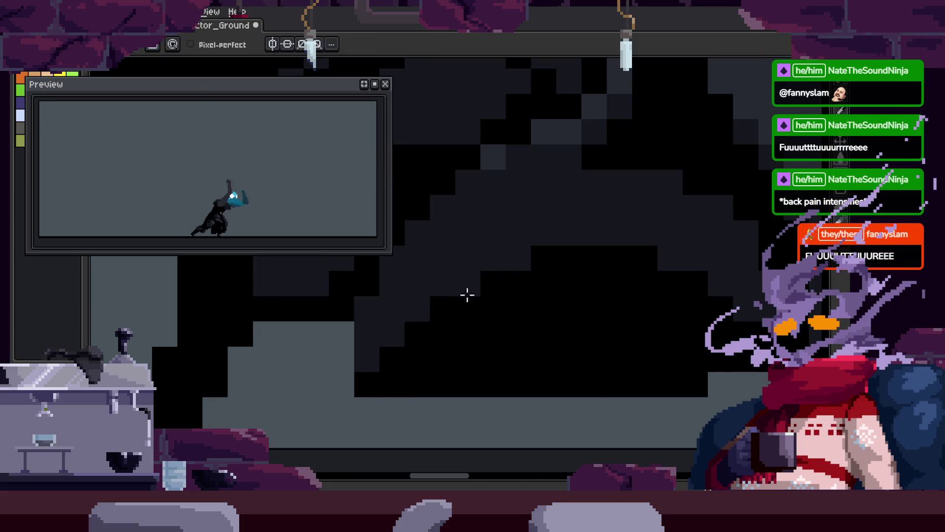
{"action": "key", "text": "Right"}
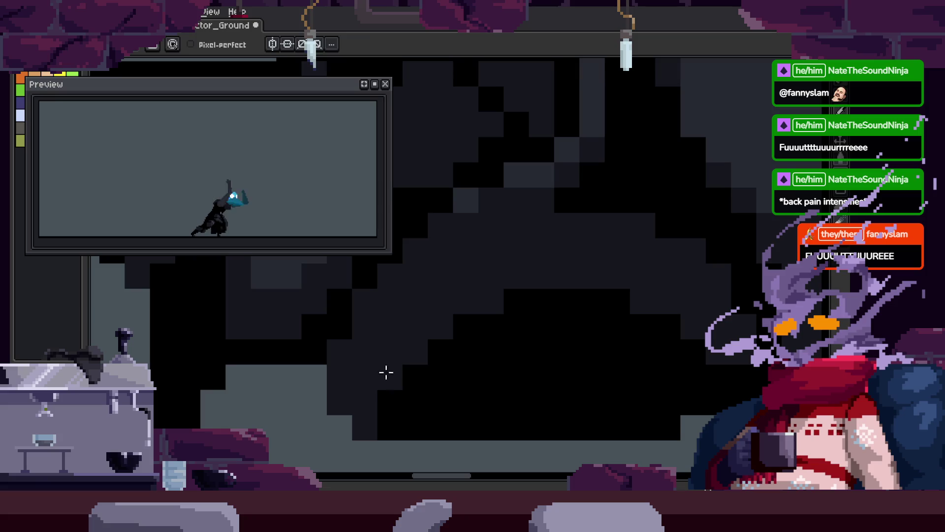
{"action": "key", "text": "z"}
{"action": "scroll", "coordinate": [560, 350], "scroll_direction": "down", "scroll_amount": 2}
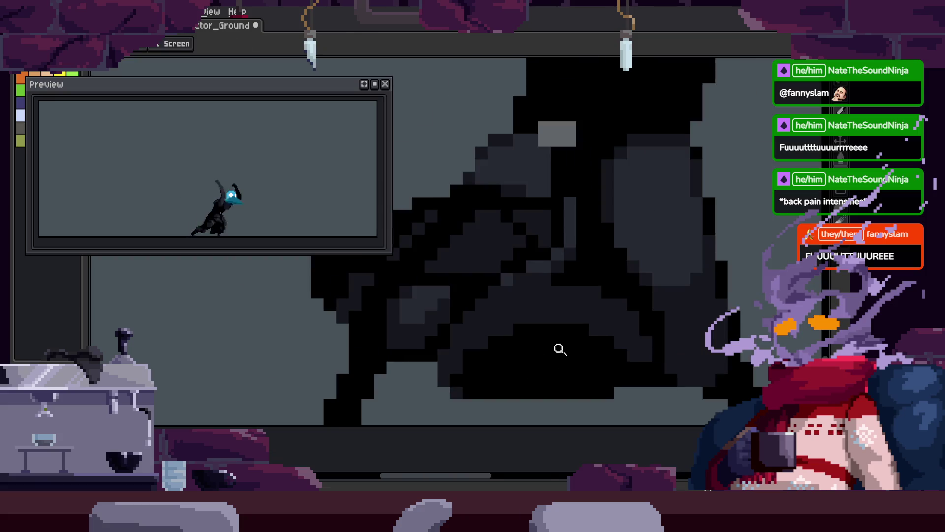
{"action": "scroll", "coordinate": [599, 318], "scroll_direction": "up", "scroll_amount": 1}
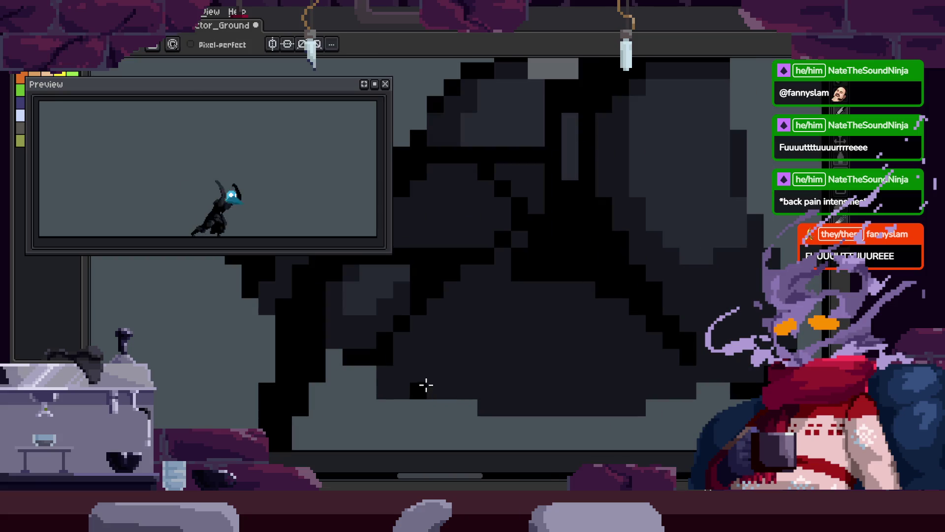
Inspect the frame up close and save the animation file.
{"action": "key", "text": "z"}
{"action": "scroll", "coordinate": [517, 393], "scroll_direction": "down", "scroll_amount": 3}
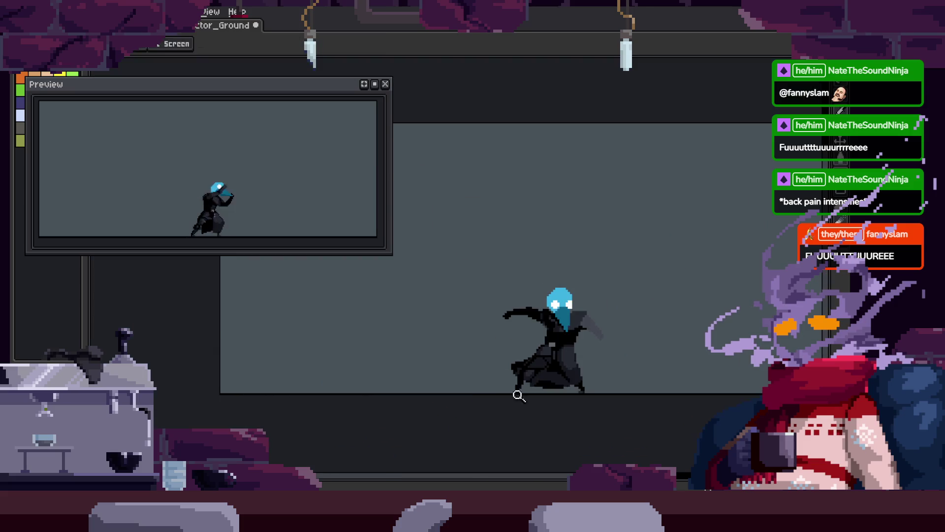
{"action": "scroll", "coordinate": [594, 360], "scroll_direction": "up", "scroll_amount": 3}
{"action": "scroll", "coordinate": [574, 342], "scroll_direction": "down", "scroll_amount": 1}
{"action": "scroll", "coordinate": [549, 326], "scroll_direction": "up", "scroll_amount": 1}
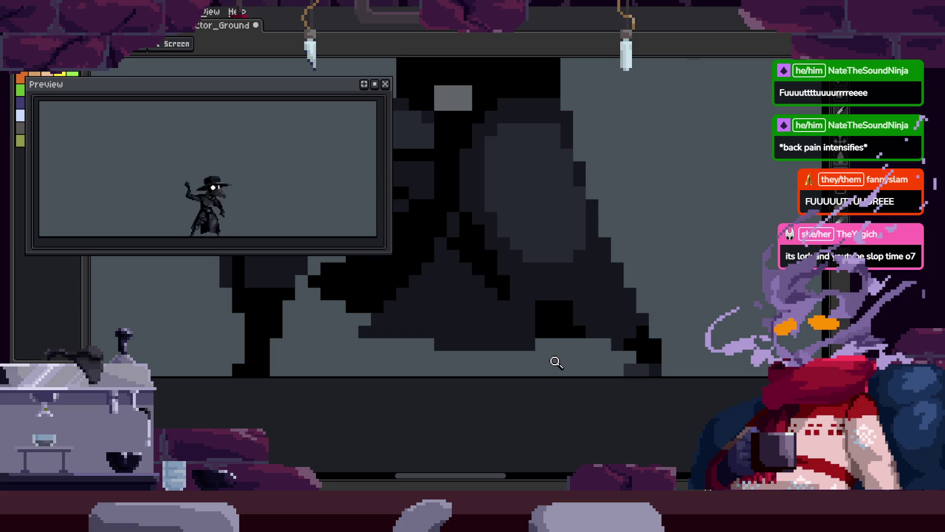
{"action": "scroll", "coordinate": [517, 306], "scroll_direction": "down", "scroll_amount": 2}
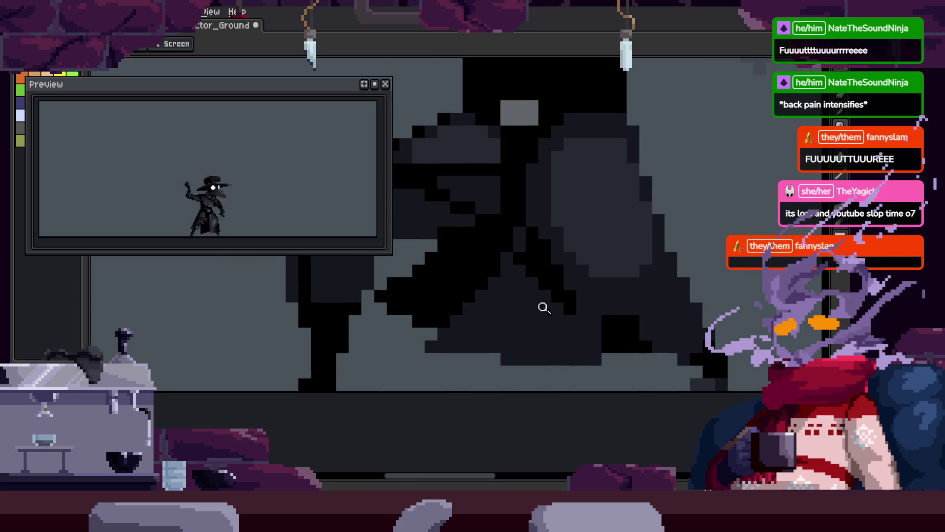
{"action": "key", "text": "ctrl+s"}
{"action": "key", "text": "b"}
{"action": "scroll", "coordinate": [540, 327], "scroll_direction": "up", "scroll_amount": 2}
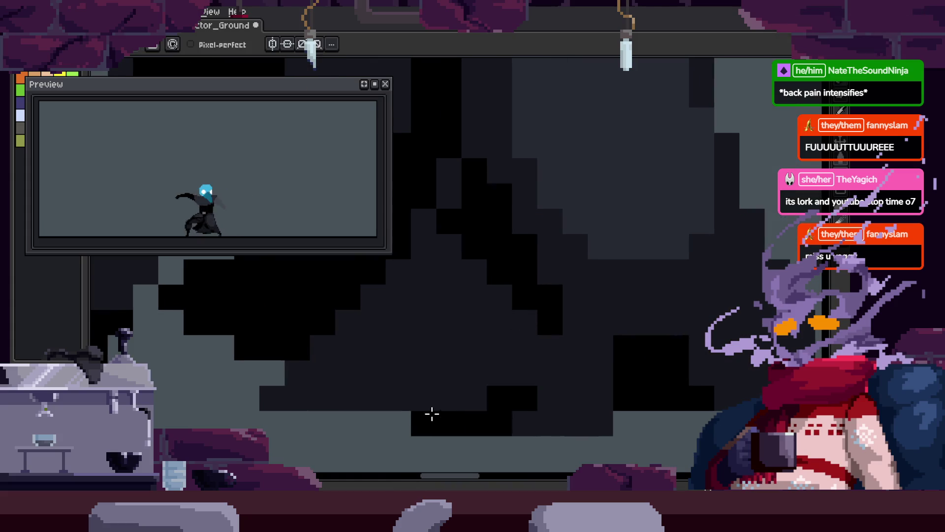
{"action": "scroll", "coordinate": [443, 374], "scroll_direction": "down", "scroll_amount": 3}
{"action": "key", "text": "z"}
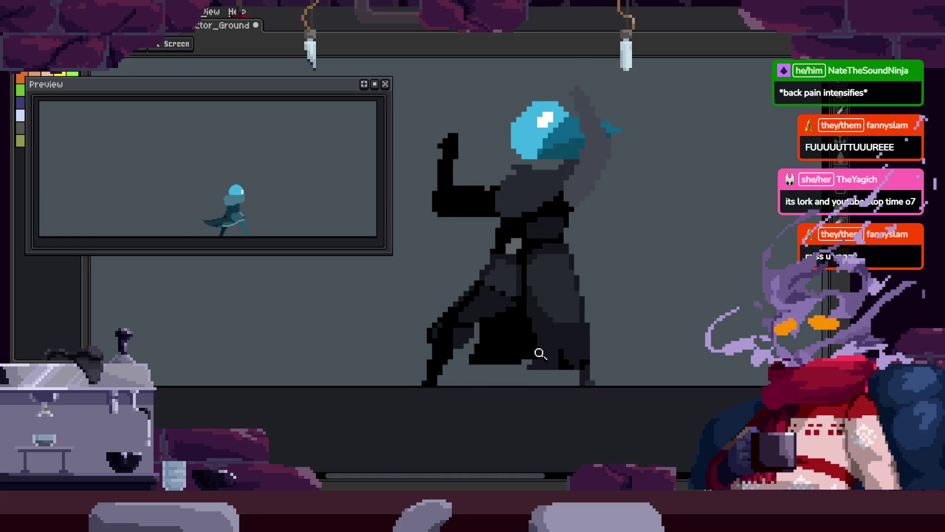
Zoom in close on the body, then show the timeline stopped on frame 10, the Attack_2 start.
{"action": "left_click", "coordinate": [594, 345]}
{"action": "left_click_drag", "start_coordinate": [609, 314], "coordinate": [570, 324]}
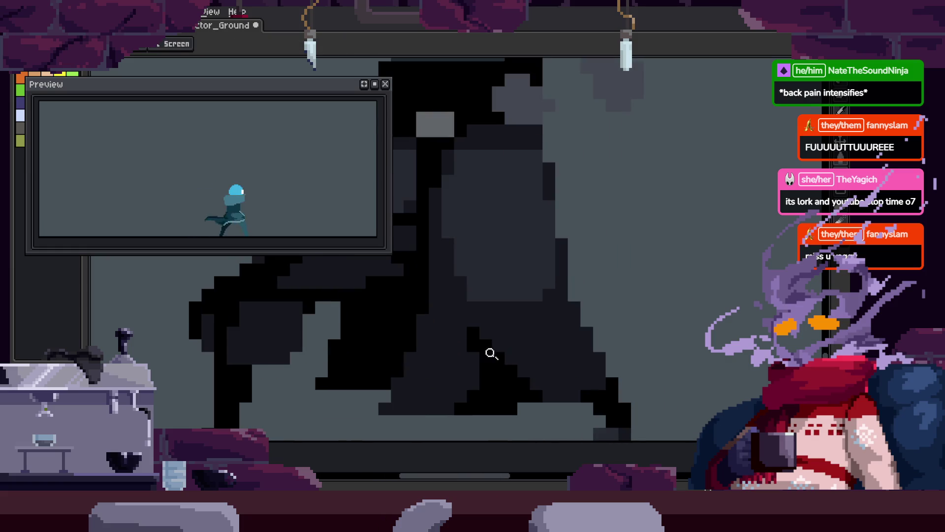
{"action": "left_click", "coordinate": [475, 359]}
{"action": "key", "text": "b"}
{"action": "key", "text": "z"}
{"action": "scroll", "coordinate": [507, 357], "scroll_direction": "down", "scroll_amount": 3}
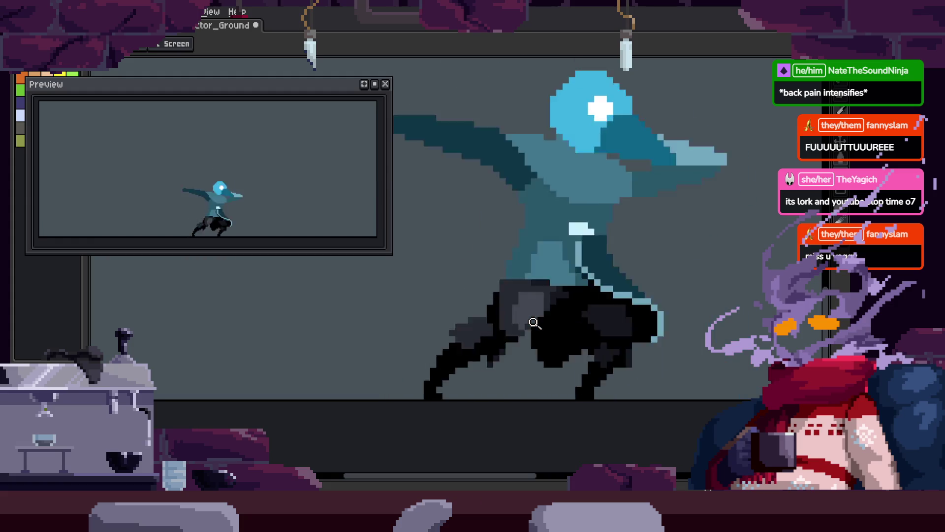
{"action": "key", "text": "Tab"}
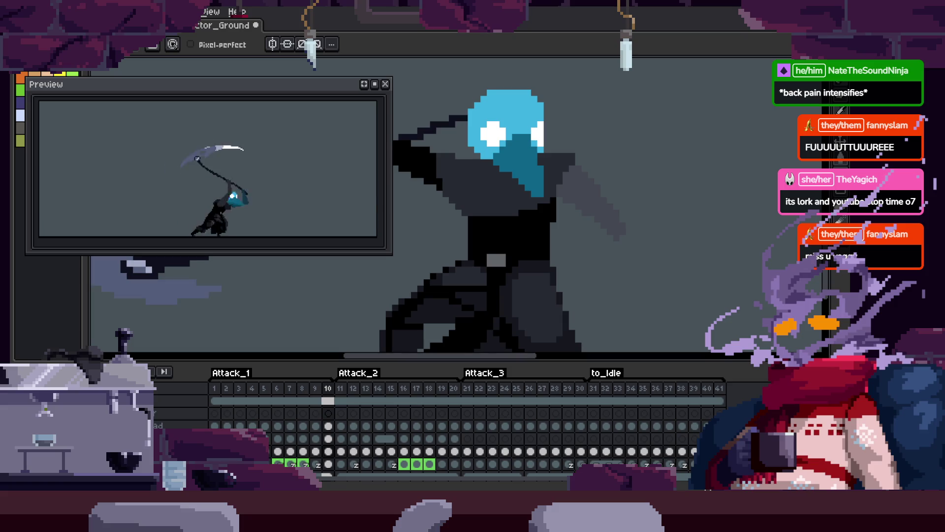
Save the animation and hide the timeline to enlarge the canvas.
{"action": "key", "text": "Tab"}
{"action": "key", "text": "z"}
{"action": "key", "text": "ctrl+s"}
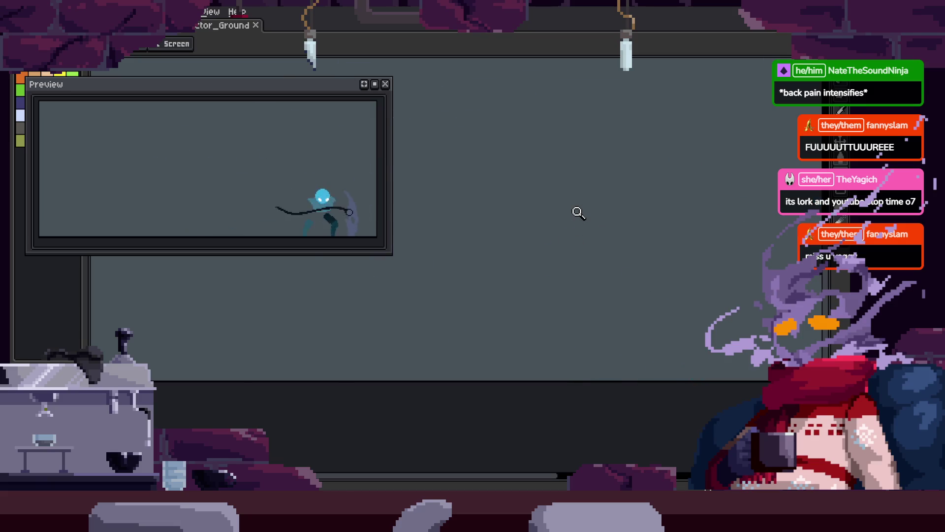
{"action": "key", "text": "Tab"}
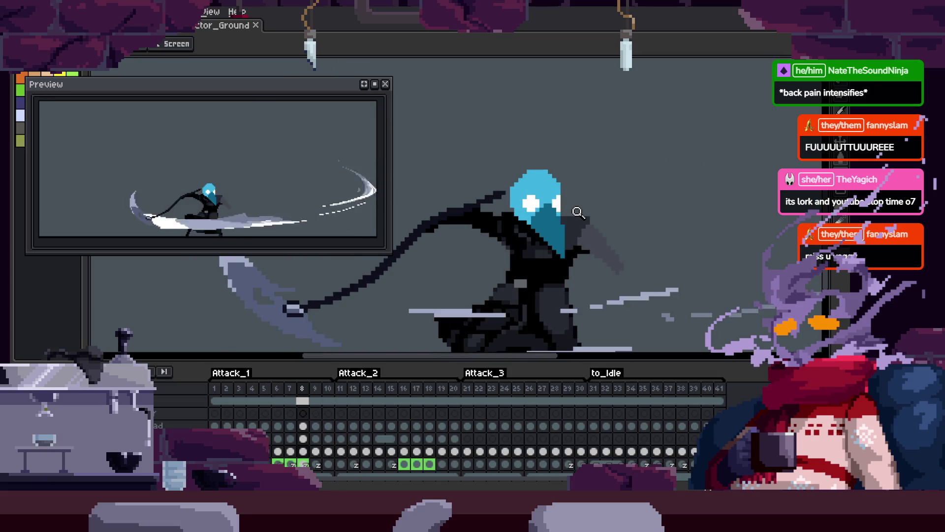
{"action": "key", "text": "Tab"}
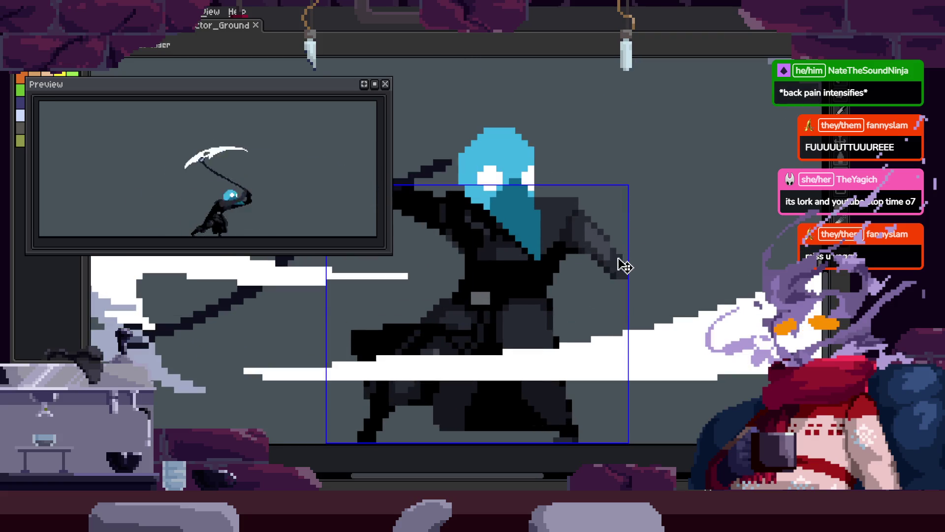
Zoom into the head and arm and paint a black hand at the arm's end.
{"action": "left_click", "coordinate": [569, 261]}
{"action": "left_click", "coordinate": [547, 293]}
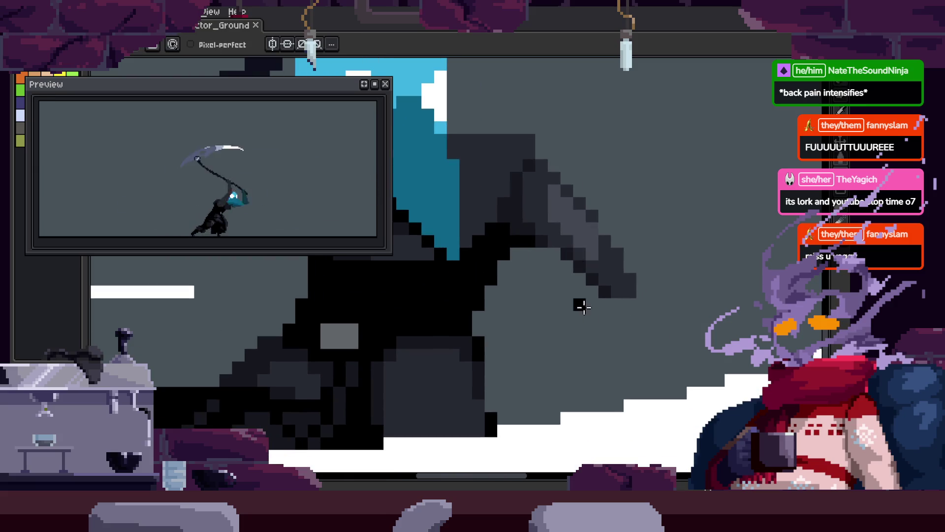
{"action": "left_click_drag", "start_coordinate": [587, 317], "coordinate": [626, 329]}
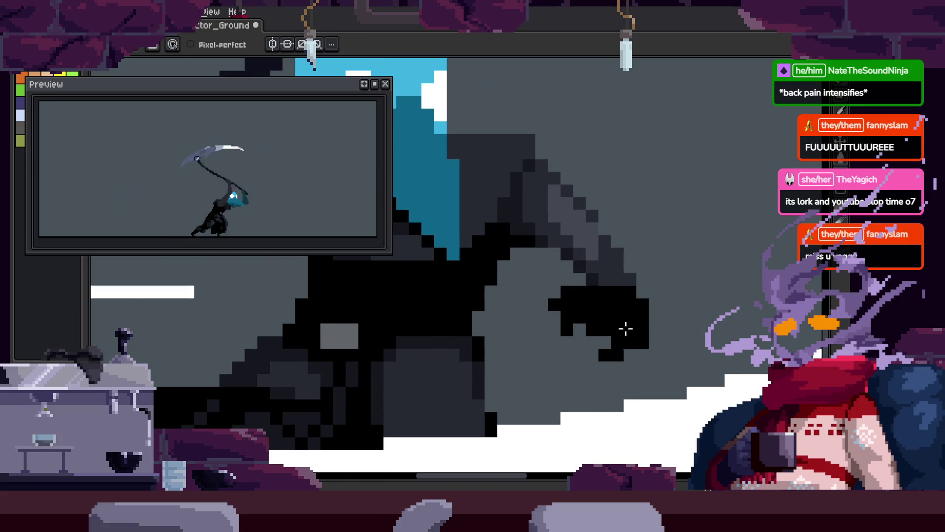
{"action": "scroll", "coordinate": [596, 328], "scroll_direction": "down", "scroll_amount": 3}
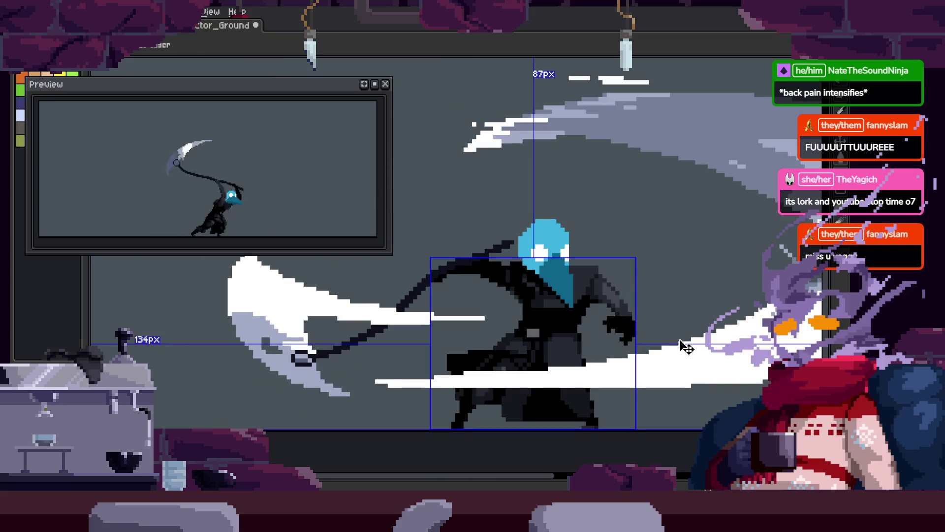
{"action": "scroll", "coordinate": [673, 326], "scroll_direction": "up", "scroll_amount": 3}
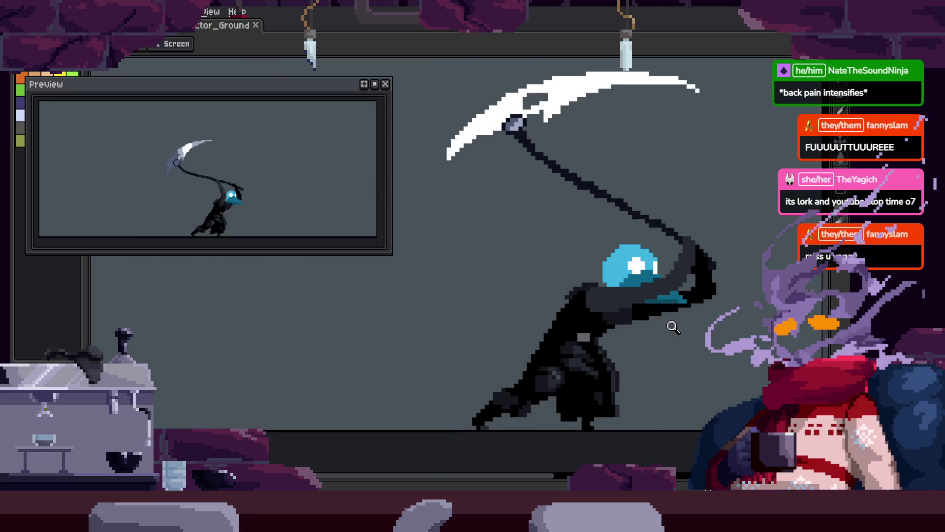
{"action": "scroll", "coordinate": [587, 328], "scroll_direction": "up", "scroll_amount": 2}
{"action": "key", "text": "b"}
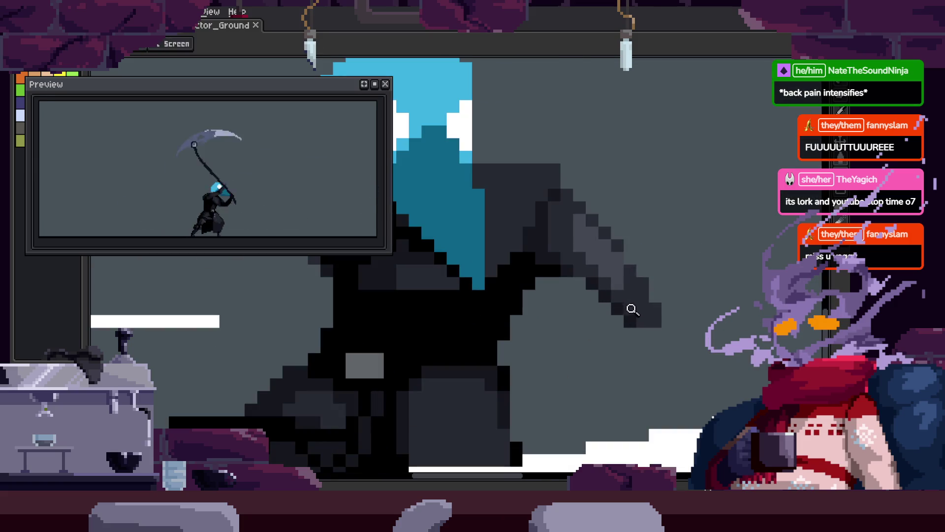
{"action": "scroll", "coordinate": [632, 309], "scroll_direction": "up", "scroll_amount": 2}
Paint black pixels along the hand's edge, turning dark grey hand pixels black.
{"action": "key", "text": "b"}
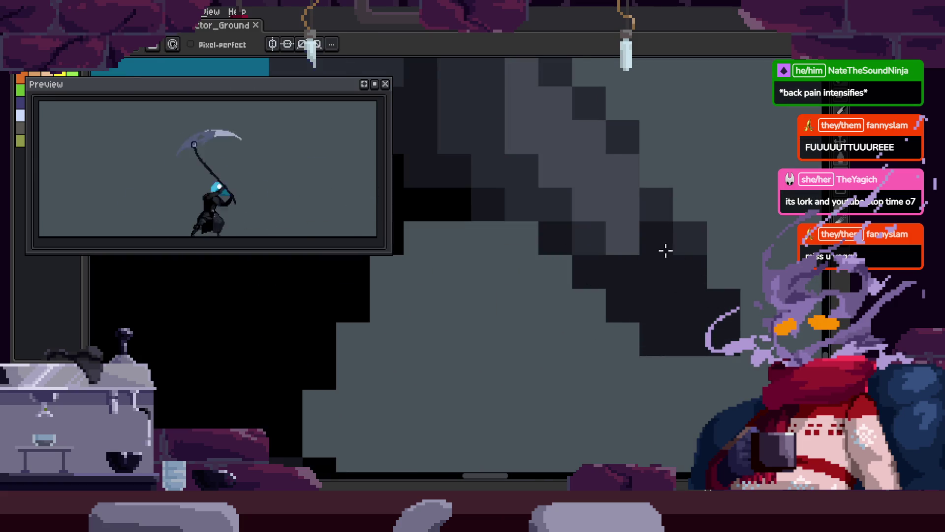
{"action": "left_click", "coordinate": [666, 251]}
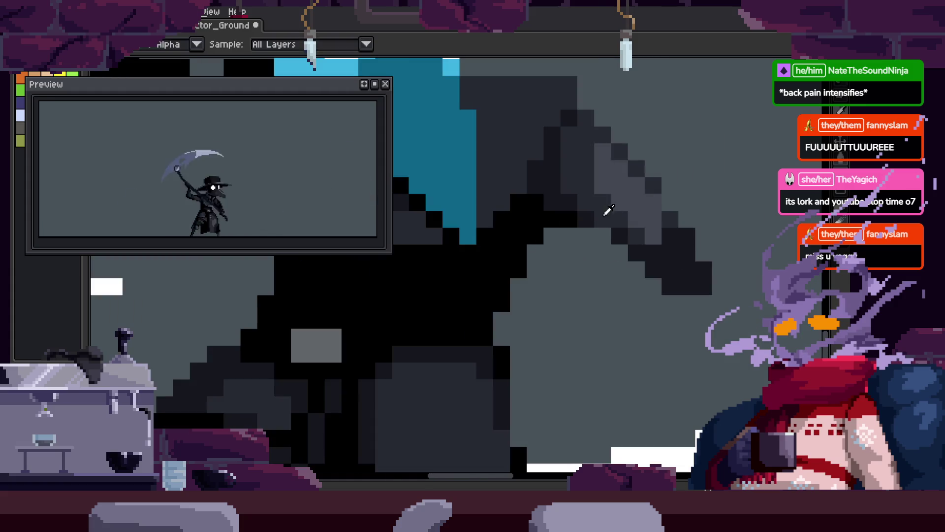
{"action": "scroll", "coordinate": [693, 232], "scroll_direction": "up", "scroll_amount": 2}
{"action": "key", "text": "b"}
{"action": "left_click_drag", "start_coordinate": [654, 266], "coordinate": [672, 243]}
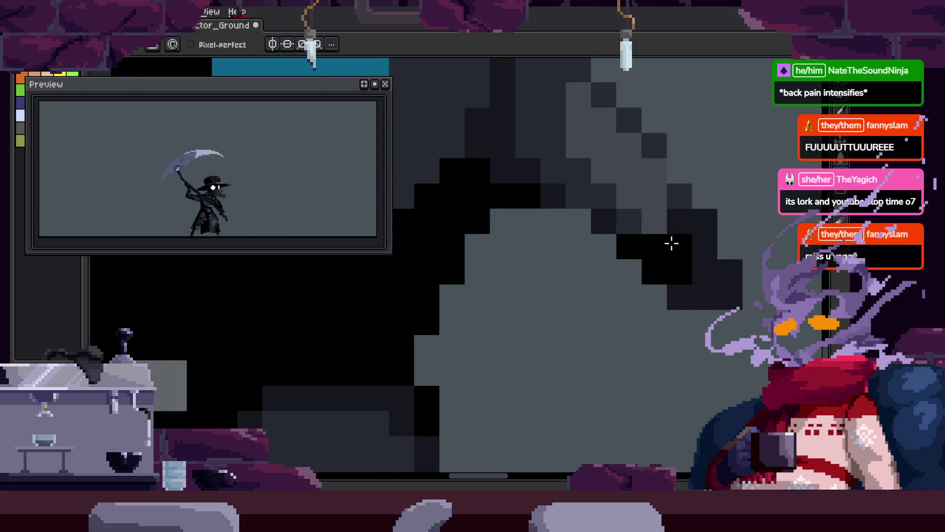
{"action": "left_click_drag", "start_coordinate": [696, 278], "coordinate": [728, 295]}
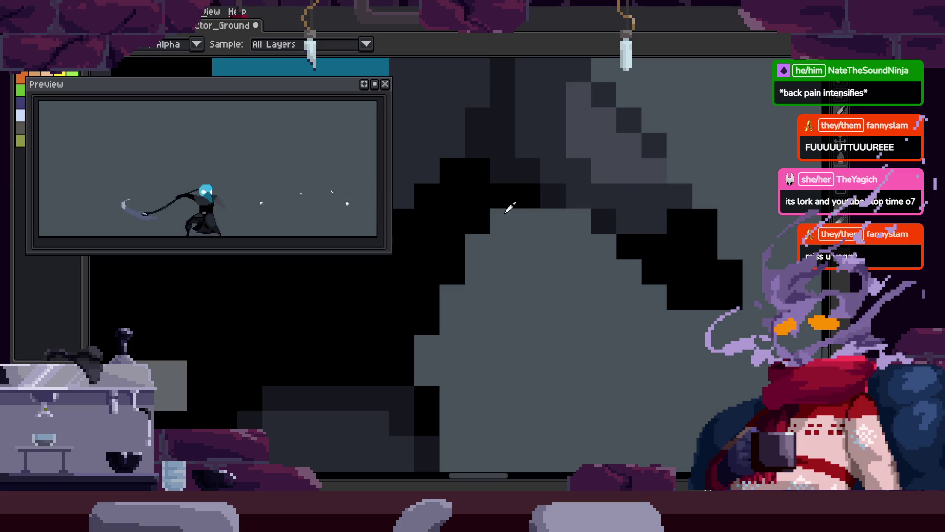
Repaint bands and single hand pixels between black and dark grey to refine its shading.
{"action": "mouse_move", "coordinate": [712, 246]}
{"action": "left_mouse_down"}
{"action": "mouse_move", "coordinate": [692, 262]}
{"action": "mouse_move", "coordinate": [749, 232]}
{"action": "left_mouse_up"}
{"action": "left_click", "coordinate": [629, 221]}
{"action": "left_click", "coordinate": [597, 211], "text": "alt"}
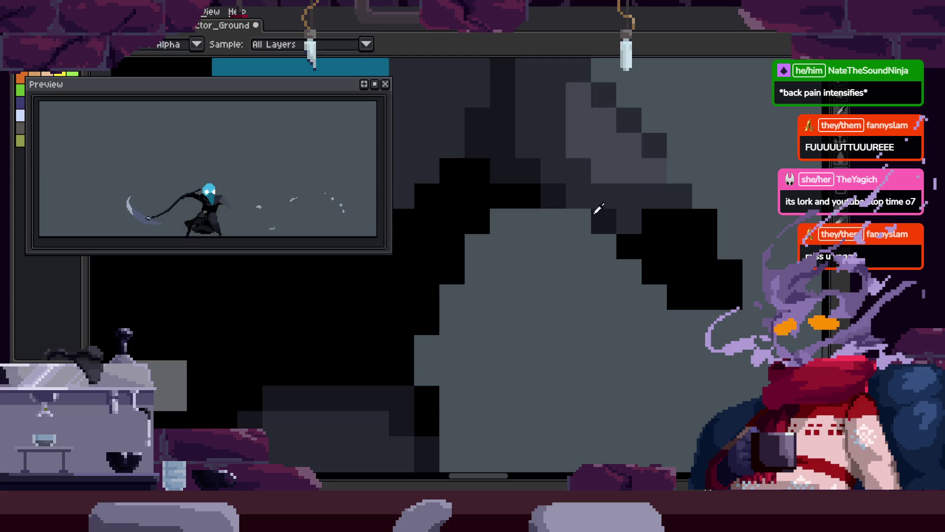
{"action": "left_click", "coordinate": [694, 237]}
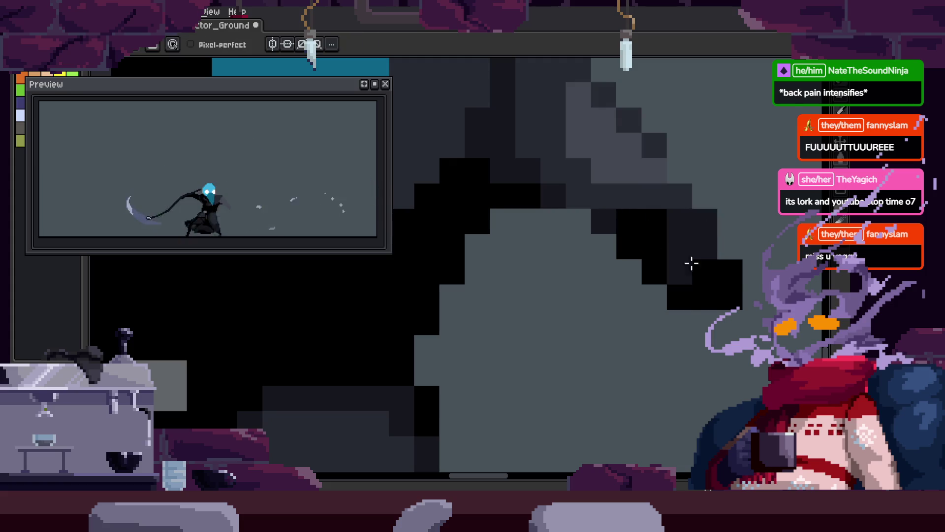
{"action": "left_click", "coordinate": [604, 272]}
{"action": "left_click_drag", "start_coordinate": [655, 246], "coordinate": [688, 257]}
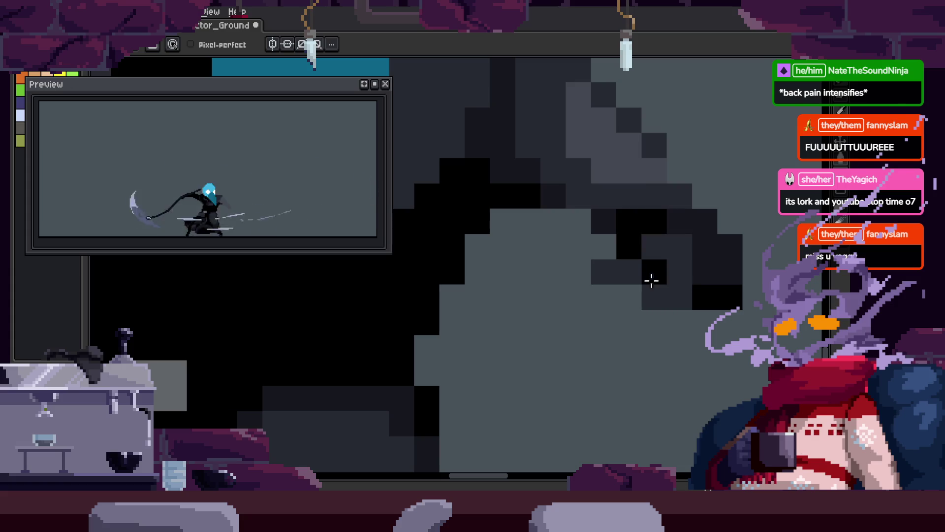
{"action": "key", "text": "z"}
{"action": "scroll", "coordinate": [635, 335], "scroll_direction": "down", "scroll_amount": 5}
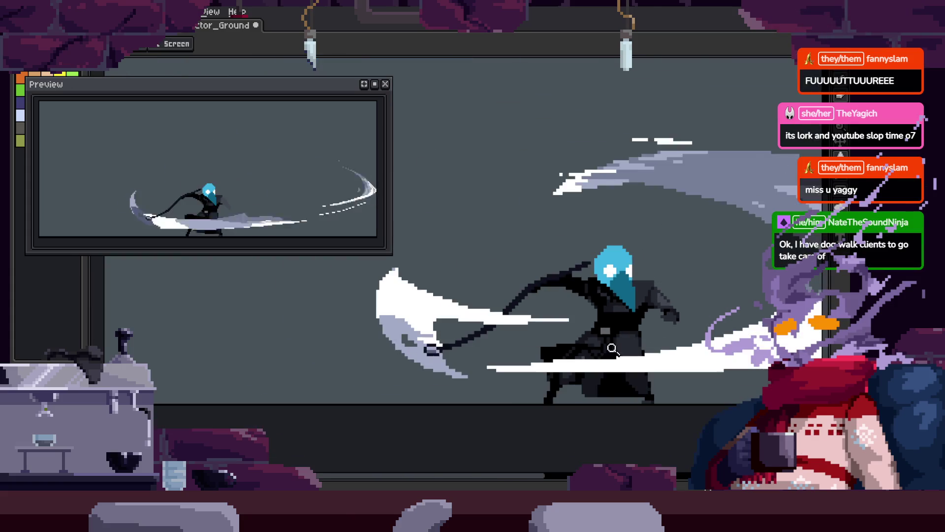
Save the sprite and zoom in close on the reaper's gripping hand.
{"action": "scroll", "coordinate": [734, 323], "scroll_direction": "down", "scroll_amount": 2}
{"action": "key", "text": "ctrl+s"}
{"action": "scroll", "coordinate": [617, 213], "scroll_direction": "up", "scroll_amount": 5}
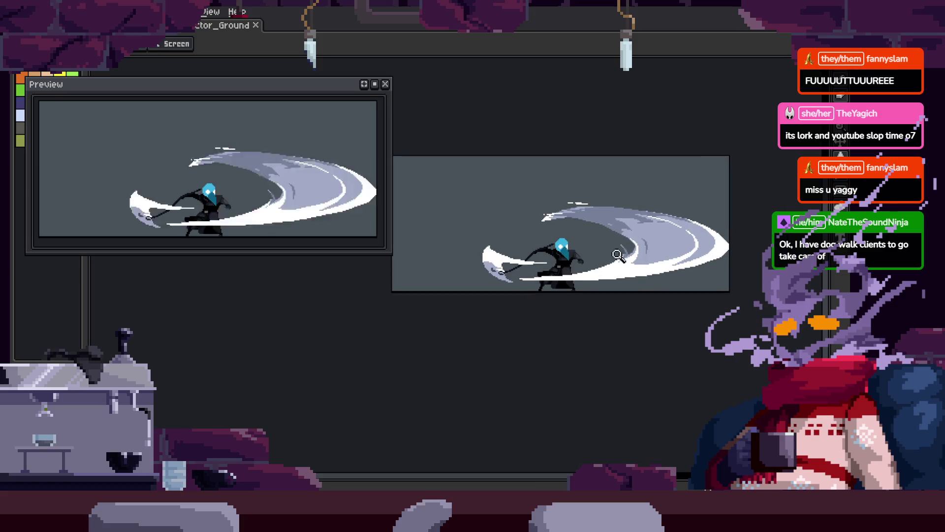
{"action": "scroll", "coordinate": [572, 306], "scroll_direction": "up", "scroll_amount": 2}
{"action": "key", "text": "z"}
{"action": "scroll", "coordinate": [601, 299], "scroll_direction": "down", "scroll_amount": 3}
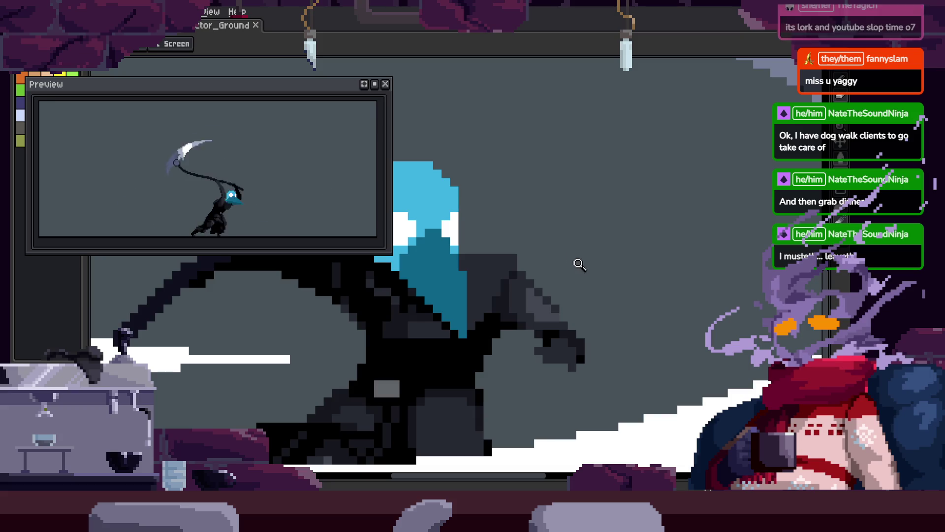
{"action": "scroll", "coordinate": [625, 266], "scroll_direction": "down", "scroll_amount": 2}
{"action": "scroll", "coordinate": [560, 292], "scroll_direction": "up", "scroll_amount": 5}
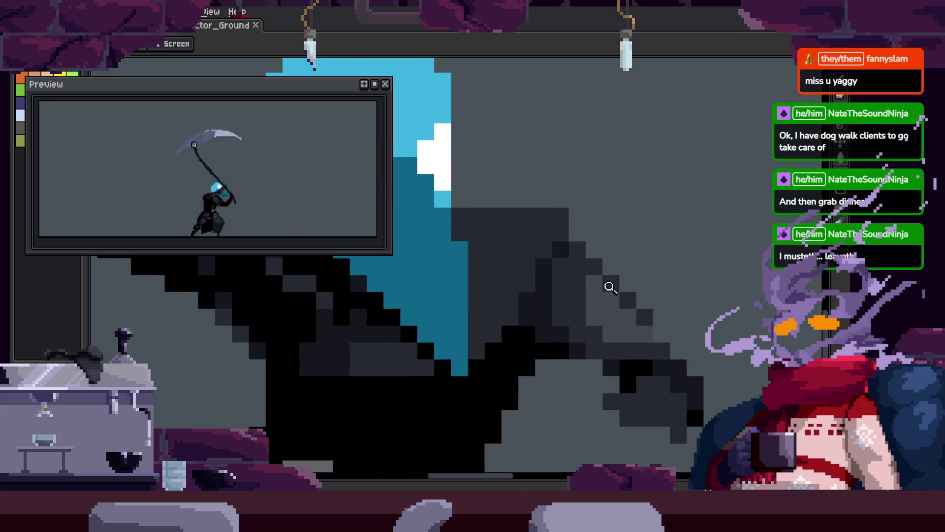
{"action": "scroll", "coordinate": [565, 240], "scroll_direction": "down", "scroll_amount": 2}
{"action": "scroll", "coordinate": [507, 274], "scroll_direction": "up", "scroll_amount": 1}
{"action": "scroll", "coordinate": [542, 232], "scroll_direction": "up", "scroll_amount": 1}
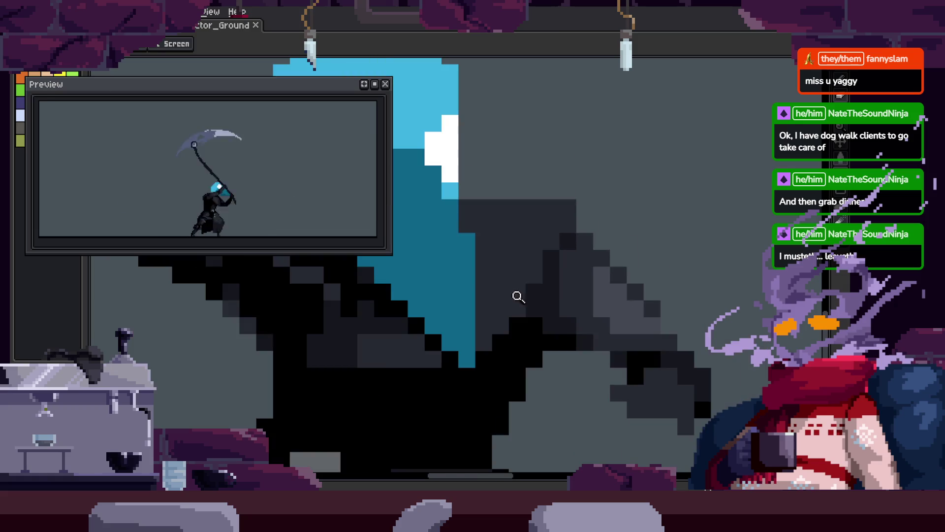
{"action": "scroll", "coordinate": [638, 273], "scroll_direction": "down", "scroll_amount": 1}
{"action": "scroll", "coordinate": [624, 287], "scroll_direction": "up", "scroll_amount": 1}
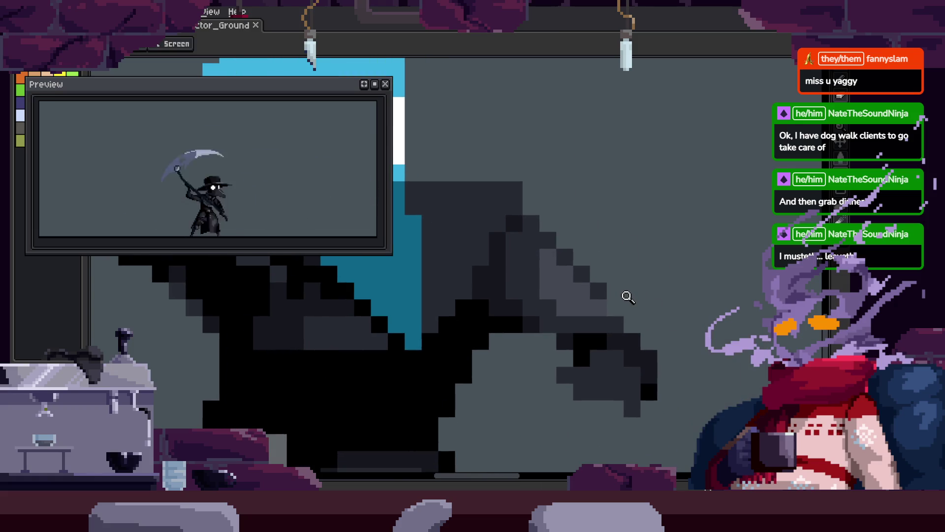
{"action": "scroll", "coordinate": [623, 302], "scroll_direction": "up", "scroll_amount": 2}
{"action": "scroll", "coordinate": [581, 275], "scroll_direction": "down", "scroll_amount": 2}
{"action": "scroll", "coordinate": [589, 317], "scroll_direction": "up", "scroll_amount": 1}
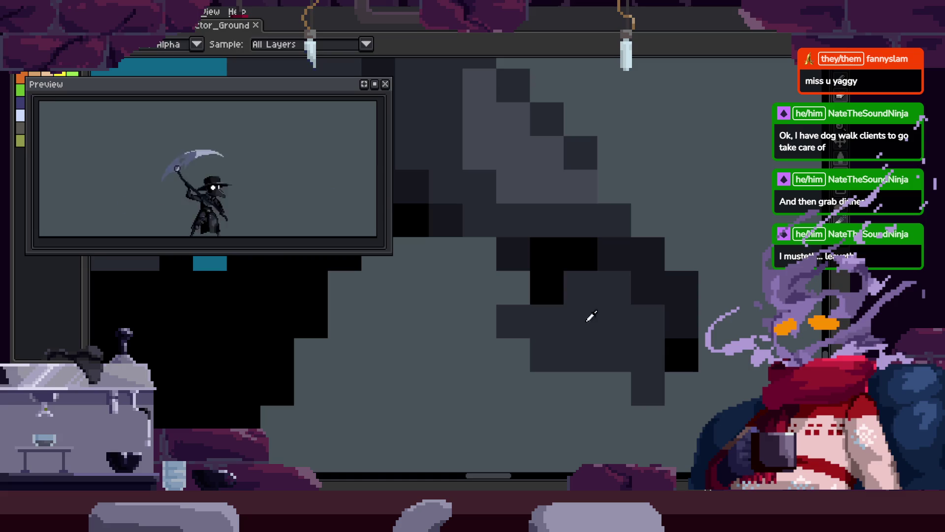
Paint a few lighter grey pixels on the hand and save the sprite.
{"action": "key", "text": "b"}
{"action": "key", "text": "z"}
{"action": "scroll", "coordinate": [636, 300], "scroll_direction": "down", "scroll_amount": 2}
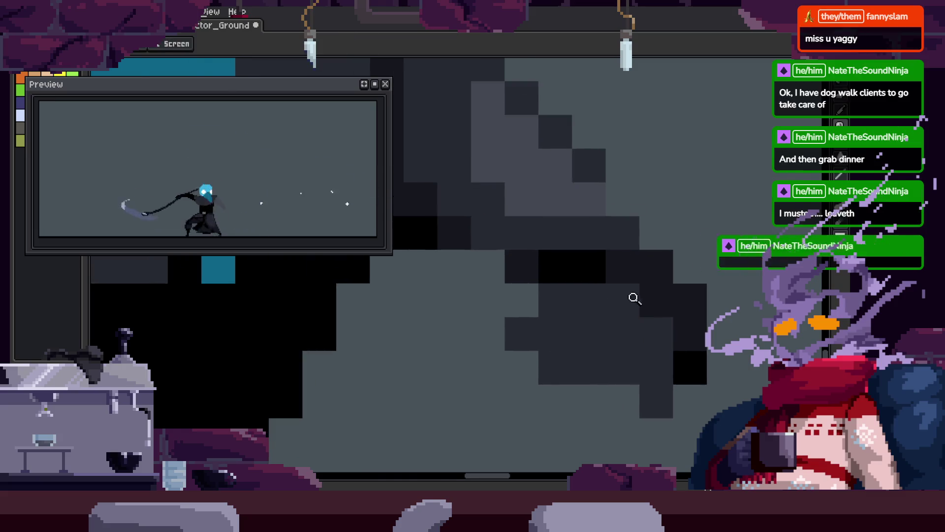
{"action": "scroll", "coordinate": [638, 320], "scroll_direction": "up", "scroll_amount": 2}
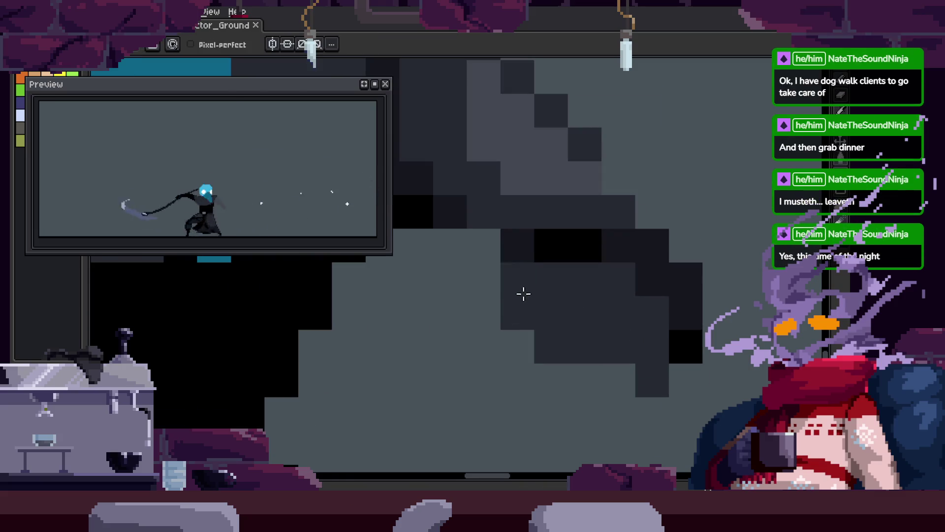
{"action": "scroll", "coordinate": [523, 294], "scroll_direction": "down", "scroll_amount": 1}
{"action": "scroll", "coordinate": [593, 262], "scroll_direction": "up", "scroll_amount": 1}
{"action": "left_click_drag", "start_coordinate": [548, 283], "coordinate": [565, 284]}
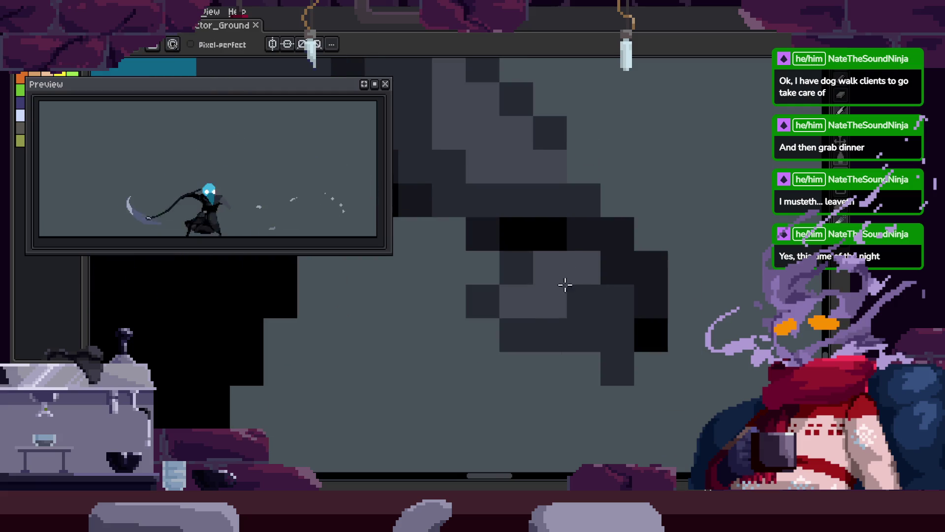
{"action": "scroll", "coordinate": [616, 325], "scroll_direction": "down", "scroll_amount": 1}
{"action": "scroll", "coordinate": [635, 271], "scroll_direction": "up", "scroll_amount": 2}
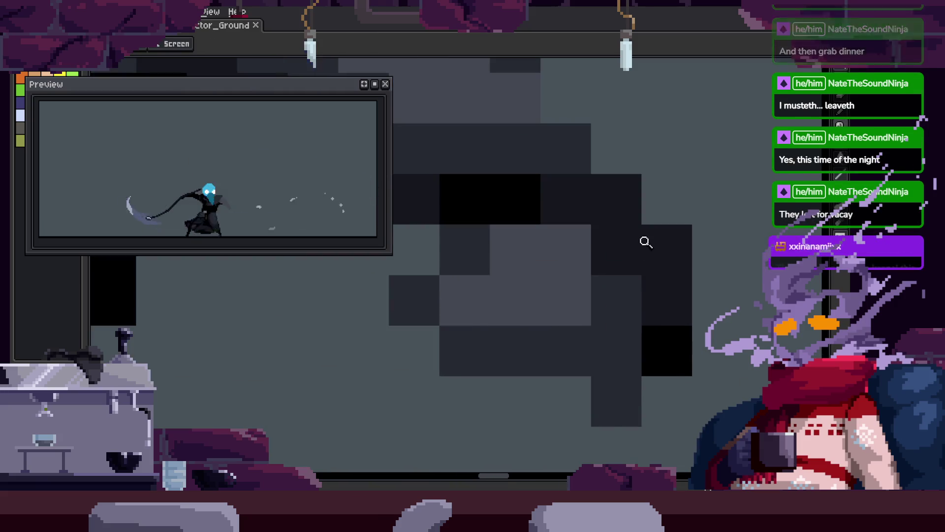
{"action": "key", "text": "ctrl+s"}
{"action": "left_click_drag", "start_coordinate": [602, 323], "coordinate": [554, 340]}
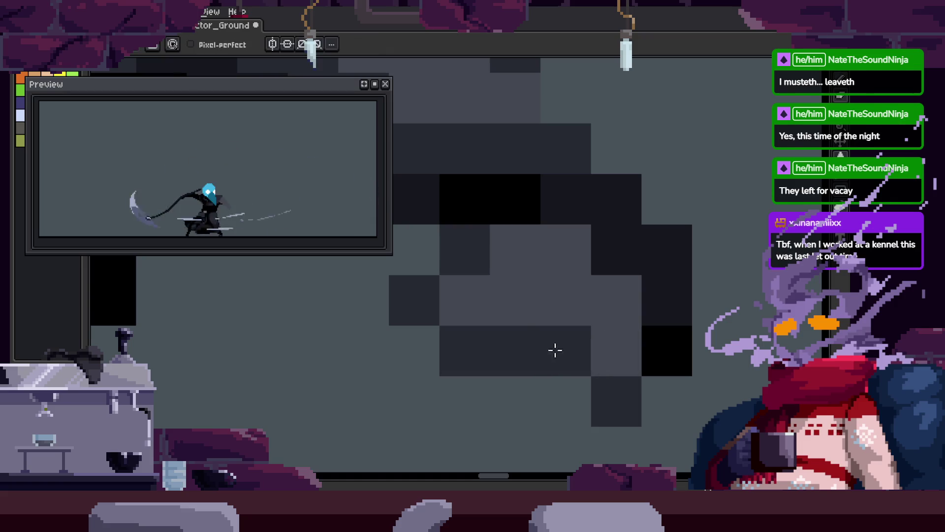
{"action": "left_click_drag", "start_coordinate": [517, 293], "coordinate": [507, 305]}
{"action": "scroll", "coordinate": [510, 320], "scroll_direction": "down", "scroll_amount": 3}
{"action": "key", "text": "ctrl+s"}
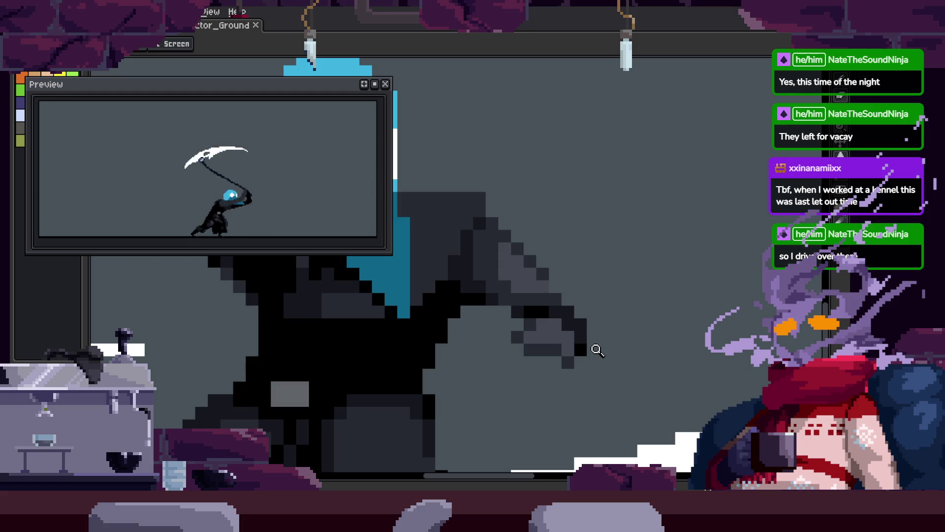
{"action": "scroll", "coordinate": [597, 350], "scroll_direction": "up", "scroll_amount": 1}
{"action": "scroll", "coordinate": [581, 315], "scroll_direction": "down", "scroll_amount": 1}
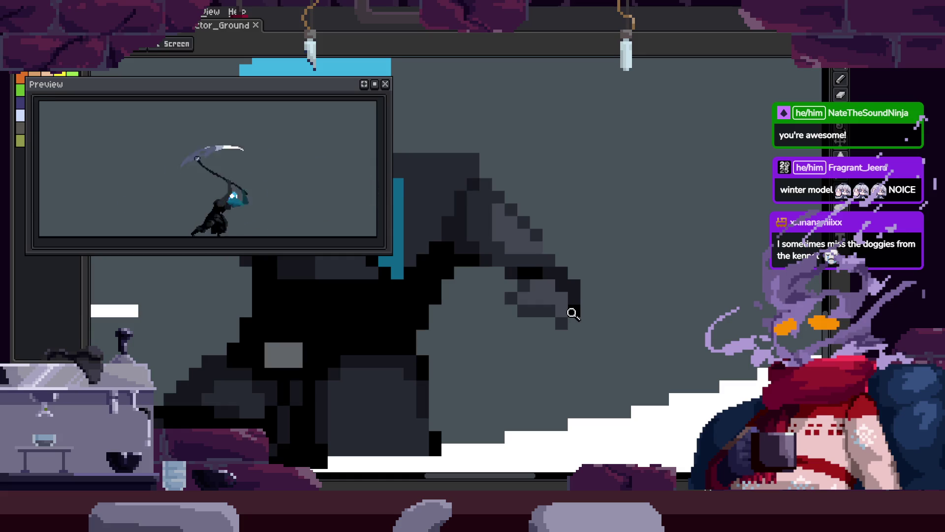
{"action": "scroll", "coordinate": [546, 303], "scroll_direction": "up", "scroll_amount": 4}
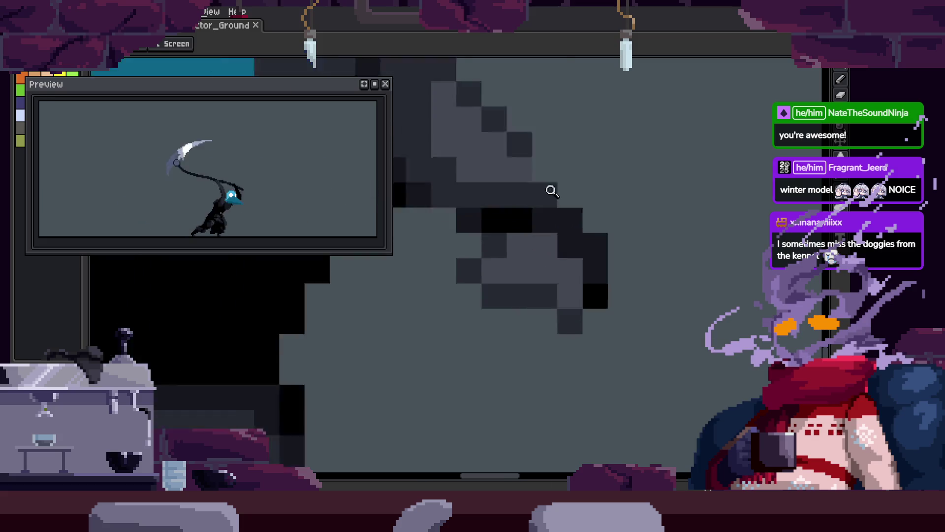
Darken two hand cells, then lighten a knuckle cell with a grey sampled from the shading.
{"action": "key", "text": "b"}
{"action": "mouse_move", "coordinate": [494, 249]}
{"action": "left_mouse_down"}
{"action": "mouse_move", "coordinate": [513, 323]}
{"action": "mouse_move", "coordinate": [556, 313]}
{"action": "mouse_move", "coordinate": [433, 382]}
{"action": "left_mouse_up"}
{"action": "scroll", "coordinate": [493, 295], "scroll_direction": "down", "scroll_amount": 3}
{"action": "scroll", "coordinate": [456, 382], "scroll_direction": "down", "scroll_amount": 5}
{"action": "scroll", "coordinate": [558, 328], "scroll_direction": "up", "scroll_amount": 4}
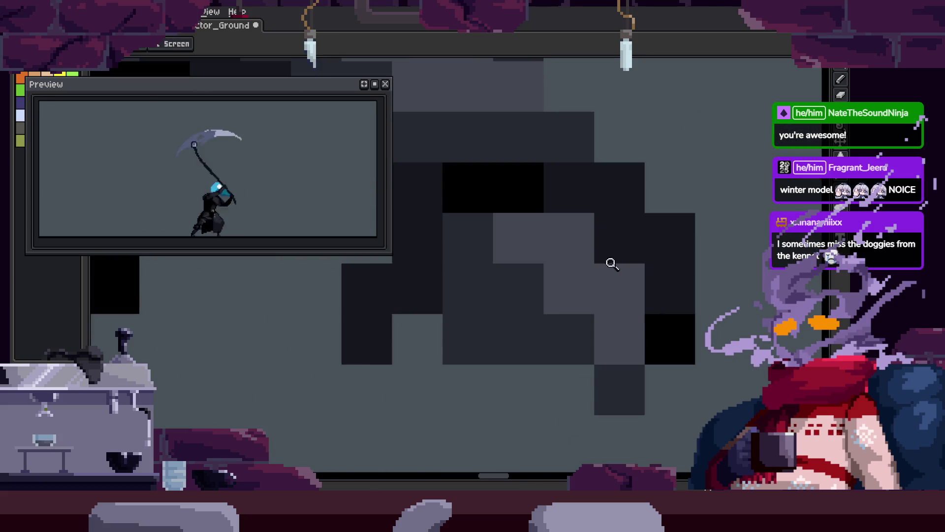
{"action": "left_click", "coordinate": [588, 289]}
{"action": "left_click", "coordinate": [569, 289]}
{"action": "left_click", "coordinate": [607, 327]}
Darken several more cells around the knuckle edge of the hand.
{"action": "scroll", "coordinate": [608, 327], "scroll_direction": "down", "scroll_amount": 1}
{"action": "scroll", "coordinate": [565, 264], "scroll_direction": "up", "scroll_amount": 1}
{"action": "left_click", "coordinate": [455, 333]}
{"action": "left_click", "coordinate": [506, 319]}
{"action": "scroll", "coordinate": [507, 319], "scroll_direction": "down", "scroll_amount": 1}
{"action": "scroll", "coordinate": [671, 342], "scroll_direction": "up", "scroll_amount": 1}
{"action": "left_click", "coordinate": [611, 302]}
{"action": "left_click", "coordinate": [641, 367]}
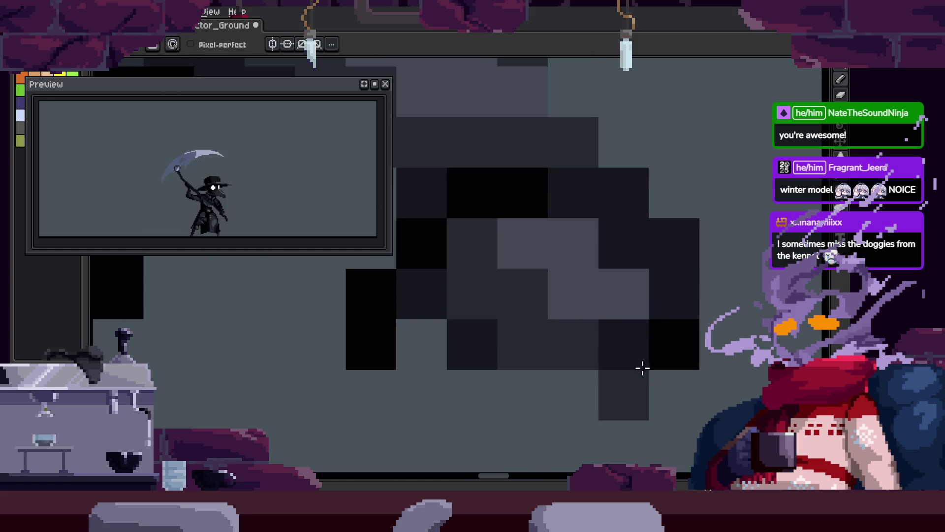
Reframe the reaper sprite, then paint a run of hand cells dark grey.
{"action": "key", "text": "h"}
{"action": "scroll", "coordinate": [657, 386], "scroll_direction": "down", "scroll_amount": 4}
{"action": "left_click_drag", "start_coordinate": [648, 359], "coordinate": [609, 326]}
{"action": "scroll", "coordinate": [609, 326], "scroll_direction": "down", "scroll_amount": 4}
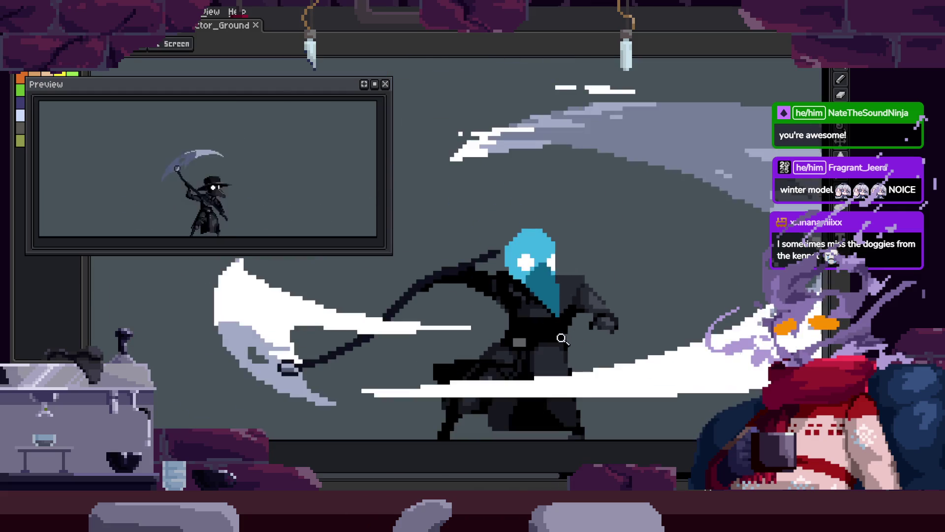
{"action": "scroll", "coordinate": [673, 278], "scroll_direction": "up", "scroll_amount": 5}
{"action": "scroll", "coordinate": [534, 323], "scroll_direction": "up", "scroll_amount": 1}
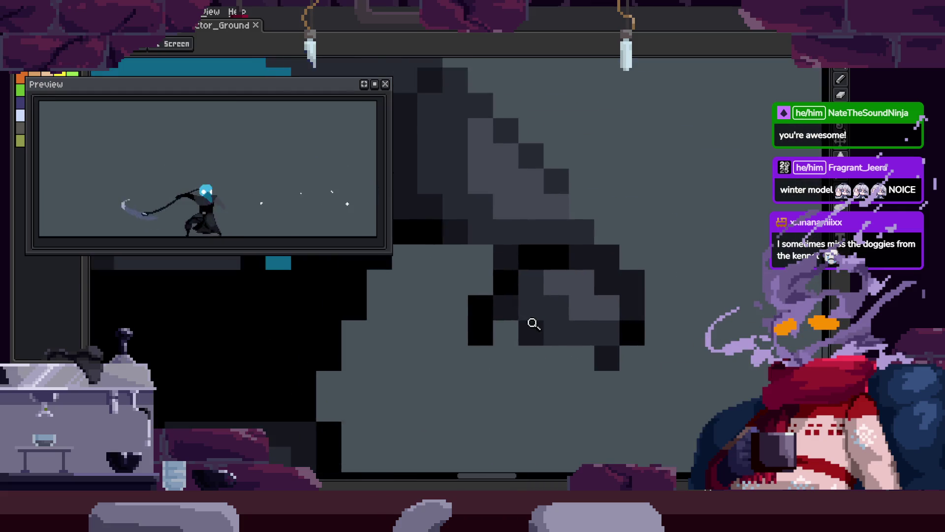
{"action": "key", "text": "o"}
{"action": "left_click", "coordinate": [508, 297]}
{"action": "key", "text": "b"}
{"action": "left_click_drag", "start_coordinate": [531, 266], "coordinate": [561, 305]}
{"action": "left_click", "coordinate": [565, 333]}
Paint finger cells black, erase a stray pixel, rebalance the joint greys, and save.
{"action": "left_click", "coordinate": [498, 262], "text": "alt"}
{"action": "mouse_move", "coordinate": [498, 300]}
{"action": "left_mouse_down"}
{"action": "mouse_move", "coordinate": [539, 309]}
{"action": "mouse_move", "coordinate": [531, 335]}
{"action": "left_mouse_up"}
{"action": "right_click", "coordinate": [464, 340]}
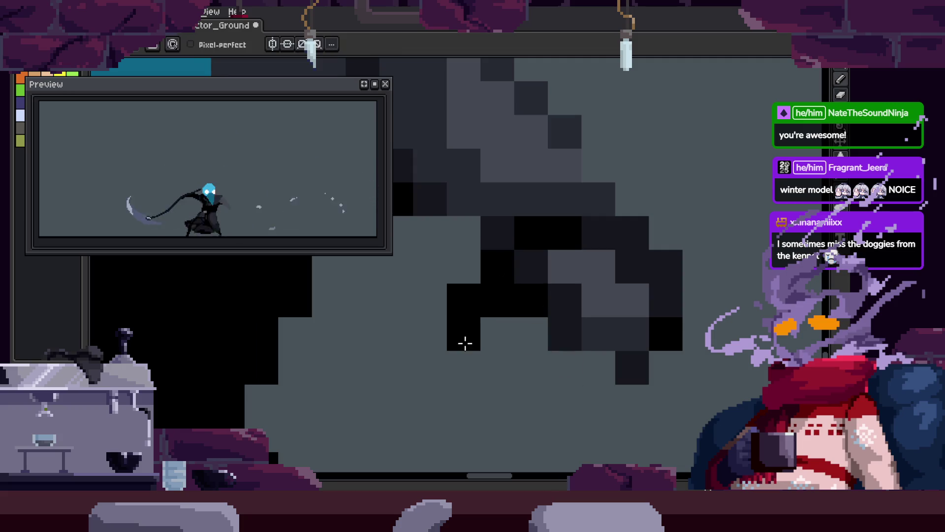
{"action": "left_click", "coordinate": [599, 362]}
{"action": "left_click_drag", "start_coordinate": [618, 349], "coordinate": [627, 364]}
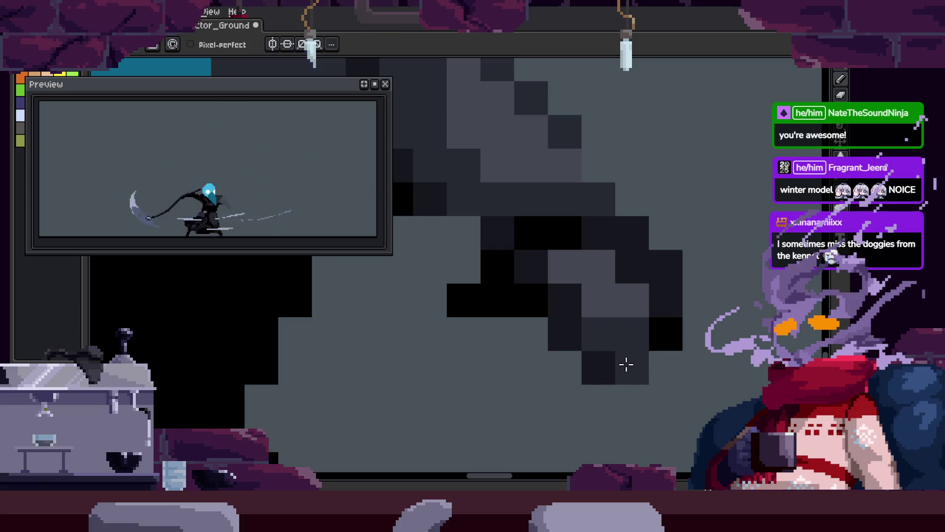
{"action": "left_click", "coordinate": [594, 302]}
{"action": "left_click_drag", "start_coordinate": [594, 302], "coordinate": [598, 324]}
{"action": "key", "text": "ctrl+s"}
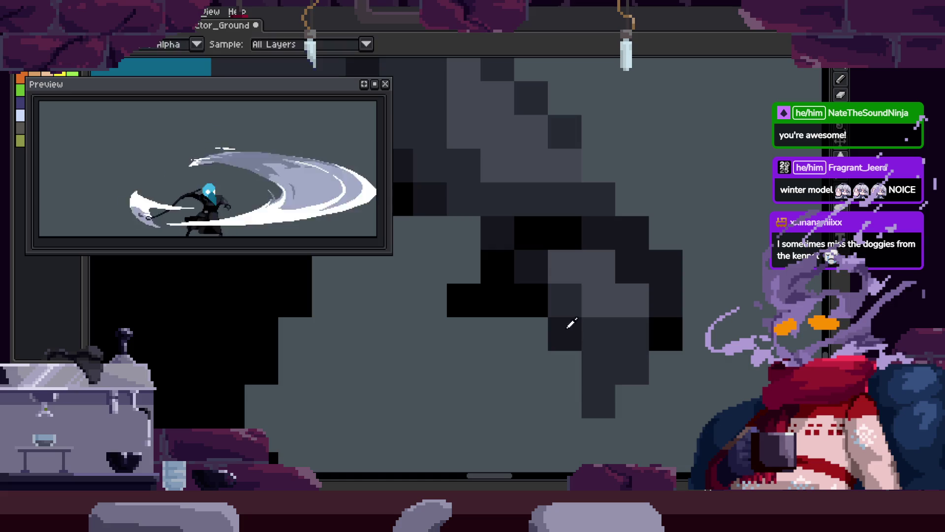
{"action": "scroll", "coordinate": [675, 355], "scroll_direction": "down", "scroll_amount": 3}
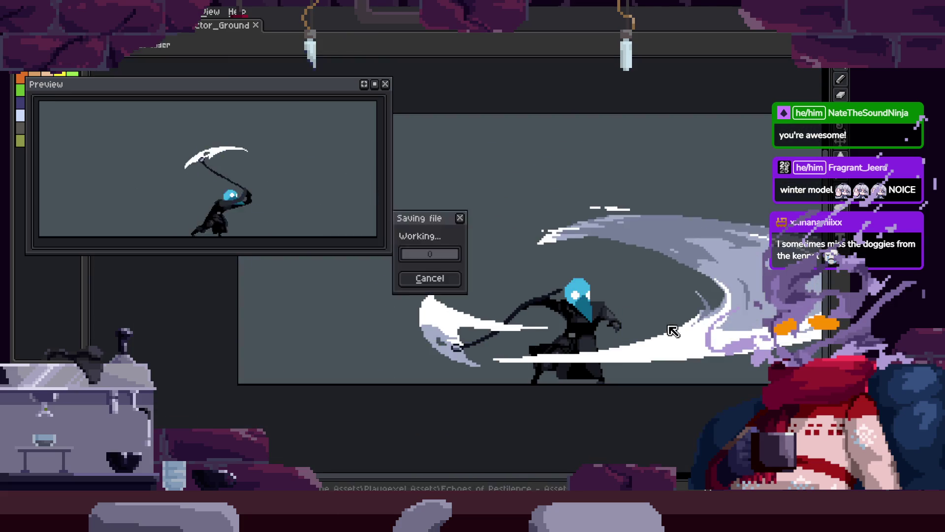
Darken one pixel on the hand and save the sprite.
{"action": "scroll", "coordinate": [681, 320], "scroll_direction": "up", "scroll_amount": 3}
{"action": "scroll", "coordinate": [613, 285], "scroll_direction": "up", "scroll_amount": 2}
{"action": "key", "text": "b"}
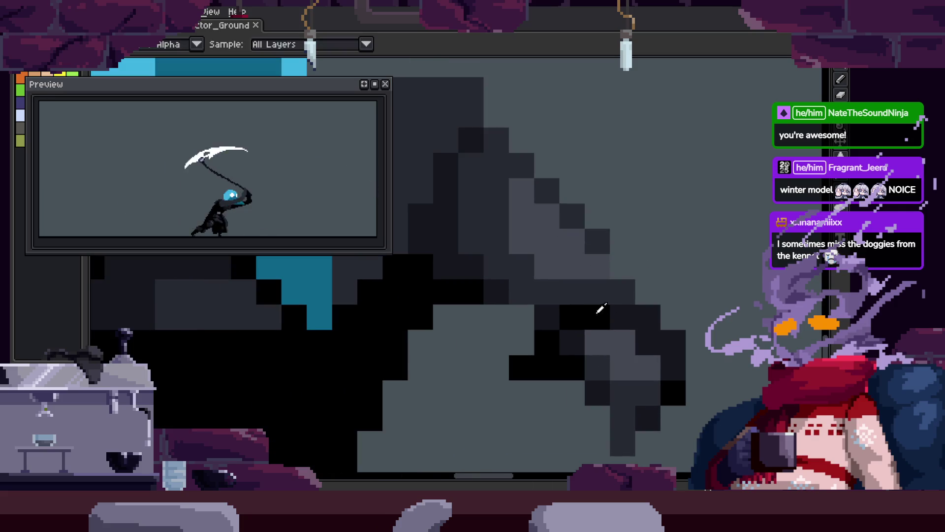
{"action": "scroll", "coordinate": [568, 316], "scroll_direction": "down", "scroll_amount": 3}
{"action": "scroll", "coordinate": [574, 277], "scroll_direction": "up", "scroll_amount": 2}
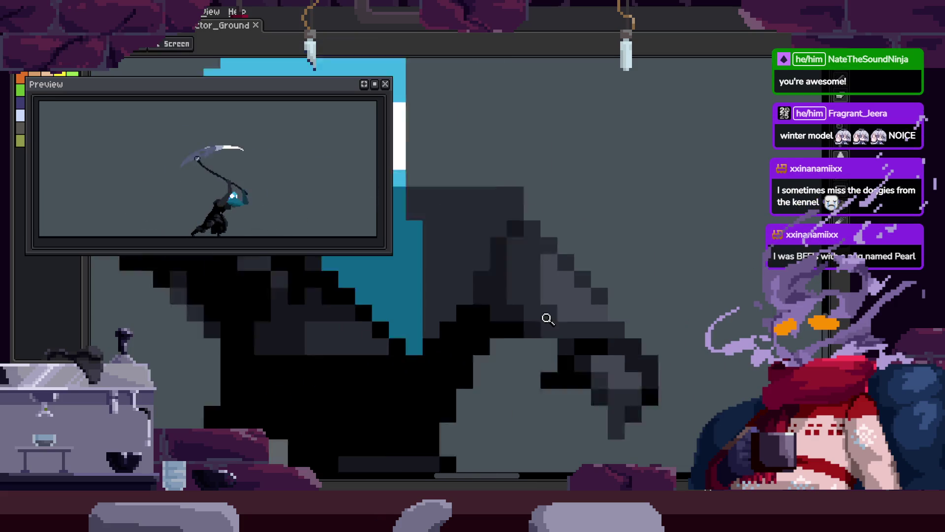
{"action": "scroll", "coordinate": [623, 281], "scroll_direction": "up", "scroll_amount": 2}
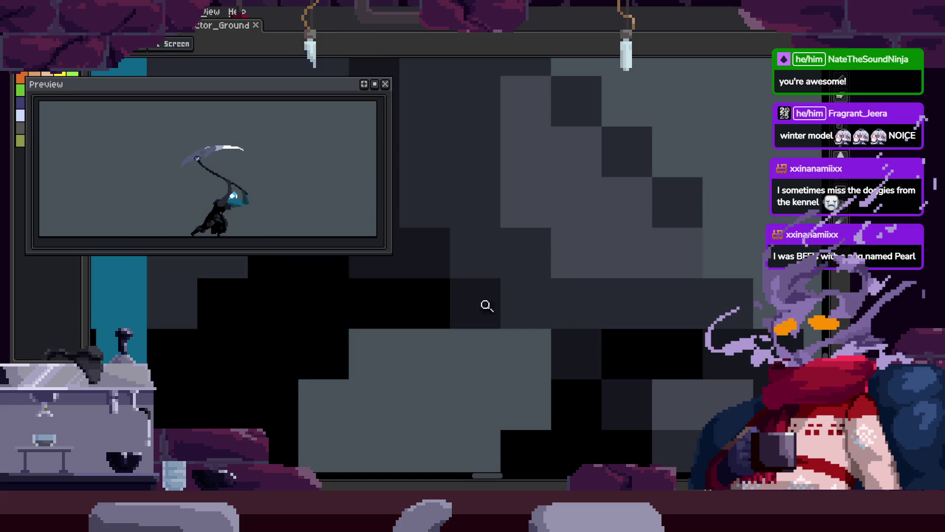
{"action": "left_click", "coordinate": [526, 303]}
{"action": "left_click_drag", "start_coordinate": [622, 333], "coordinate": [647, 371]}
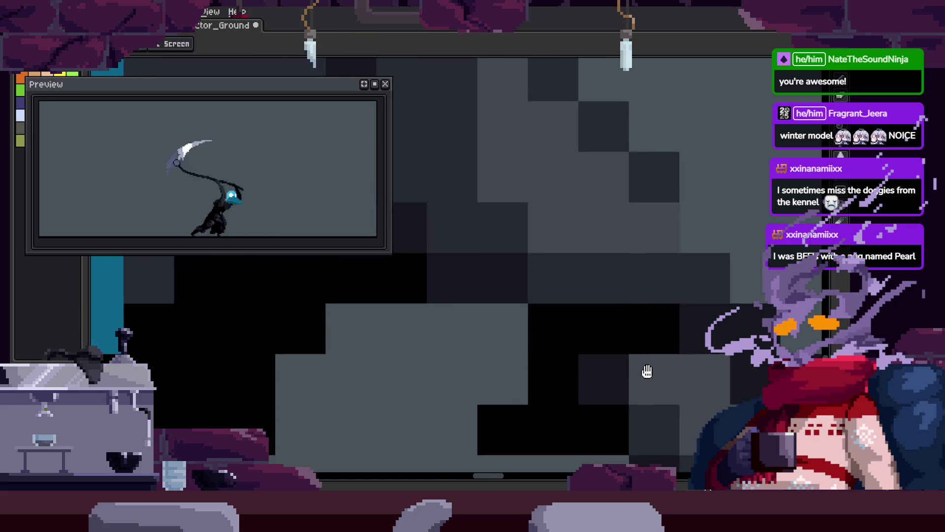
{"action": "scroll", "coordinate": [566, 323], "scroll_direction": "down", "scroll_amount": 4}
{"action": "key", "text": "ctrl+s"}
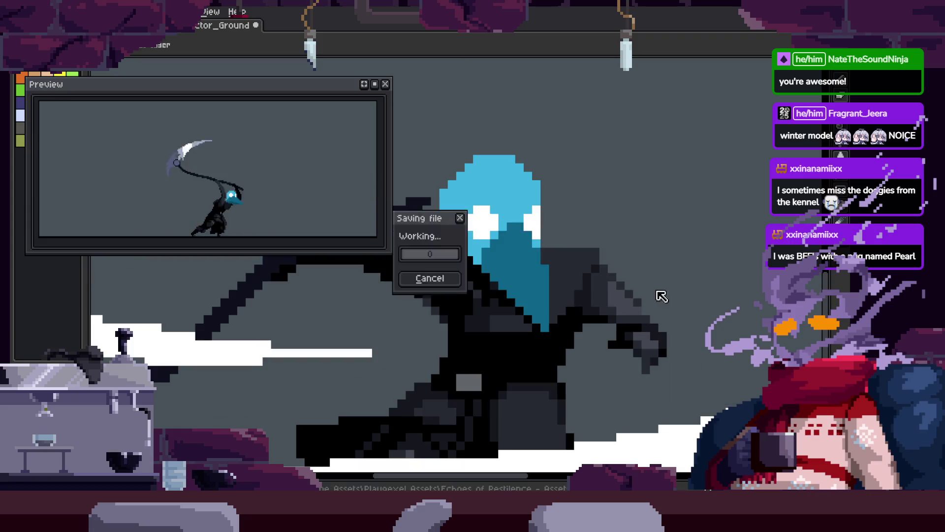
{"action": "scroll", "coordinate": [544, 353], "scroll_direction": "up", "scroll_amount": 3}
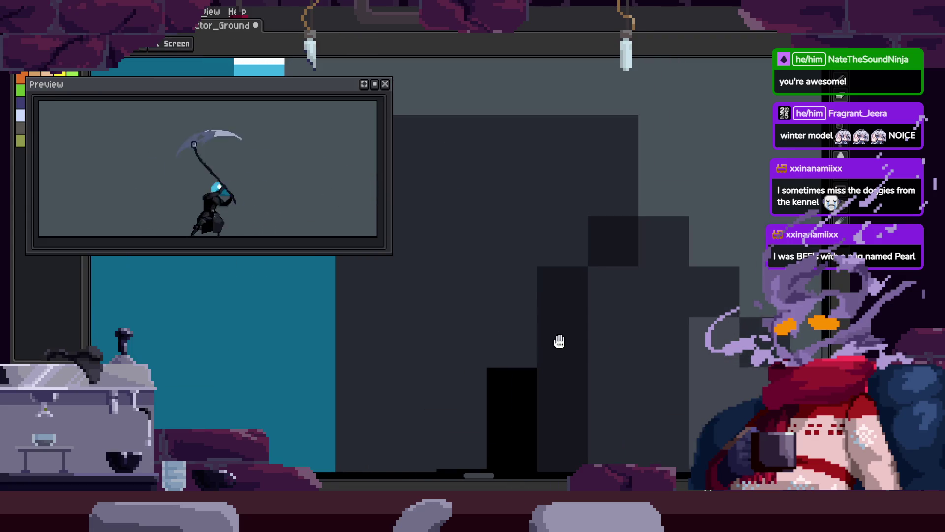
{"action": "scroll", "coordinate": [631, 241], "scroll_direction": "down", "scroll_amount": 3}
{"action": "key", "text": "ctrl+s"}
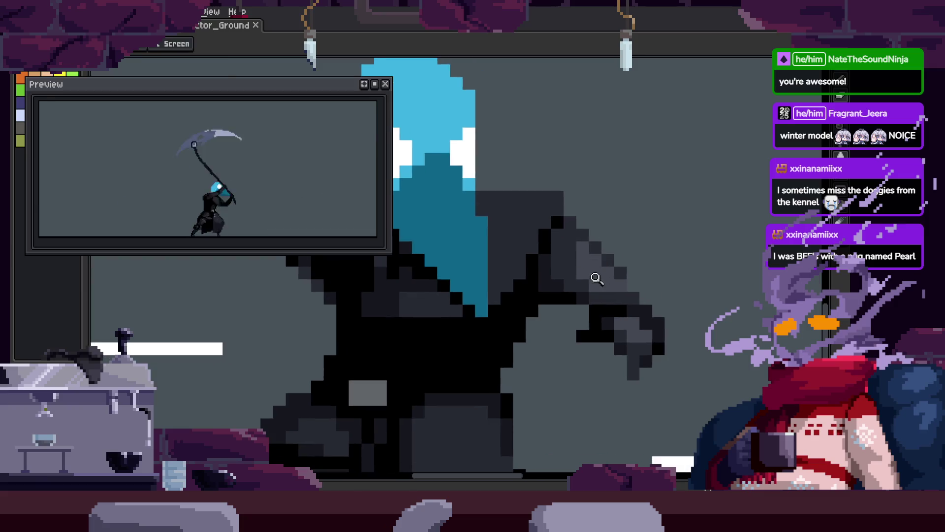
{"action": "scroll", "coordinate": [604, 285], "scroll_direction": "up", "scroll_amount": 2}
{"action": "key", "text": "ctrl+s"}
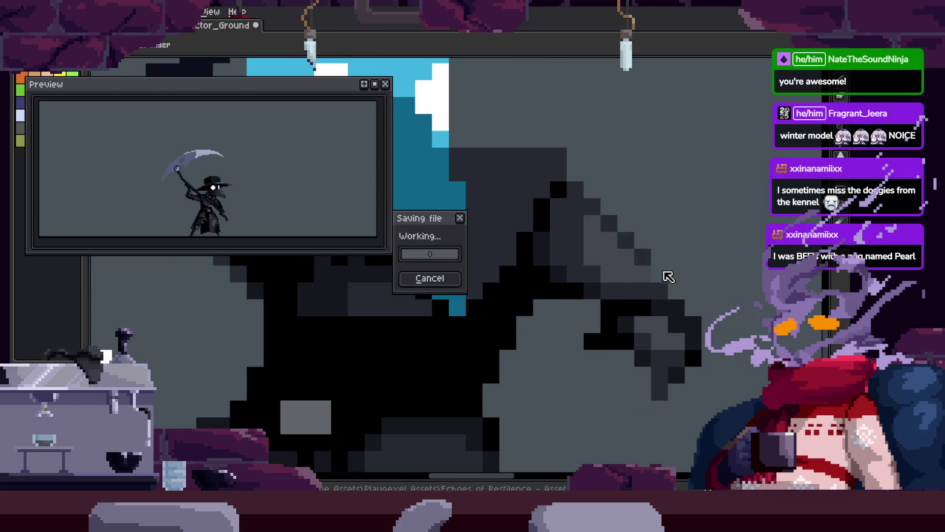
{"action": "scroll", "coordinate": [670, 296], "scroll_direction": "down", "scroll_amount": 2}
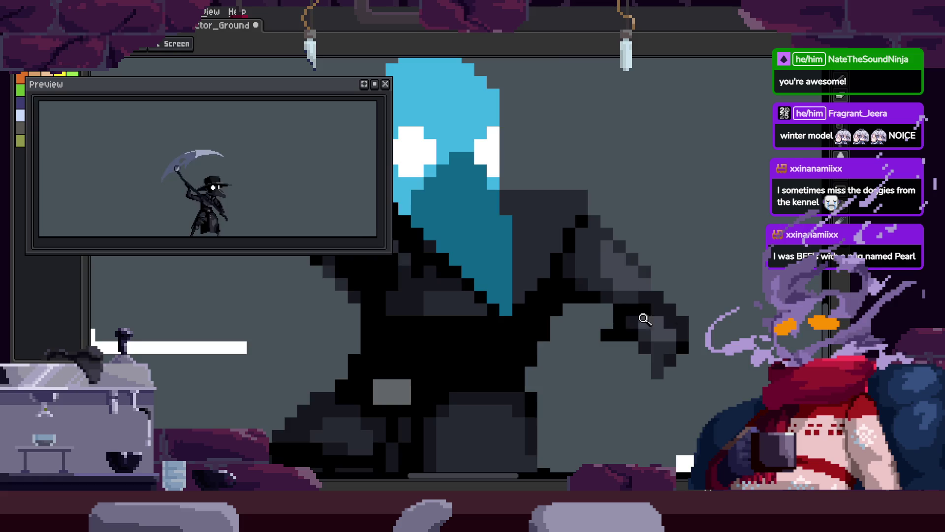
{"action": "scroll", "coordinate": [645, 320], "scroll_direction": "down", "scroll_amount": 3}
{"action": "key", "text": "ctrl+s"}
{"action": "scroll", "coordinate": [665, 197], "scroll_direction": "up", "scroll_amount": 3}
Repaint the hand's dark pixels grey, lighten the knuckles, and add a black edge pixel.
{"action": "key", "text": "o"}
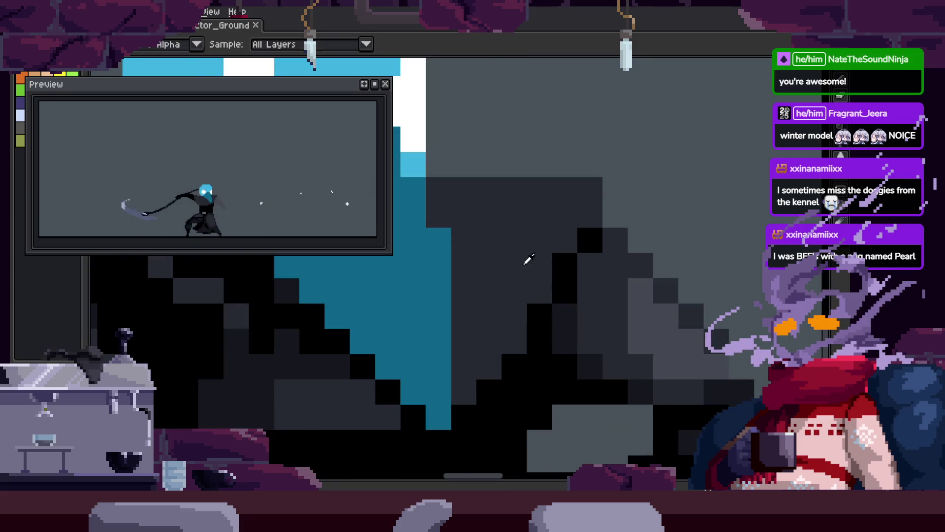
{"action": "scroll", "coordinate": [527, 266], "scroll_direction": "up", "scroll_amount": 1}
{"action": "key", "text": "b"}
{"action": "mouse_move", "coordinate": [578, 353]}
{"action": "left_mouse_down"}
{"action": "mouse_move", "coordinate": [685, 291]}
{"action": "mouse_move", "coordinate": [614, 301]}
{"action": "mouse_move", "coordinate": [547, 238]}
{"action": "mouse_move", "coordinate": [580, 272]}
{"action": "left_mouse_up"}
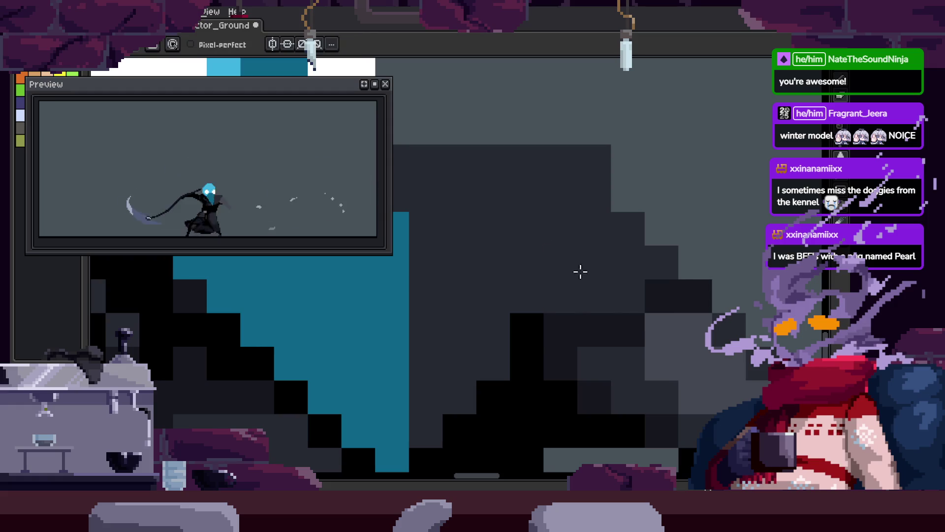
{"action": "left_click_drag", "start_coordinate": [527, 330], "coordinate": [555, 325]}
{"action": "left_click", "coordinate": [626, 335]}
{"action": "key", "text": "ctrl+z"}
{"action": "left_click", "coordinate": [589, 330]}
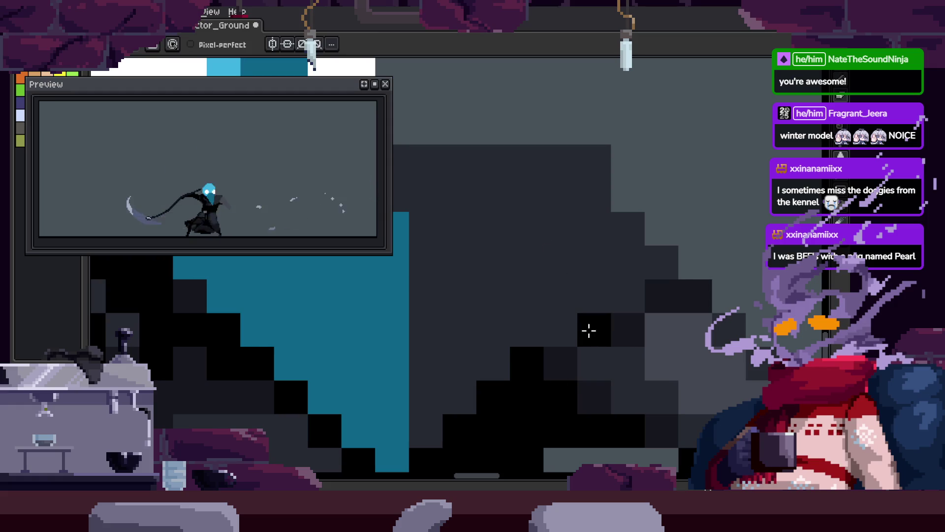
{"action": "scroll", "coordinate": [650, 293], "scroll_direction": "down", "scroll_amount": 3}
Move to the next frame, zoom in on the hand, and save.
{"action": "key", "text": "Right"}
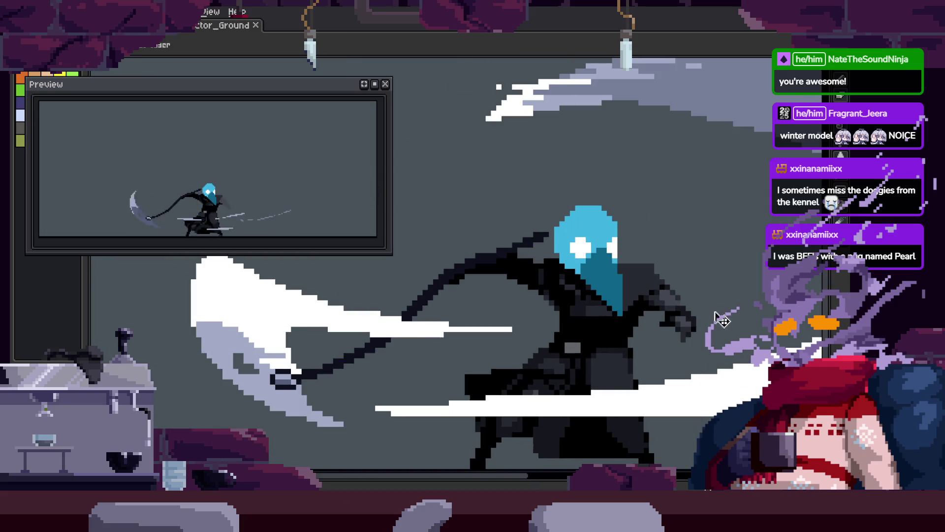
{"action": "key", "text": "z"}
{"action": "left_click", "coordinate": [670, 241]}
{"action": "key", "text": "b"}
{"action": "scroll", "coordinate": [682, 231], "scroll_direction": "down", "scroll_amount": 3}
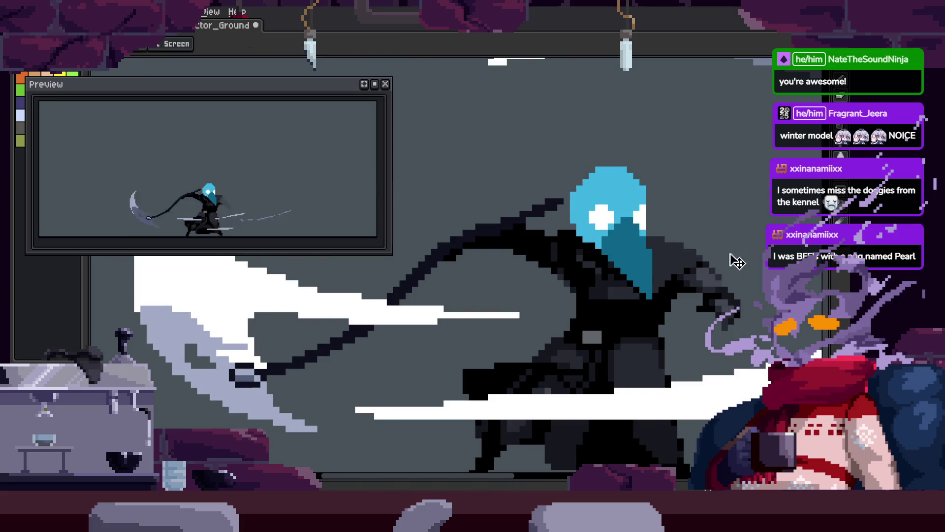
{"action": "key", "text": "ctrl+s"}
On the following frame, darken pixels along the hand outline and save.
{"action": "key", "text": "Right"}
{"action": "key", "text": "z"}
{"action": "left_click", "coordinate": [606, 207]}
{"action": "key", "text": "b"}
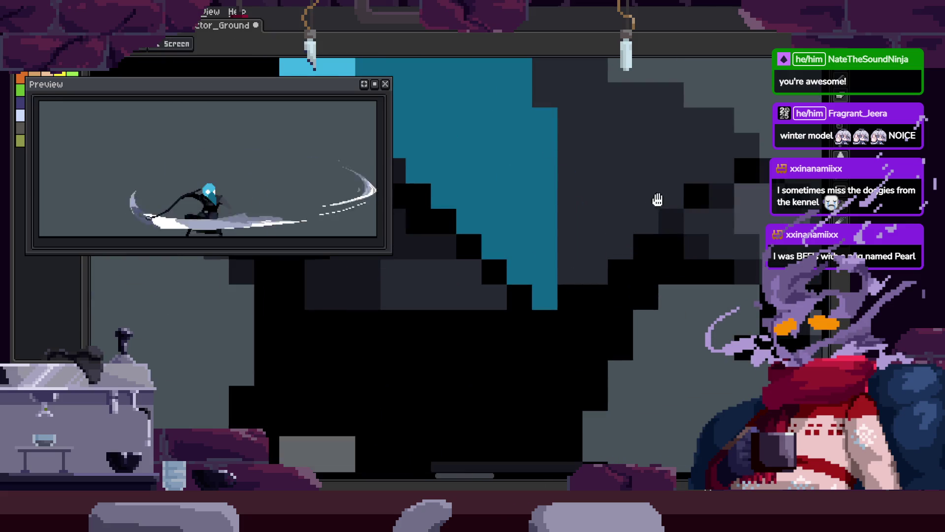
{"action": "left_click_drag", "start_coordinate": [658, 199], "coordinate": [658, 301]}
{"action": "key", "text": "i"}
{"action": "key", "text": "b"}
{"action": "scroll", "coordinate": [624, 316], "scroll_direction": "down", "scroll_amount": 2}
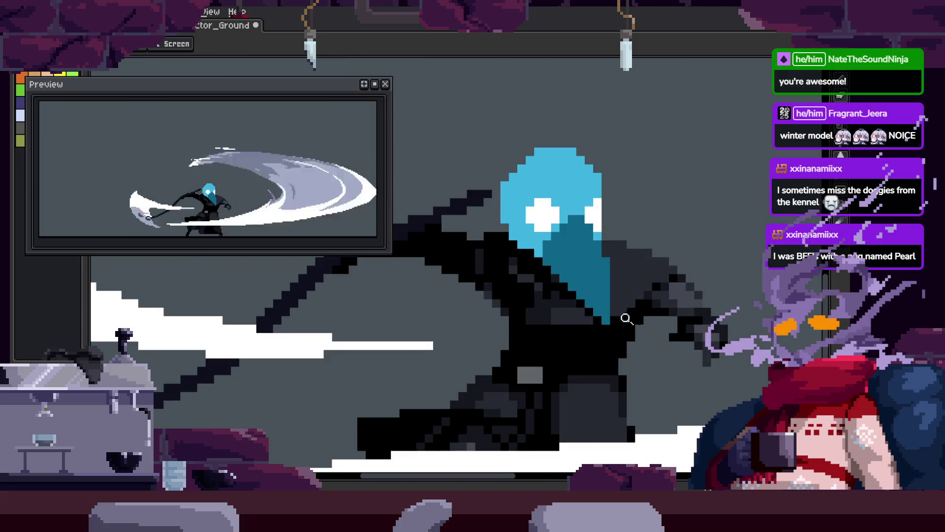
{"action": "scroll", "coordinate": [623, 306], "scroll_direction": "up", "scroll_amount": 2}
{"action": "left_click", "coordinate": [703, 291]}
{"action": "left_click", "coordinate": [658, 311], "text": "alt"}
{"action": "left_click", "coordinate": [679, 315]}
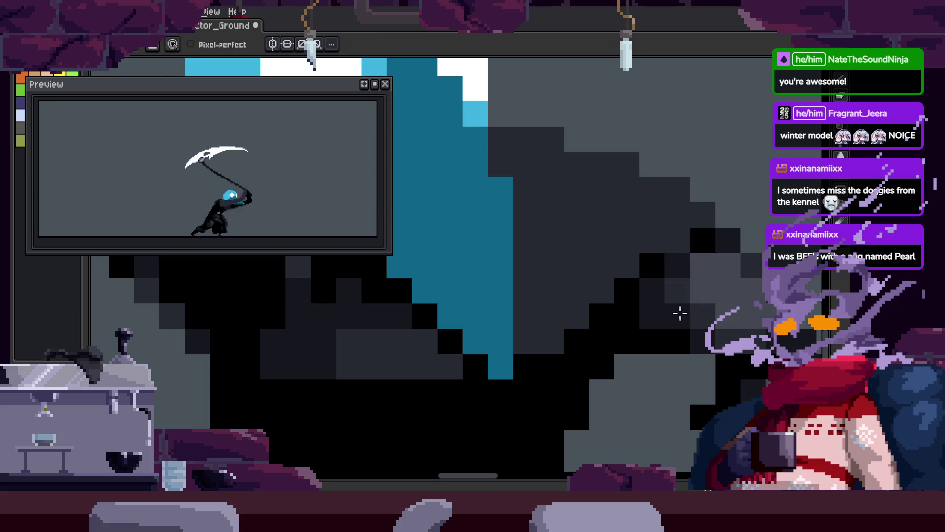
{"action": "key", "text": "ctrl+s"}
{"action": "scroll", "coordinate": [643, 333], "scroll_direction": "down", "scroll_amount": 3}
Try moving the head up and to the right, then undo it.
{"action": "key", "text": "z"}
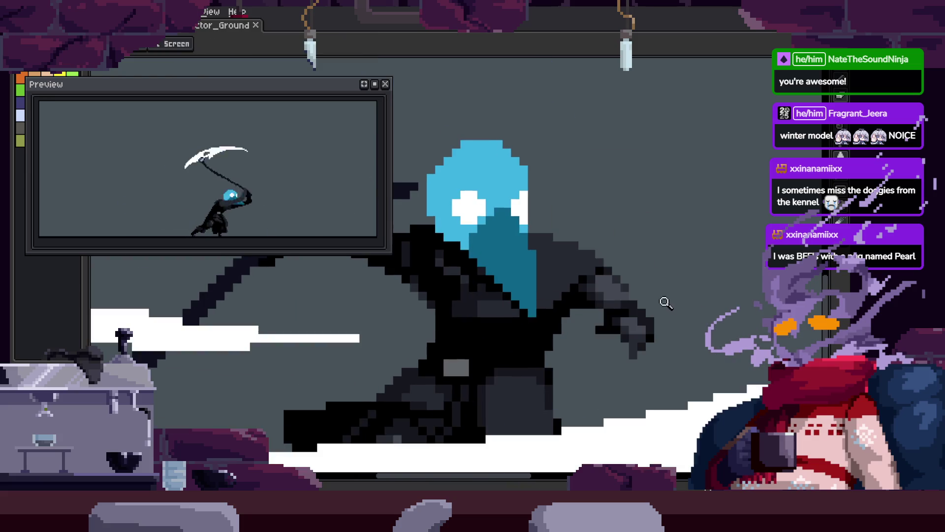
{"action": "scroll", "coordinate": [639, 327], "scroll_direction": "down", "scroll_amount": 1}
{"action": "scroll", "coordinate": [640, 328], "scroll_direction": "up", "scroll_amount": 2}
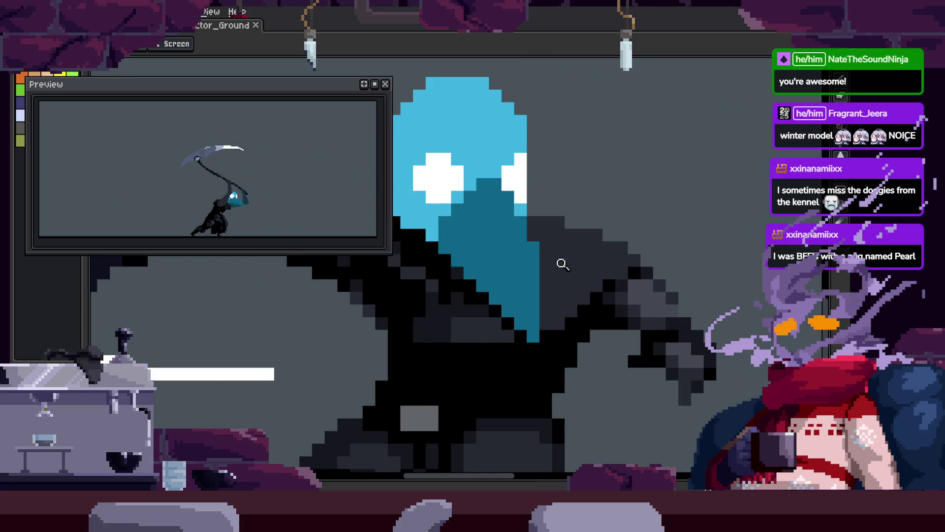
{"action": "scroll", "coordinate": [563, 265], "scroll_direction": "down", "scroll_amount": 3}
{"action": "key", "text": "v"}
{"action": "left_click_drag", "start_coordinate": [570, 266], "coordinate": [709, 106]}
{"action": "key", "text": "ctrl+z"}
{"action": "key", "text": "z"}
{"action": "scroll", "coordinate": [617, 301], "scroll_direction": "up", "scroll_amount": 1}
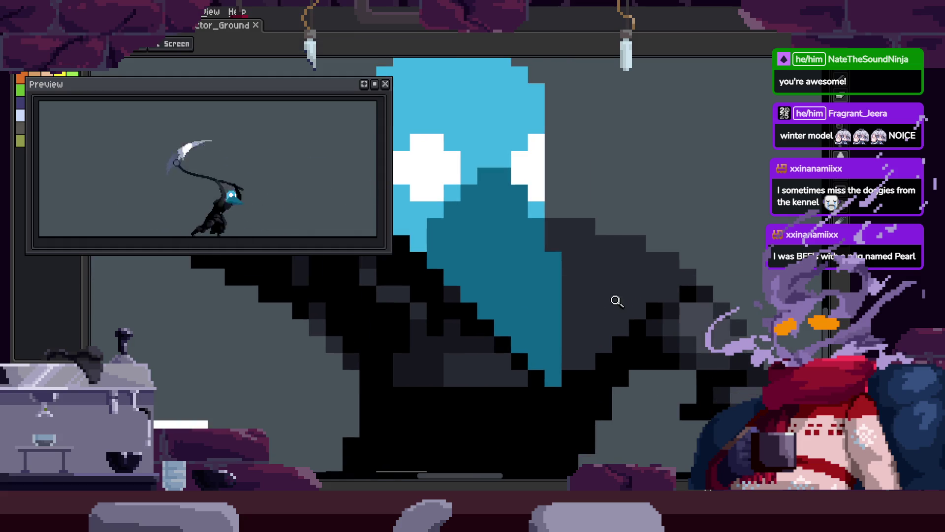
{"action": "scroll", "coordinate": [567, 236], "scroll_direction": "up", "scroll_amount": 1}
Touch up the hand, sample black, and zoom out to see the whole character.
{"action": "key", "text": "b"}
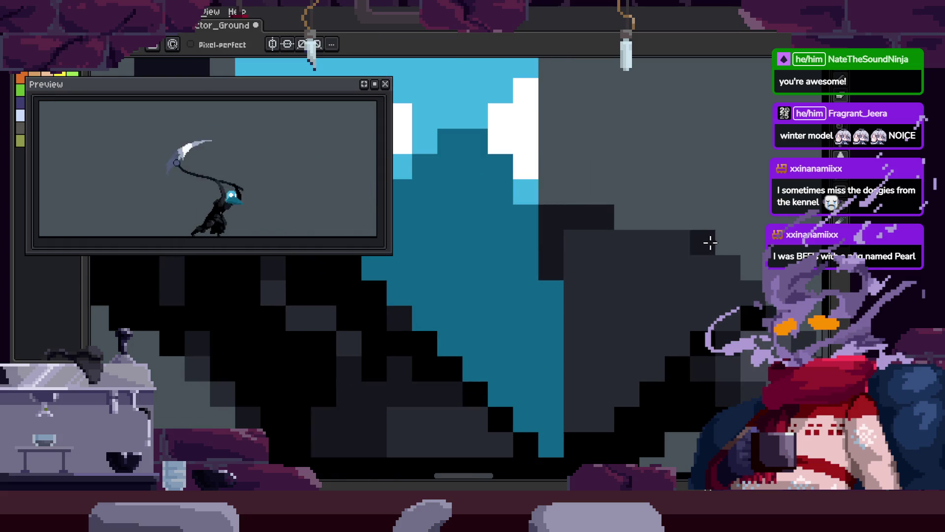
{"action": "left_click_drag", "start_coordinate": [750, 297], "coordinate": [712, 261]}
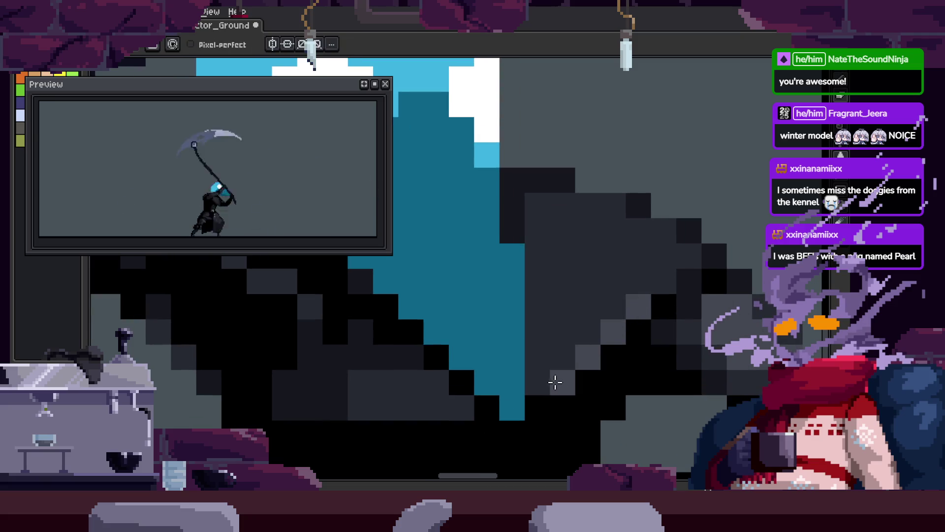
{"action": "left_click", "coordinate": [601, 374], "text": "alt"}
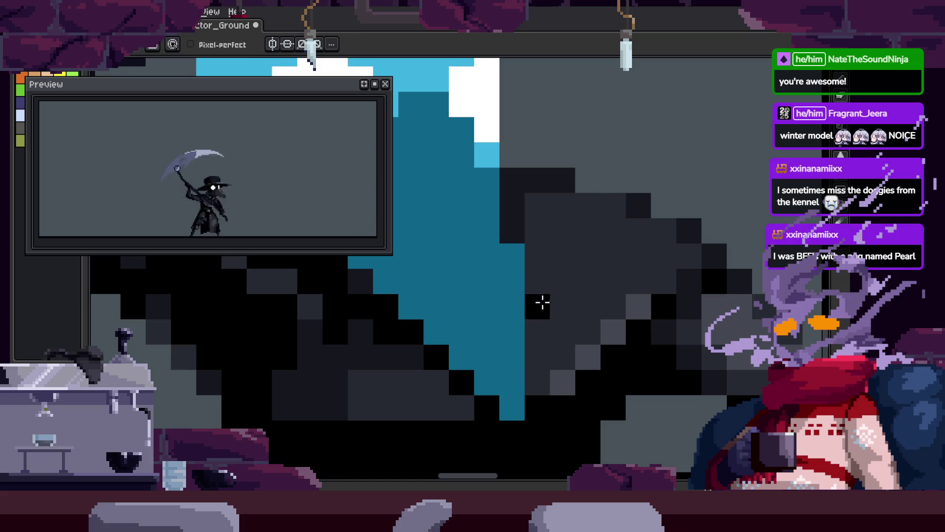
{"action": "key", "text": "z"}
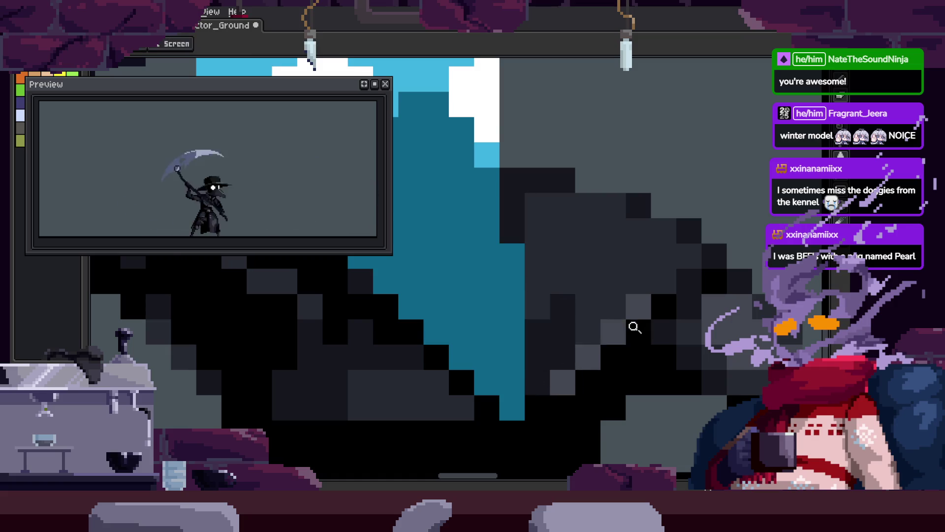
{"action": "scroll", "coordinate": [633, 327], "scroll_direction": "down", "scroll_amount": 5}
{"action": "scroll", "coordinate": [660, 306], "scroll_direction": "up", "scroll_amount": 5}
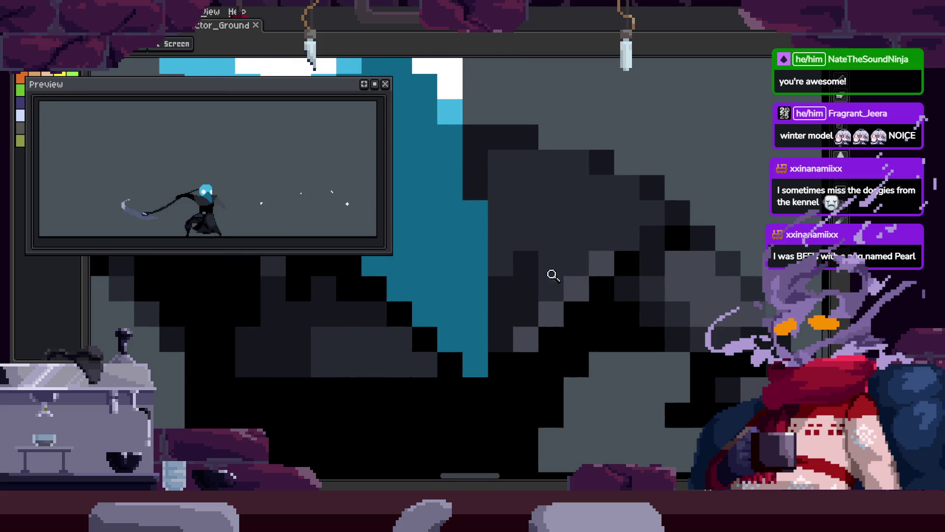
{"action": "key", "text": "b"}
Advance two frames and paint dark pixels on the hand in that frame.
{"action": "key", "text": "Right"}
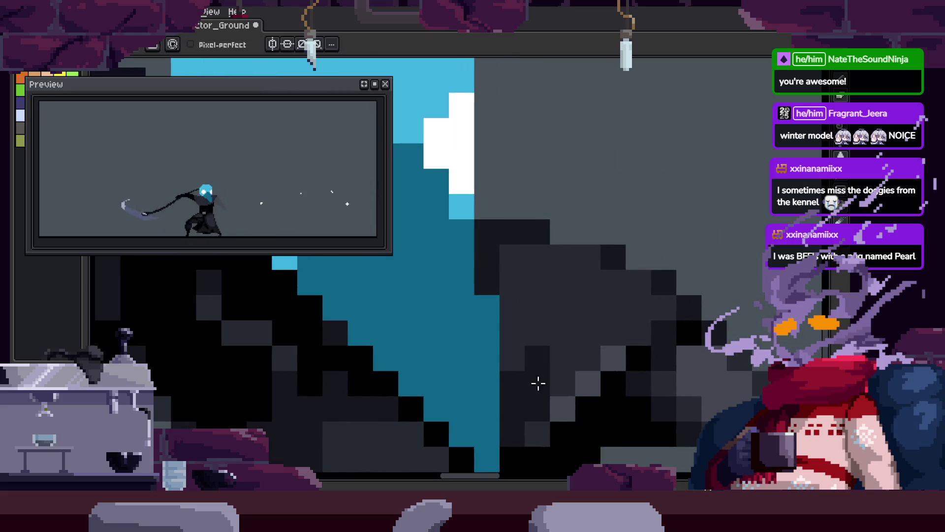
{"action": "key", "text": "Right"}
{"action": "left_click_drag", "start_coordinate": [524, 285], "coordinate": [543, 271]}
{"action": "key", "text": "z"}
{"action": "scroll", "coordinate": [596, 311], "scroll_direction": "down", "scroll_amount": 5}
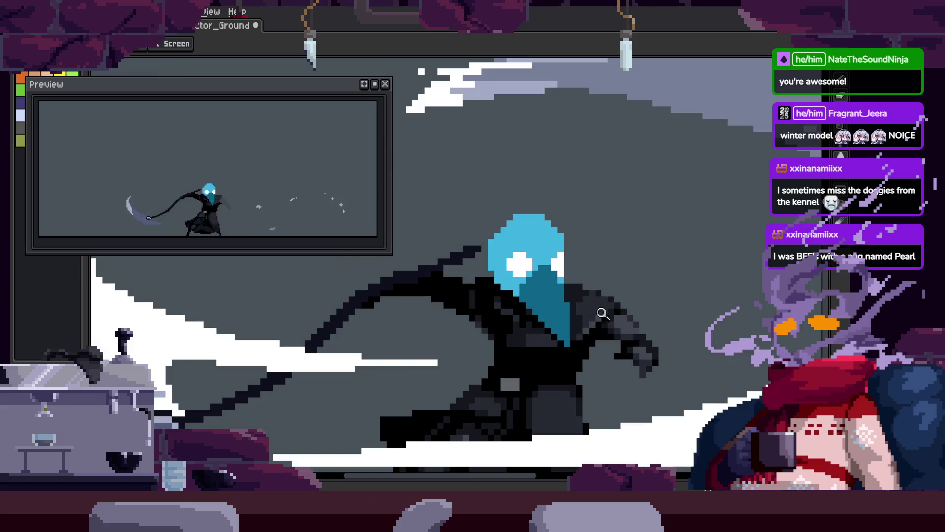
{"action": "scroll", "coordinate": [576, 312], "scroll_direction": "up", "scroll_amount": 6}
{"action": "key", "text": "b"}
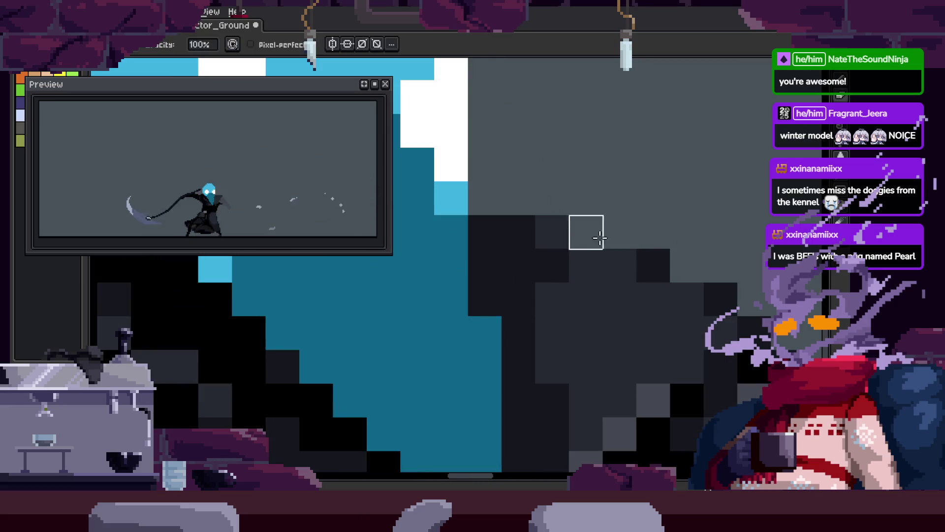
{"action": "scroll", "coordinate": [600, 238], "scroll_direction": "down", "scroll_amount": 2}
{"action": "mouse_move", "coordinate": [646, 272]}
{"action": "left_mouse_down"}
{"action": "mouse_move", "coordinate": [579, 269]}
{"action": "mouse_move", "coordinate": [574, 258]}
{"action": "left_mouse_up"}
Paint a vertical white pixel strip and paste copied pixels over the dark area beside the hood.
{"action": "left_click_drag", "start_coordinate": [514, 199], "coordinate": [510, 247]}
{"action": "mouse_move", "coordinate": [538, 334]}
{"action": "left_mouse_down"}
{"action": "mouse_move", "coordinate": [654, 158]}
{"action": "mouse_move", "coordinate": [645, 154]}
{"action": "left_mouse_up"}
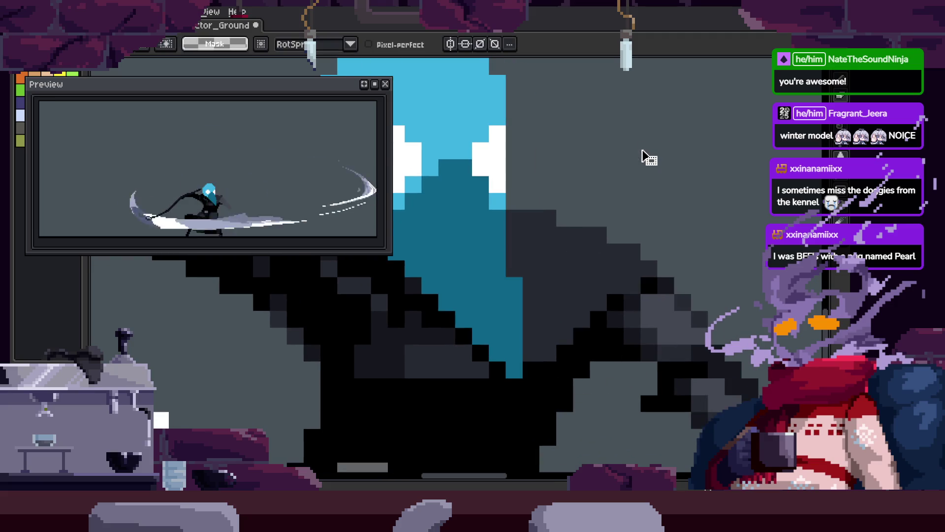
{"action": "key", "text": "ctrl+v"}
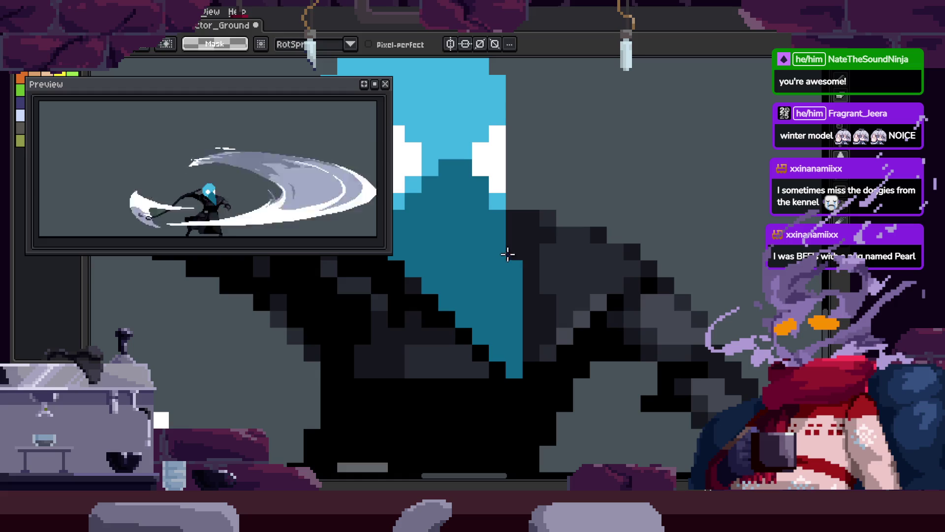
{"action": "mouse_move", "coordinate": [626, 183]}
{"action": "left_mouse_down"}
{"action": "mouse_move", "coordinate": [540, 221]}
{"action": "mouse_move", "coordinate": [560, 216]}
{"action": "left_mouse_up"}
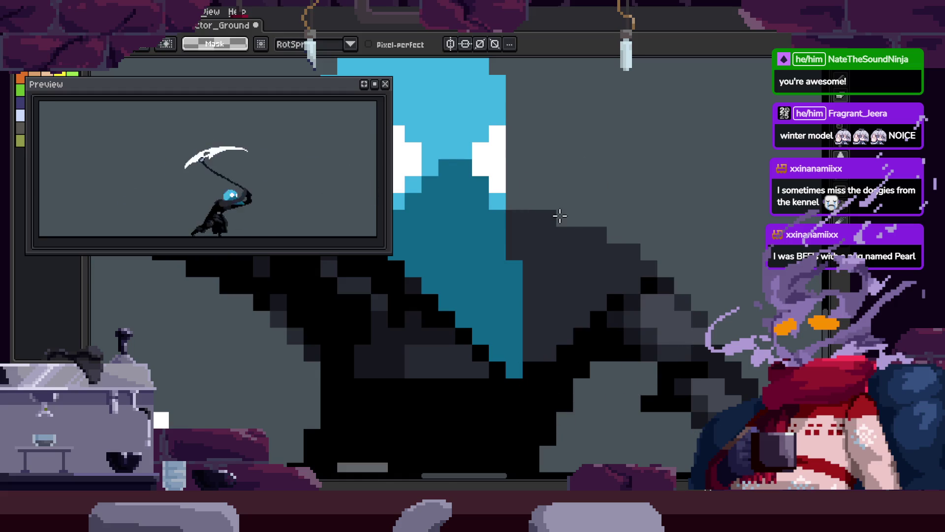
{"action": "key", "text": "Tab"}
{"action": "key", "text": "Tab"}
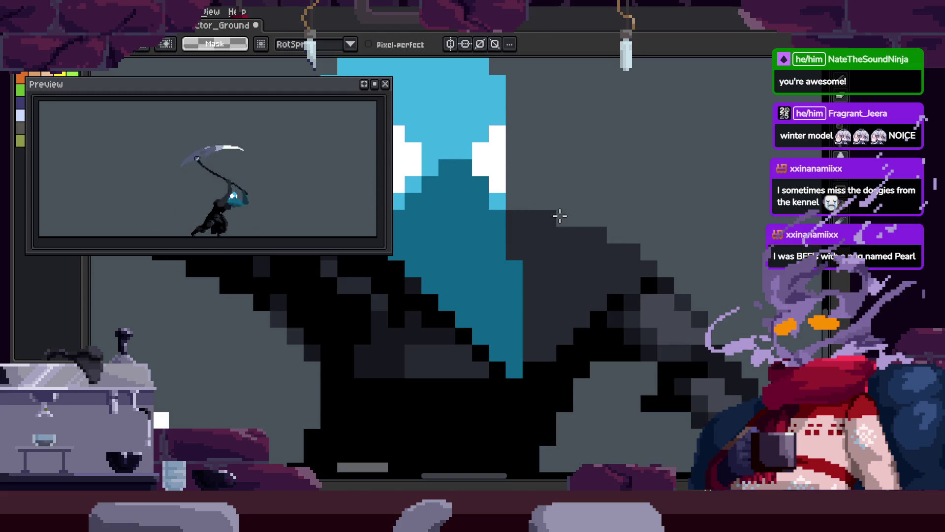
{"action": "key", "text": "ctrl+v"}
{"action": "key", "text": "z"}
Zoom in on the shoulder, sample a colour there, and play the animation to review it.
{"action": "left_click", "coordinate": [592, 240]}
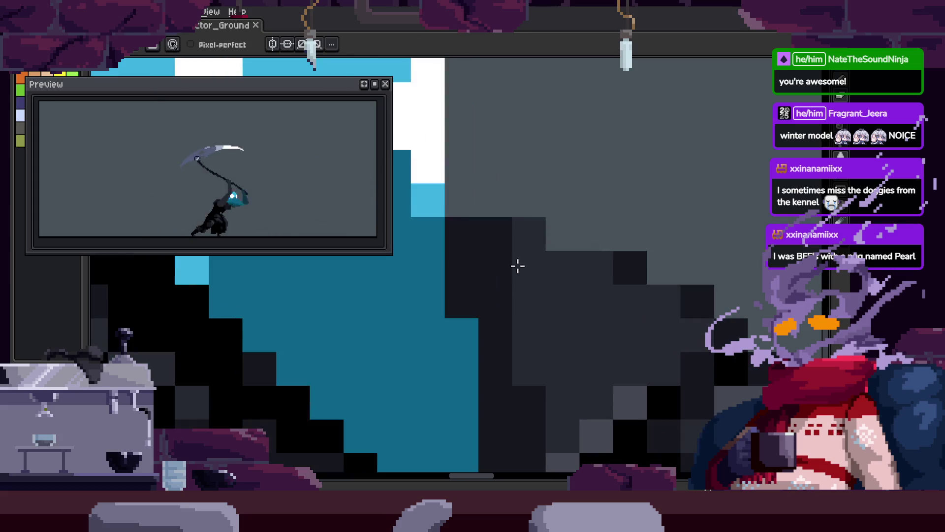
{"action": "key", "text": "z"}
{"action": "scroll", "coordinate": [631, 297], "scroll_direction": "down", "scroll_amount": 2}
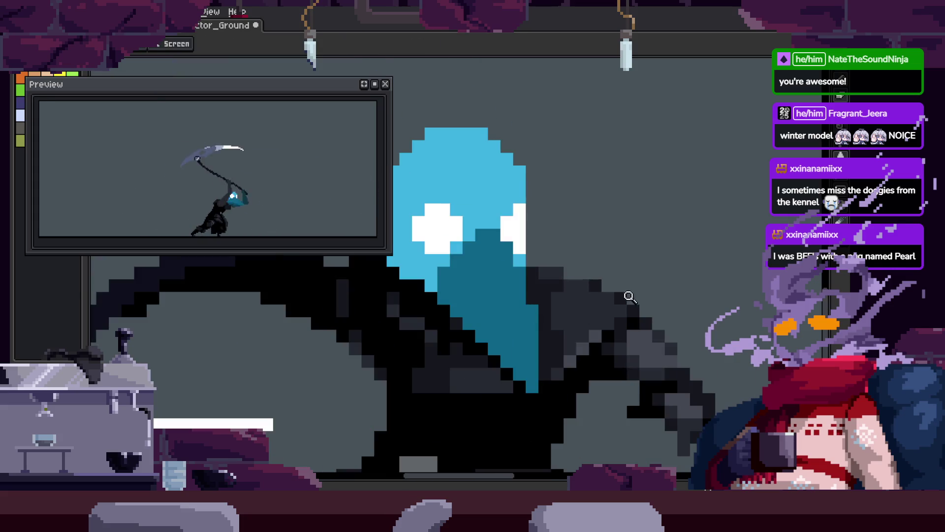
{"action": "scroll", "coordinate": [623, 273], "scroll_direction": "up", "scroll_amount": 1}
{"action": "key", "text": "i"}
{"action": "key", "text": "b"}
{"action": "scroll", "coordinate": [532, 279], "scroll_direction": "up", "scroll_amount": 2}
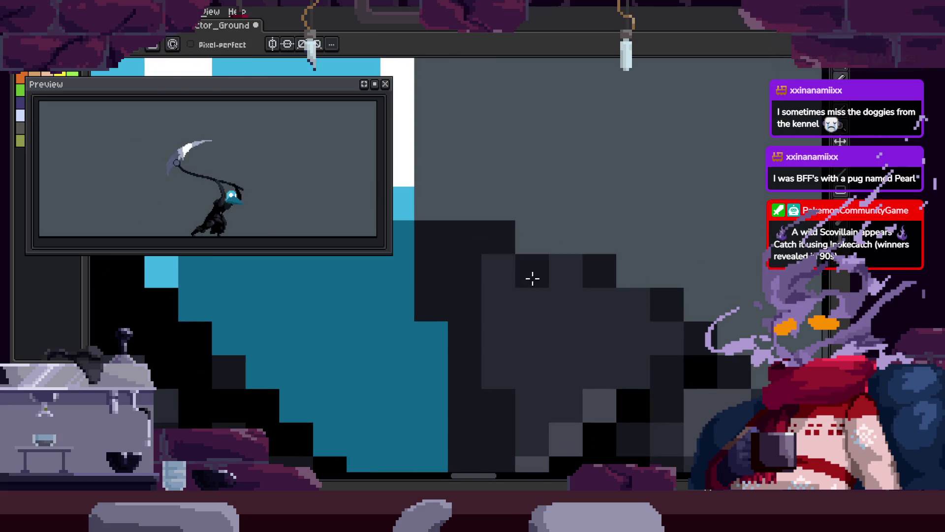
{"action": "key", "text": "z"}
{"action": "scroll", "coordinate": [507, 302], "scroll_direction": "down", "scroll_amount": 3}
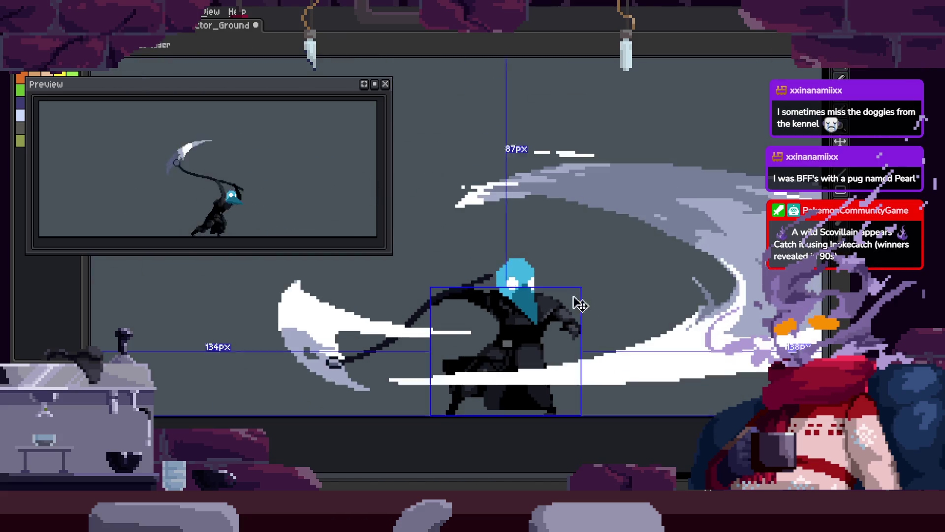
{"action": "key", "text": "Return"}
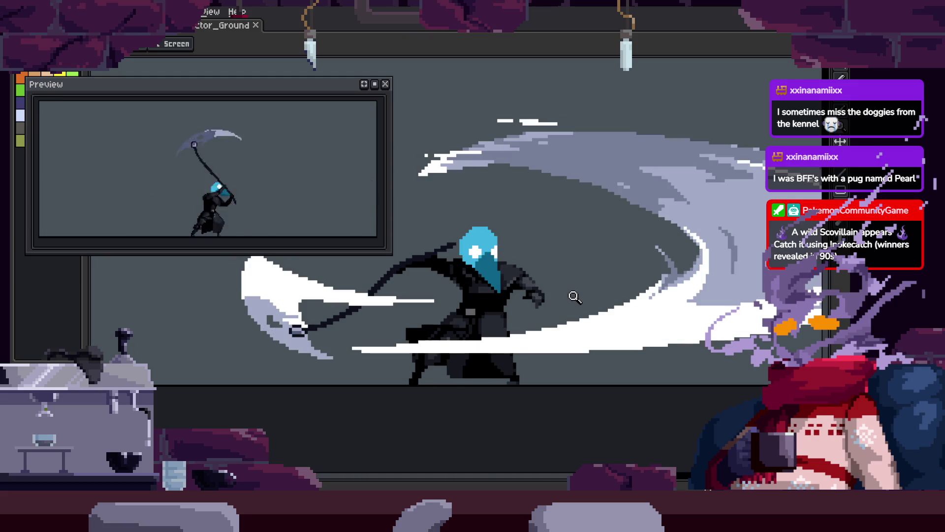
{"action": "scroll", "coordinate": [534, 269], "scroll_direction": "up", "scroll_amount": 3}
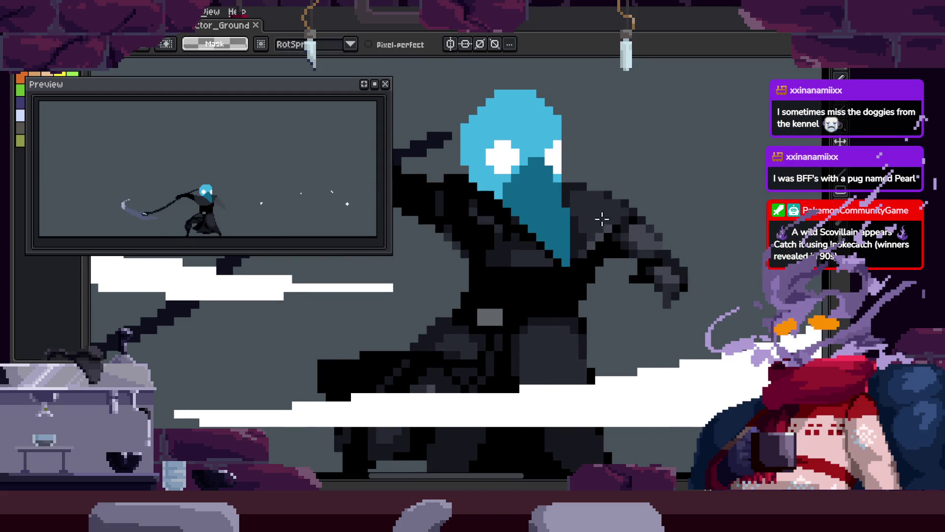
Zoom in closely on the character's outstretched arm.
{"action": "key", "text": "b"}
{"action": "scroll", "coordinate": [586, 264], "scroll_direction": "up", "scroll_amount": 2}
{"action": "scroll", "coordinate": [668, 286], "scroll_direction": "down", "scroll_amount": 2}
{"action": "scroll", "coordinate": [486, 254], "scroll_direction": "up", "scroll_amount": 2}
{"action": "scroll", "coordinate": [459, 218], "scroll_direction": "down", "scroll_amount": 2}
{"action": "key", "text": "v"}
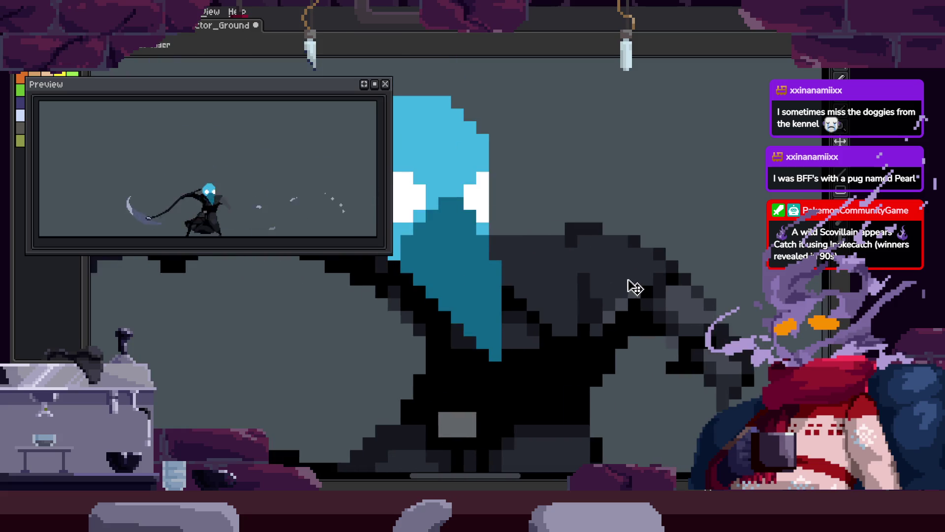
{"action": "scroll", "coordinate": [575, 258], "scroll_direction": "down", "scroll_amount": 2}
{"action": "key", "text": "z"}
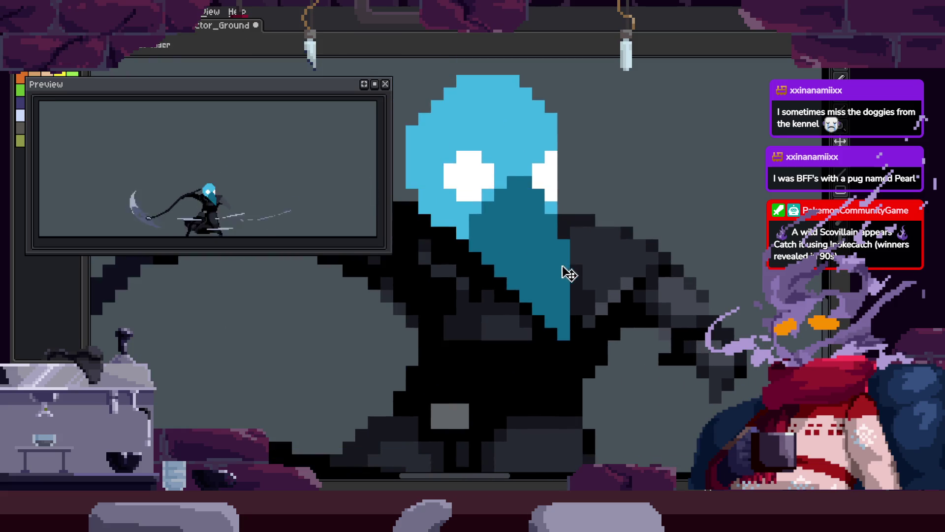
{"action": "left_click", "coordinate": [644, 199]}
Zoom further in on the hand pixels and the arm's shading.
{"action": "key", "text": "v"}
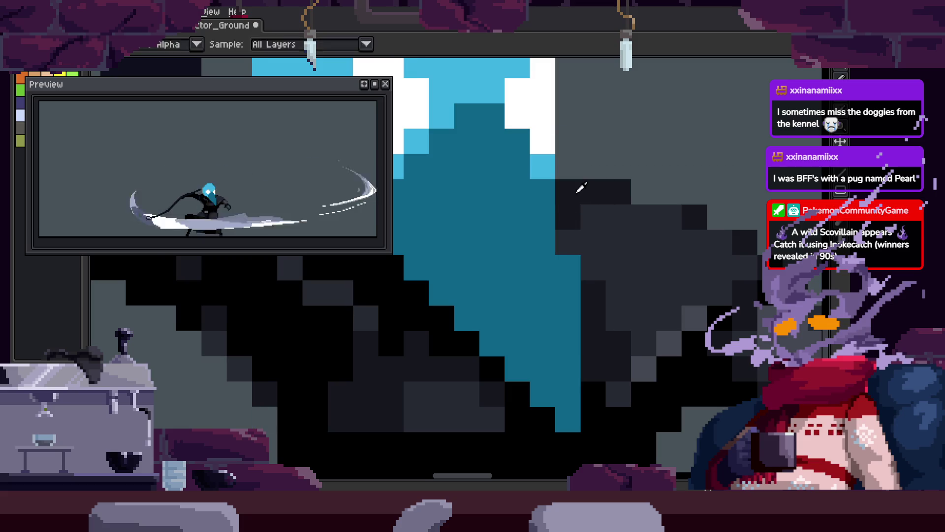
{"action": "key", "text": "z"}
{"action": "scroll", "coordinate": [606, 229], "scroll_direction": "down", "scroll_amount": 3}
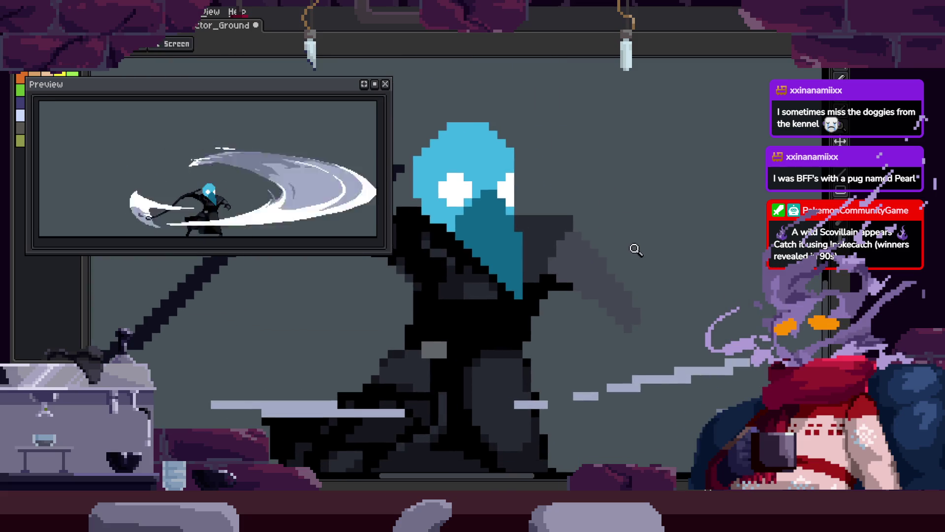
{"action": "left_click", "coordinate": [554, 226]}
{"action": "key", "text": "r"}
{"action": "scroll", "coordinate": [530, 231], "scroll_direction": "down", "scroll_amount": 3}
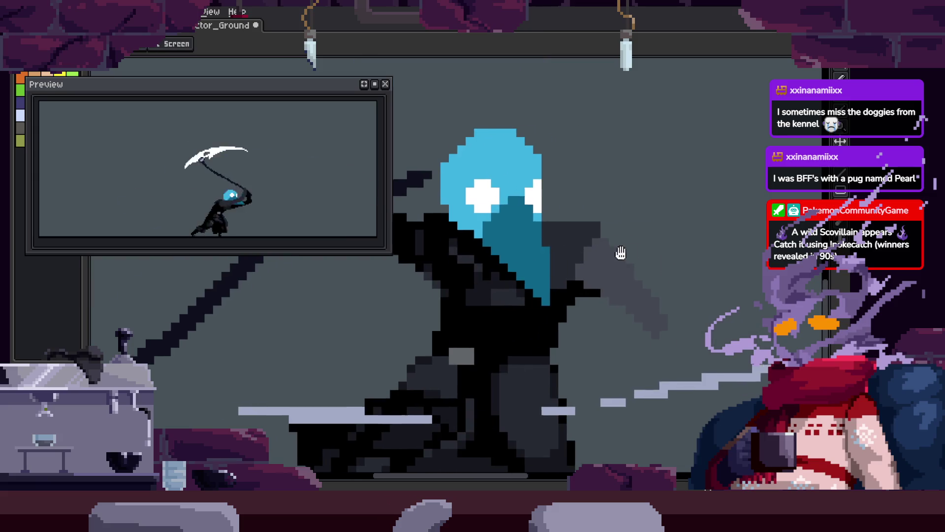
{"action": "key", "text": "z"}
{"action": "left_click", "coordinate": [528, 212]}
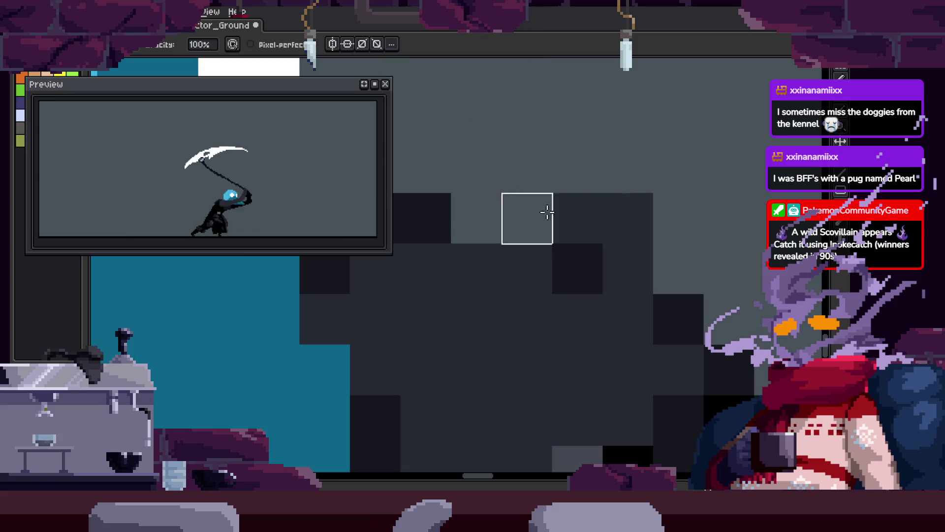
Zoom deeper into the arm and sample shading colours from the existing sprite.
{"action": "left_click", "coordinate": [599, 205]}
{"action": "key", "text": "i"}
{"action": "scroll", "coordinate": [645, 246], "scroll_direction": "down", "scroll_amount": 3}
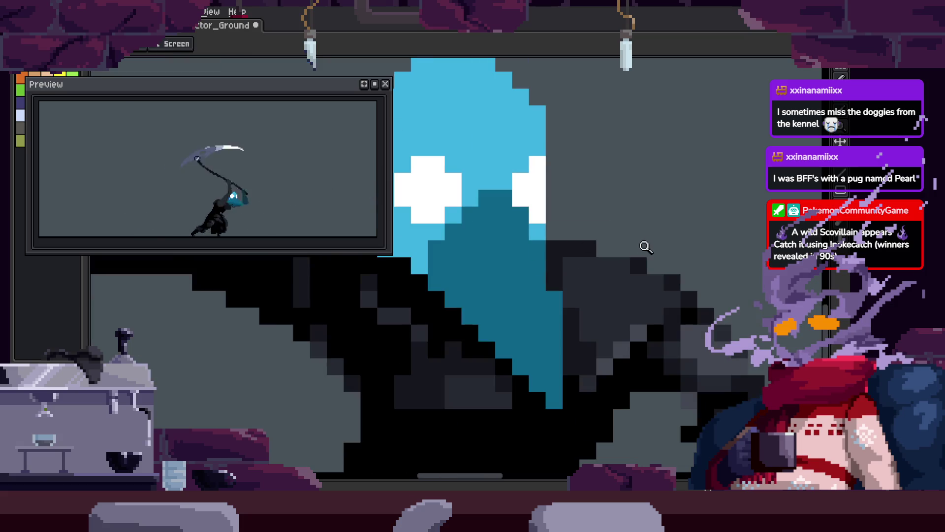
{"action": "scroll", "coordinate": [573, 280], "scroll_direction": "down", "scroll_amount": 3}
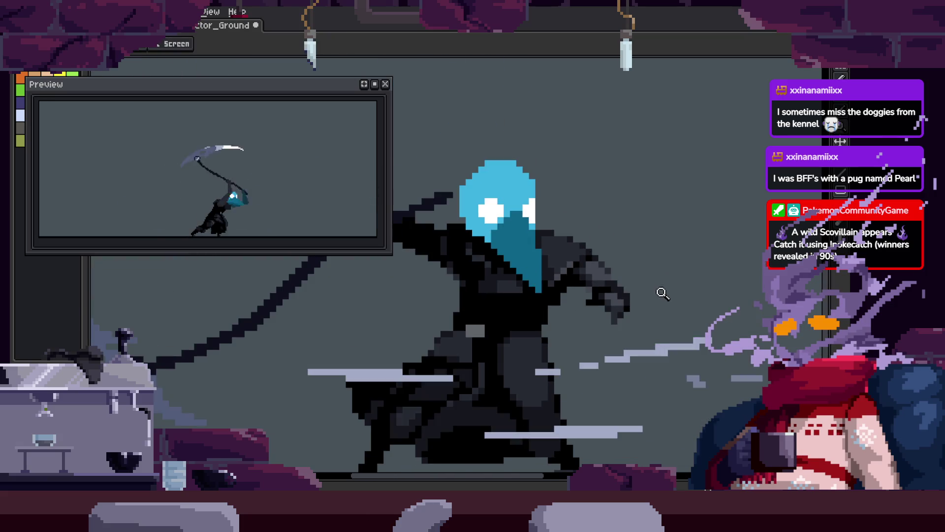
{"action": "scroll", "coordinate": [644, 281], "scroll_direction": "down", "scroll_amount": 2}
{"action": "scroll", "coordinate": [644, 280], "scroll_direction": "up", "scroll_amount": 3}
{"action": "scroll", "coordinate": [681, 241], "scroll_direction": "up", "scroll_amount": 2}
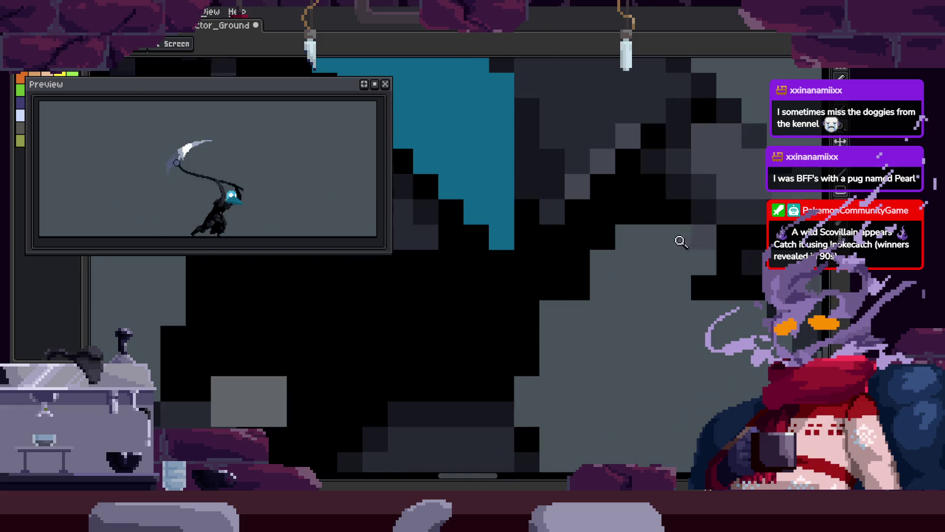
{"action": "scroll", "coordinate": [598, 291], "scroll_direction": "down", "scroll_amount": 2}
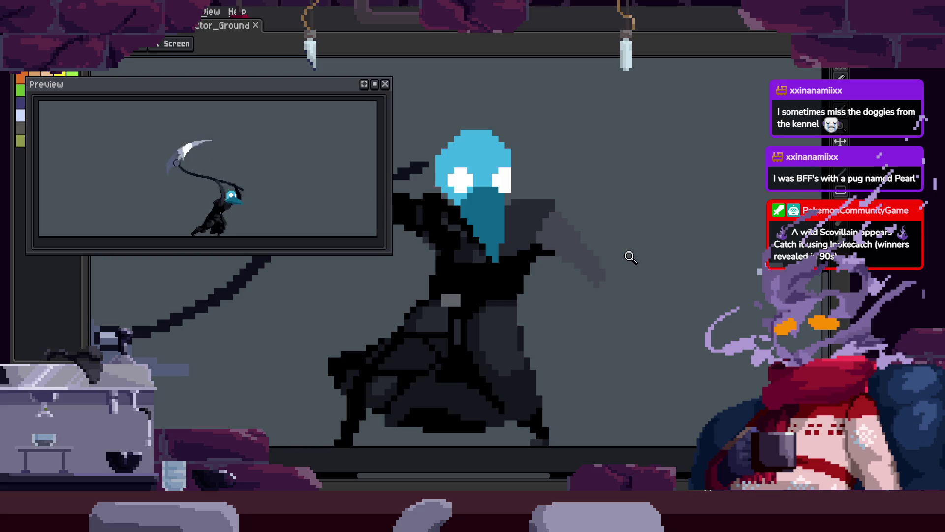
{"action": "scroll", "coordinate": [615, 222], "scroll_direction": "up", "scroll_amount": 1}
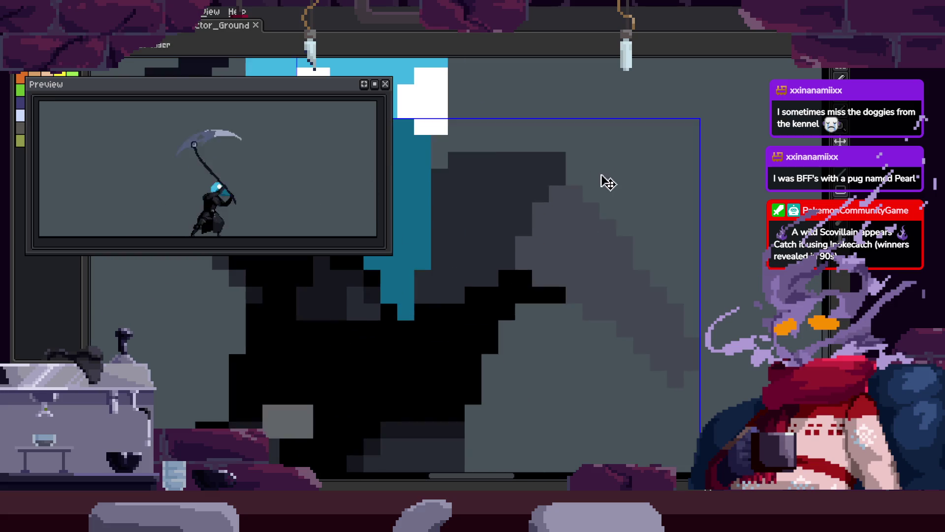
{"action": "key", "text": "m"}
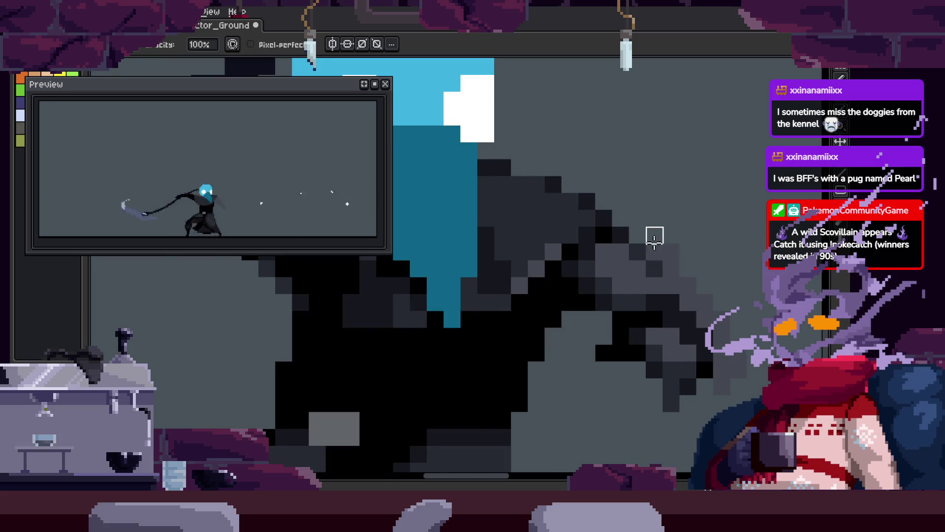
{"action": "scroll", "coordinate": [597, 259], "scroll_direction": "up", "scroll_amount": 1}
Repaint the reaching arm and hand shading with the Pencil using the sampled colours.
{"action": "key", "text": "h"}
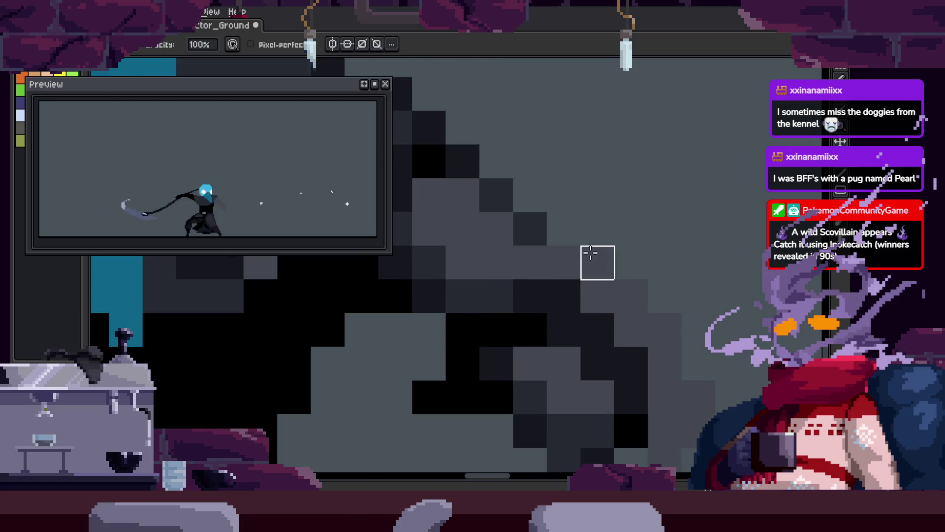
{"action": "key", "text": "b"}
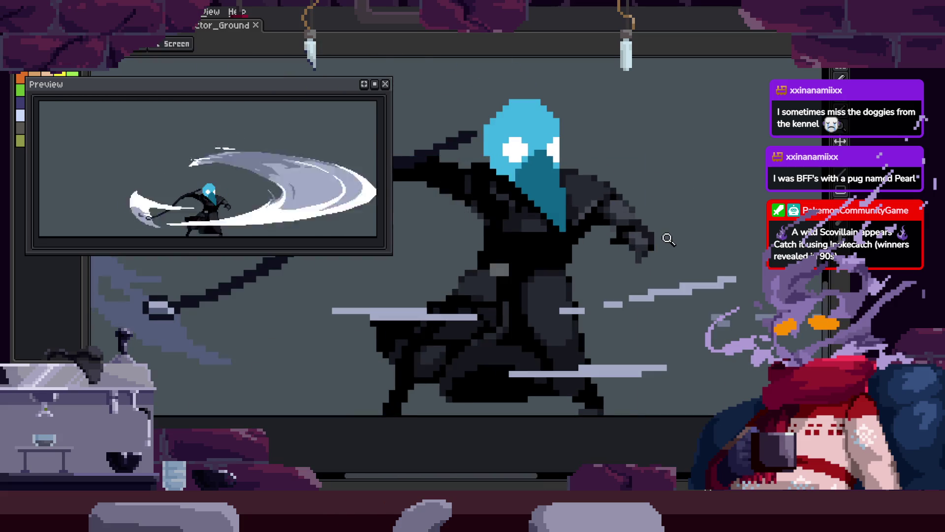
{"action": "key", "text": "i"}
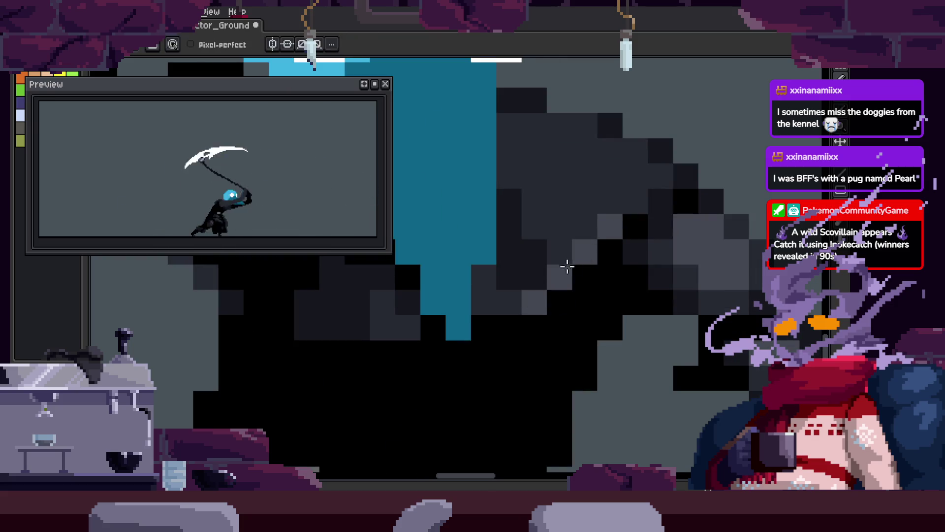
{"action": "key", "text": "z"}
{"action": "scroll", "coordinate": [623, 257], "scroll_direction": "down", "scroll_amount": 5}
{"action": "scroll", "coordinate": [686, 242], "scroll_direction": "down", "scroll_amount": 2}
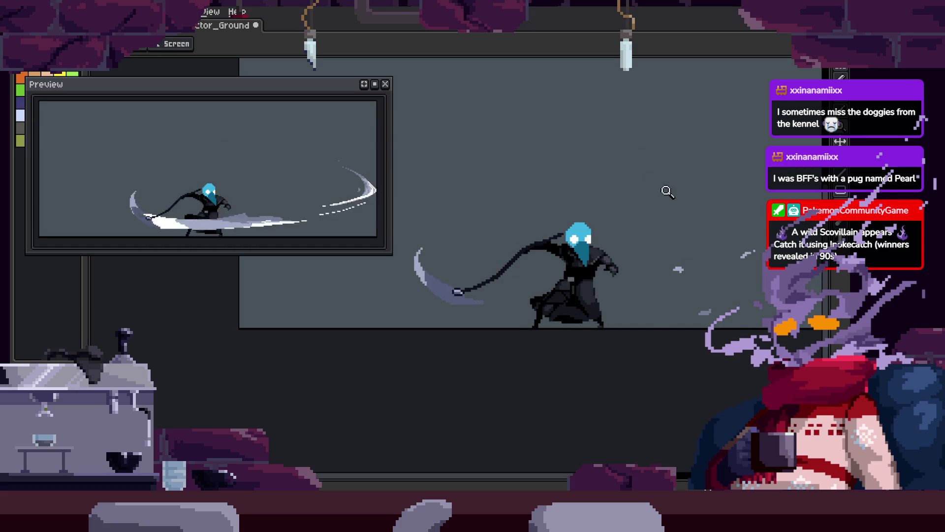
{"action": "scroll", "coordinate": [677, 228], "scroll_direction": "up", "scroll_amount": 5}
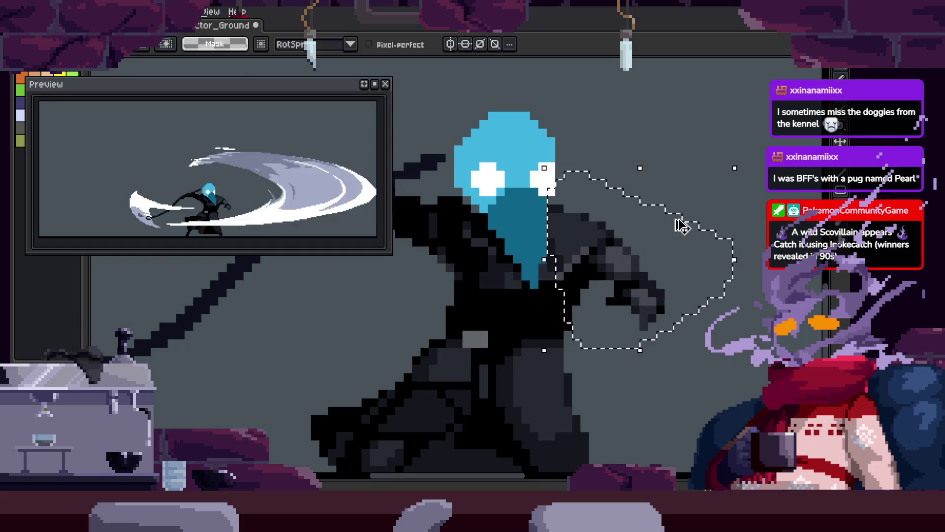
Select the outstretched arm and hand and commit them at their new position.
{"action": "key", "text": "ctrl+d"}
{"action": "mouse_move", "coordinate": [515, 185]}
{"action": "left_mouse_down"}
{"action": "mouse_move", "coordinate": [644, 213]}
{"action": "mouse_move", "coordinate": [680, 291]}
{"action": "left_mouse_up"}
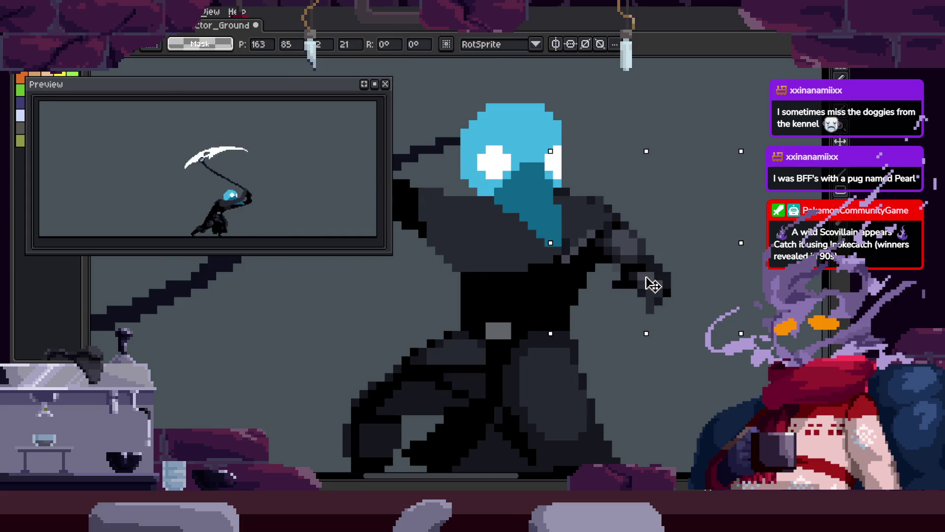
{"action": "key", "text": "Return"}
{"action": "scroll", "coordinate": [716, 253], "scroll_direction": "down", "scroll_amount": 5}
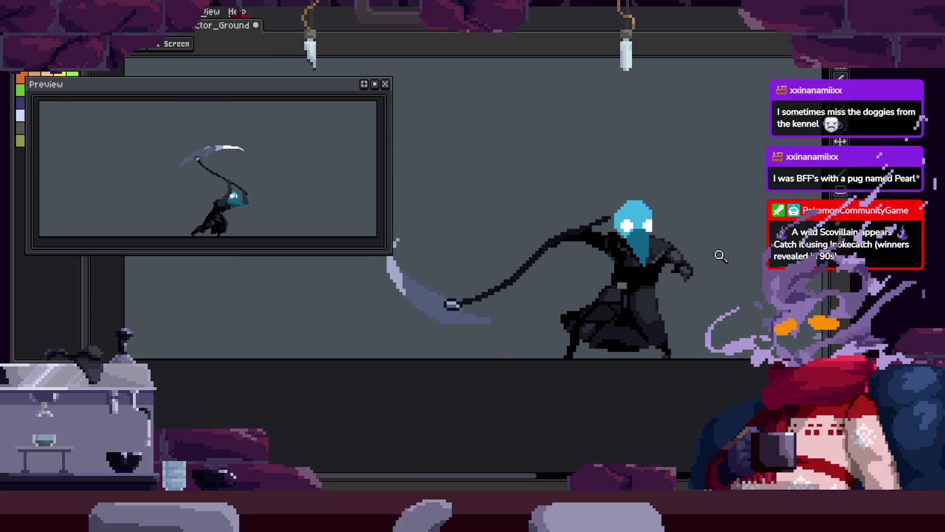
{"action": "scroll", "coordinate": [717, 175], "scroll_direction": "up", "scroll_amount": 5}
{"action": "scroll", "coordinate": [657, 231], "scroll_direction": "up", "scroll_amount": 2}
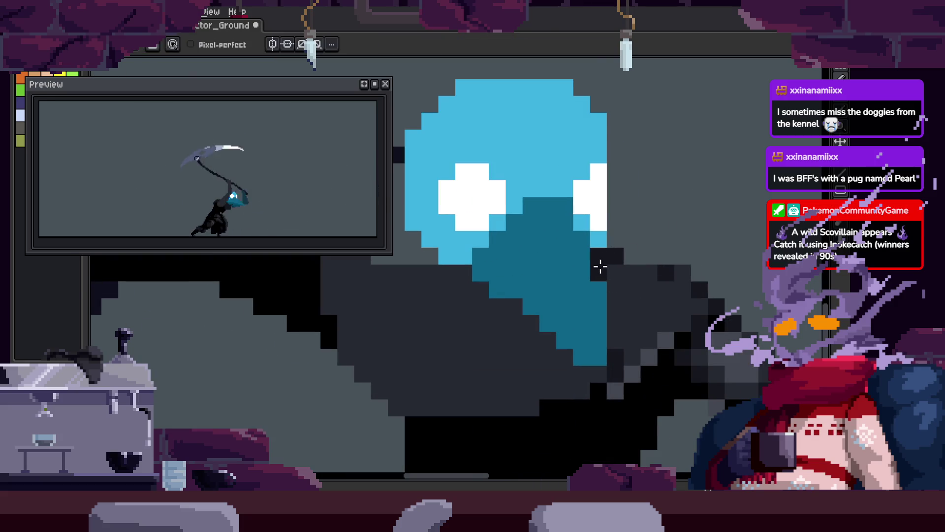
{"action": "scroll", "coordinate": [613, 258], "scroll_direction": "down", "scroll_amount": 1}
Clean up the pixels around the repositioned arm with the Pencil.
{"action": "key", "text": "b"}
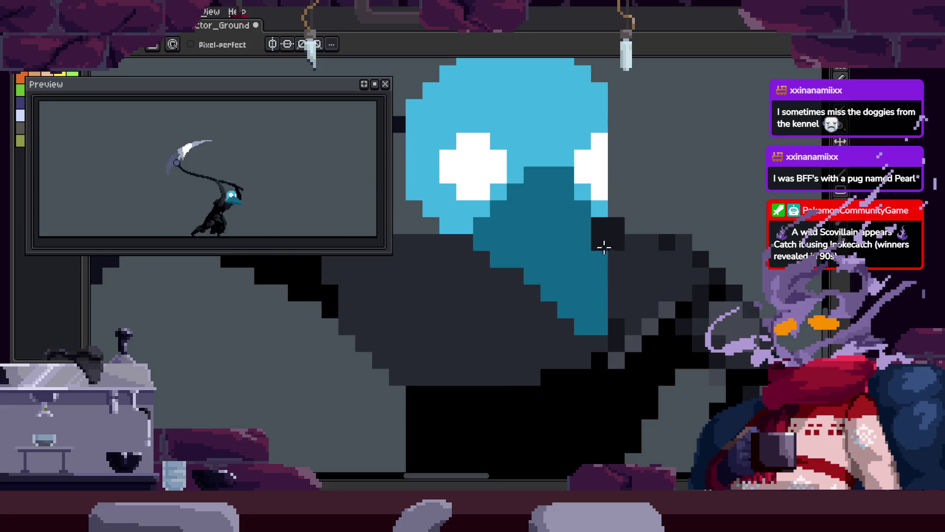
{"action": "scroll", "coordinate": [604, 323], "scroll_direction": "down", "scroll_amount": 1}
{"action": "key", "text": "z"}
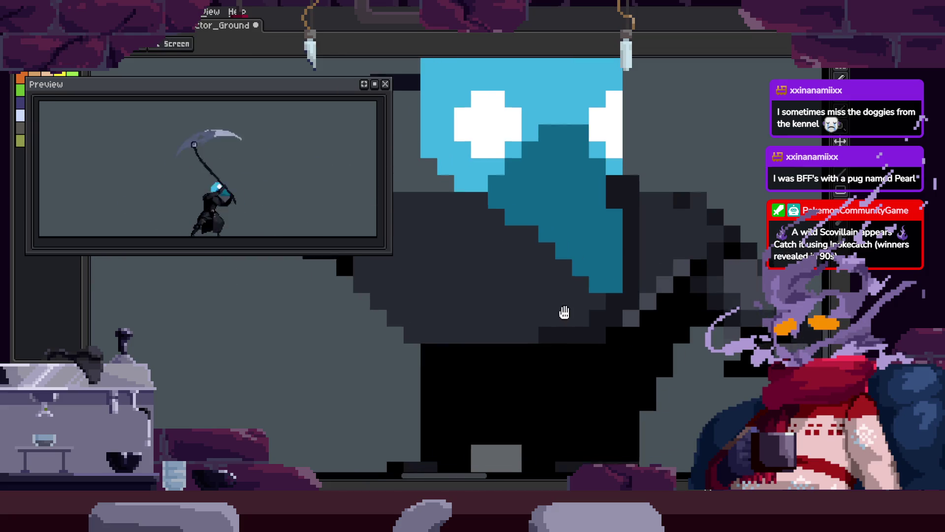
{"action": "scroll", "coordinate": [566, 320], "scroll_direction": "down", "scroll_amount": 2}
{"action": "scroll", "coordinate": [568, 328], "scroll_direction": "up", "scroll_amount": 3}
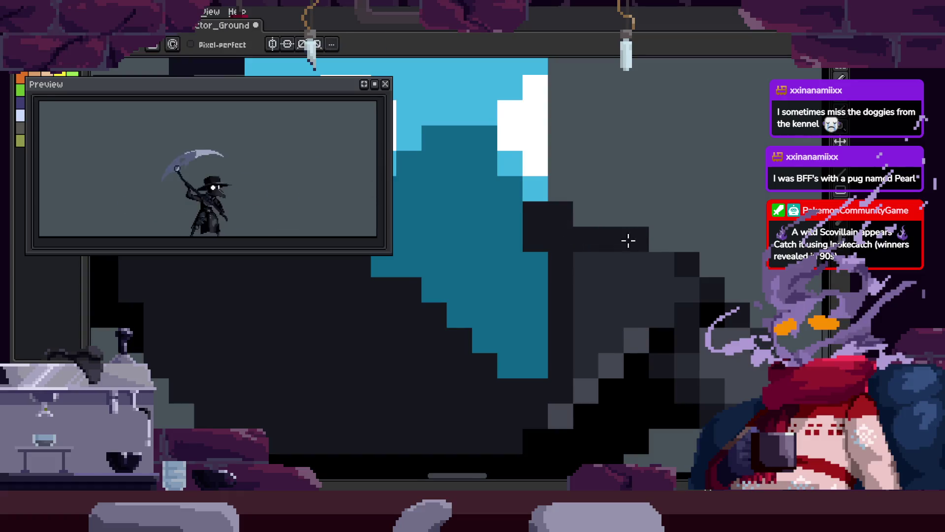
{"action": "key", "text": "b"}
{"action": "key", "text": "z"}
{"action": "scroll", "coordinate": [630, 256], "scroll_direction": "down", "scroll_amount": 4}
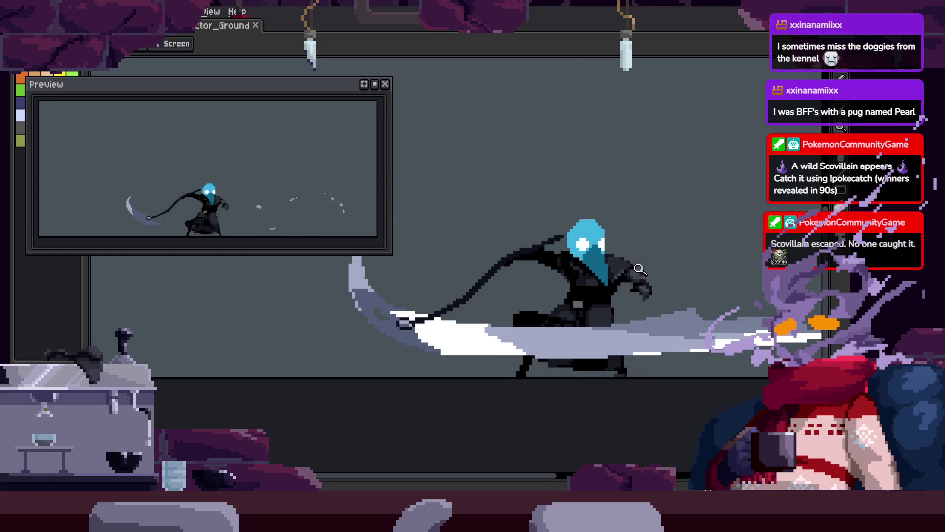
{"action": "key", "text": "Tab"}
{"action": "scroll", "coordinate": [637, 199], "scroll_direction": "up", "scroll_amount": 3}
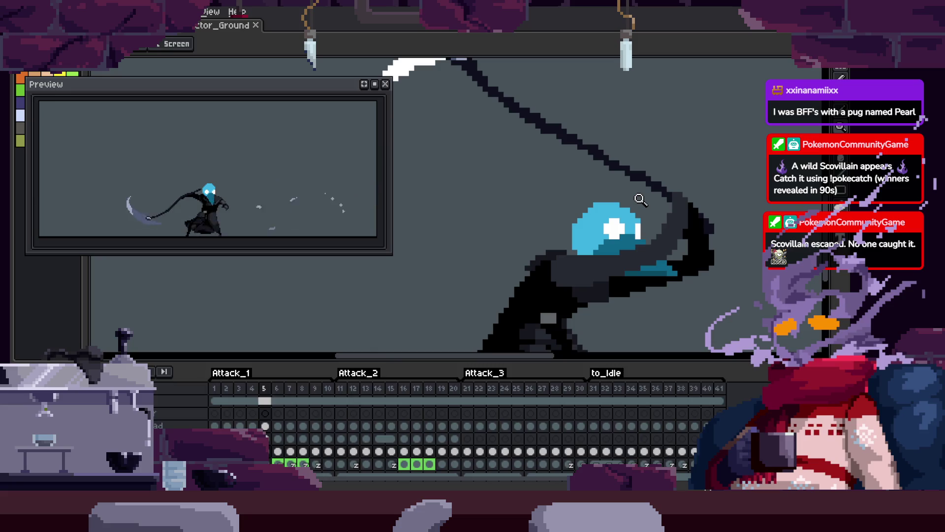
Review the Attack_1 overhead scythe-raise frame on the canvas with the timeline hidden.
{"action": "key", "text": "Tab"}
{"action": "key", "text": "h"}
{"action": "key", "text": "b"}
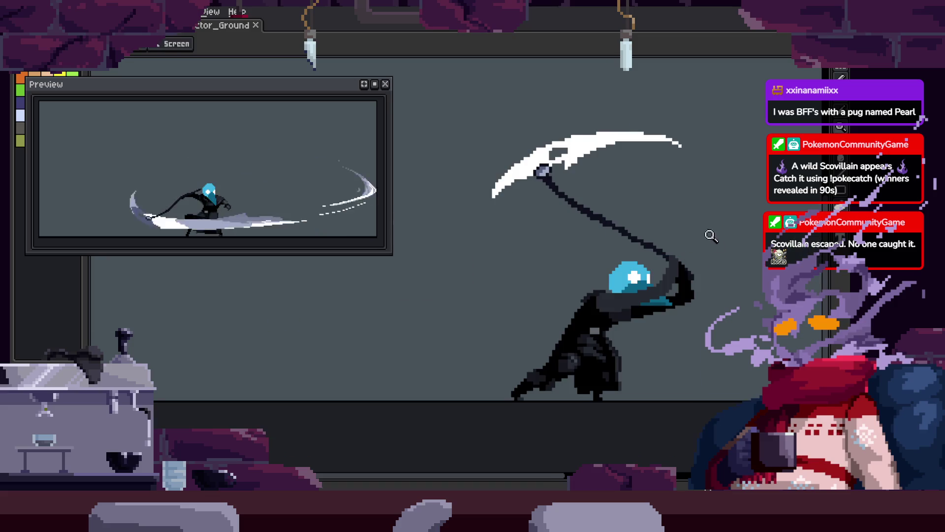
{"action": "scroll", "coordinate": [629, 246], "scroll_direction": "down", "scroll_amount": 1}
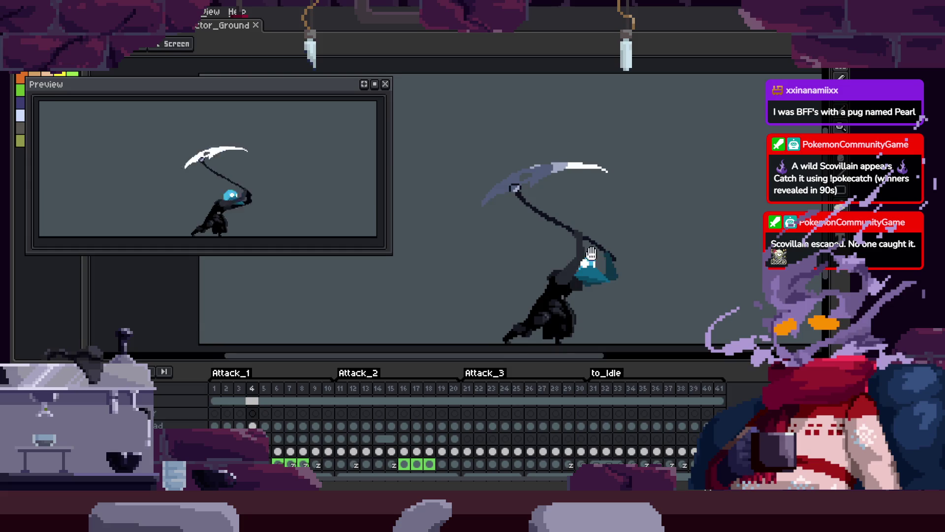
{"action": "key", "text": "Tab"}
{"action": "scroll", "coordinate": [629, 249], "scroll_direction": "up", "scroll_amount": 2}
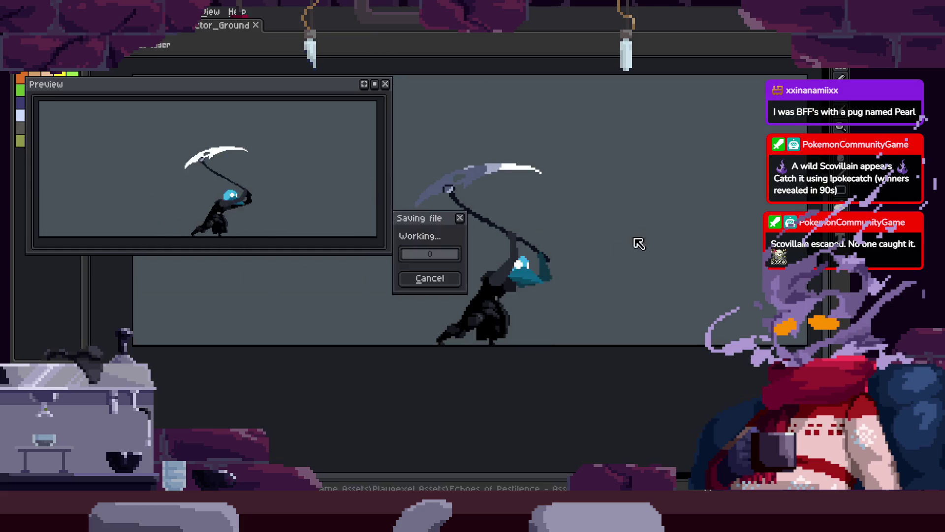
Save the sprite, zoom in on the gripping hand, and pick the Rectangular Marquee tool.
{"action": "key", "text": "ctrl+s"}
{"action": "key", "text": "b"}
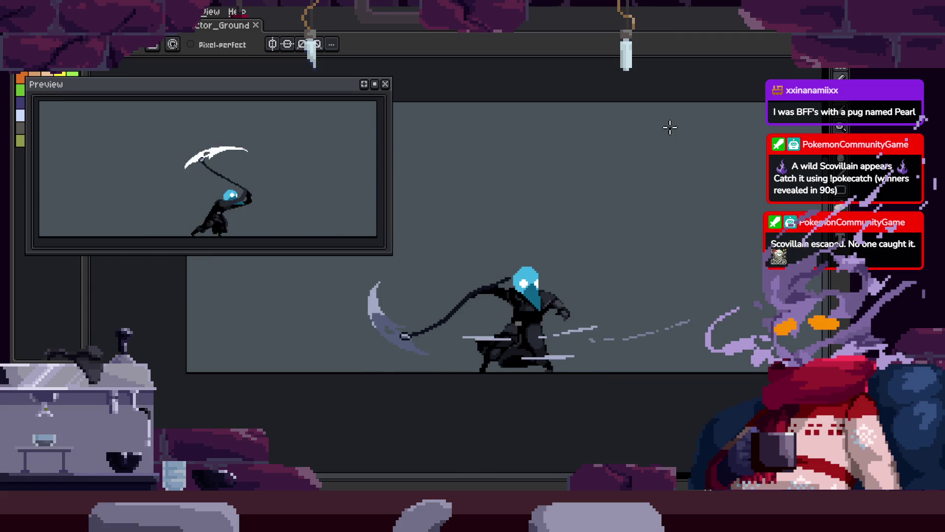
{"action": "scroll", "coordinate": [613, 286], "scroll_direction": "up", "scroll_amount": 5}
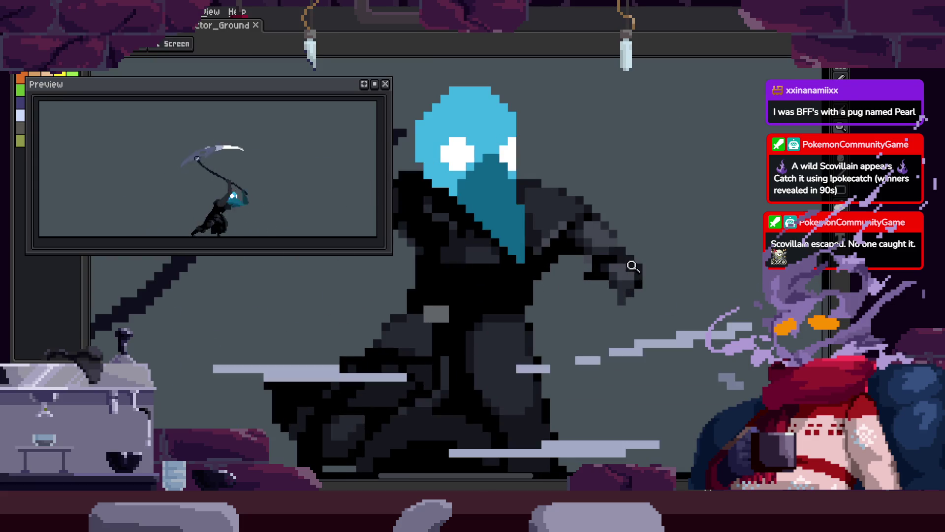
{"action": "scroll", "coordinate": [610, 263], "scroll_direction": "up", "scroll_amount": 4}
{"action": "key", "text": "m"}
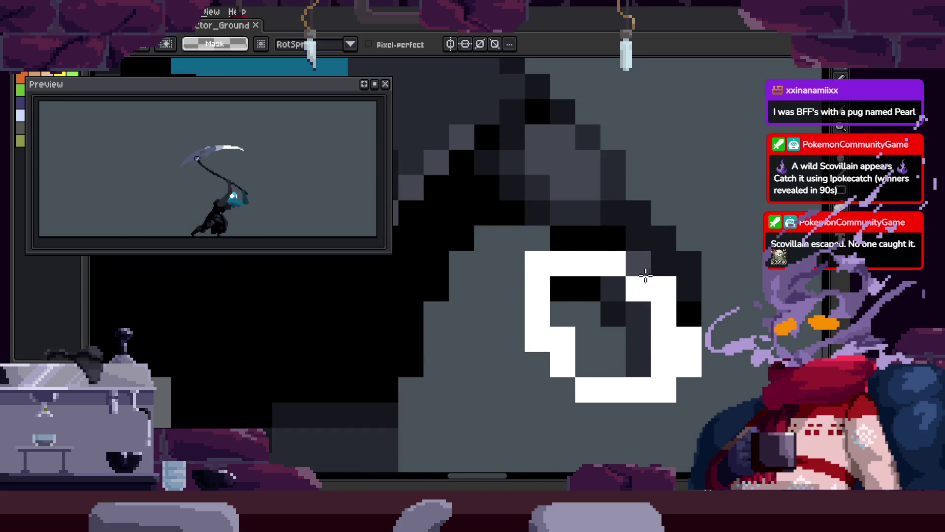
{"action": "key", "text": "i"}
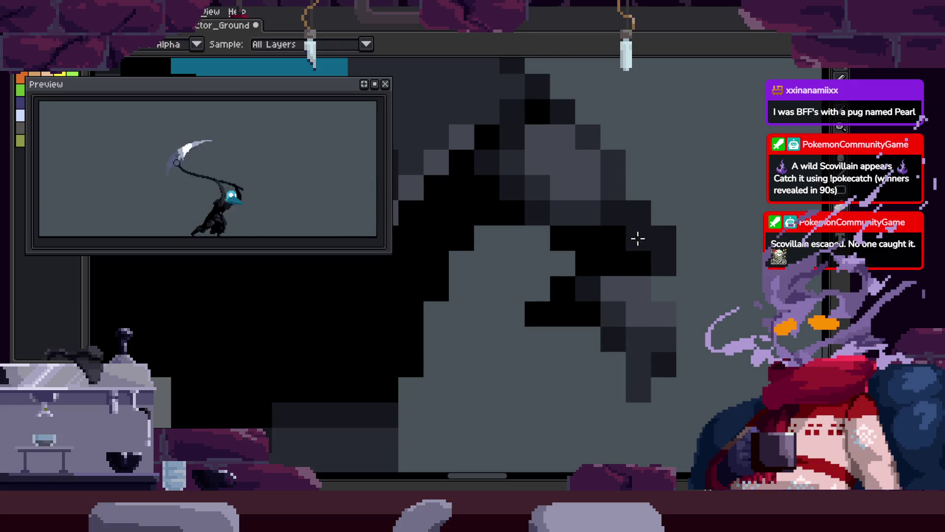
{"action": "scroll", "coordinate": [697, 291], "scroll_direction": "down", "scroll_amount": 5}
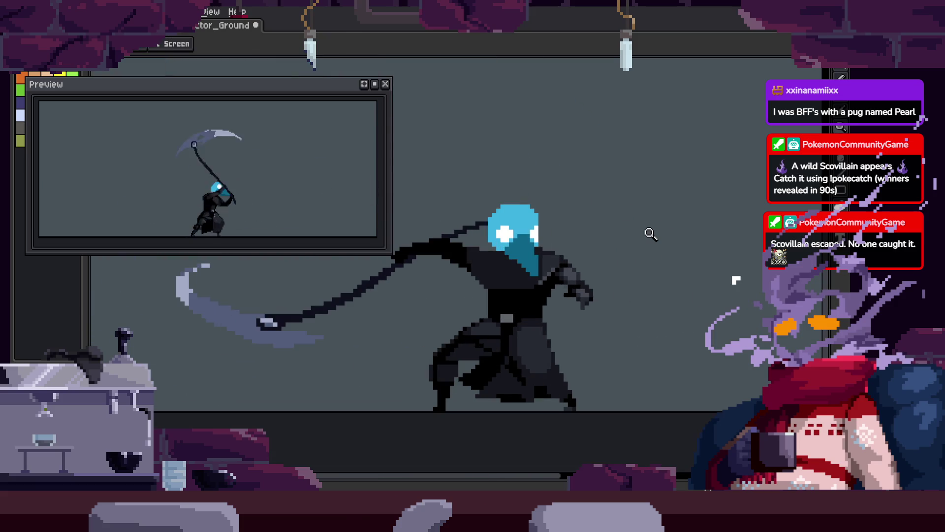
{"action": "scroll", "coordinate": [601, 286], "scroll_direction": "up", "scroll_amount": 5}
{"action": "key", "text": "m"}
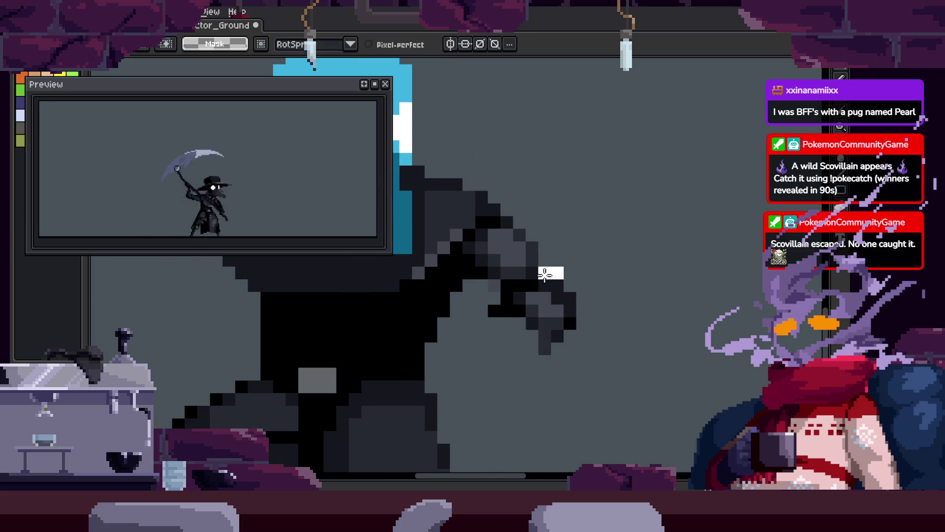
Move the selected hand pixels to a new spot and save the file.
{"action": "mouse_move", "coordinate": [639, 261]}
{"action": "left_mouse_down"}
{"action": "mouse_move", "coordinate": [559, 363]}
{"action": "mouse_move", "coordinate": [555, 335]}
{"action": "left_mouse_up"}
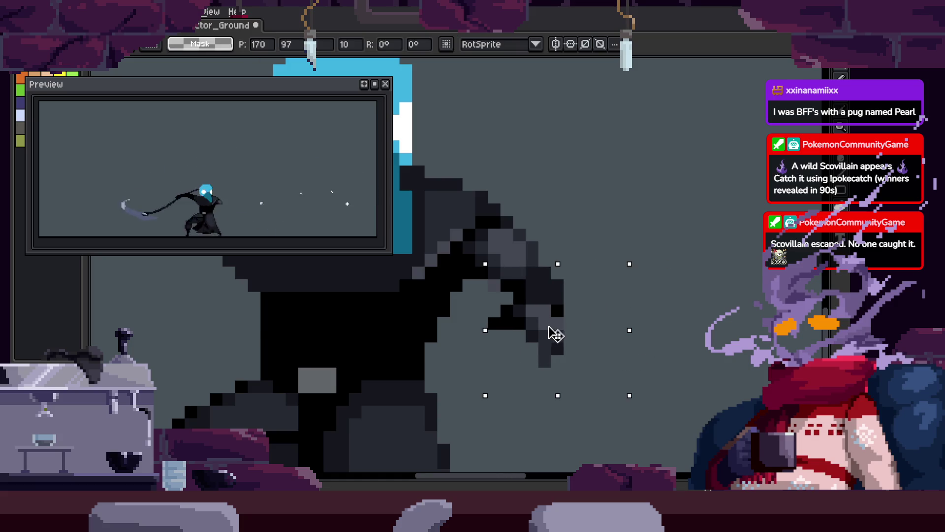
{"action": "key", "text": "z"}
{"action": "scroll", "coordinate": [640, 256], "scroll_direction": "down", "scroll_amount": 4}
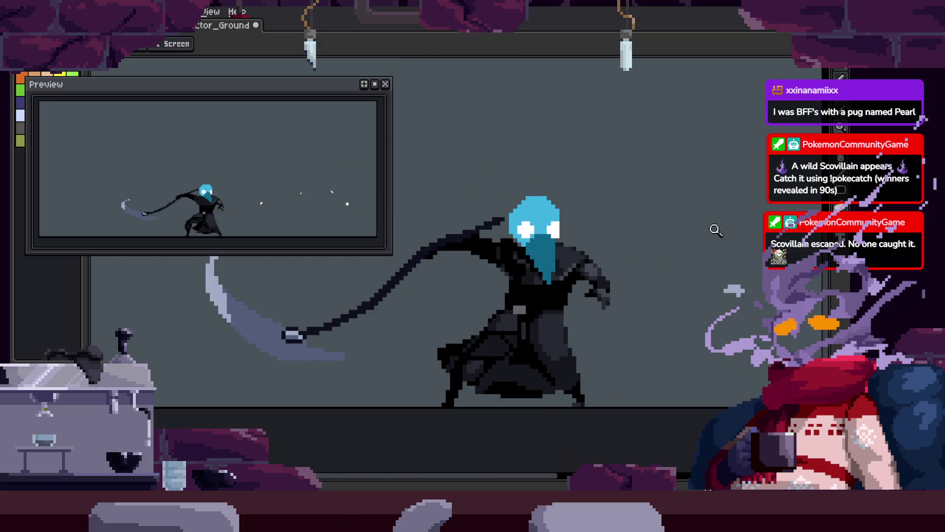
{"action": "scroll", "coordinate": [580, 244], "scroll_direction": "down", "scroll_amount": 2}
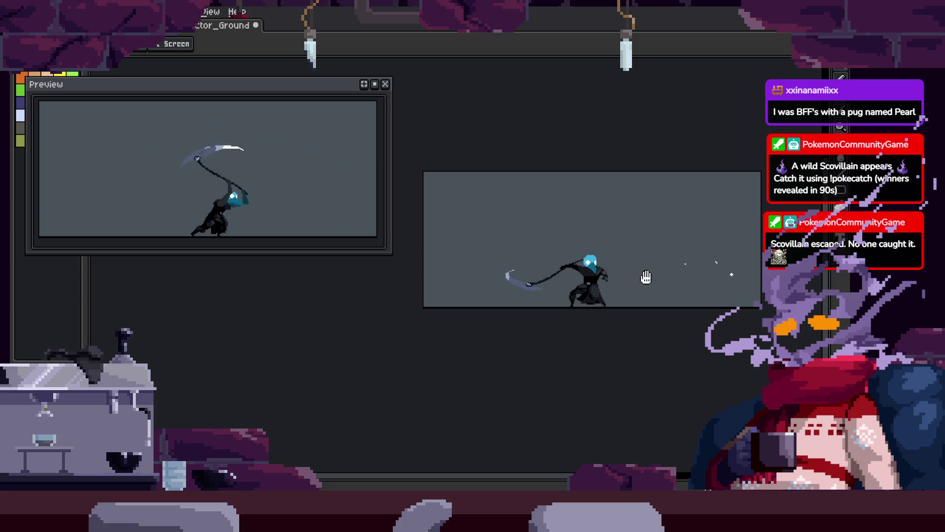
{"action": "scroll", "coordinate": [646, 277], "scroll_direction": "up", "scroll_amount": 4}
{"action": "key", "text": "ctrl+s"}
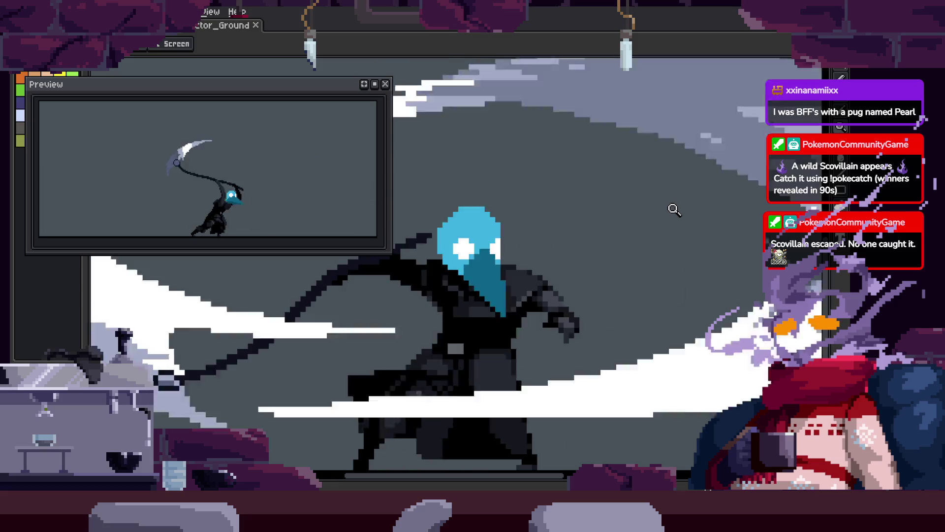
Fill the dark-teal area of the hand with black and save again.
{"action": "scroll", "coordinate": [695, 266], "scroll_direction": "up", "scroll_amount": 1}
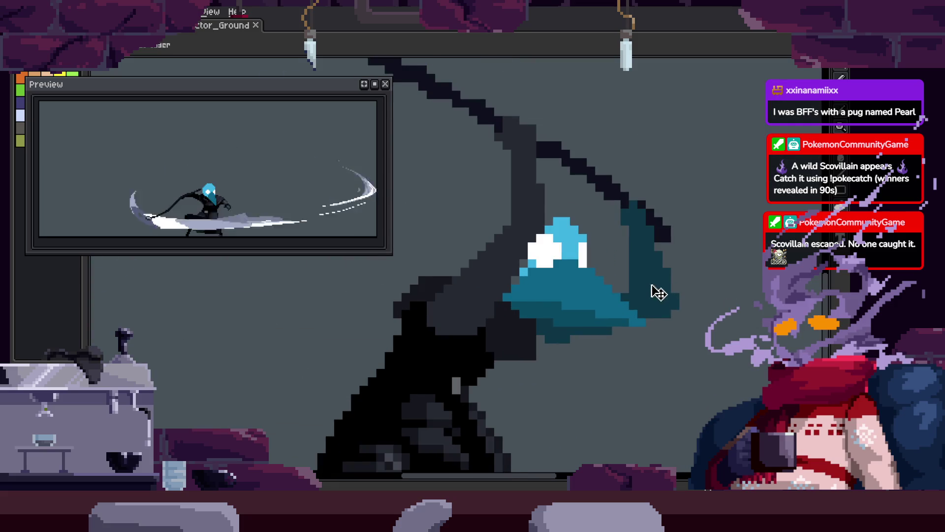
{"action": "left_click", "coordinate": [639, 295]}
{"action": "key", "text": "b"}
{"action": "scroll", "coordinate": [612, 293], "scroll_direction": "up", "scroll_amount": 1}
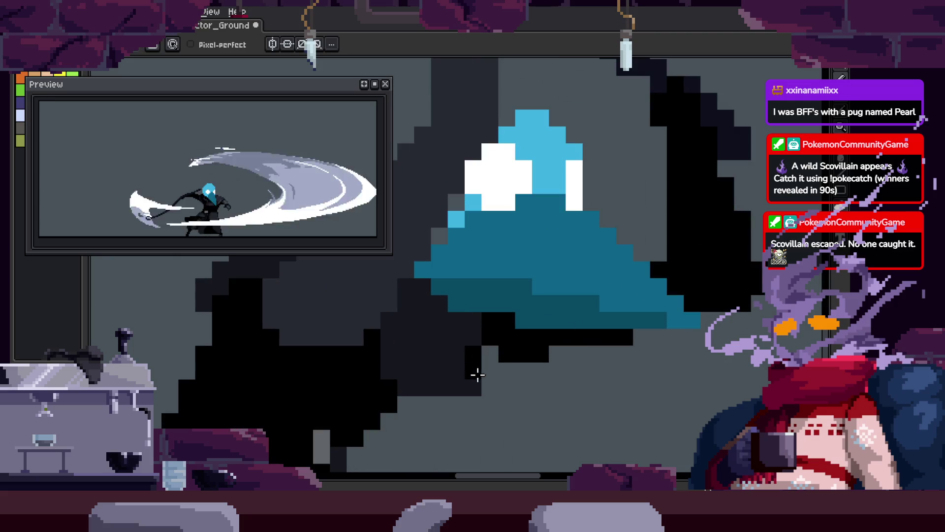
{"action": "key", "text": "z"}
{"action": "scroll", "coordinate": [634, 331], "scroll_direction": "down", "scroll_amount": 2}
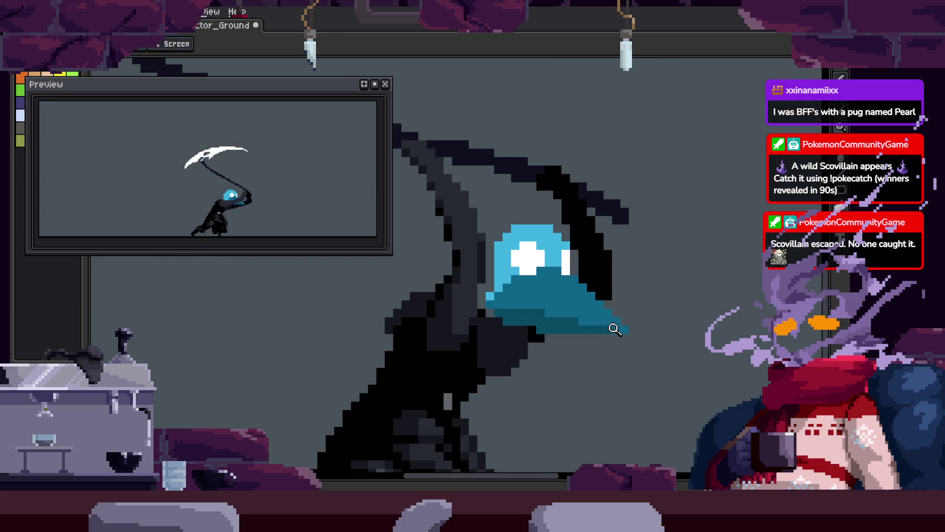
{"action": "scroll", "coordinate": [612, 335], "scroll_direction": "down", "scroll_amount": 2}
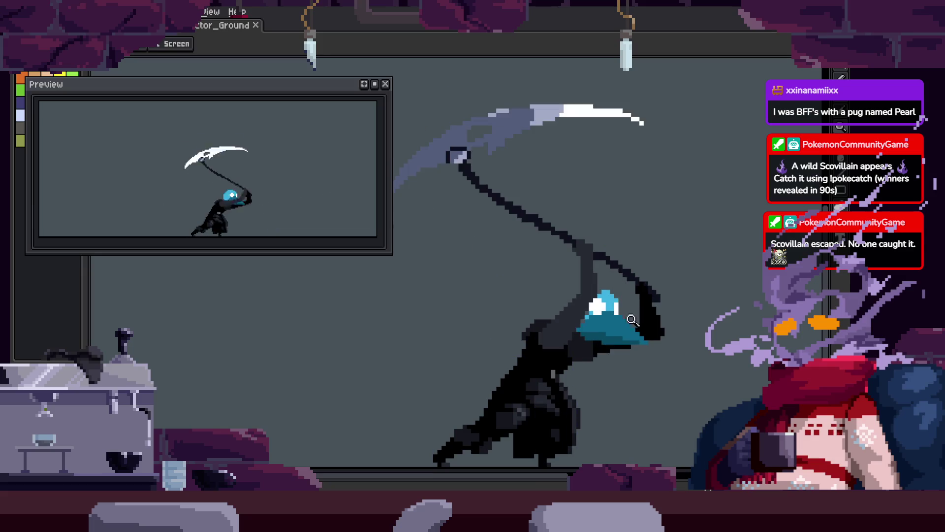
{"action": "scroll", "coordinate": [576, 338], "scroll_direction": "up", "scroll_amount": 2}
{"action": "key", "text": "ctrl+s"}
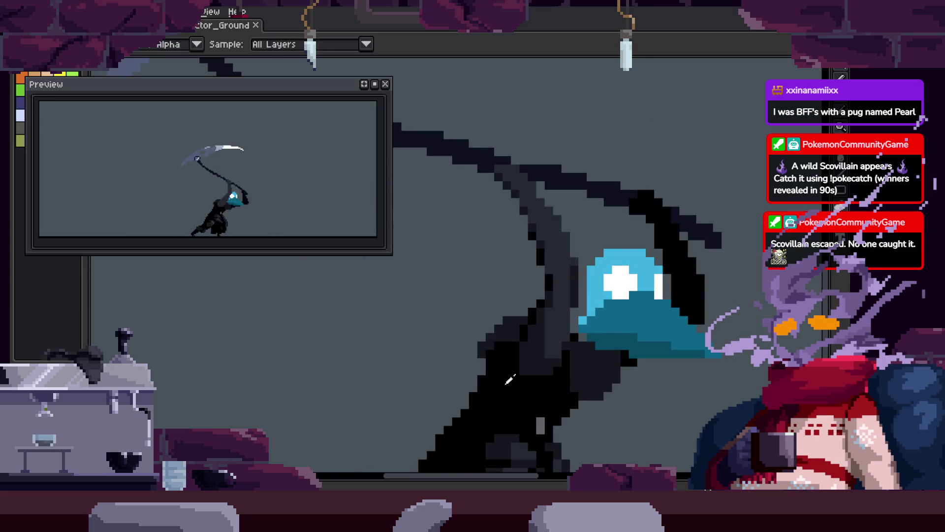
Draw black pixels along the arm's edge and a darker diagonal line along the sleeve.
{"action": "key", "text": "b"}
{"action": "scroll", "coordinate": [496, 339], "scroll_direction": "up", "scroll_amount": 3}
{"action": "mouse_move", "coordinate": [508, 345]}
{"action": "left_mouse_down"}
{"action": "mouse_move", "coordinate": [527, 380]}
{"action": "mouse_move", "coordinate": [549, 297]}
{"action": "mouse_move", "coordinate": [663, 183]}
{"action": "left_mouse_up"}
{"action": "key", "text": "Right"}
{"action": "key", "text": "Right"}
{"action": "key", "text": "w"}
{"action": "key", "text": "Right"}
{"action": "left_click", "coordinate": [541, 342]}
{"action": "key", "text": "Right"}
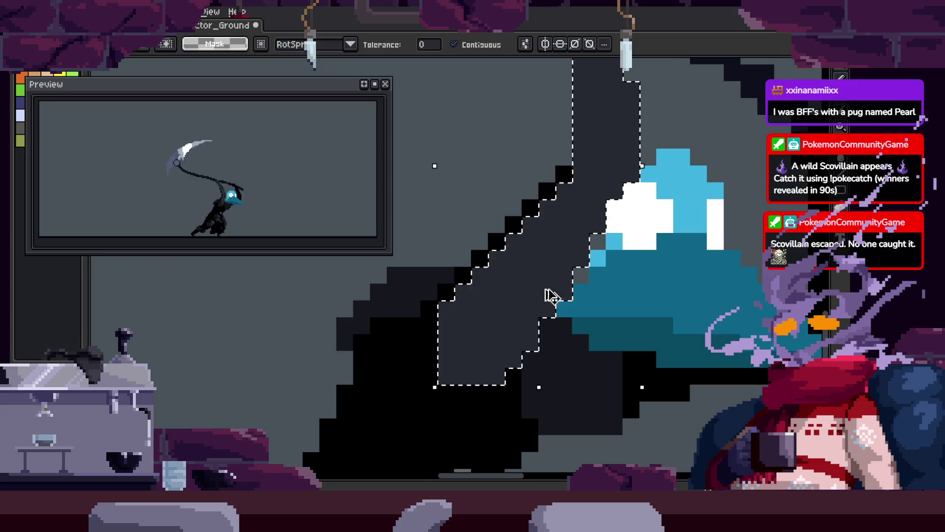
{"action": "key", "text": "b"}
{"action": "scroll", "coordinate": [542, 300], "scroll_direction": "up", "scroll_amount": 2}
{"action": "left_click_drag", "start_coordinate": [485, 400], "coordinate": [558, 141]}
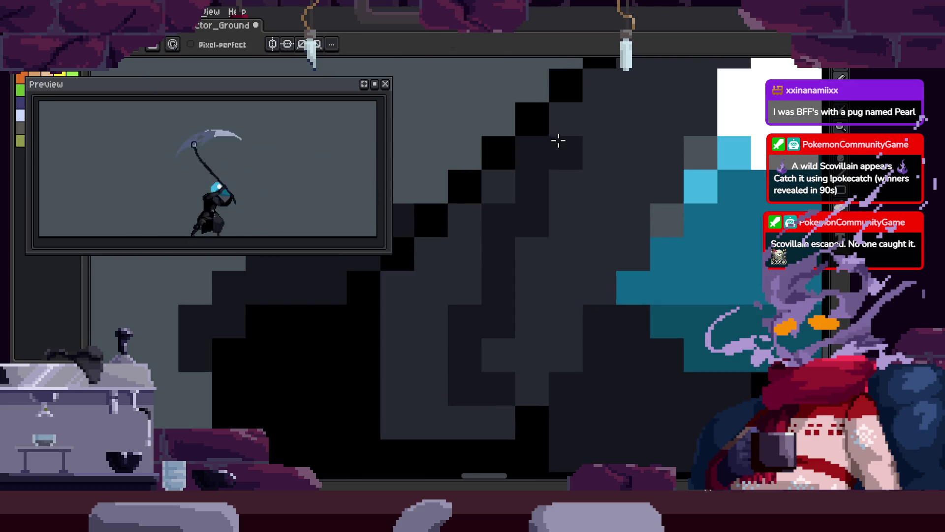
Darken a sleeve region and the arm-edge pixels on the next frames, then step through them.
{"action": "key", "text": "w"}
{"action": "left_click", "coordinate": [411, 329]}
{"action": "key", "text": "Right"}
{"action": "key", "text": "b"}
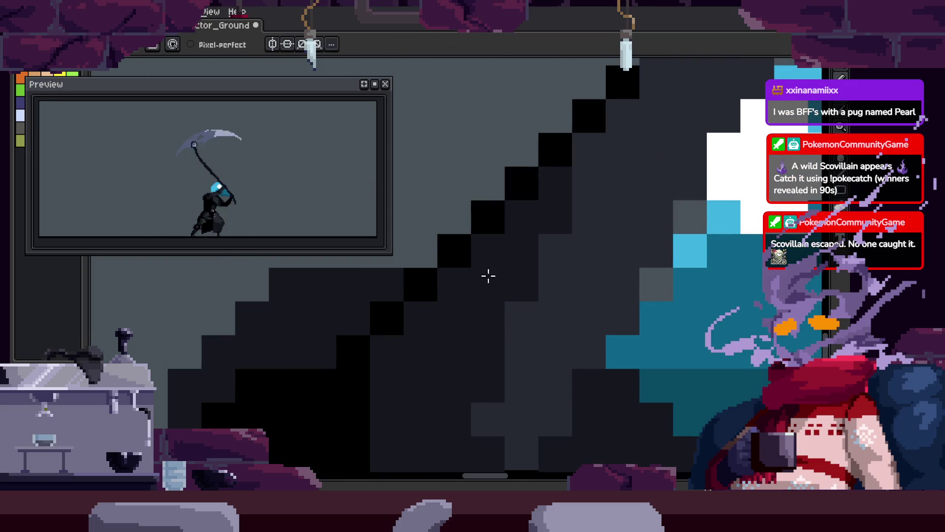
{"action": "left_click_drag", "start_coordinate": [409, 299], "coordinate": [363, 358]}
{"action": "key", "text": "z"}
{"action": "key", "text": "Right"}
{"action": "key", "text": "Right"}
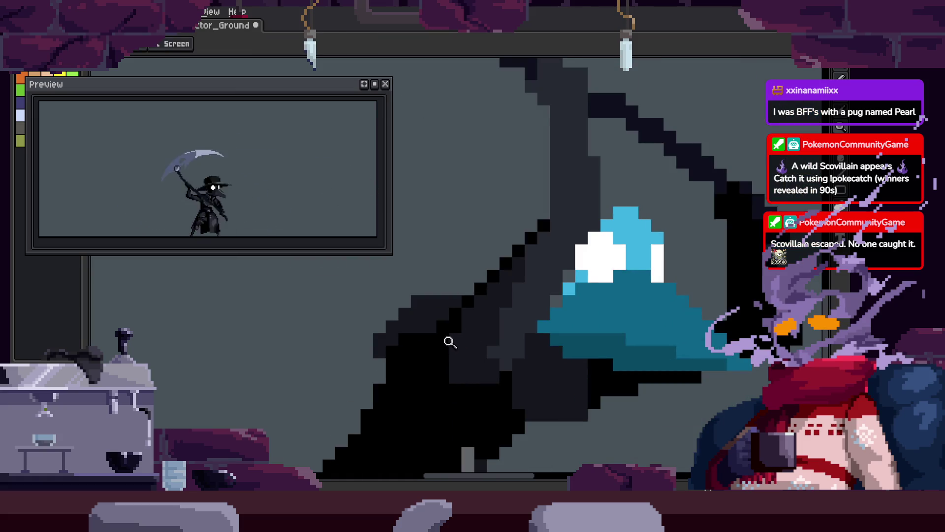
{"action": "key", "text": "Left"}
{"action": "key", "text": "Right"}
{"action": "key", "text": "Right"}
{"action": "key", "text": "Right"}
Save again while zooming between the whole reaper, its blue hood and dark body.
{"action": "left_click", "coordinate": [527, 312]}
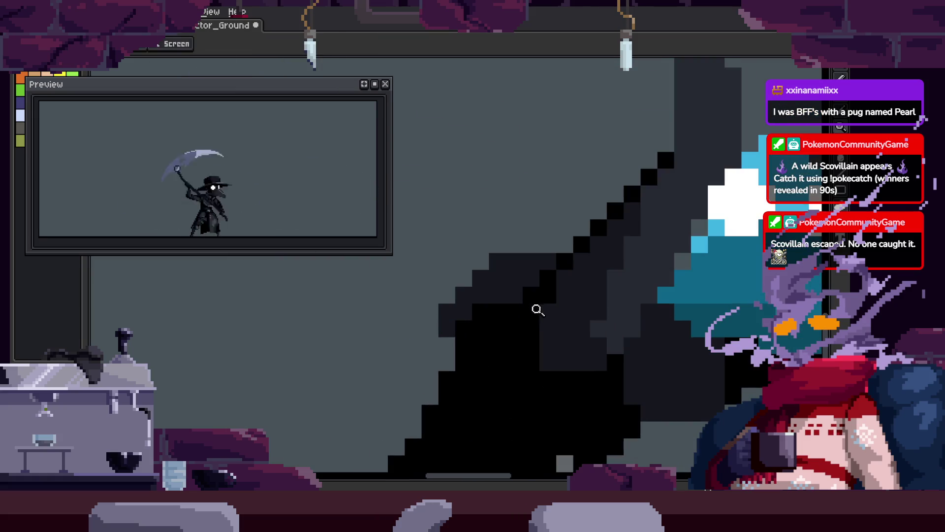
{"action": "right_click", "coordinate": [518, 303]}
{"action": "key", "text": "ctrl+s"}
{"action": "left_click", "coordinate": [567, 303]}
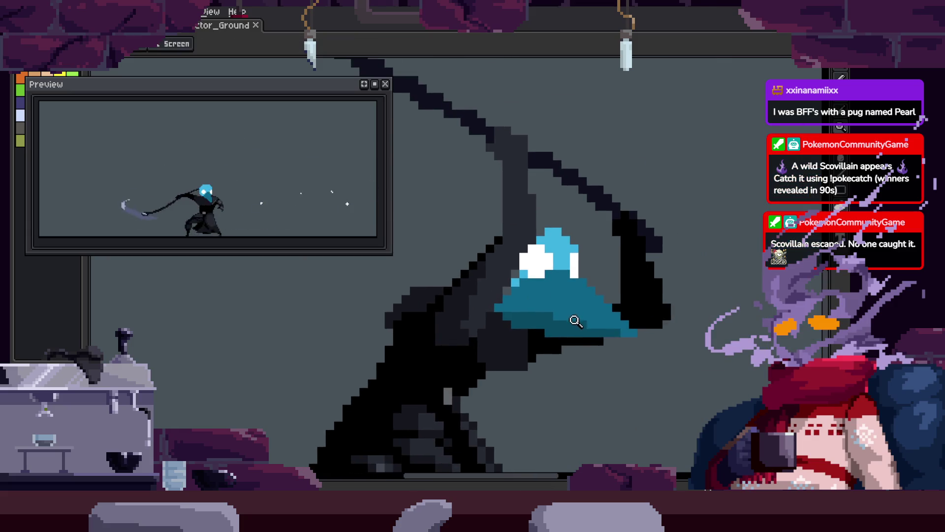
{"action": "right_click", "coordinate": [476, 317]}
{"action": "left_click", "coordinate": [568, 311]}
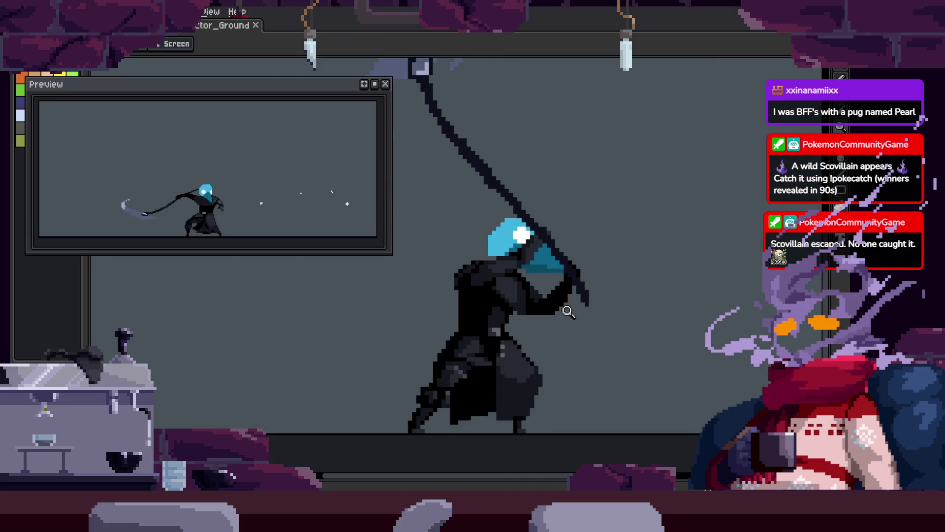
{"action": "right_click", "coordinate": [570, 308]}
{"action": "left_click", "coordinate": [567, 276]}
{"action": "left_click", "coordinate": [552, 300]}
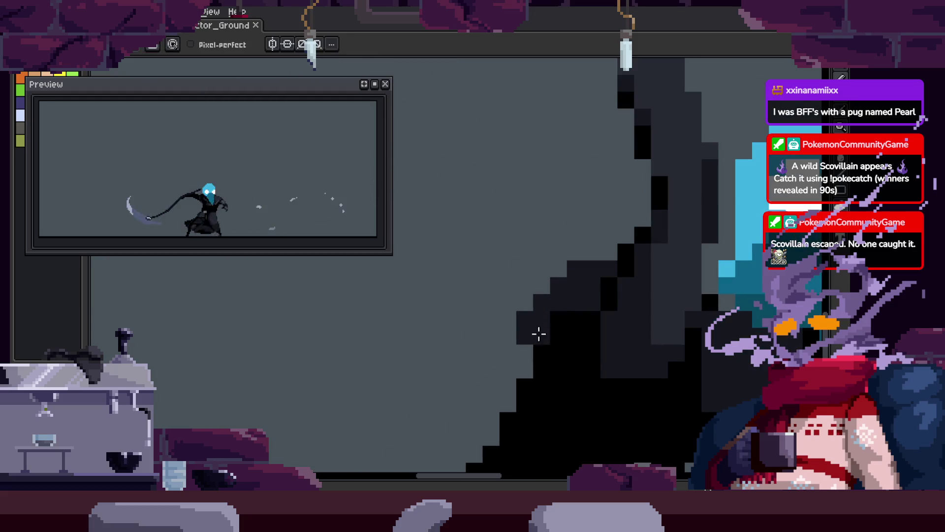
{"action": "left_click", "coordinate": [579, 290]}
Draw black pixels across the dark stair shape, then play the animation to check it.
{"action": "key", "text": "b"}
{"action": "mouse_move", "coordinate": [438, 295]}
{"action": "left_mouse_down"}
{"action": "mouse_move", "coordinate": [547, 320]}
{"action": "mouse_move", "coordinate": [616, 290]}
{"action": "mouse_move", "coordinate": [599, 285]}
{"action": "left_mouse_up"}
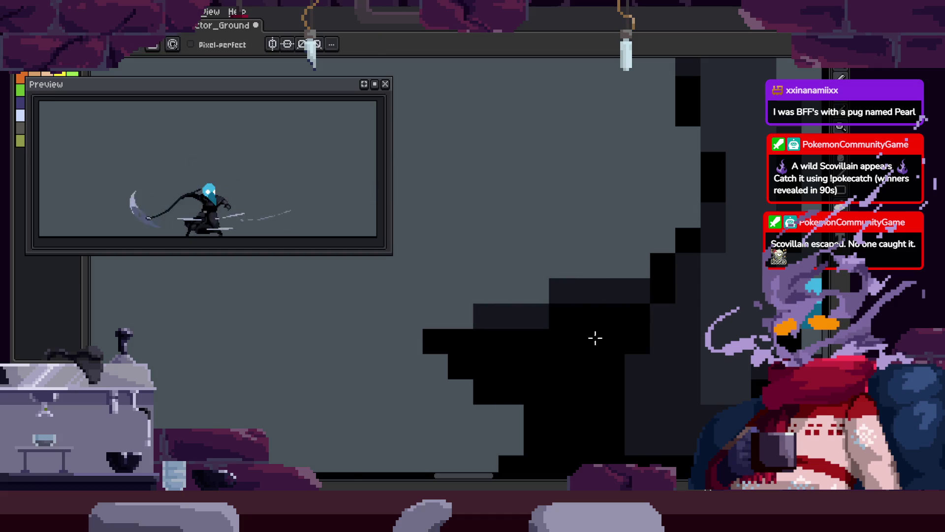
{"action": "key", "text": "z"}
{"action": "right_click", "coordinate": [566, 308]}
{"action": "key", "text": "Return"}
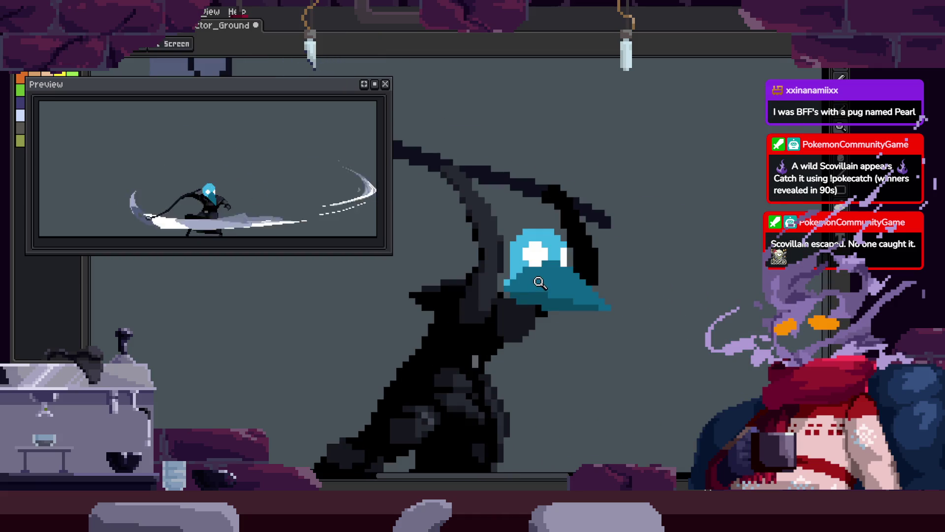
{"action": "left_click", "coordinate": [491, 247]}
{"action": "left_click", "coordinate": [450, 294]}
{"action": "key", "text": "Tab"}
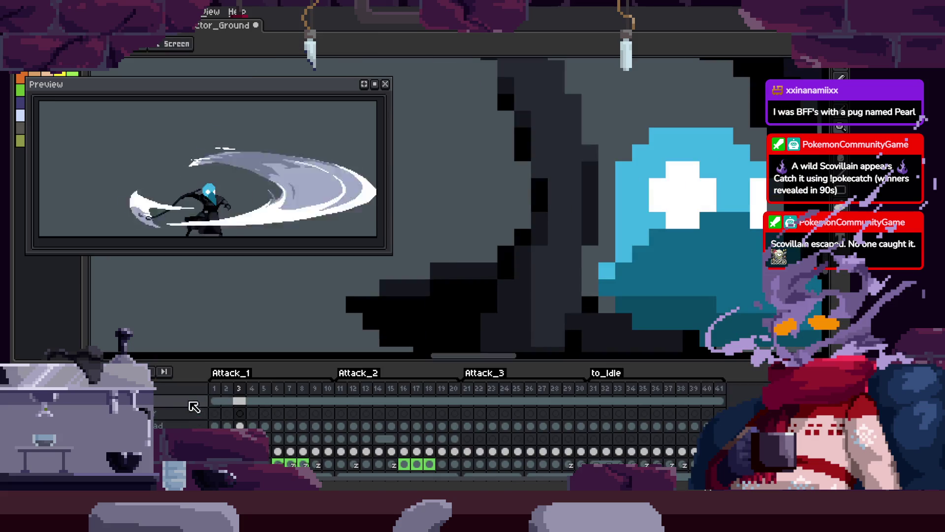
Hide the timeline and repaint brown arm pixels dark navy with the Pencil.
{"action": "key", "text": "Tab"}
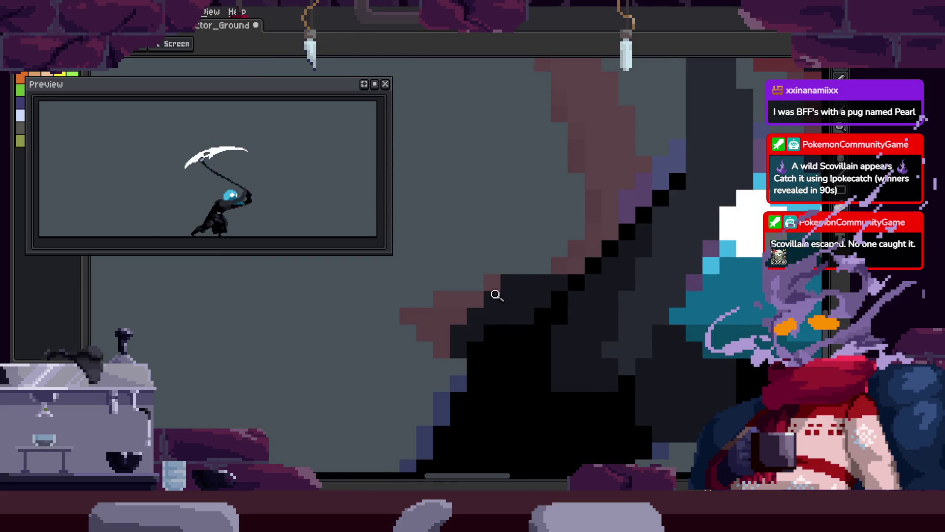
{"action": "key", "text": "b"}
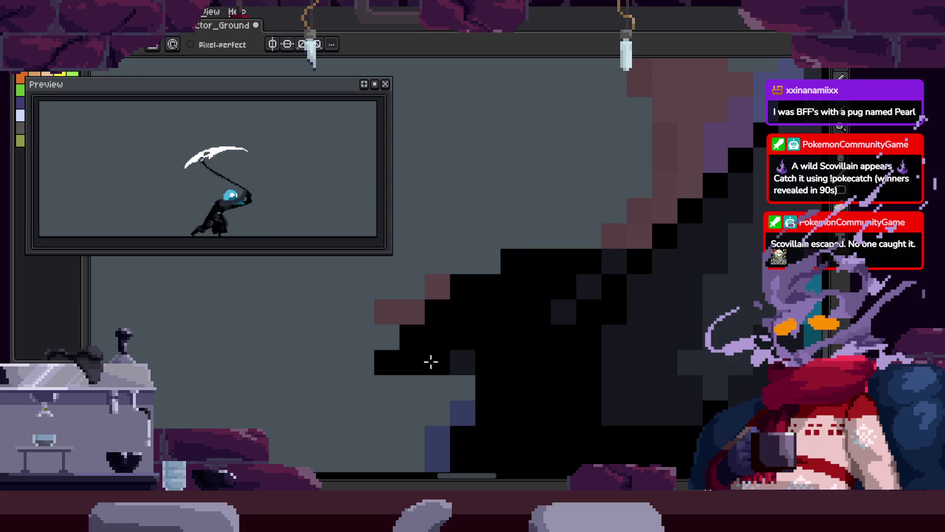
{"action": "left_click", "coordinate": [440, 281]}
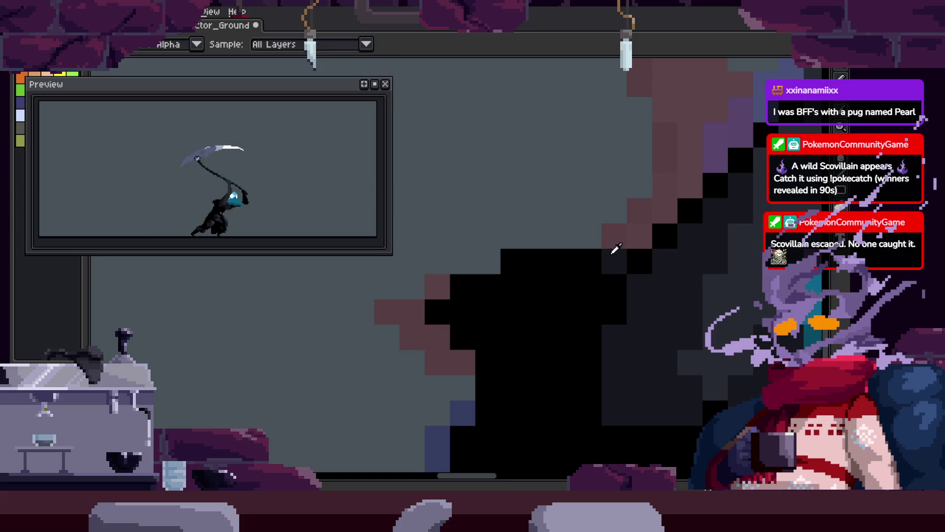
{"action": "left_click_drag", "start_coordinate": [409, 306], "coordinate": [567, 262]}
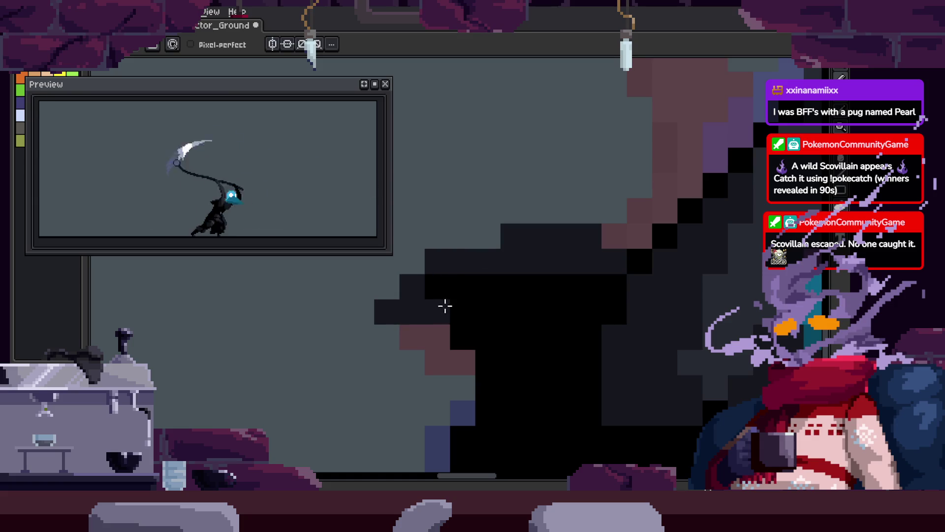
Paint black pixels into the cloak and a black block with dark grey along the arm.
{"action": "key", "text": "z"}
{"action": "scroll", "coordinate": [433, 320], "scroll_direction": "down", "scroll_amount": 2}
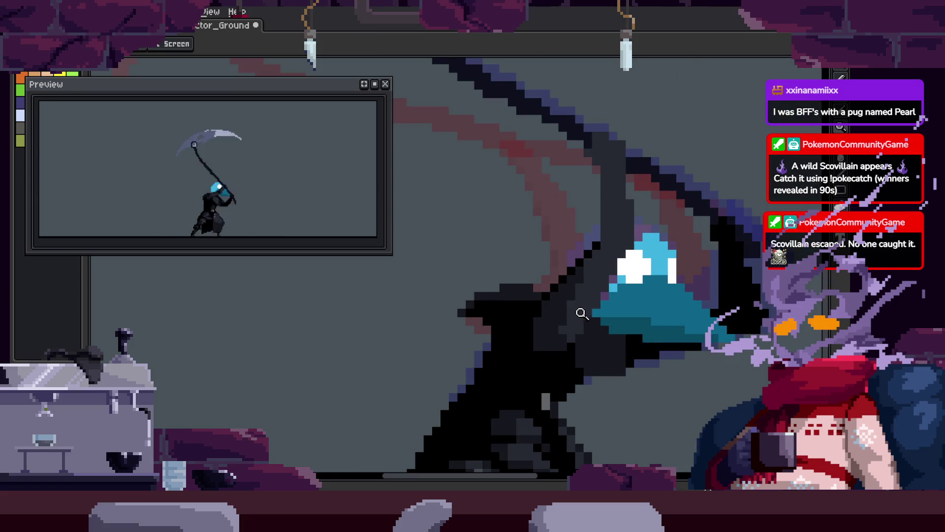
{"action": "scroll", "coordinate": [522, 345], "scroll_direction": "up", "scroll_amount": 3}
{"action": "key", "text": "b"}
{"action": "mouse_move", "coordinate": [422, 346]}
{"action": "left_mouse_down"}
{"action": "mouse_move", "coordinate": [433, 348]}
{"action": "mouse_move", "coordinate": [432, 327]}
{"action": "mouse_move", "coordinate": [506, 345]}
{"action": "left_mouse_up"}
{"action": "mouse_move", "coordinate": [443, 320]}
{"action": "left_mouse_down"}
{"action": "mouse_move", "coordinate": [449, 289]}
{"action": "mouse_move", "coordinate": [558, 278]}
{"action": "left_mouse_up"}
{"action": "left_click", "coordinate": [591, 301], "text": "alt"}
Lighten a few cloak pixels, save the animation, and zoom out to the whole character.
{"action": "scroll", "coordinate": [536, 295], "scroll_direction": "down", "scroll_amount": 1}
{"action": "left_click", "coordinate": [450, 352], "text": "alt"}
{"action": "left_click_drag", "start_coordinate": [449, 352], "coordinate": [420, 327]}
{"action": "key", "text": "ctrl+s"}
{"action": "key", "text": "z"}
{"action": "scroll", "coordinate": [580, 257], "scroll_direction": "down", "scroll_amount": 3}
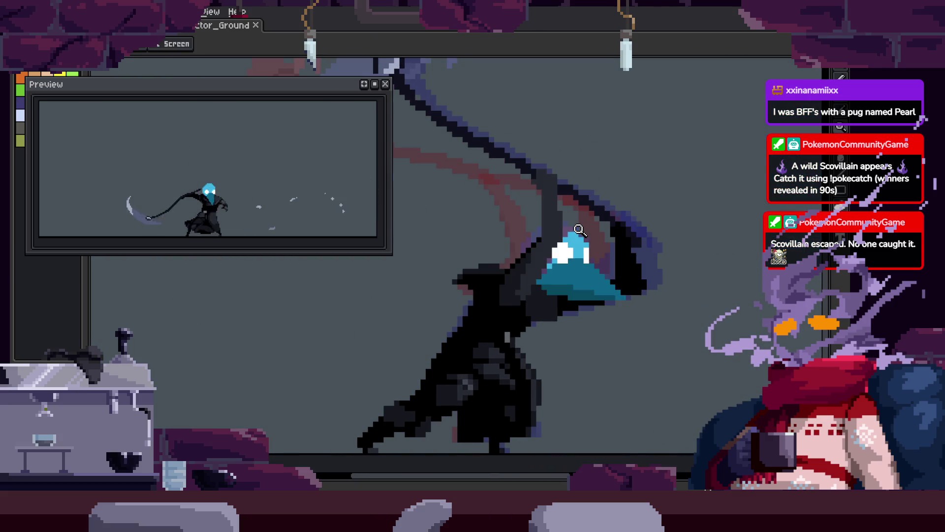
{"action": "key", "text": "ctrl+s"}
{"action": "key", "text": "b"}
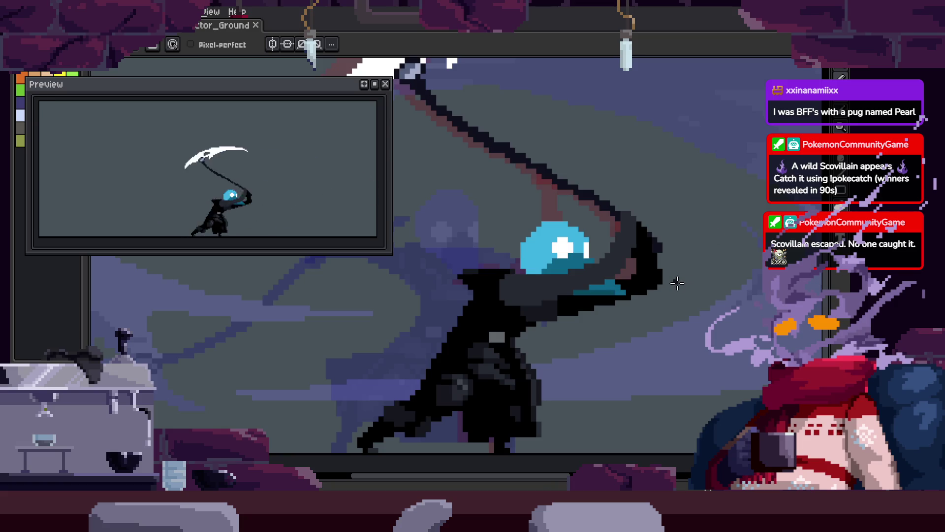
{"action": "scroll", "coordinate": [597, 316], "scroll_direction": "down", "scroll_amount": 3}
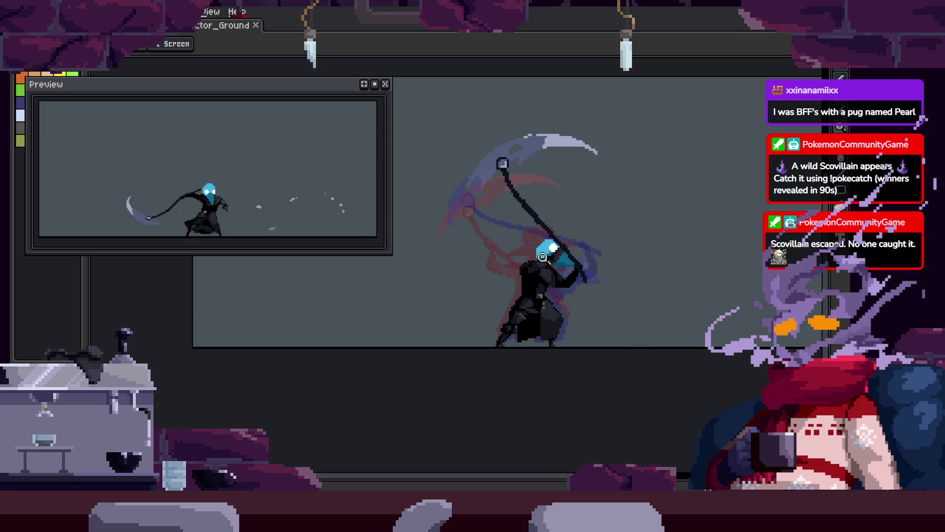
Zoom in over the arm and paint black pixels and strokes along it.
{"action": "scroll", "coordinate": [542, 256], "scroll_direction": "up", "scroll_amount": 5}
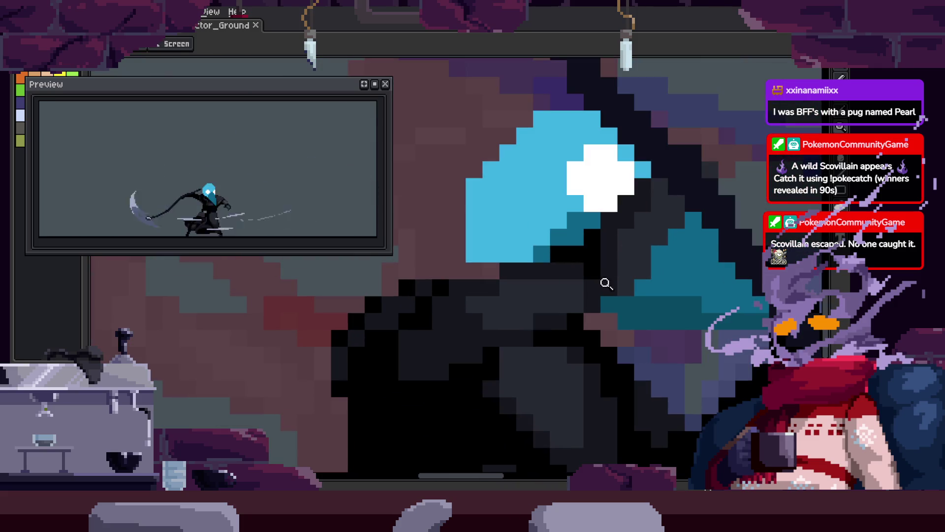
{"action": "scroll", "coordinate": [571, 303], "scroll_direction": "down", "scroll_amount": 4}
{"action": "scroll", "coordinate": [652, 241], "scroll_direction": "up", "scroll_amount": 5}
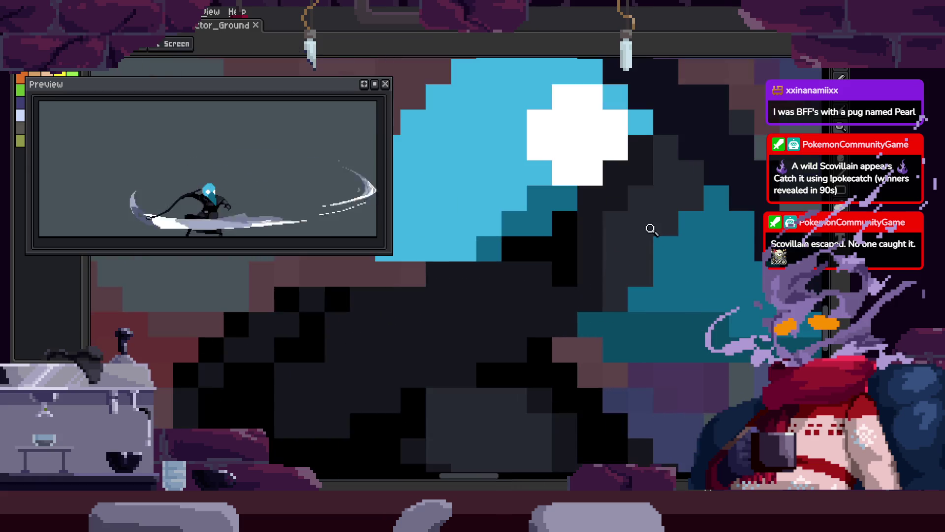
{"action": "key", "text": "b"}
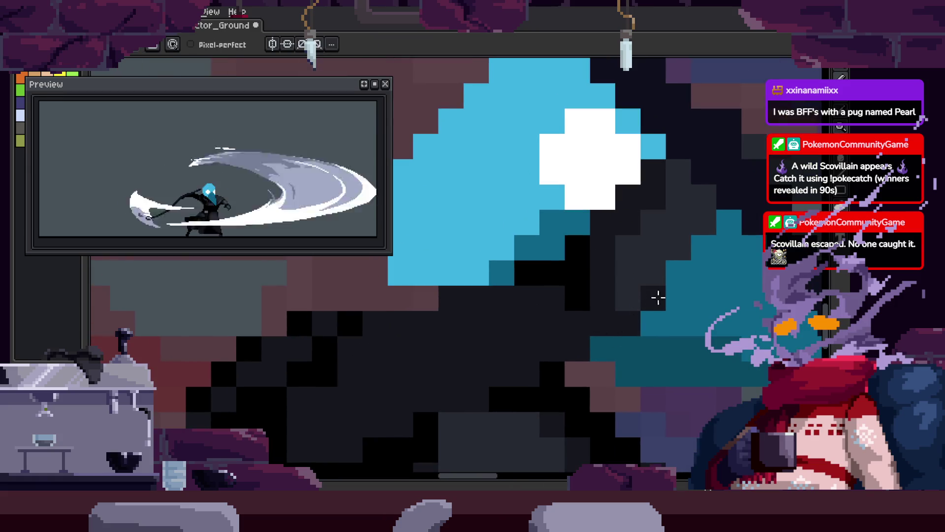
{"action": "scroll", "coordinate": [565, 253], "scroll_direction": "up", "scroll_amount": 1}
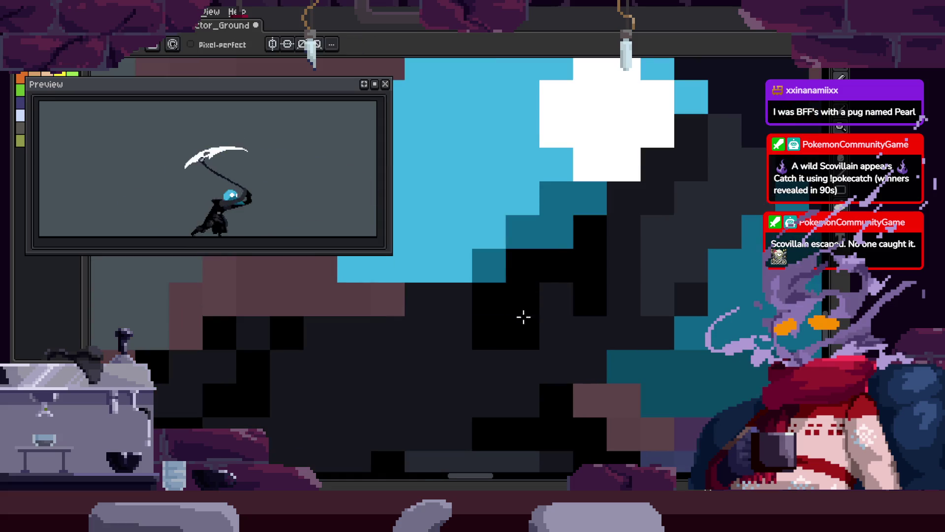
{"action": "mouse_move", "coordinate": [531, 310]}
{"action": "left_mouse_down"}
{"action": "mouse_move", "coordinate": [492, 319]}
{"action": "mouse_move", "coordinate": [584, 265]}
{"action": "left_mouse_up"}
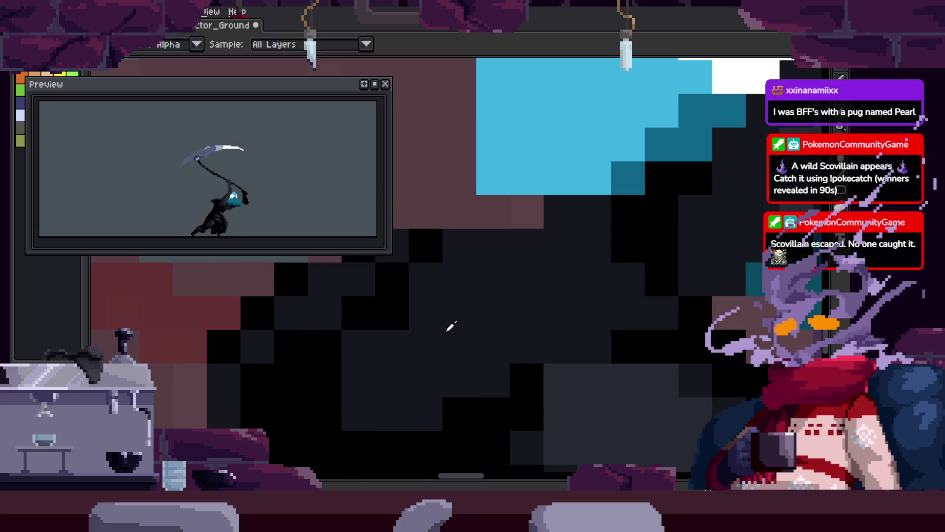
{"action": "left_click", "coordinate": [611, 239]}
{"action": "left_click", "coordinate": [399, 342]}
{"action": "left_click_drag", "start_coordinate": [399, 342], "coordinate": [380, 386]}
{"action": "left_click", "coordinate": [403, 327]}
{"action": "mouse_move", "coordinate": [403, 327]}
{"action": "left_mouse_down"}
{"action": "mouse_move", "coordinate": [455, 327]}
{"action": "mouse_move", "coordinate": [608, 281]}
{"action": "mouse_move", "coordinate": [372, 380]}
{"action": "mouse_move", "coordinate": [372, 411]}
{"action": "left_mouse_up"}
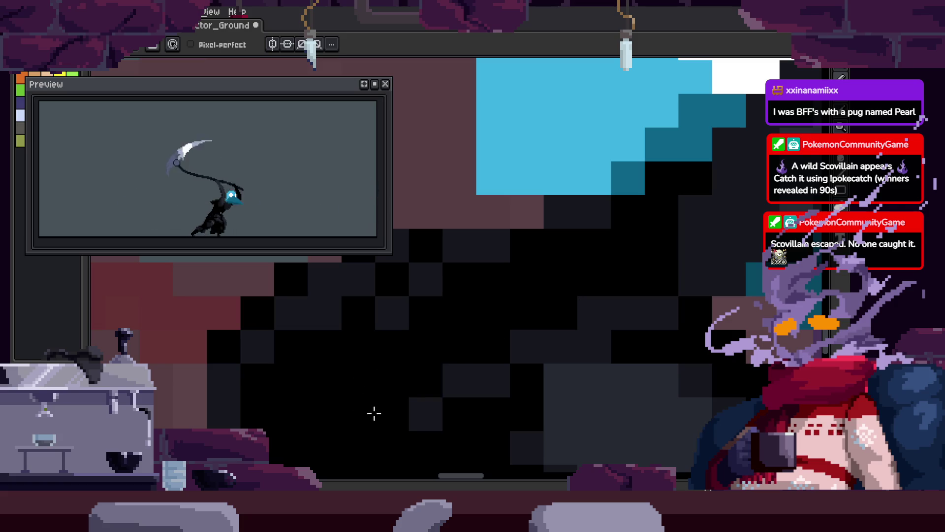
Save the file and darken further pixels across the arm.
{"action": "scroll", "coordinate": [410, 381], "scroll_direction": "down", "scroll_amount": 3}
{"action": "scroll", "coordinate": [601, 341], "scroll_direction": "down", "scroll_amount": 2}
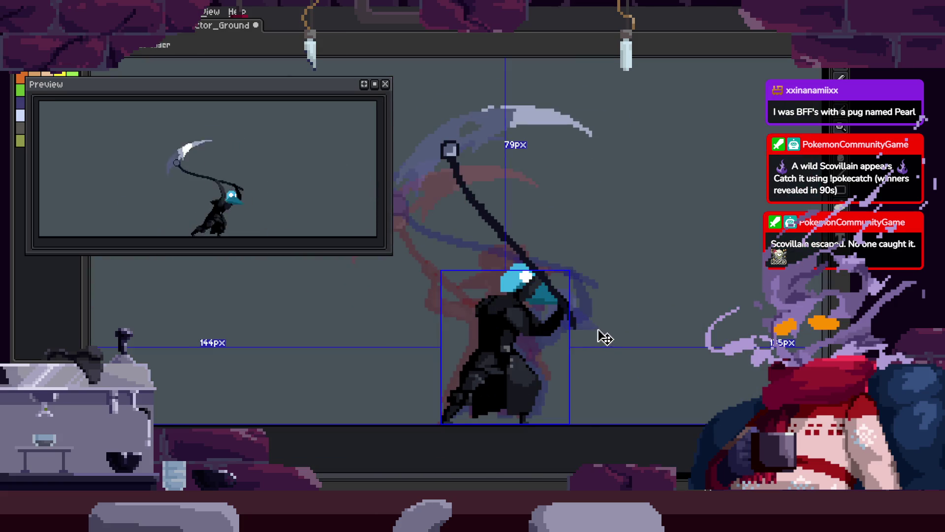
{"action": "scroll", "coordinate": [603, 333], "scroll_direction": "up", "scroll_amount": 4}
{"action": "scroll", "coordinate": [512, 228], "scroll_direction": "up", "scroll_amount": 2}
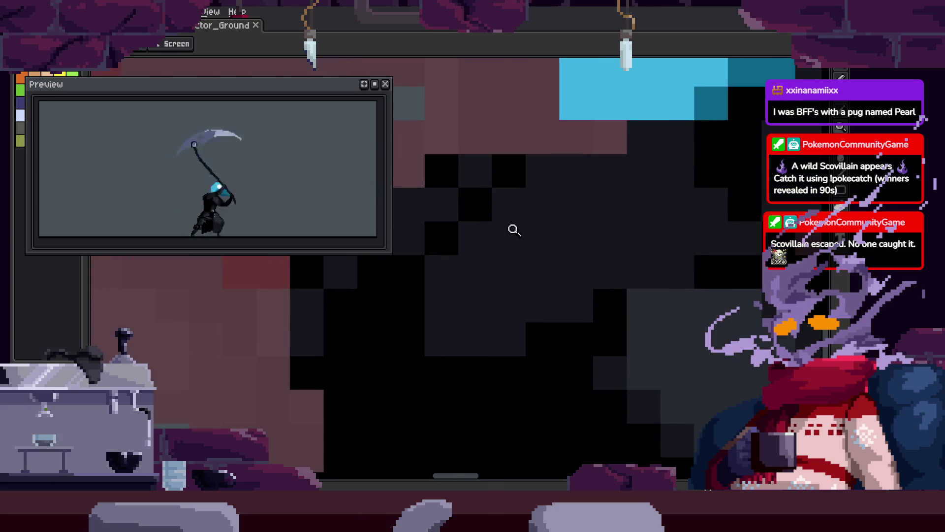
{"action": "key", "text": "b"}
{"action": "key", "text": "ctrl+s"}
{"action": "left_click_drag", "start_coordinate": [432, 257], "coordinate": [521, 356]}
{"action": "mouse_move", "coordinate": [675, 281]}
{"action": "left_mouse_down"}
{"action": "mouse_move", "coordinate": [602, 275]}
{"action": "mouse_move", "coordinate": [581, 250]}
{"action": "mouse_move", "coordinate": [621, 274]}
{"action": "mouse_move", "coordinate": [539, 262]}
{"action": "left_mouse_up"}
Sample sprite colours with the Eyedropper to darken more arm pixels, then save.
{"action": "key", "text": "i"}
{"action": "key", "text": "b"}
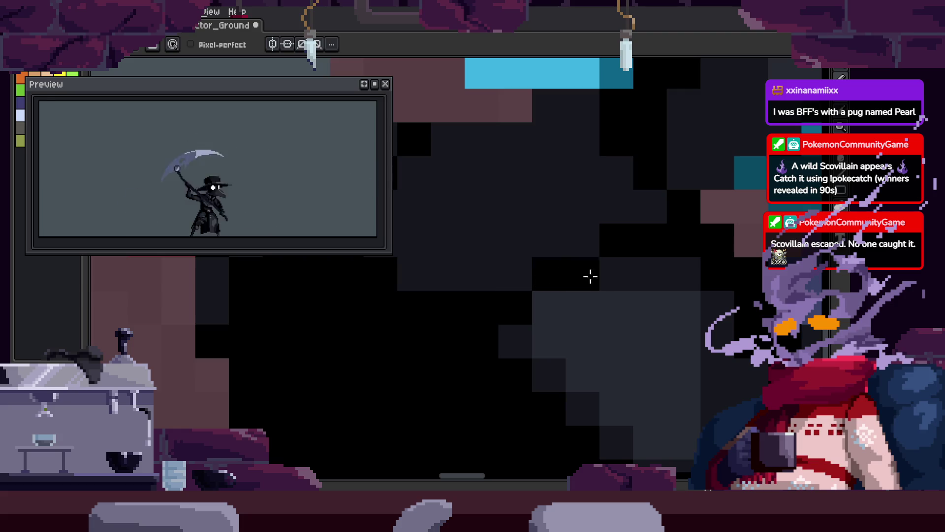
{"action": "left_click_drag", "start_coordinate": [590, 276], "coordinate": [690, 274]}
{"action": "key", "text": "i"}
{"action": "key", "text": "b"}
{"action": "left_click_drag", "start_coordinate": [621, 241], "coordinate": [660, 251]}
{"action": "key", "text": "z"}
{"action": "scroll", "coordinate": [715, 275], "scroll_direction": "down", "scroll_amount": 4}
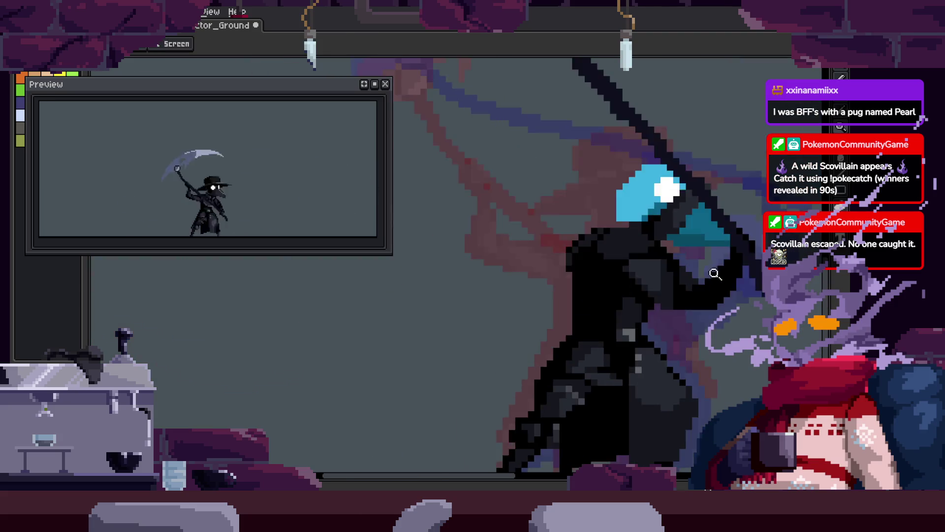
{"action": "key", "text": "ctrl+s"}
Scroll around the zoomed artwork and save the animation again.
{"action": "scroll", "coordinate": [663, 308], "scroll_direction": "down", "scroll_amount": 2}
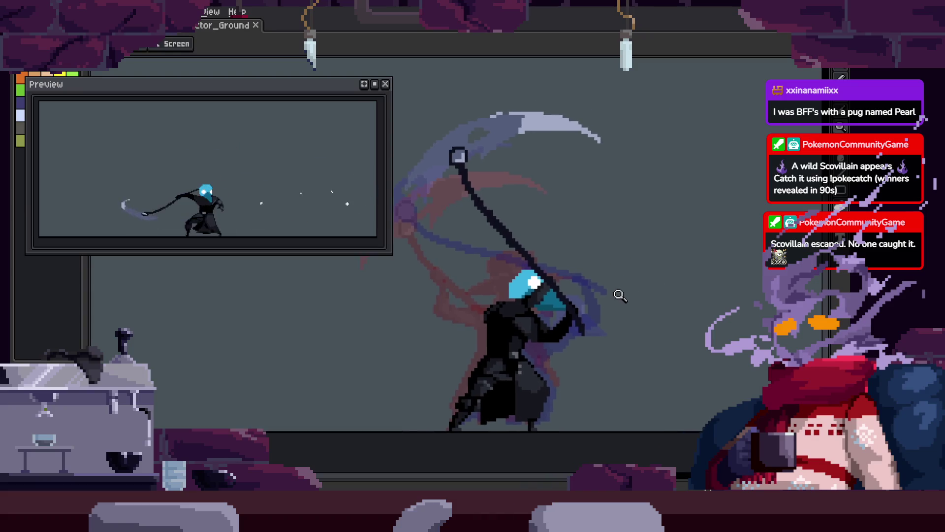
{"action": "scroll", "coordinate": [566, 275], "scroll_direction": "up", "scroll_amount": 5}
{"action": "key", "text": "b"}
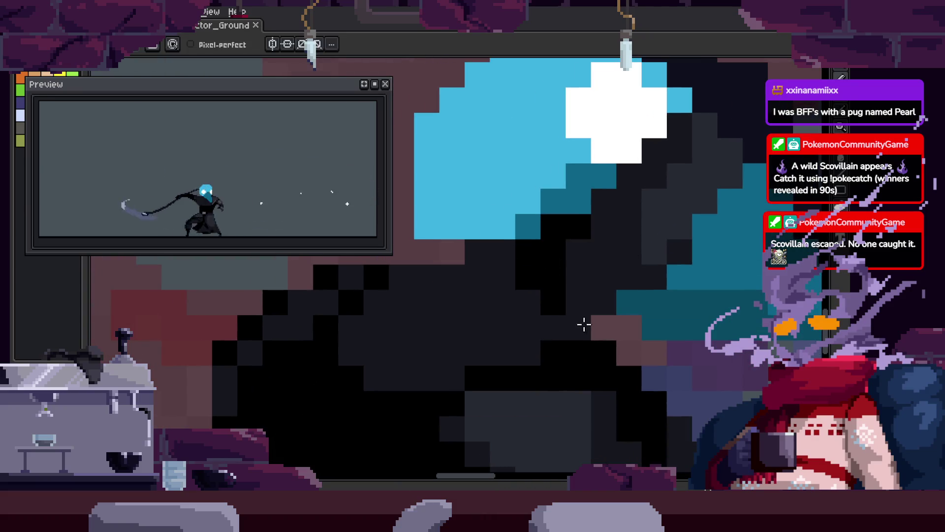
{"action": "scroll", "coordinate": [413, 336], "scroll_direction": "left", "scroll_amount": 3}
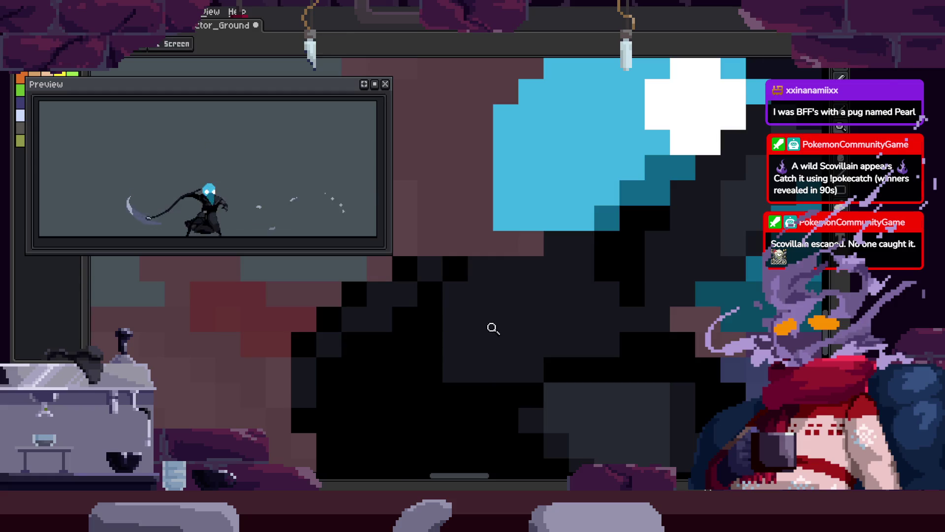
{"action": "scroll", "coordinate": [493, 328], "scroll_direction": "down", "scroll_amount": 3}
{"action": "key", "text": "ctrl+s"}
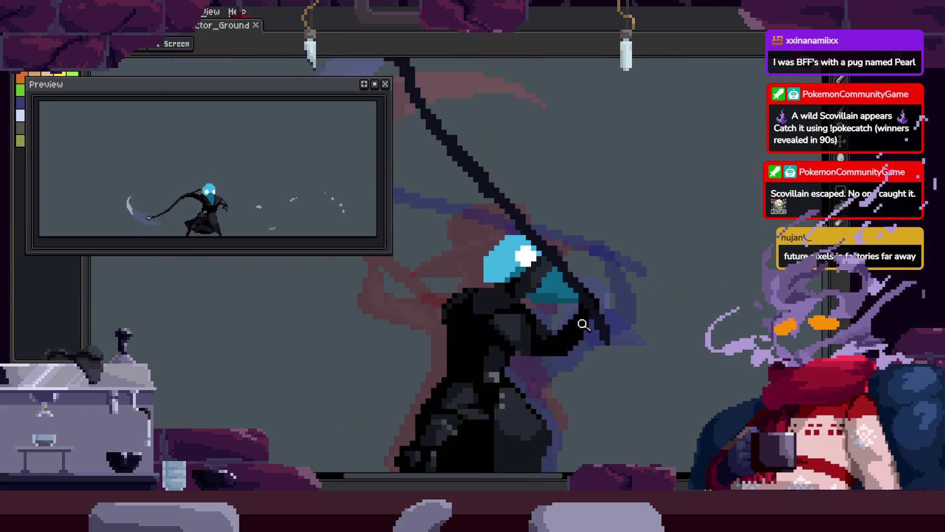
Step between animation frames, visiting the scythe-raised frame and returning to the original.
{"action": "key", "text": "Return"}
{"action": "scroll", "coordinate": [452, 252], "scroll_direction": "up", "scroll_amount": 3}
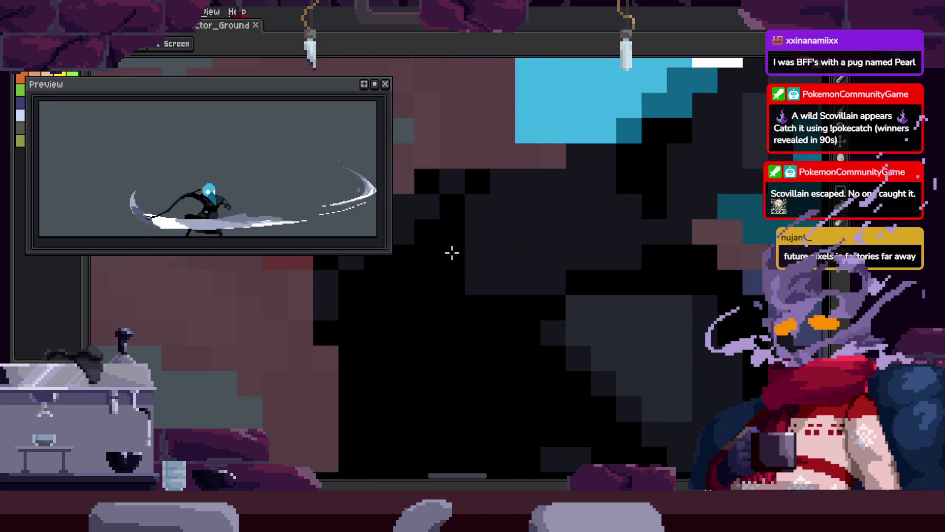
{"action": "scroll", "coordinate": [475, 312], "scroll_direction": "down", "scroll_amount": 3}
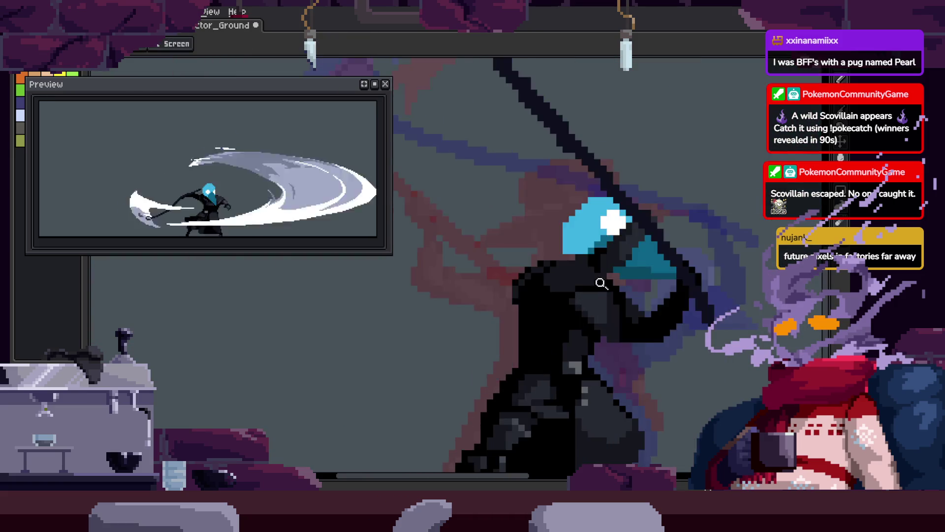
{"action": "key", "text": "Left"}
{"action": "key", "text": "ctrl+s"}
{"action": "key", "text": "Right"}
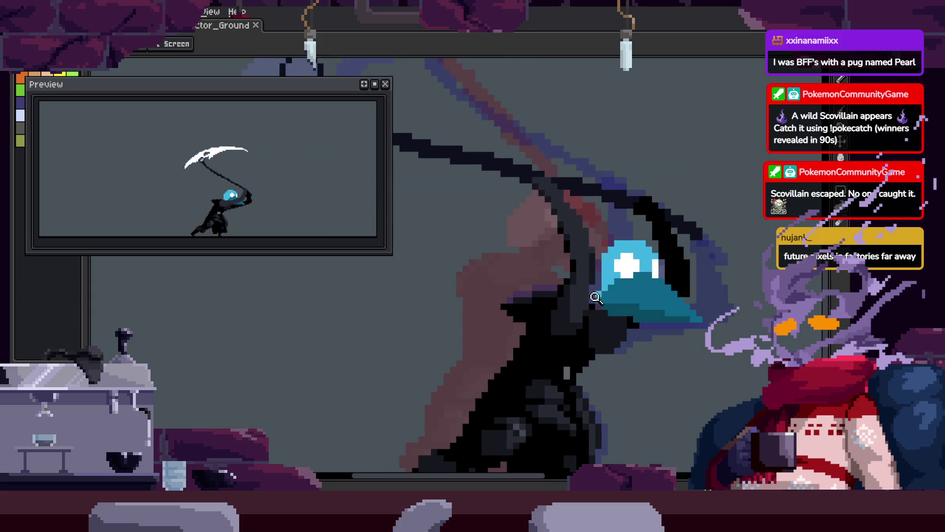
{"action": "key", "text": "Left"}
{"action": "key", "text": "Right"}
Zoom in on the character's chin area.
{"action": "left_click", "coordinate": [546, 274]}
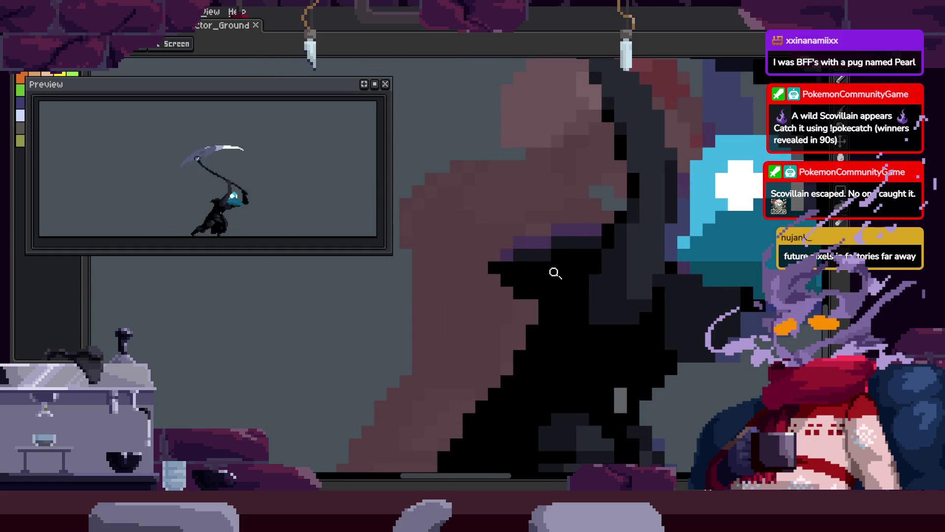
{"action": "left_click", "coordinate": [565, 269]}
{"action": "scroll", "coordinate": [509, 264], "scroll_direction": "down", "scroll_amount": 2}
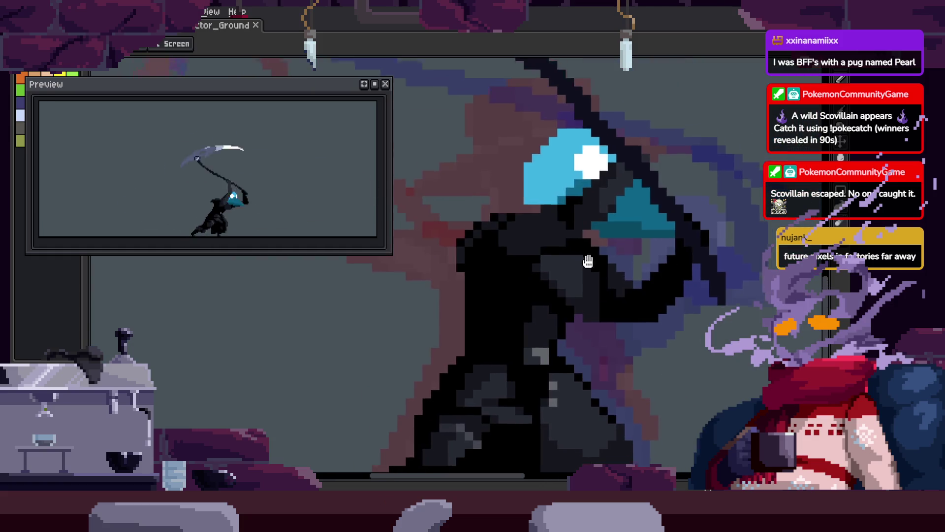
{"action": "scroll", "coordinate": [506, 236], "scroll_direction": "down", "scroll_amount": 2}
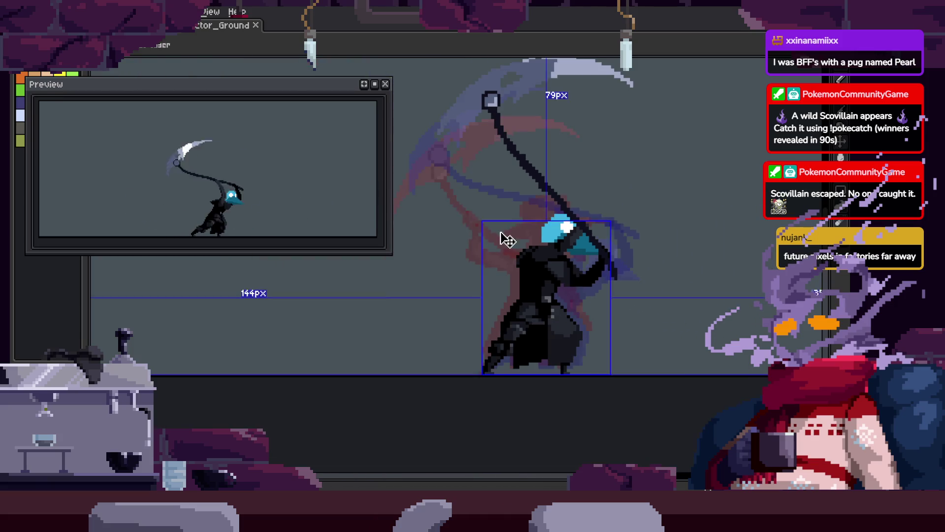
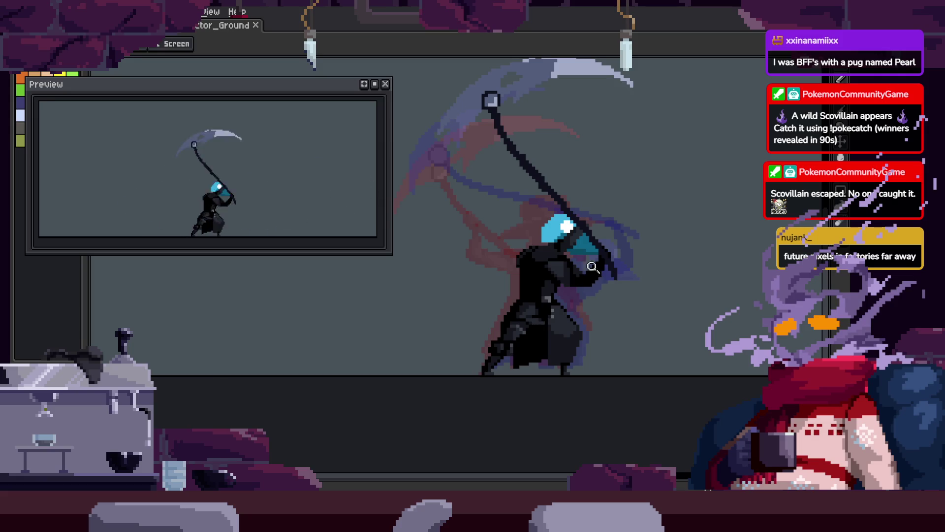
Save the scythe-attack animation file and zoom around the canvas.
{"action": "scroll", "coordinate": [592, 266], "scroll_direction": "up", "scroll_amount": 3}
{"action": "key", "text": "ctrl+s"}
{"action": "scroll", "coordinate": [640, 245], "scroll_direction": "down", "scroll_amount": 2}
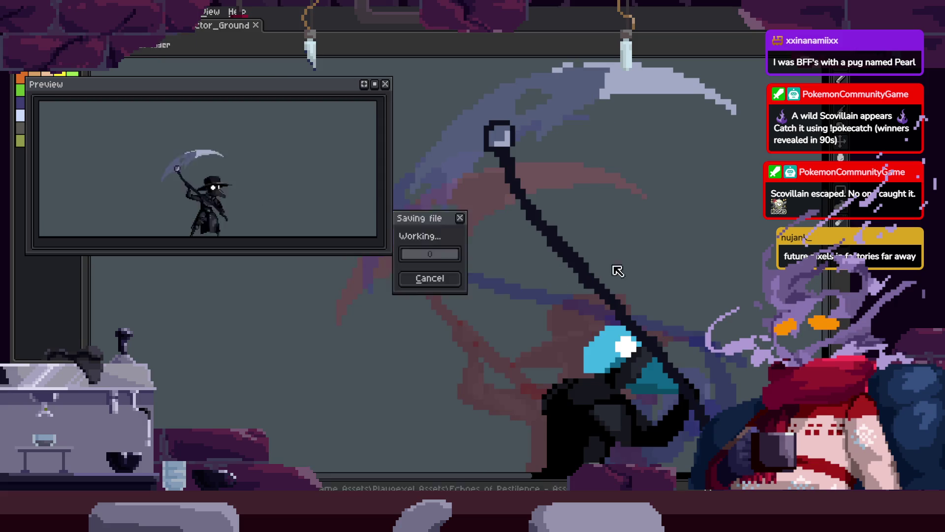
{"action": "scroll", "coordinate": [540, 249], "scroll_direction": "down", "scroll_amount": 2}
{"action": "scroll", "coordinate": [566, 289], "scroll_direction": "up", "scroll_amount": 3}
{"action": "scroll", "coordinate": [559, 310], "scroll_direction": "down", "scroll_amount": 3}
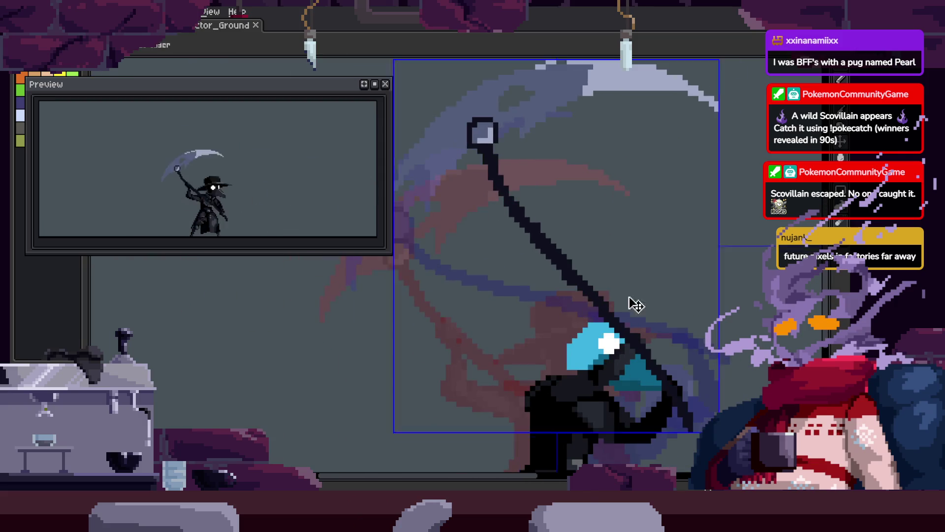
{"action": "scroll", "coordinate": [640, 295], "scroll_direction": "down", "scroll_amount": 2}
Review the frames by toggling the timeline, leaving it hidden for more canvas.
{"action": "key", "text": "Tab"}
{"action": "key", "text": "Tab"}
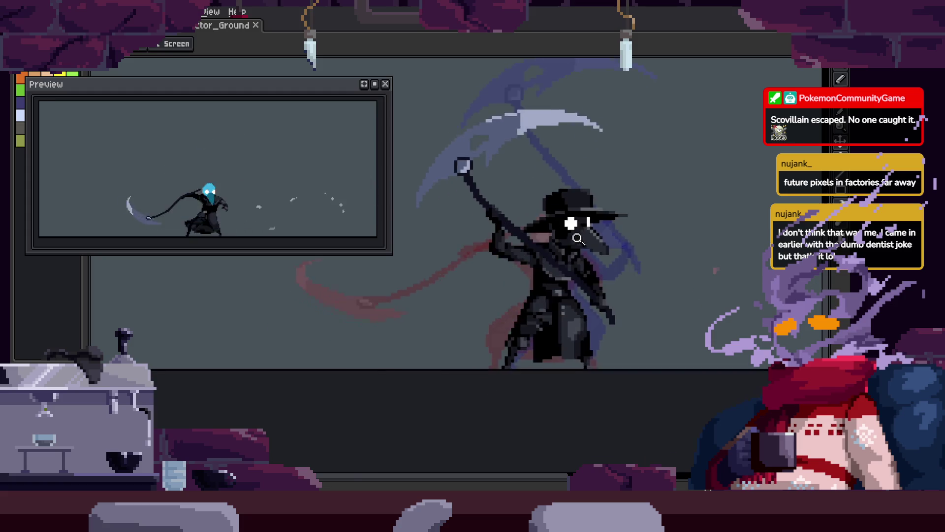
{"action": "scroll", "coordinate": [641, 212], "scroll_direction": "up", "scroll_amount": 2}
{"action": "scroll", "coordinate": [599, 211], "scroll_direction": "down", "scroll_amount": 1}
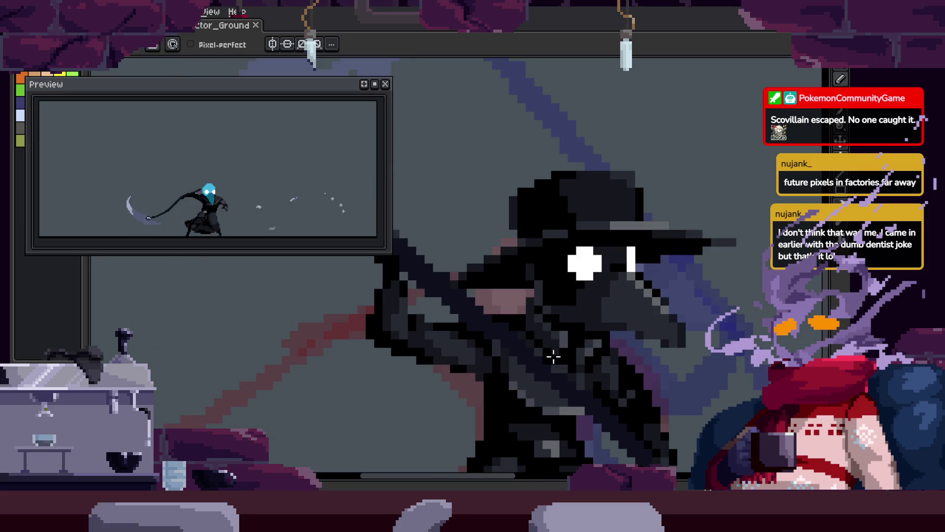
{"action": "scroll", "coordinate": [517, 249], "scroll_direction": "up", "scroll_amount": 2}
{"action": "scroll", "coordinate": [610, 314], "scroll_direction": "down", "scroll_amount": 3}
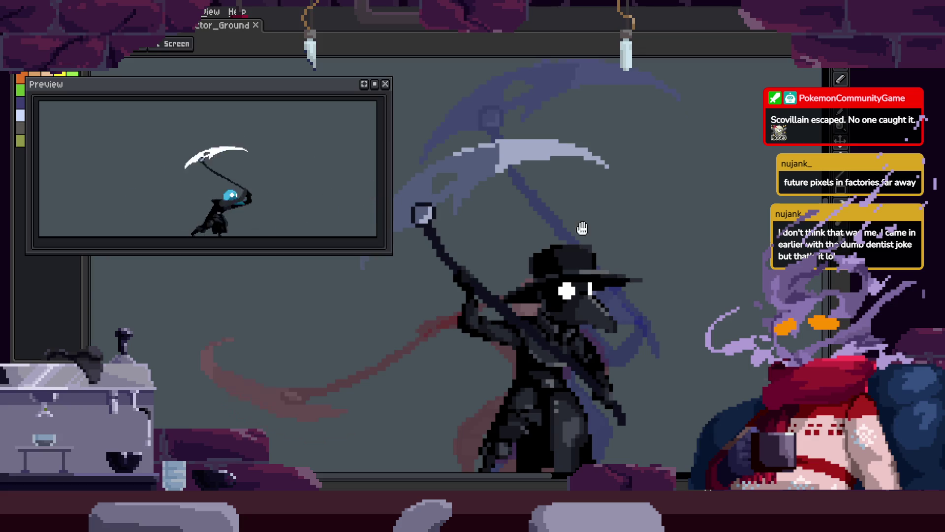
{"action": "scroll", "coordinate": [582, 228], "scroll_direction": "down", "scroll_amount": 3}
{"action": "key", "text": "Tab"}
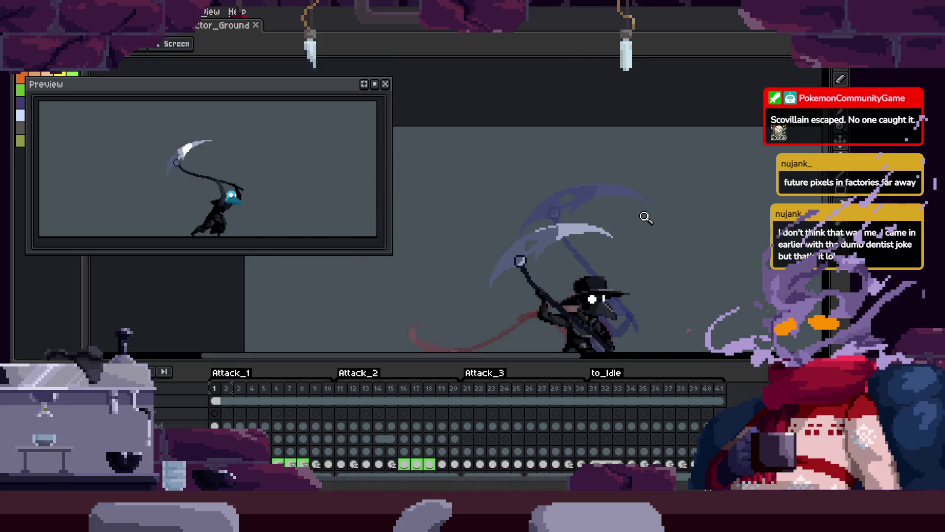
{"action": "key", "text": "Tab"}
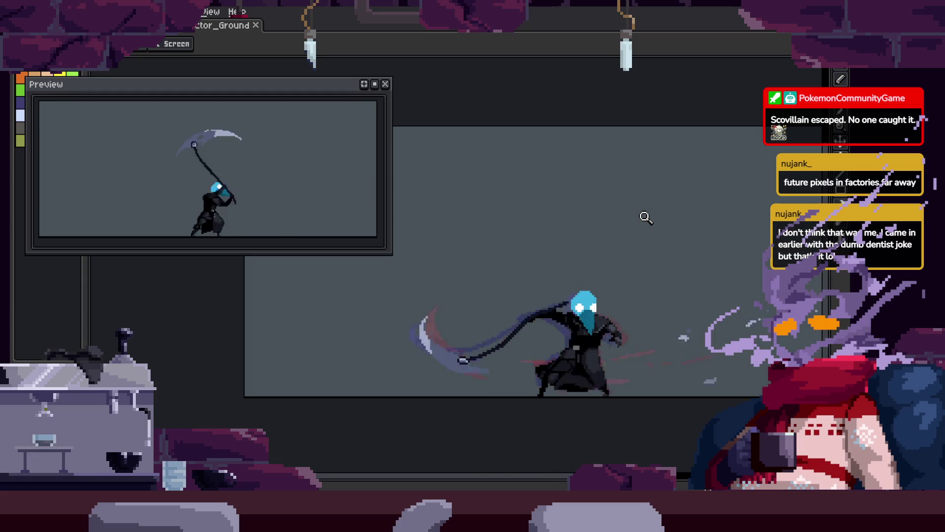
{"action": "key", "text": "Tab"}
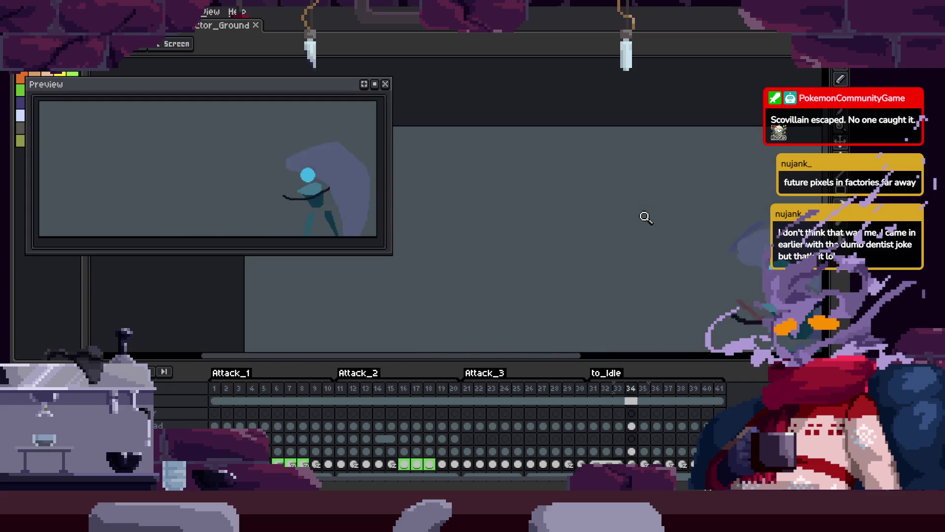
{"action": "key", "text": "Tab"}
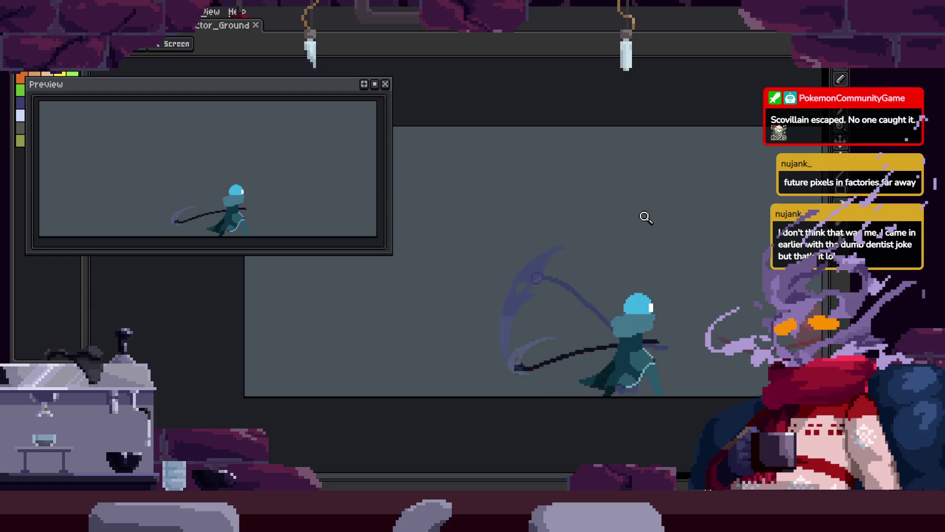
Zoom in on the plague doctor's head and scythe.
{"action": "left_click", "coordinate": [639, 271]}
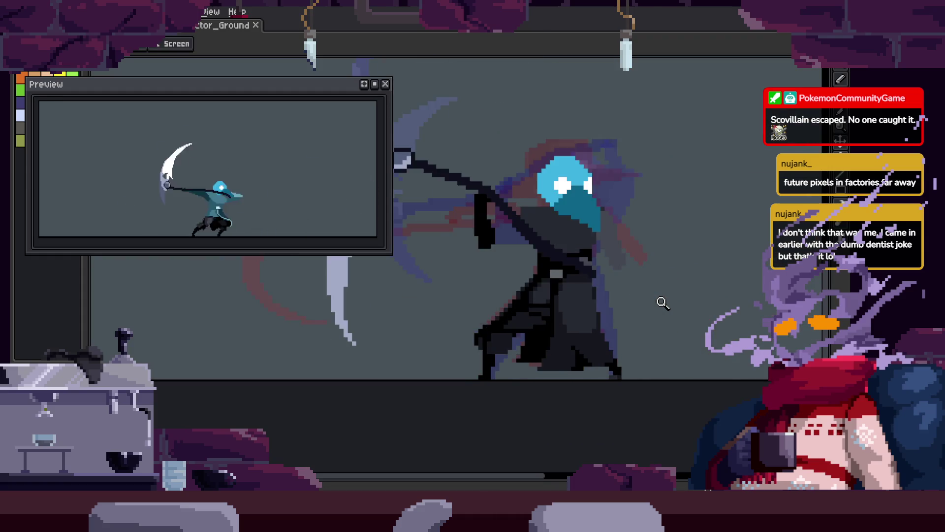
{"action": "left_click", "coordinate": [637, 285]}
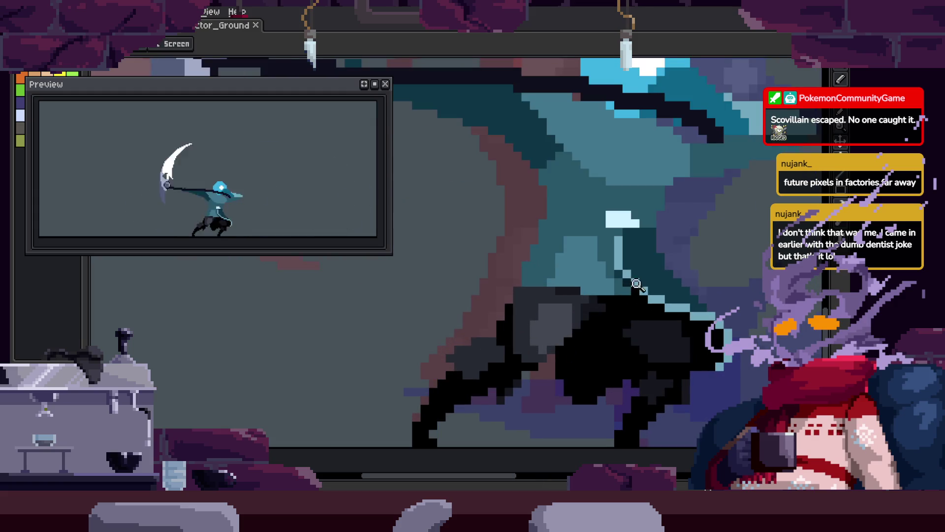
{"action": "key", "text": "b"}
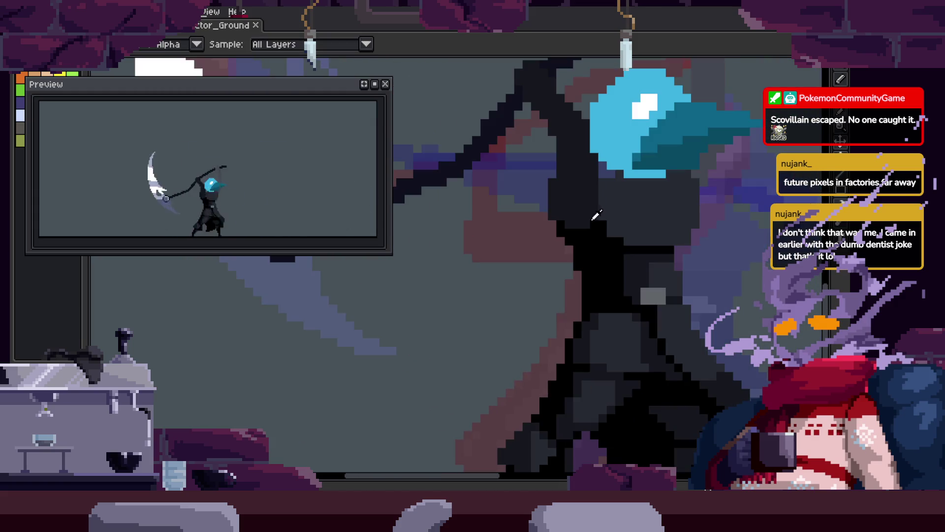
{"action": "key", "text": "z"}
{"action": "right_click", "coordinate": [629, 228]}
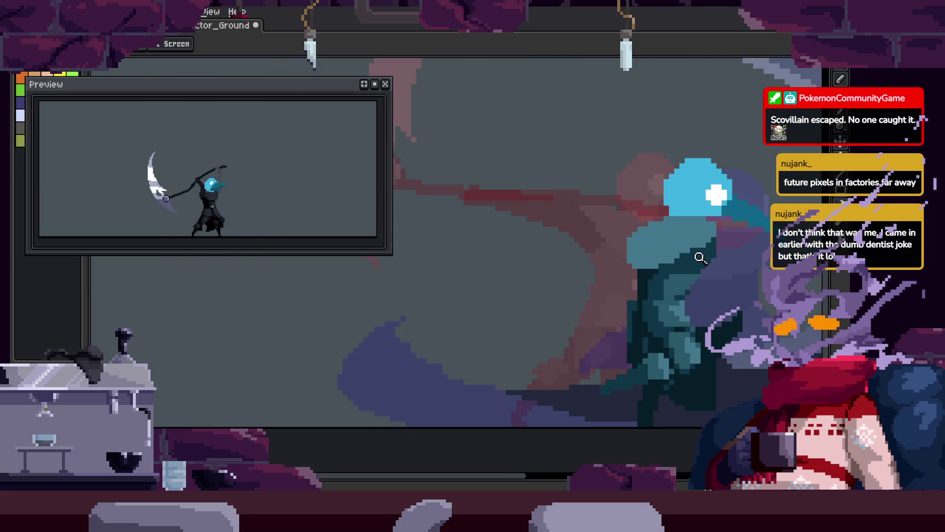
{"action": "left_click", "coordinate": [677, 254]}
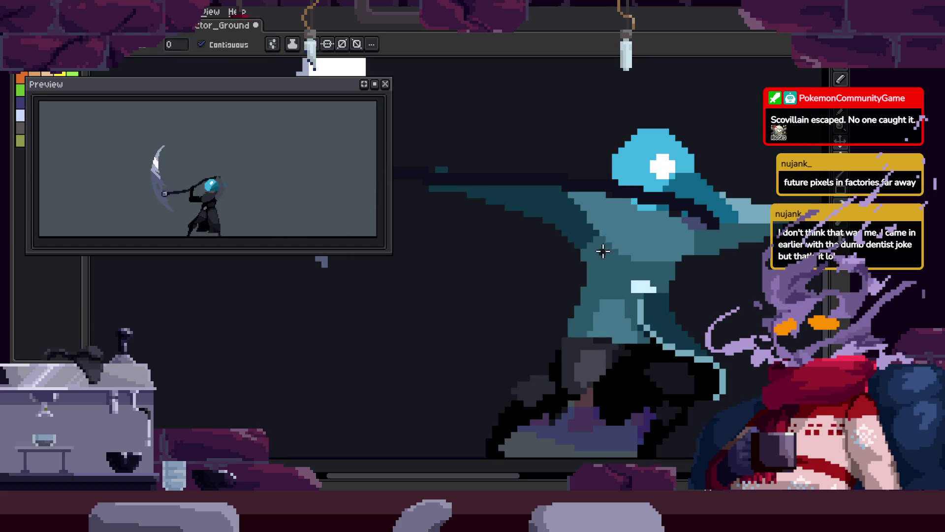
Paint black pixels along the dark edge of the teal cloak.
{"action": "key", "text": "b"}
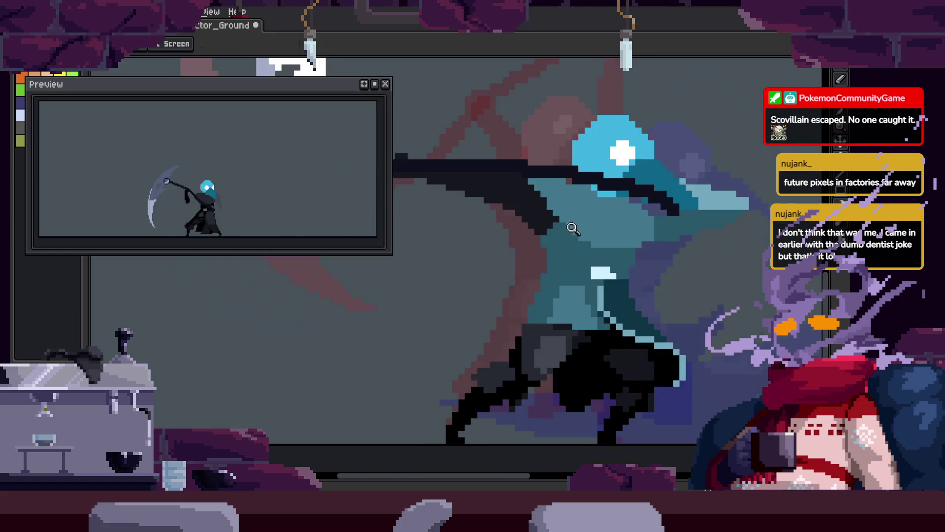
{"action": "scroll", "coordinate": [516, 231], "scroll_direction": "up", "scroll_amount": 2}
{"action": "left_click_drag", "start_coordinate": [535, 252], "coordinate": [537, 268]}
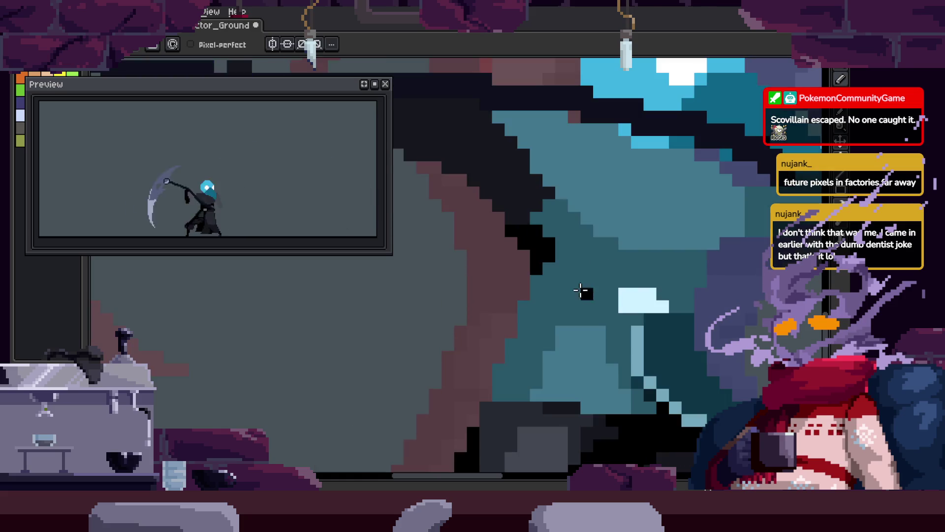
{"action": "left_click", "coordinate": [584, 294]}
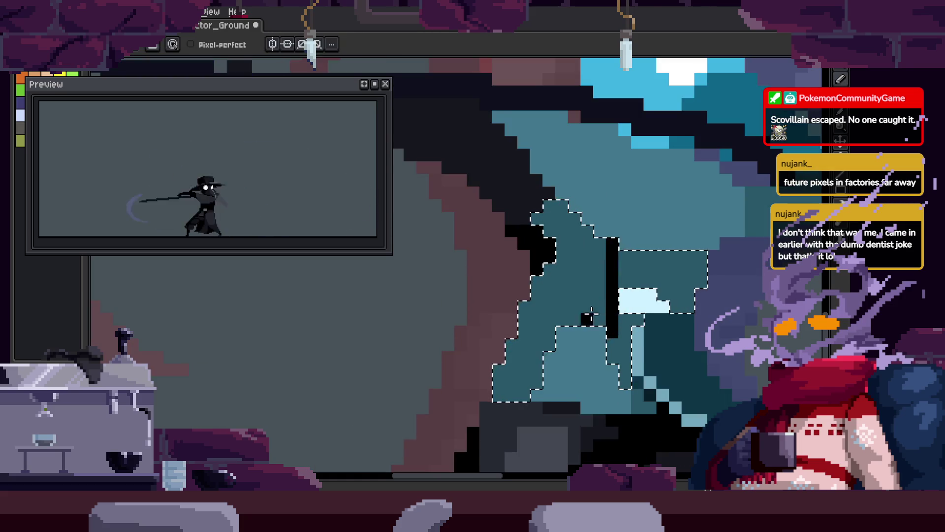
{"action": "scroll", "coordinate": [591, 315], "scroll_direction": "down", "scroll_amount": 2}
{"action": "scroll", "coordinate": [518, 329], "scroll_direction": "up", "scroll_amount": 2}
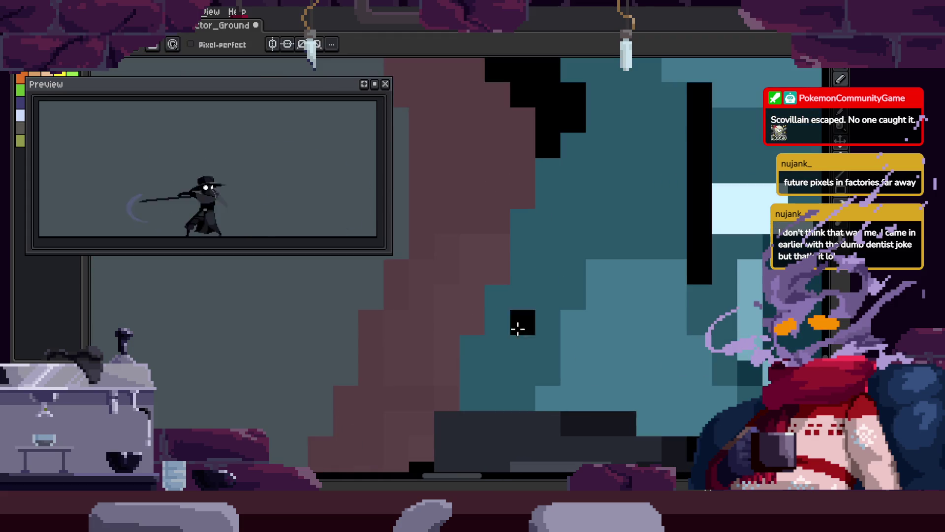
{"action": "scroll", "coordinate": [537, 256], "scroll_direction": "up", "scroll_amount": 4}
{"action": "left_click", "coordinate": [545, 272]}
{"action": "mouse_move", "coordinate": [526, 217]}
{"action": "left_mouse_down"}
{"action": "mouse_move", "coordinate": [523, 271]}
{"action": "mouse_move", "coordinate": [637, 259]}
{"action": "left_mouse_up"}
Zoom in closer on the cloak edge.
{"action": "key", "text": "z"}
{"action": "scroll", "coordinate": [579, 251], "scroll_direction": "down", "scroll_amount": 3}
{"action": "scroll", "coordinate": [595, 306], "scroll_direction": "up", "scroll_amount": 4}
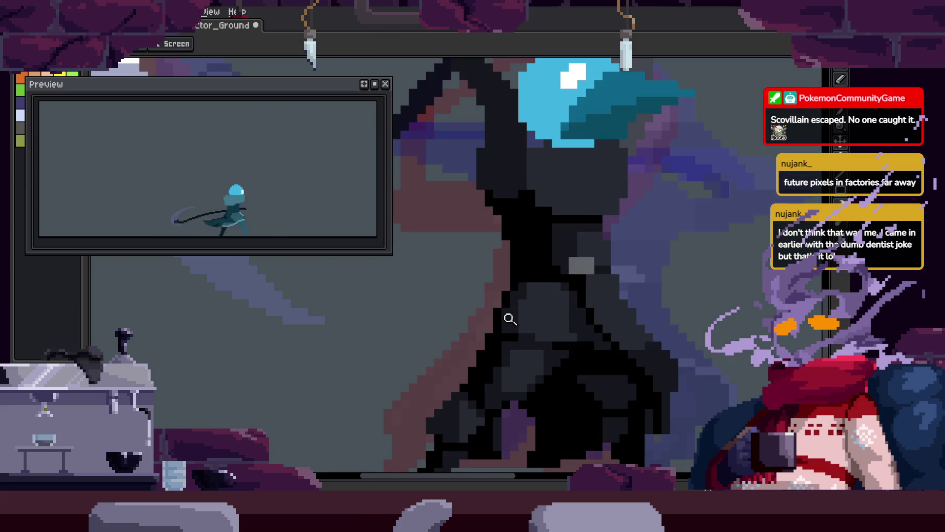
{"action": "scroll", "coordinate": [510, 319], "scroll_direction": "up", "scroll_amount": 2}
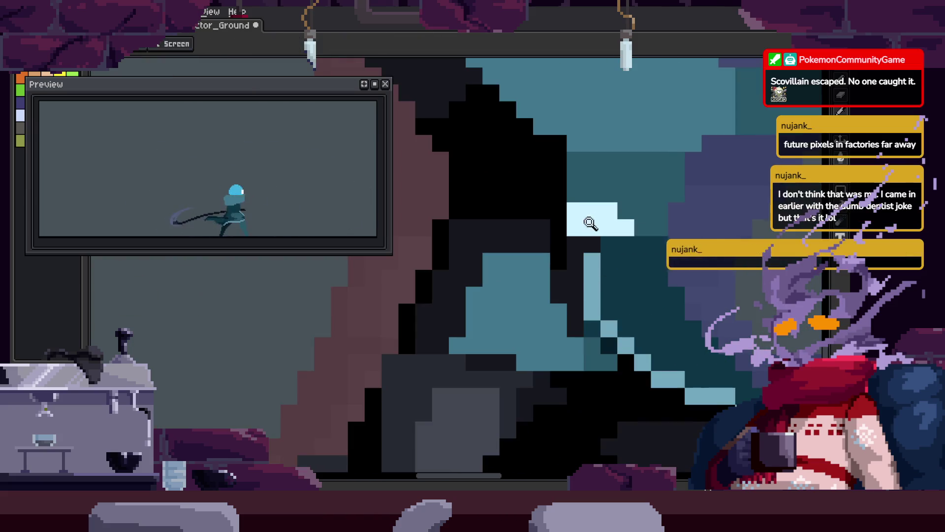
{"action": "scroll", "coordinate": [591, 224], "scroll_direction": "down", "scroll_amount": 1}
{"action": "scroll", "coordinate": [601, 363], "scroll_direction": "down", "scroll_amount": 2}
{"action": "scroll", "coordinate": [629, 334], "scroll_direction": "up", "scroll_amount": 2}
{"action": "key", "text": "b"}
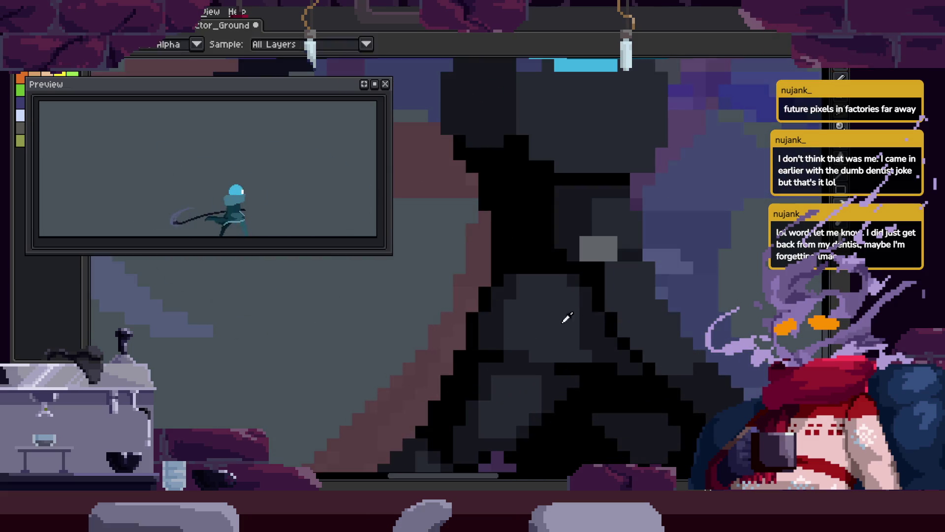
{"action": "key", "text": "z"}
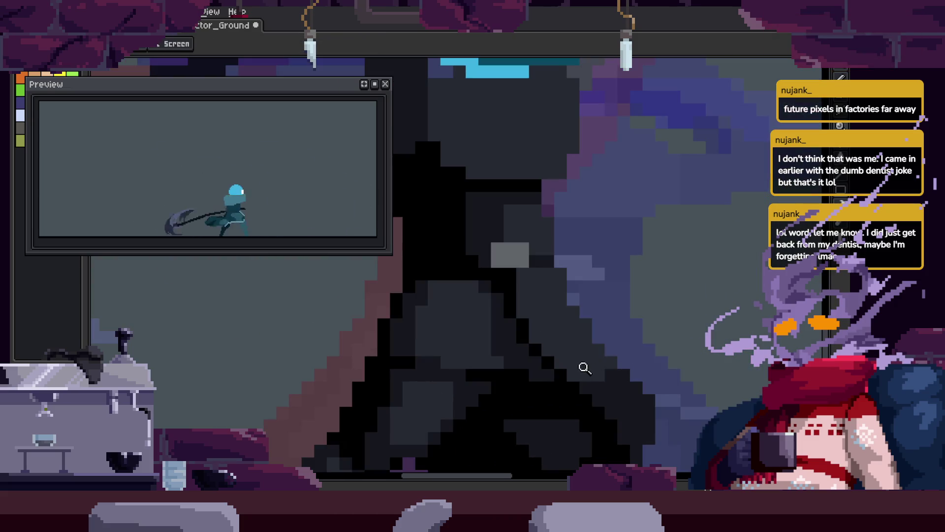
{"action": "left_click", "coordinate": [611, 328]}
Save the edited animation and zoom in on the cloak's light edge.
{"action": "key", "text": "z"}
{"action": "scroll", "coordinate": [598, 317], "scroll_direction": "down", "scroll_amount": 3}
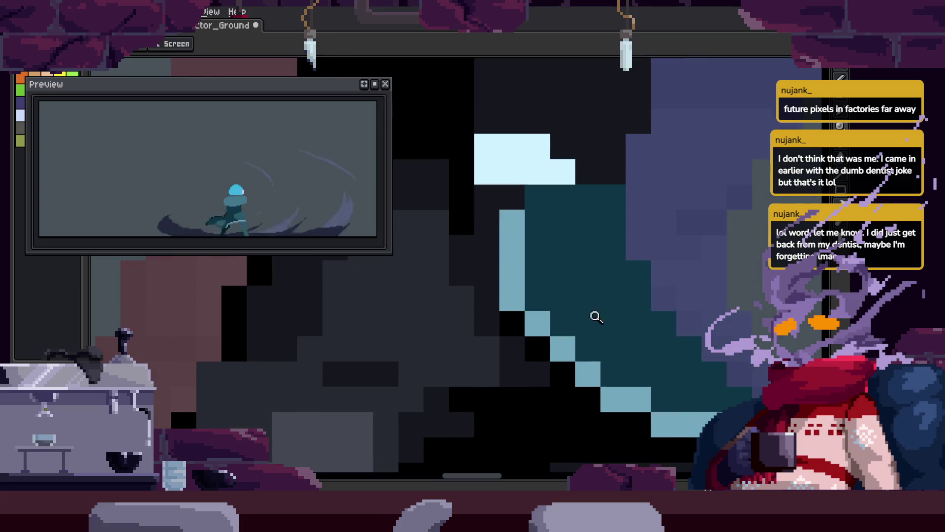
{"action": "key", "text": "ctrl+s"}
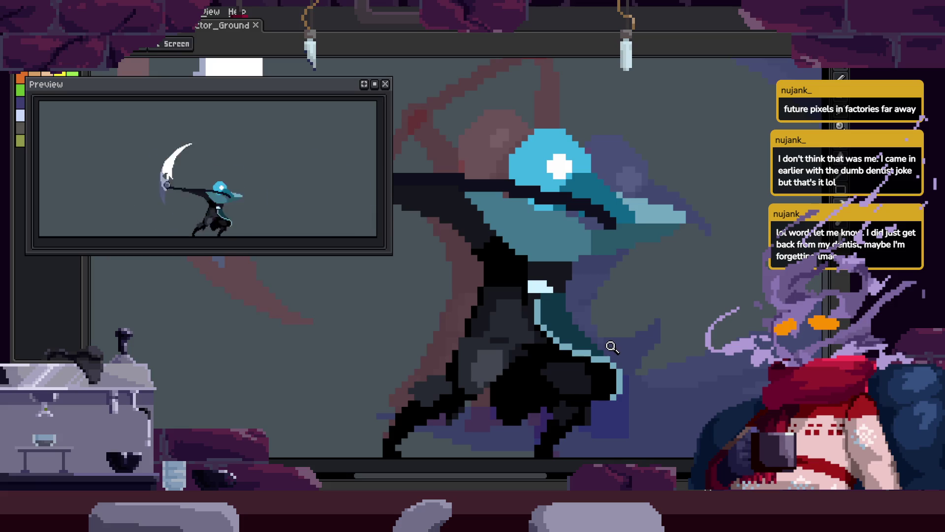
{"action": "left_click", "coordinate": [616, 236]}
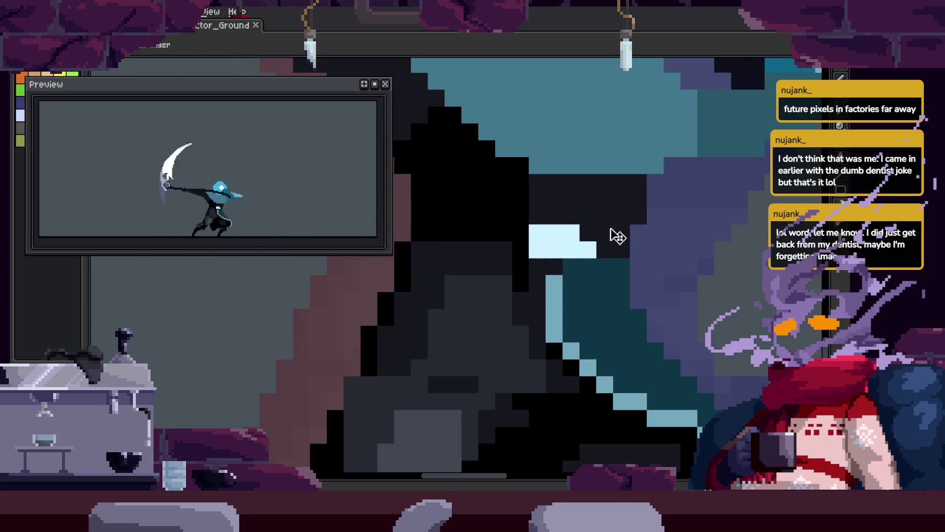
Zoom closely on the sprite, back out a step, and save the file.
{"action": "scroll", "coordinate": [600, 304], "scroll_direction": "down", "scroll_amount": 1}
{"action": "key", "text": "v"}
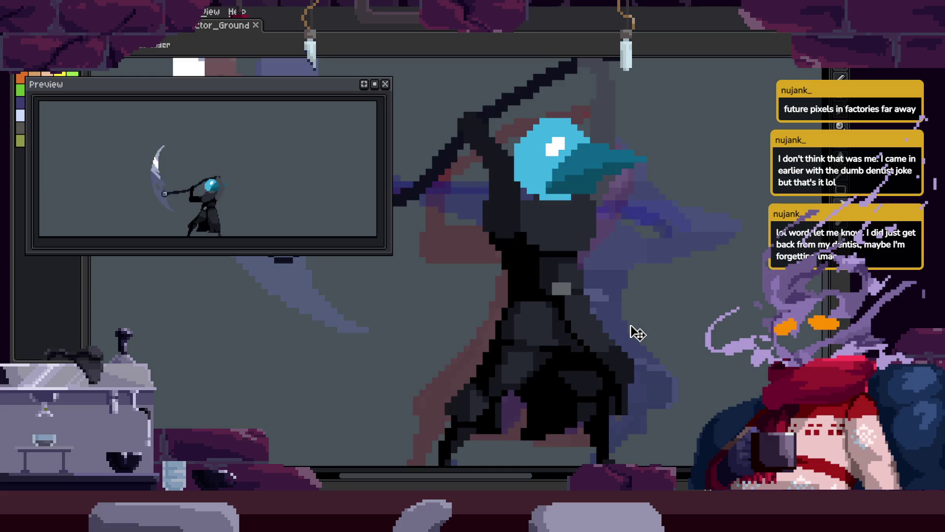
{"action": "key", "text": "z"}
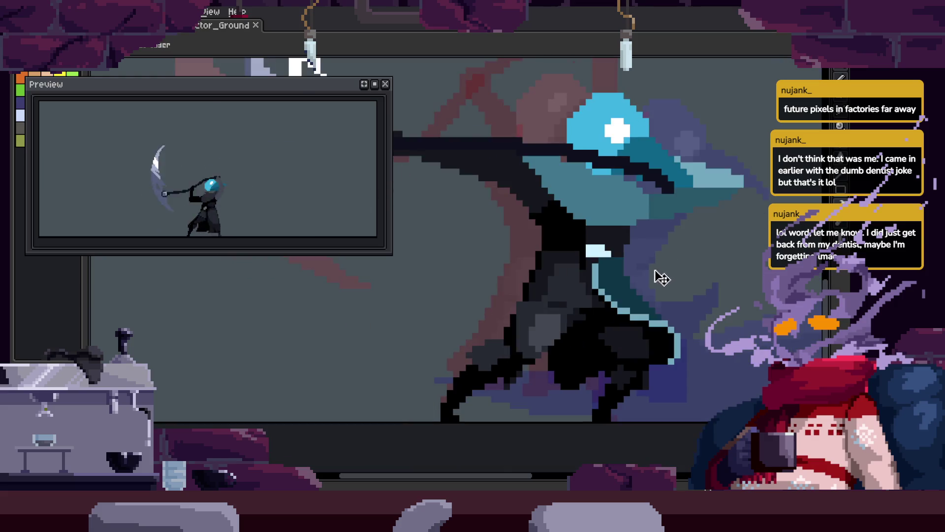
{"action": "left_click", "coordinate": [629, 321]}
{"action": "key", "text": "b"}
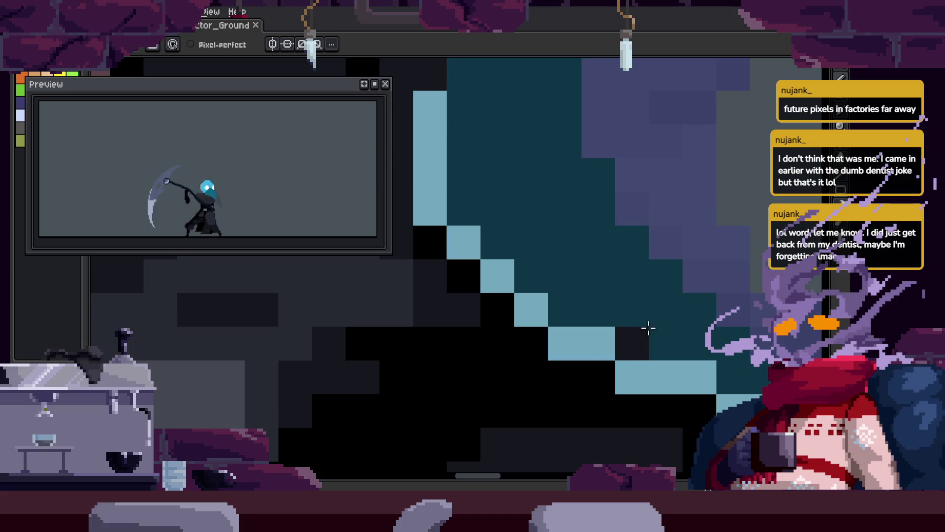
{"action": "key", "text": "z"}
{"action": "right_click", "coordinate": [733, 368]}
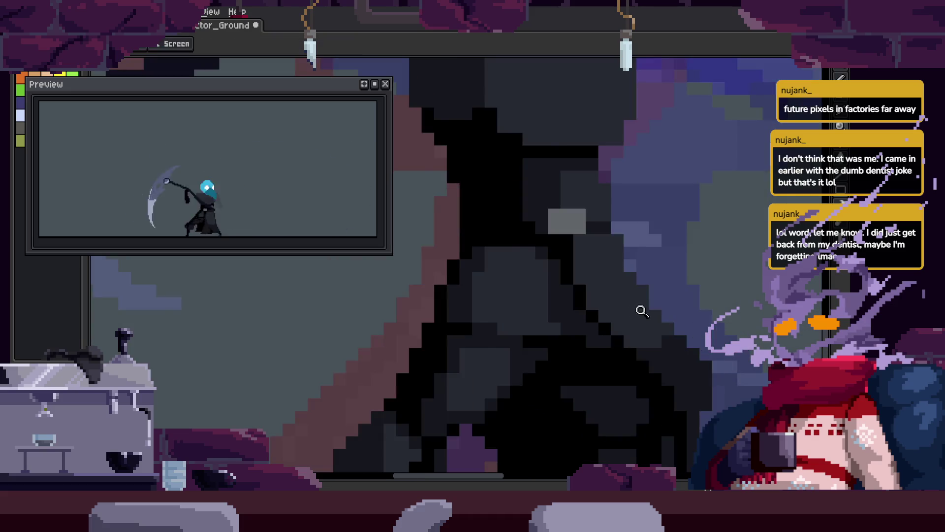
{"action": "key", "text": "ctrl+s"}
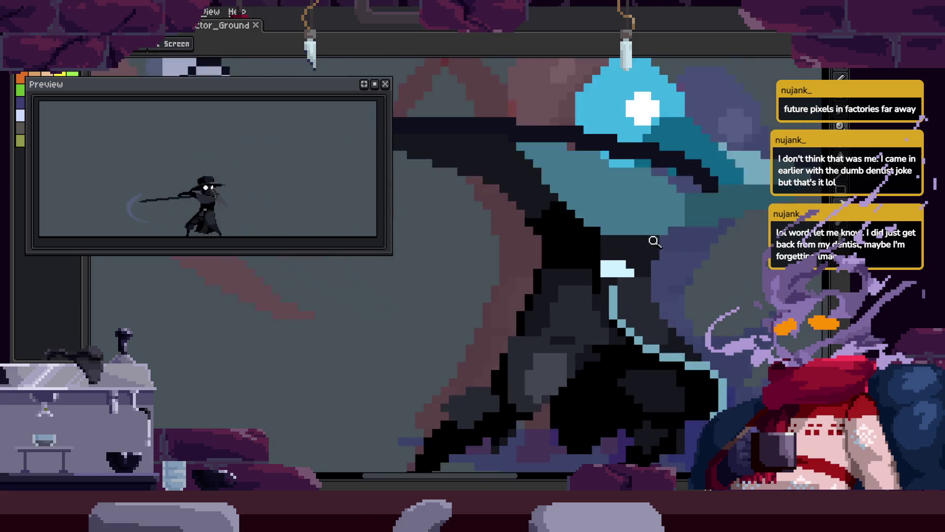
Recolour stray pixels on the character's body outline.
{"action": "left_click", "coordinate": [650, 303]}
{"action": "key", "text": "b"}
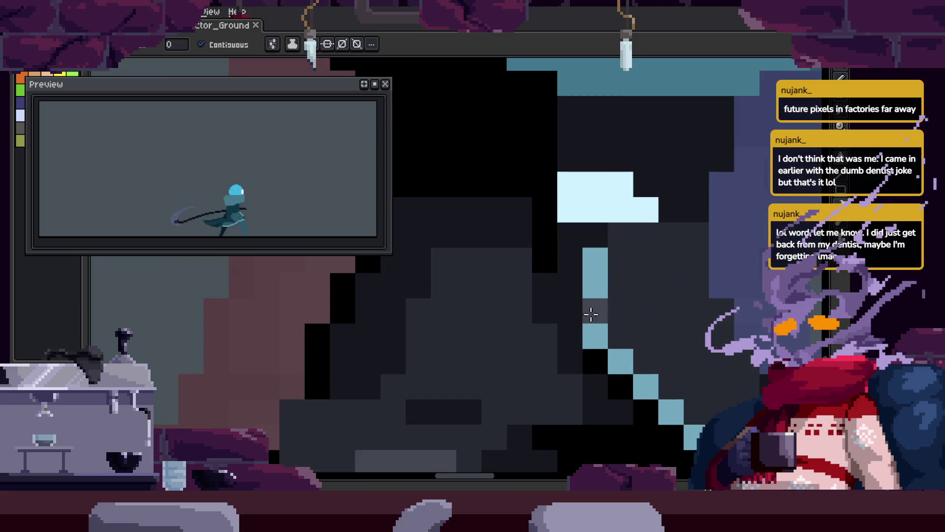
{"action": "left_click", "coordinate": [577, 274]}
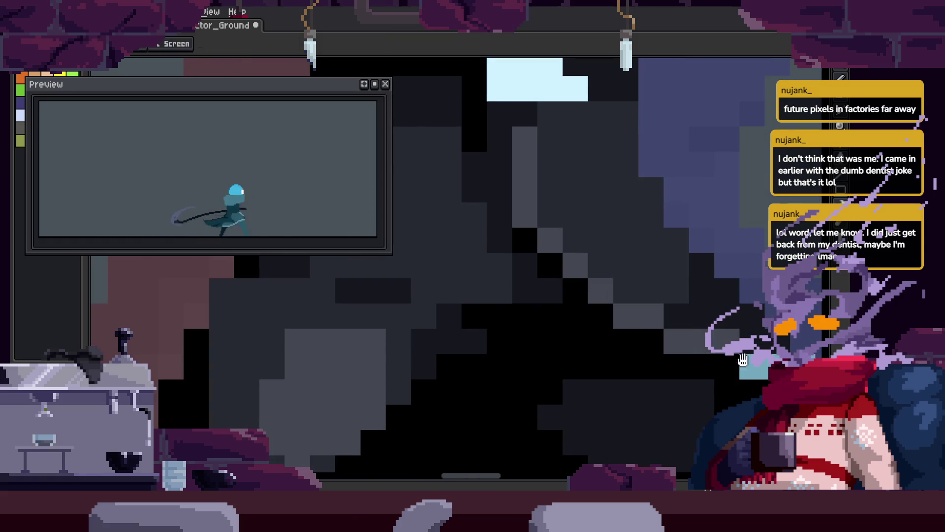
{"action": "scroll", "coordinate": [729, 304], "scroll_direction": "down", "scroll_amount": 3}
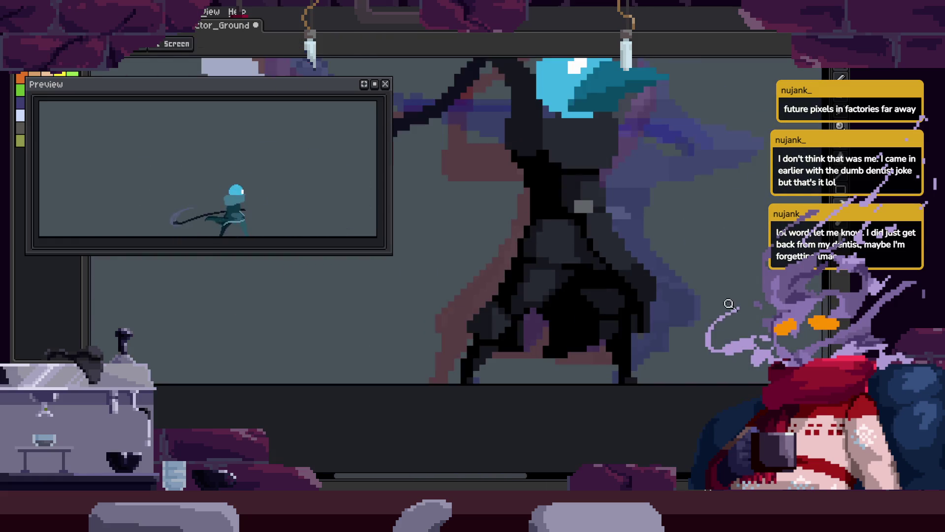
{"action": "scroll", "coordinate": [716, 314], "scroll_direction": "down", "scroll_amount": 1}
{"action": "key", "text": "Return"}
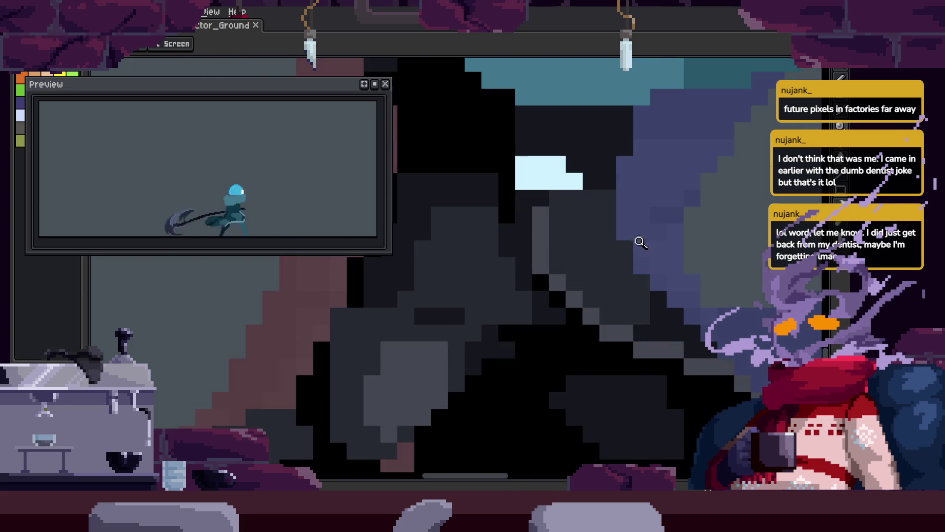
Fill remaining gaps in the dark robe with pencil pixels.
{"action": "scroll", "coordinate": [654, 243], "scroll_direction": "up", "scroll_amount": 4}
{"action": "scroll", "coordinate": [615, 271], "scroll_direction": "up", "scroll_amount": 1}
{"action": "key", "text": "b"}
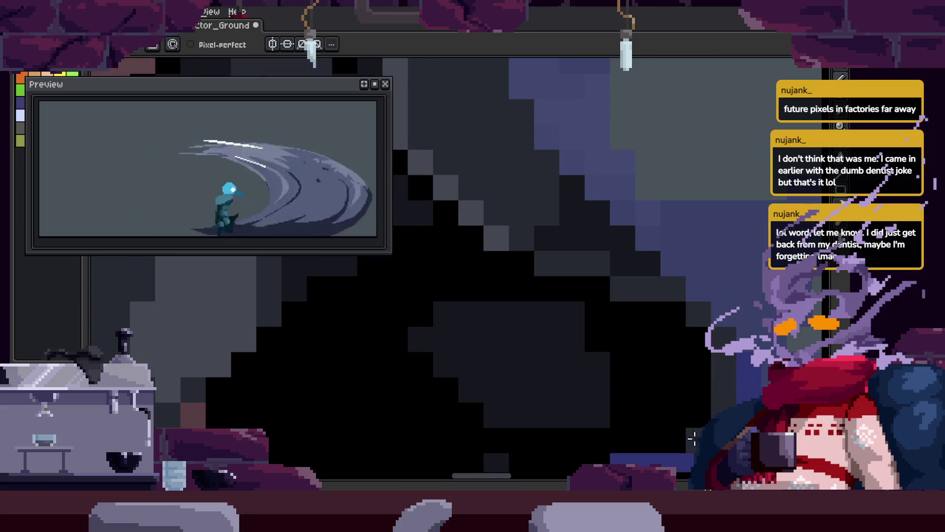
{"action": "key", "text": "z"}
{"action": "scroll", "coordinate": [702, 386], "scroll_direction": "down", "scroll_amount": 2}
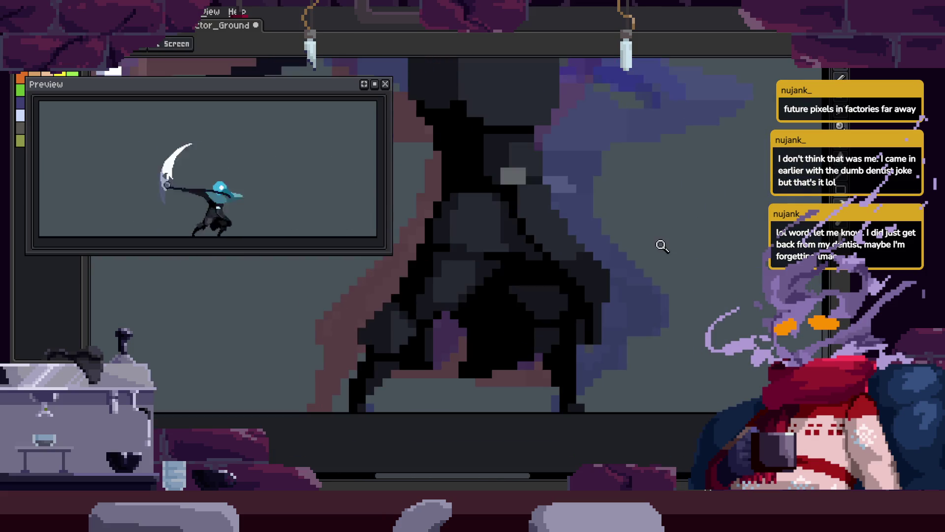
{"action": "scroll", "coordinate": [689, 266], "scroll_direction": "down", "scroll_amount": 2}
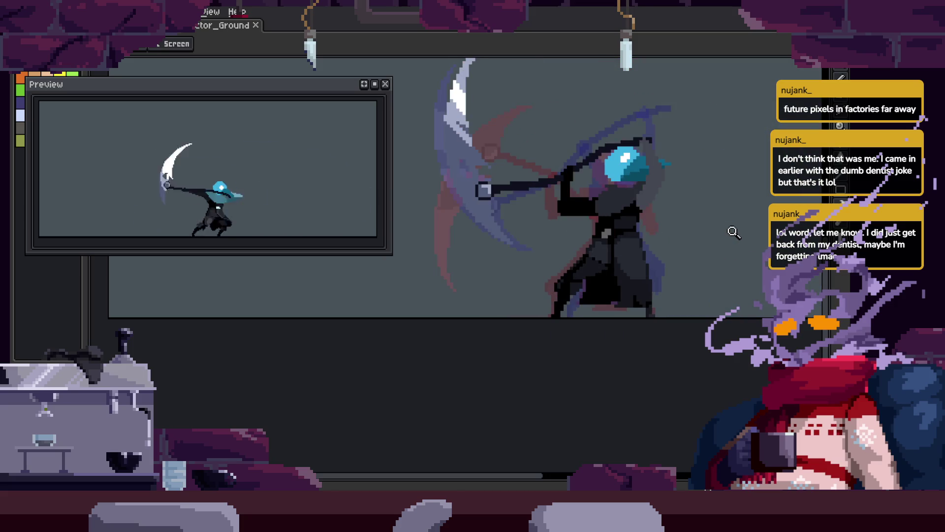
{"action": "scroll", "coordinate": [664, 262], "scroll_direction": "up", "scroll_amount": 5}
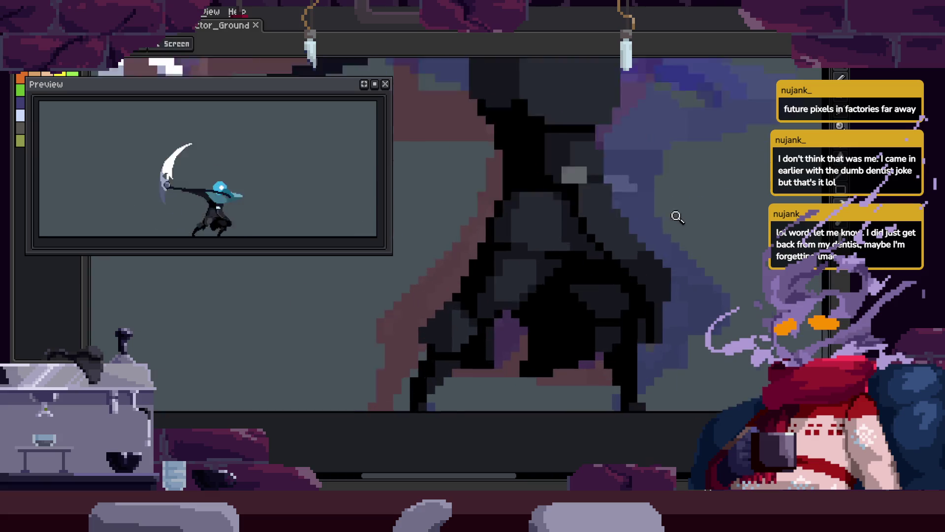
{"action": "key", "text": "b"}
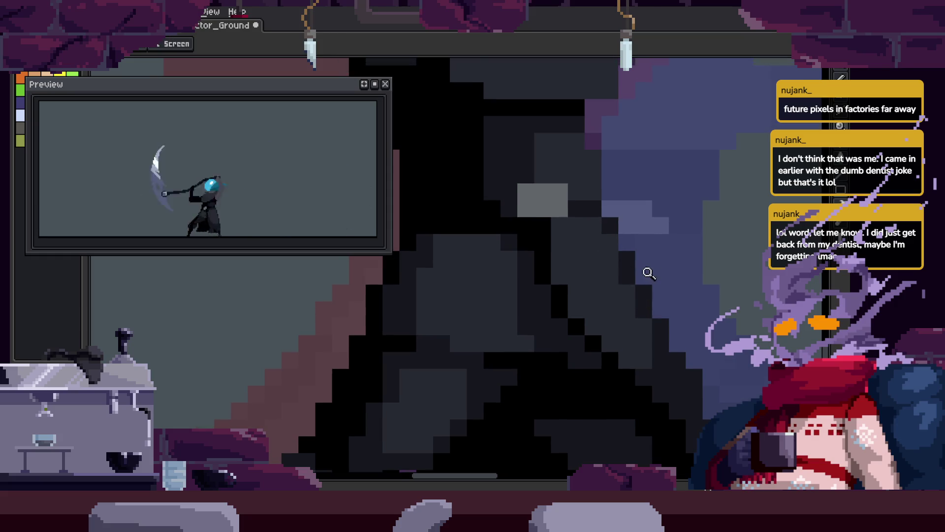
{"action": "scroll", "coordinate": [640, 273], "scroll_direction": "down", "scroll_amount": 3}
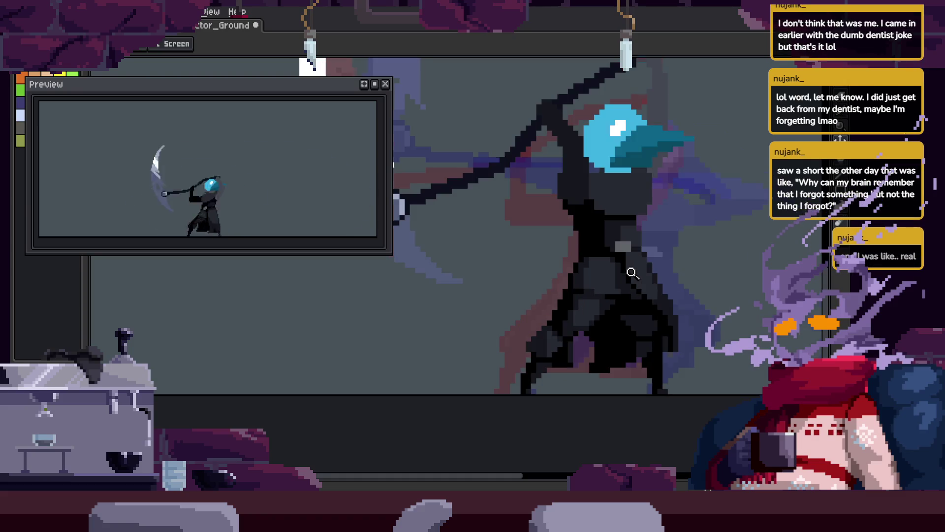
Step to another frame and play the scythe attack animation.
{"action": "key", "text": "v"}
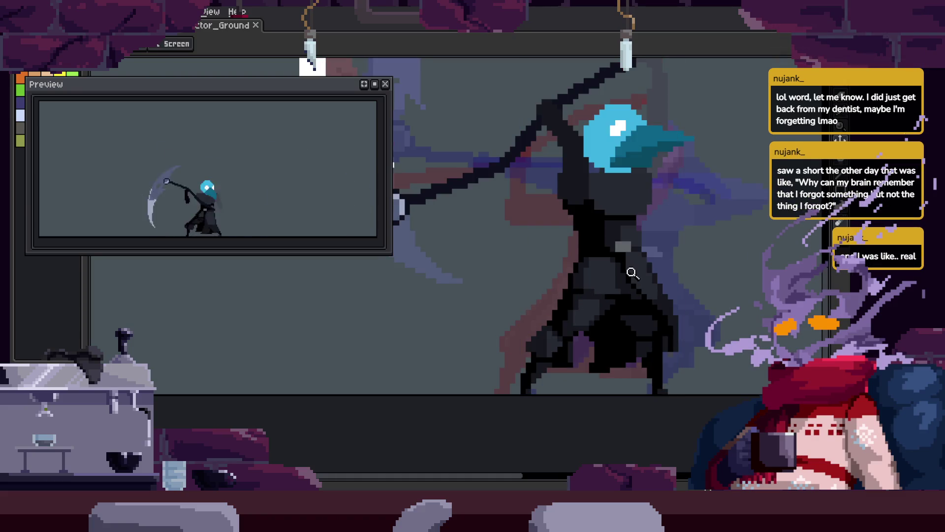
{"action": "key", "text": "v"}
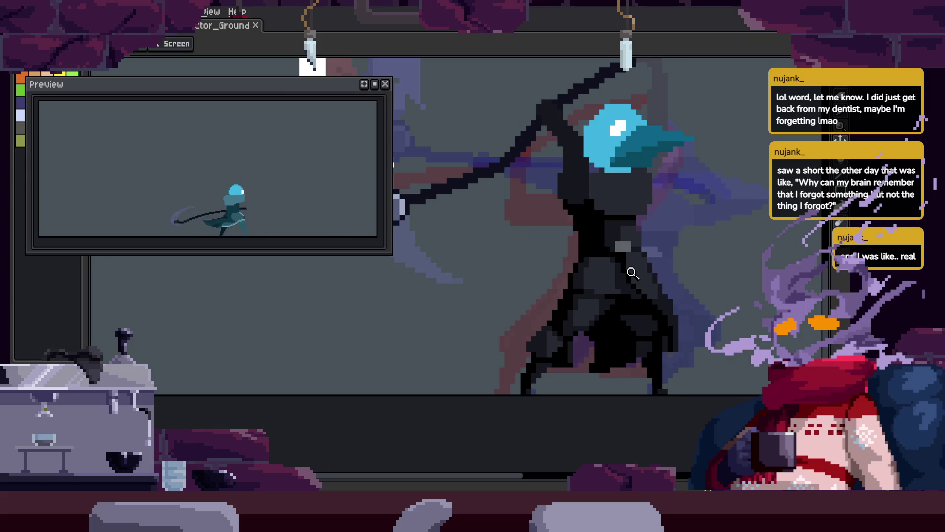
{"action": "key", "text": "Right"}
{"action": "key", "text": "b"}
{"action": "key", "text": "Return"}
Step forward through the attack frames in the timeline, then save the sprite.
{"action": "key", "text": "Tab"}
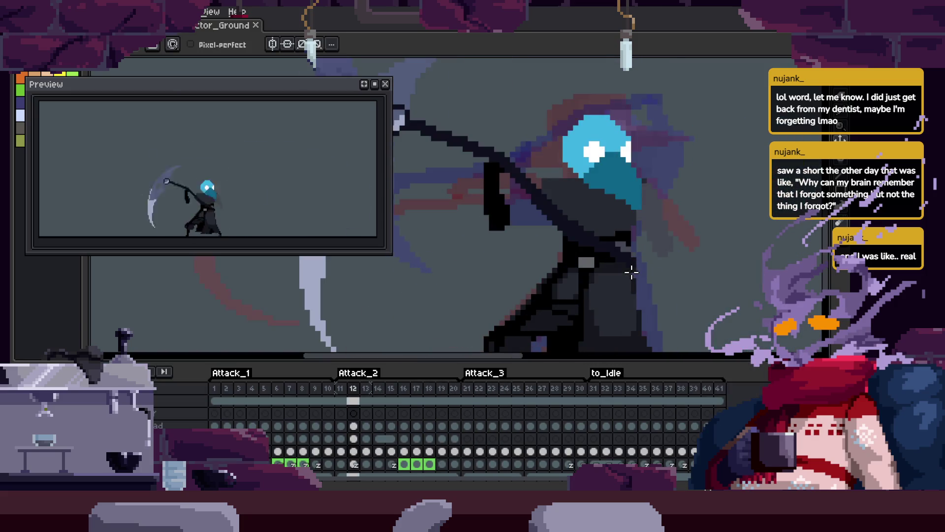
{"action": "key", "text": "Right"}
{"action": "key", "text": "Right"}
{"action": "key", "text": "Right"}
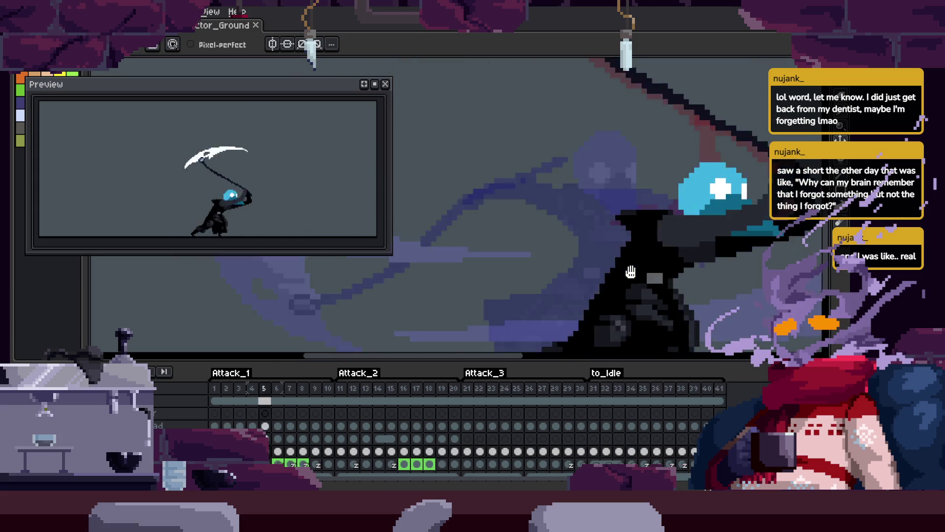
{"action": "key", "text": "Tab"}
{"action": "key", "text": "Tab"}
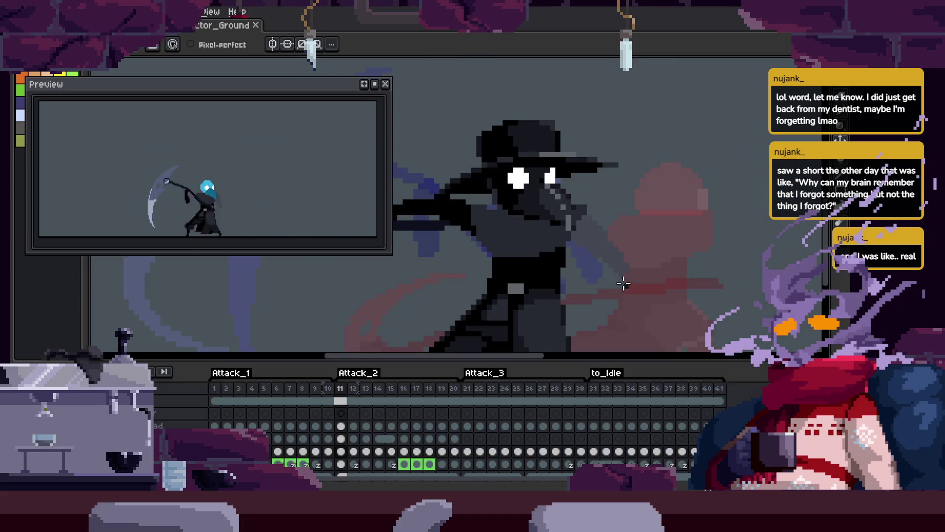
{"action": "key", "text": "Tab"}
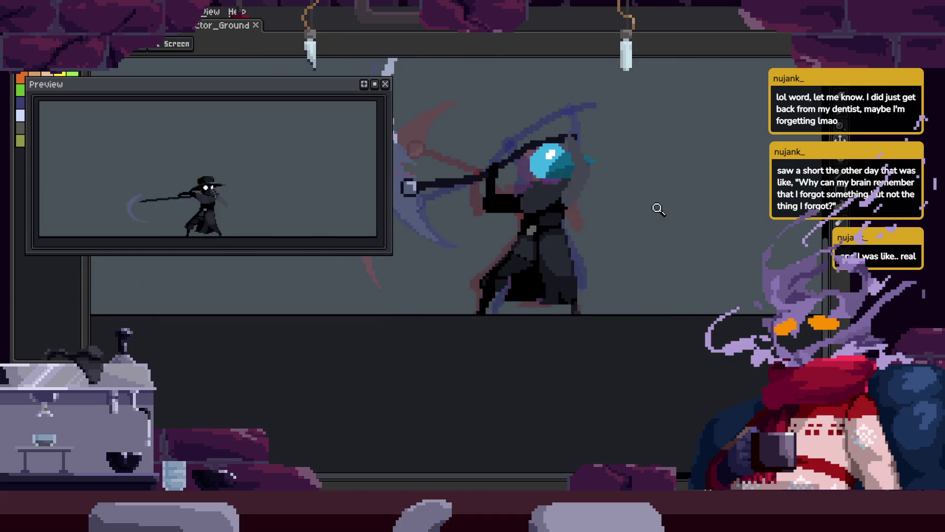
{"action": "scroll", "coordinate": [660, 225], "scroll_direction": "up", "scroll_amount": 2}
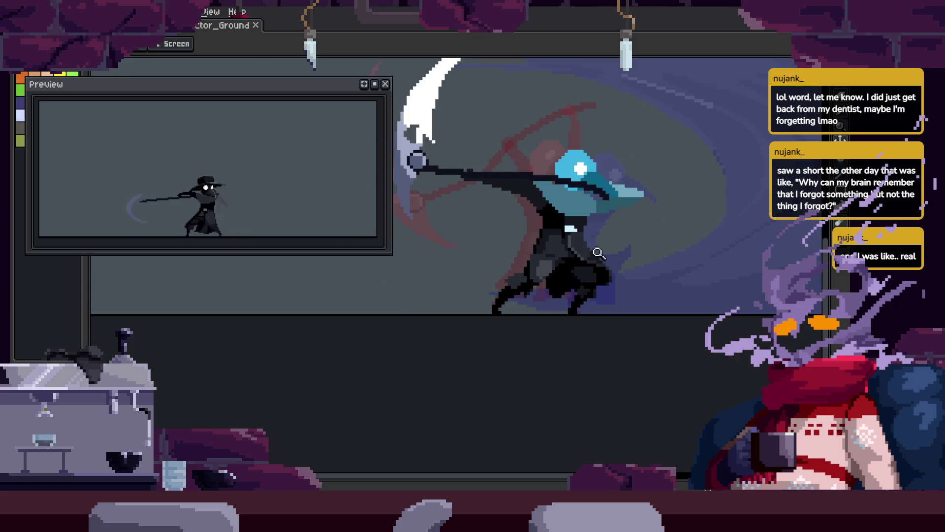
{"action": "scroll", "coordinate": [583, 285], "scroll_direction": "up", "scroll_amount": 3}
{"action": "key", "text": "ctrl+s"}
{"action": "scroll", "coordinate": [601, 288], "scroll_direction": "down", "scroll_amount": 3}
{"action": "scroll", "coordinate": [574, 226], "scroll_direction": "up", "scroll_amount": 4}
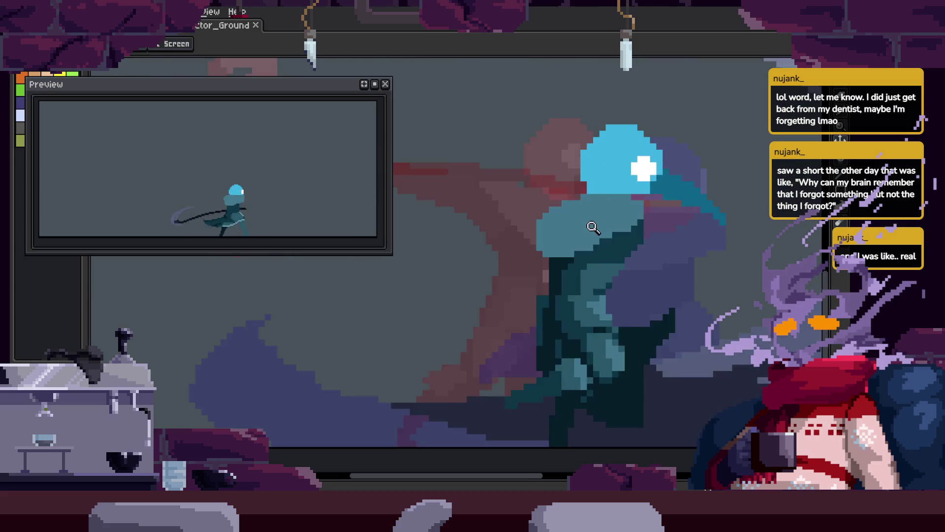
Reposition the plague doctor sprite on the frame with the Move tool and save.
{"action": "key", "text": "ctrl+z"}
{"action": "scroll", "coordinate": [651, 224], "scroll_direction": "up", "scroll_amount": 2}
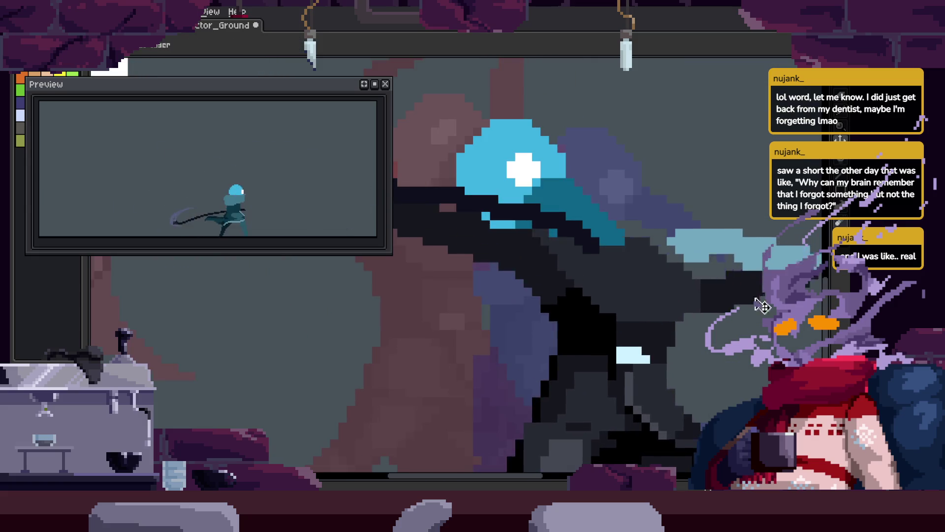
{"action": "key", "text": "v"}
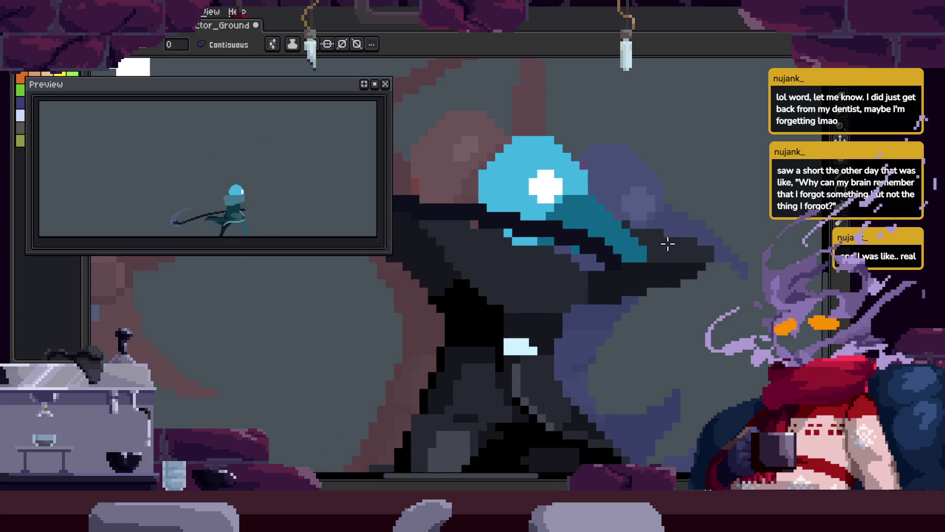
{"action": "key", "text": "z"}
{"action": "scroll", "coordinate": [668, 244], "scroll_direction": "down", "scroll_amount": 3}
{"action": "key", "text": "ctrl+s"}
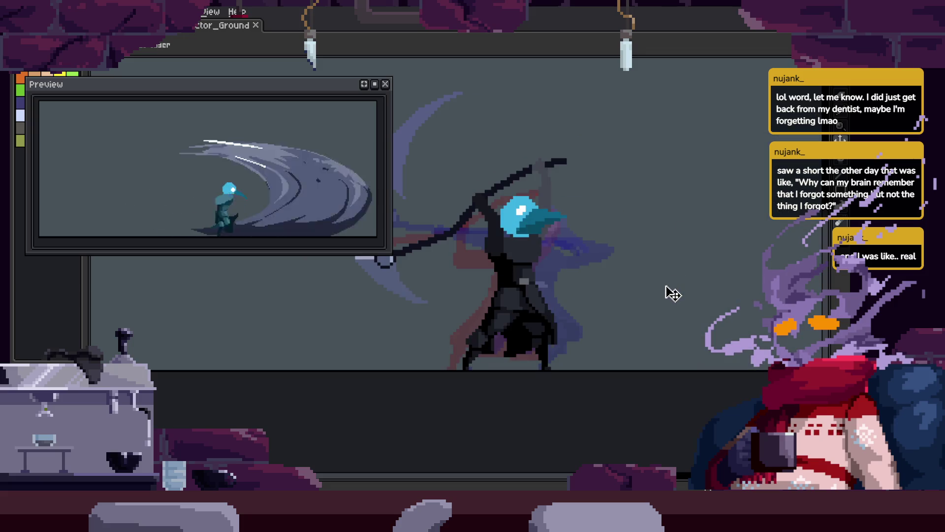
Zoom around the plague doctor's head in preparation for pencil touch-ups.
{"action": "scroll", "coordinate": [466, 323], "scroll_direction": "up", "scroll_amount": 3}
{"action": "scroll", "coordinate": [570, 271], "scroll_direction": "up", "scroll_amount": 2}
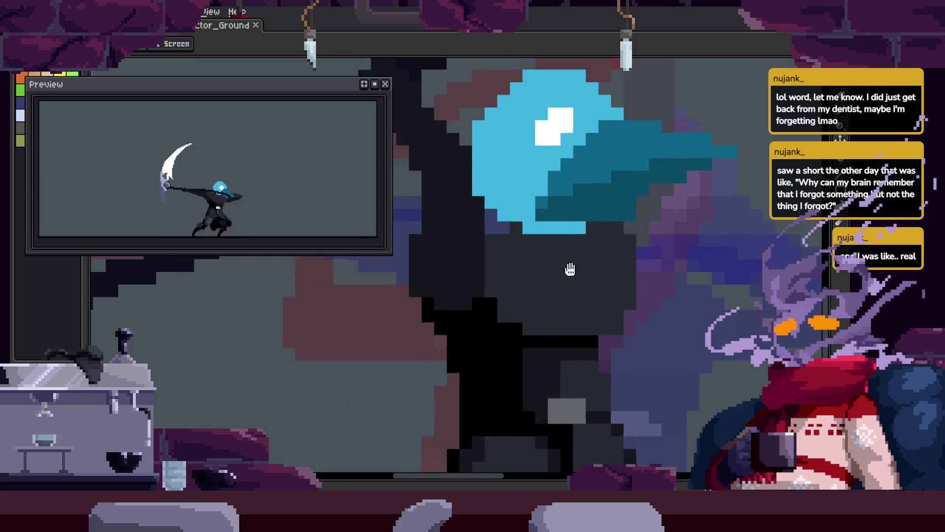
{"action": "scroll", "coordinate": [616, 268], "scroll_direction": "down", "scroll_amount": 2}
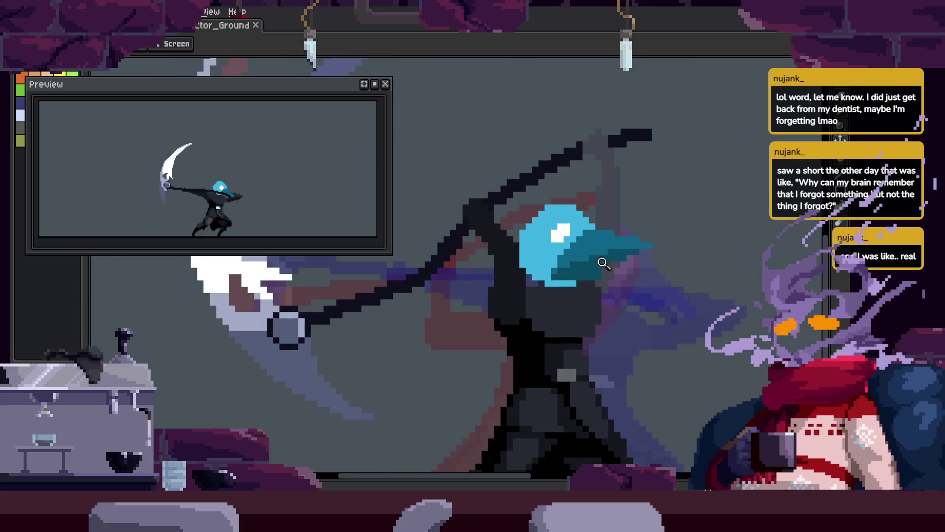
{"action": "scroll", "coordinate": [605, 263], "scroll_direction": "up", "scroll_amount": 2}
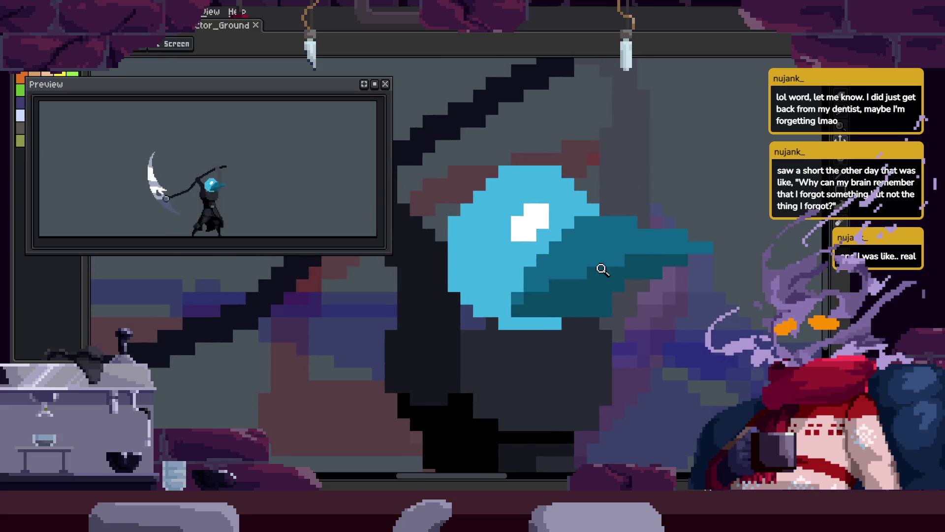
{"action": "scroll", "coordinate": [547, 344], "scroll_direction": "down", "scroll_amount": 2}
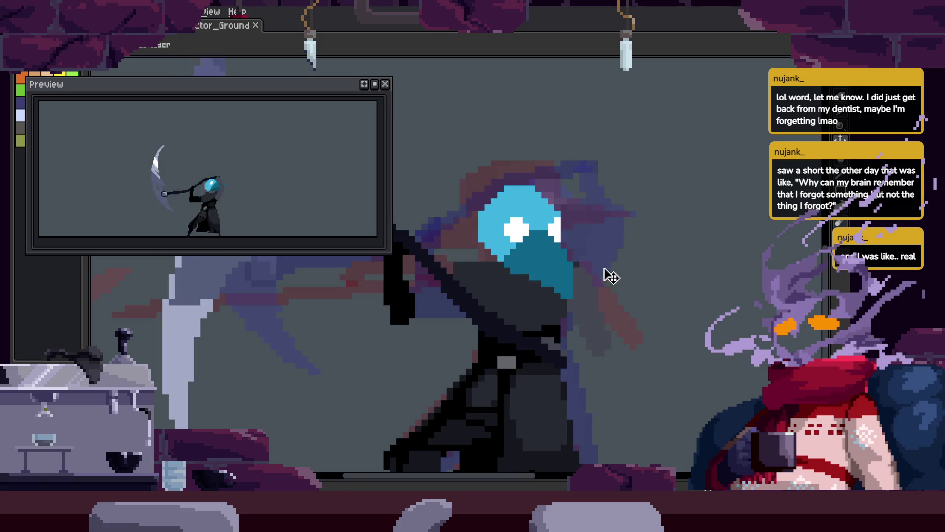
{"action": "scroll", "coordinate": [546, 301], "scroll_direction": "up", "scroll_amount": 4}
{"action": "key", "text": "b"}
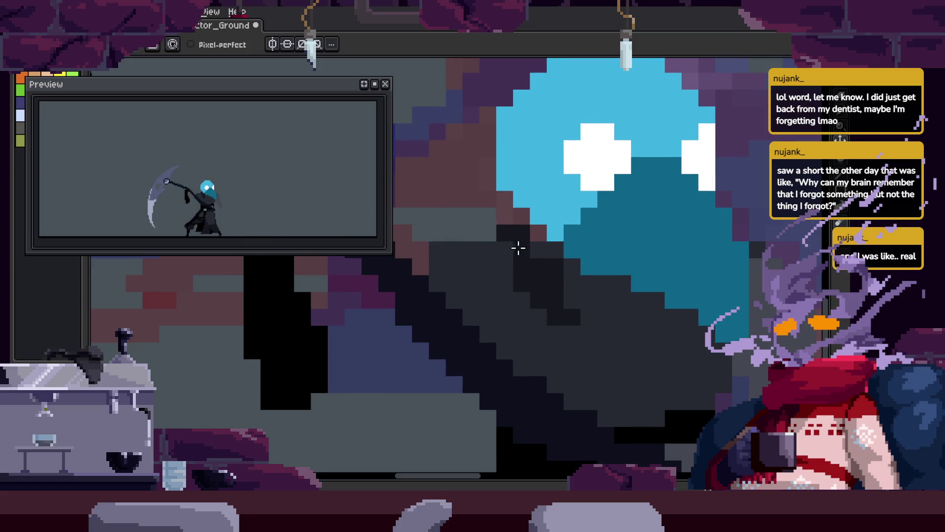
Sample a body colour, move to the next attack frame, and save the sprite.
{"action": "scroll", "coordinate": [502, 298], "scroll_direction": "down", "scroll_amount": 3}
{"action": "key", "text": "i"}
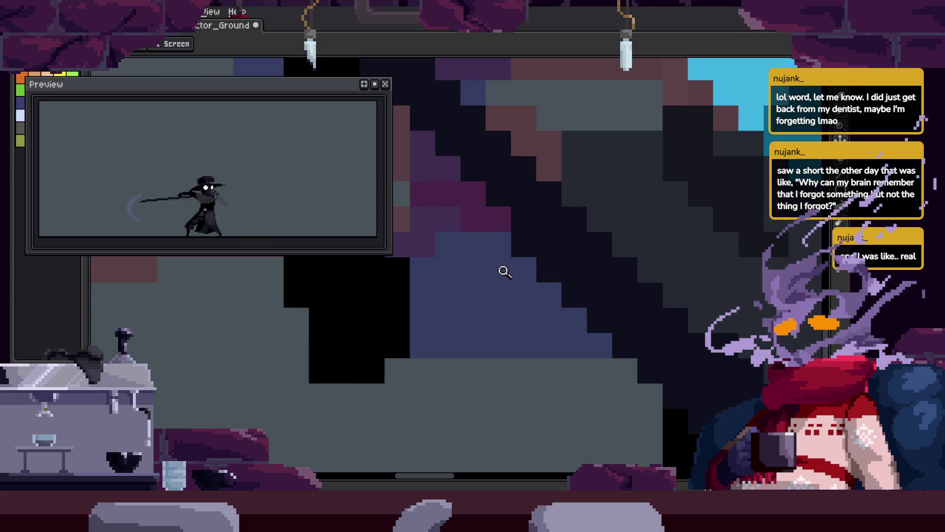
{"action": "scroll", "coordinate": [490, 285], "scroll_direction": "up", "scroll_amount": 2}
{"action": "key", "text": "b"}
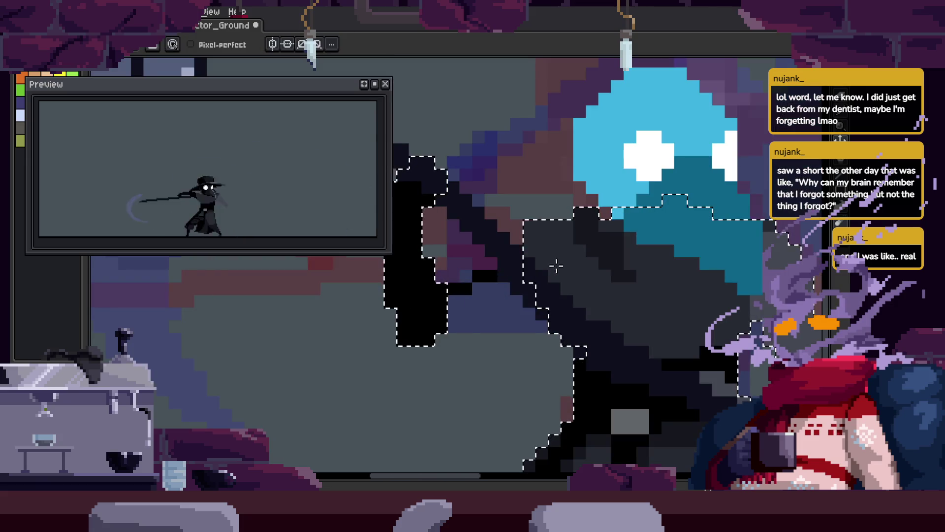
{"action": "key", "text": "z"}
{"action": "scroll", "coordinate": [661, 281], "scroll_direction": "down", "scroll_amount": 3}
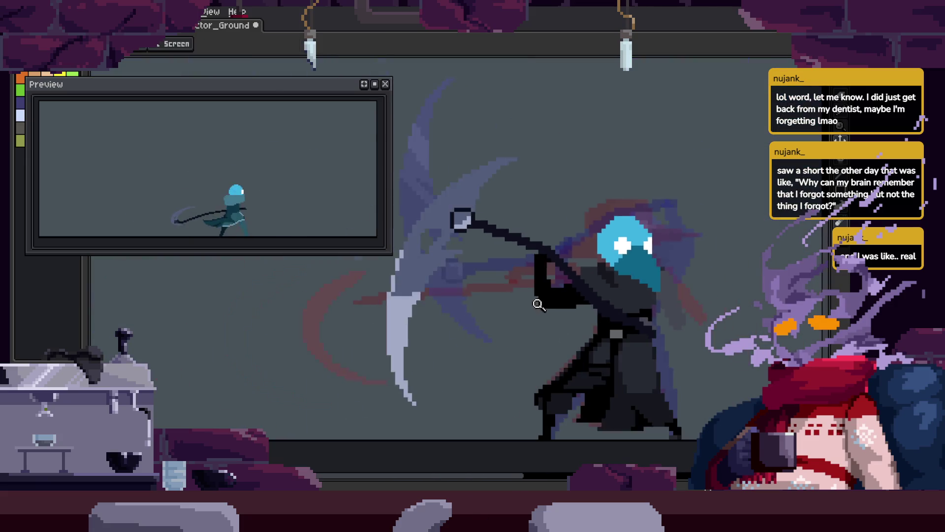
{"action": "key", "text": "Right"}
{"action": "scroll", "coordinate": [530, 256], "scroll_direction": "up", "scroll_amount": 4}
{"action": "key", "text": "b"}
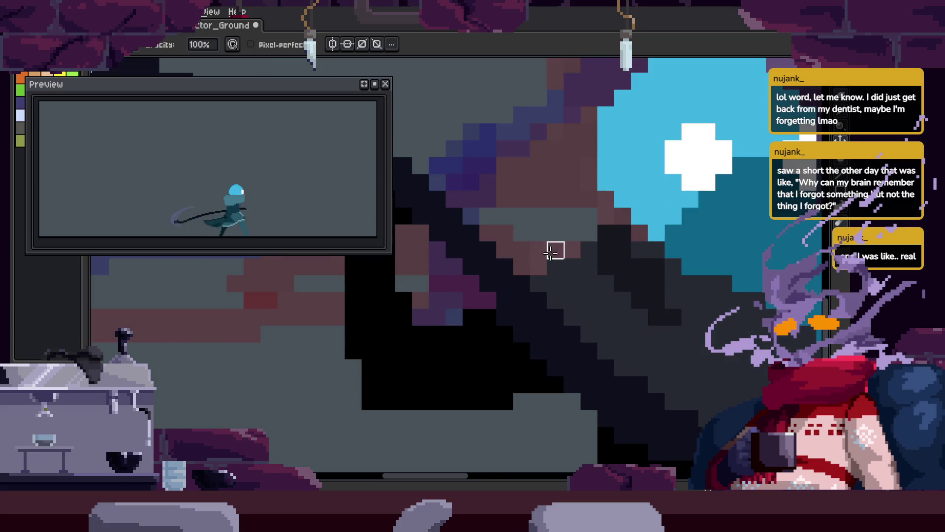
{"action": "key", "text": "z"}
{"action": "scroll", "coordinate": [598, 270], "scroll_direction": "down", "scroll_amount": 3}
{"action": "scroll", "coordinate": [627, 259], "scroll_direction": "up", "scroll_amount": 2}
{"action": "key", "text": "ctrl+s"}
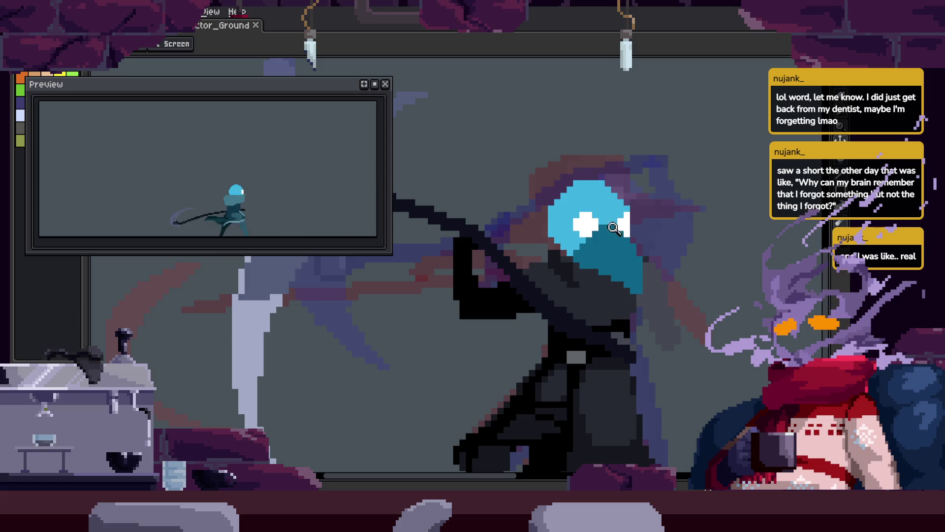
Pan across the character's body and pick up colours from the artwork.
{"action": "scroll", "coordinate": [614, 228], "scroll_direction": "up", "scroll_amount": 2}
{"action": "scroll", "coordinate": [532, 207], "scroll_direction": "up", "scroll_amount": 2}
{"action": "key", "text": "b"}
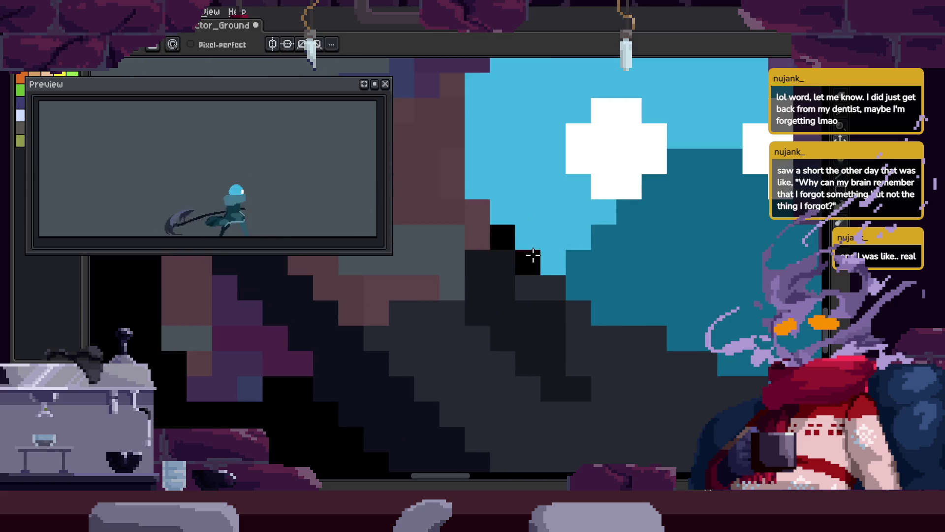
{"action": "left_click_drag", "start_coordinate": [556, 305], "coordinate": [571, 290]}
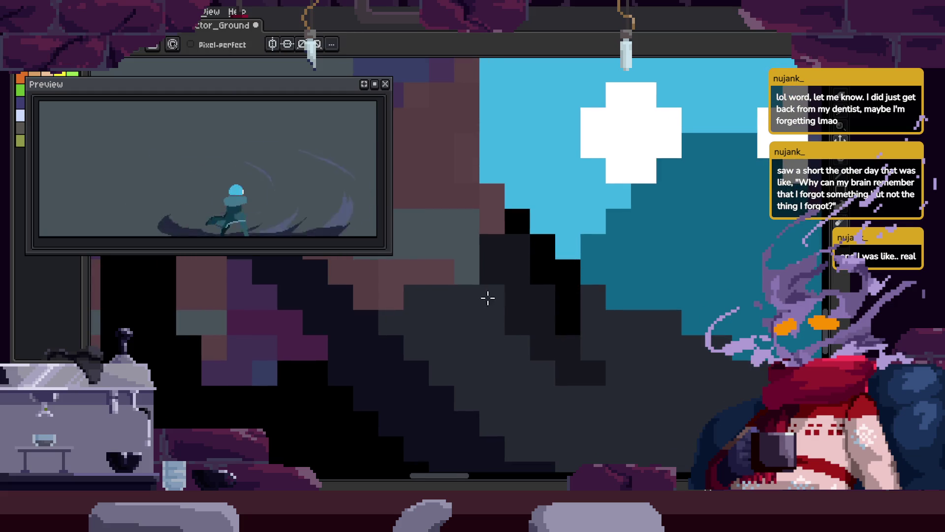
{"action": "scroll", "coordinate": [594, 328], "scroll_direction": "down", "scroll_amount": 3}
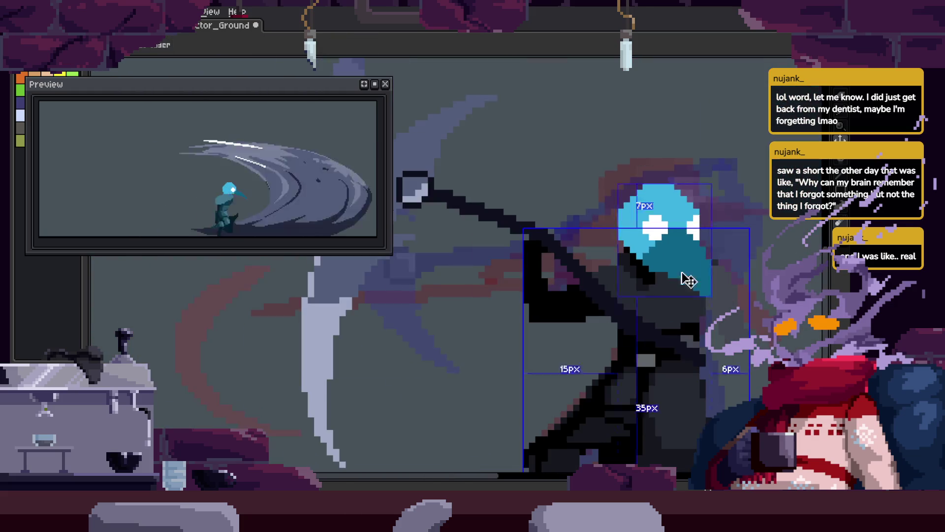
{"action": "scroll", "coordinate": [653, 323], "scroll_direction": "up", "scroll_amount": 2}
{"action": "key", "text": "i"}
{"action": "scroll", "coordinate": [615, 281], "scroll_direction": "right", "scroll_amount": 3}
{"action": "key", "text": "i"}
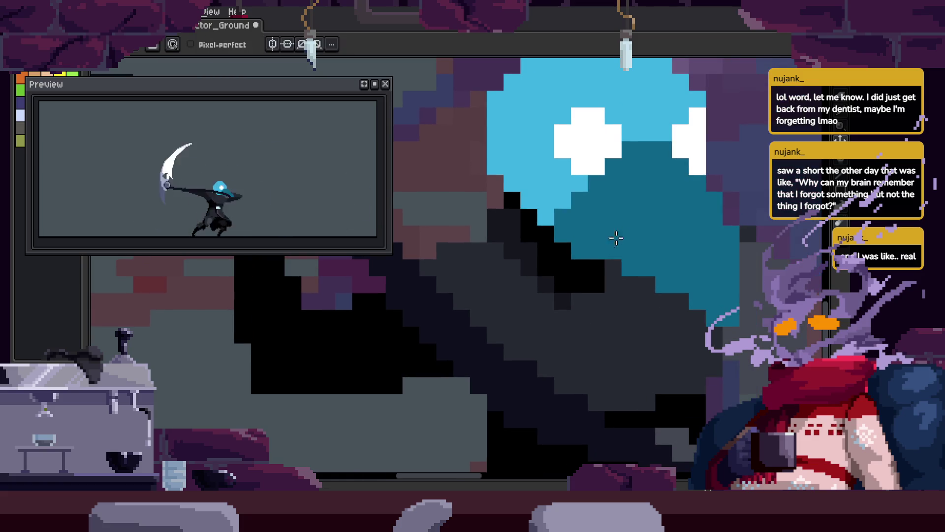
{"action": "scroll", "coordinate": [616, 238], "scroll_direction": "down", "scroll_amount": 4}
{"action": "key", "text": "z"}
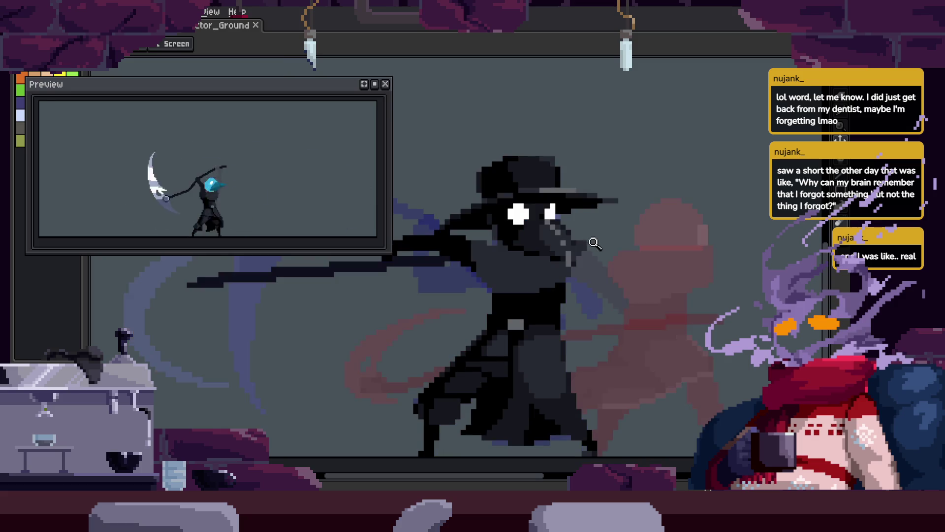
Paint black and grey pixels into the cloak and along the body edge, then save.
{"action": "scroll", "coordinate": [517, 272], "scroll_direction": "up", "scroll_amount": 3}
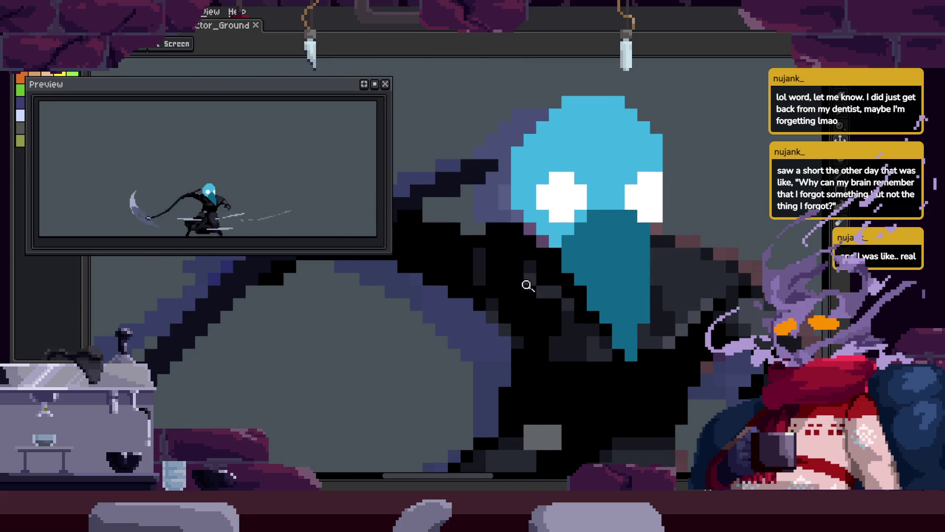
{"action": "scroll", "coordinate": [493, 277], "scroll_direction": "up", "scroll_amount": 2}
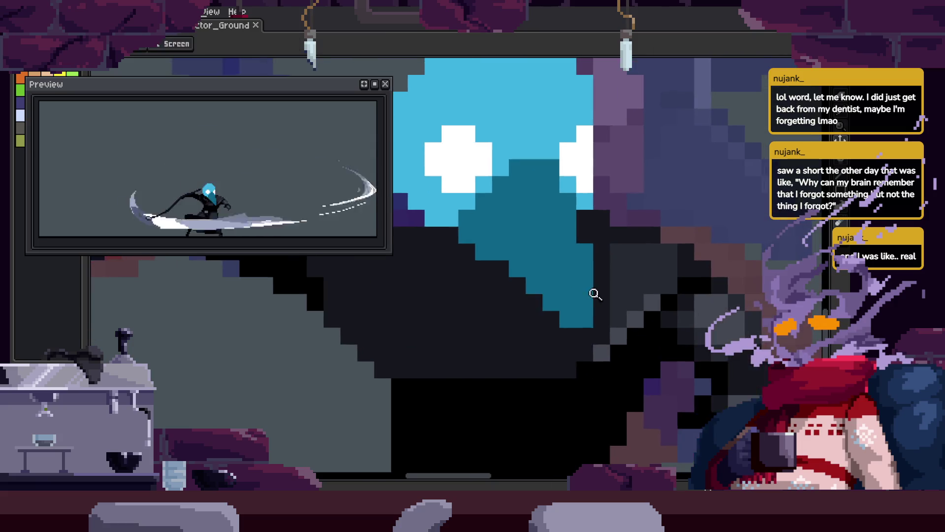
{"action": "scroll", "coordinate": [606, 295], "scroll_direction": "down", "scroll_amount": 3}
{"action": "scroll", "coordinate": [539, 284], "scroll_direction": "up", "scroll_amount": 2}
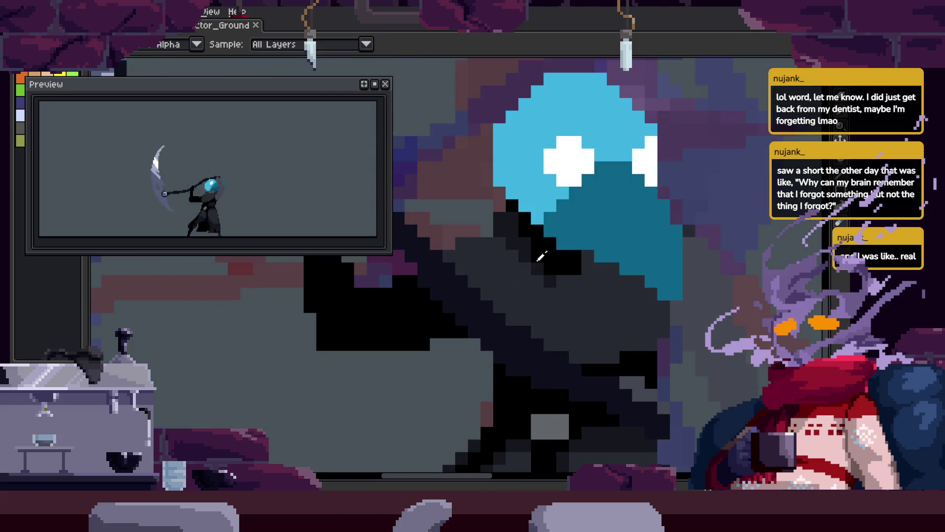
{"action": "scroll", "coordinate": [537, 241], "scroll_direction": "up", "scroll_amount": 1}
{"action": "key", "text": "b"}
{"action": "left_click", "coordinate": [487, 240]}
{"action": "key", "text": "b"}
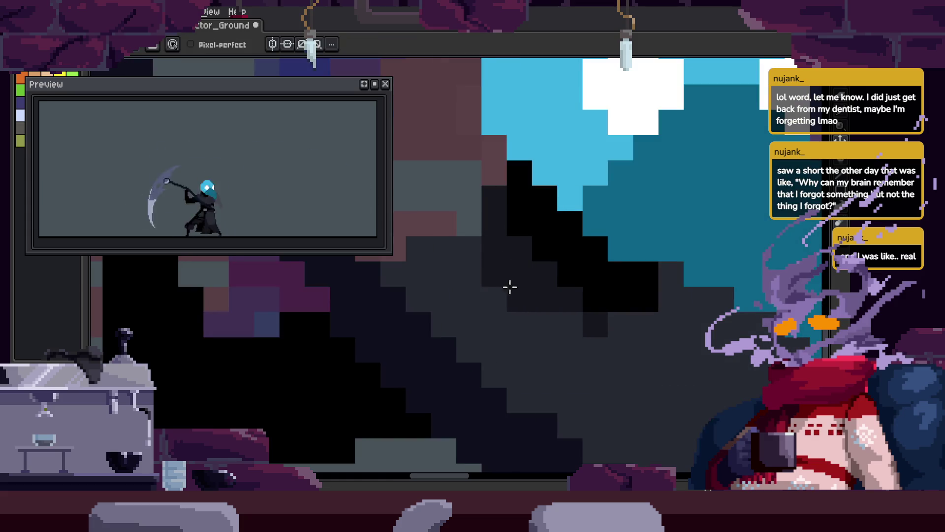
{"action": "key", "text": "b"}
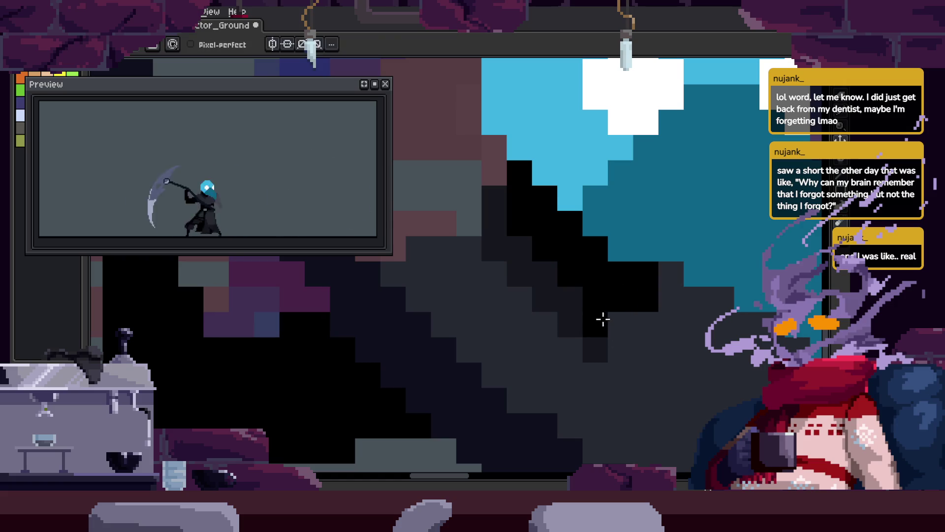
{"action": "key", "text": "b"}
{"action": "left_click_drag", "start_coordinate": [646, 275], "coordinate": [646, 300]}
{"action": "left_click", "coordinate": [616, 300], "text": "alt"}
{"action": "left_click", "coordinate": [593, 368]}
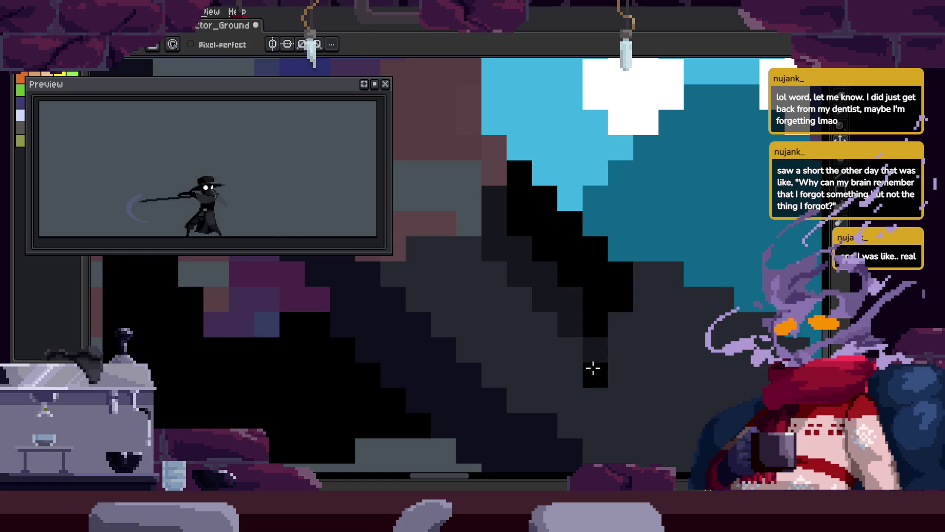
{"action": "left_click_drag", "start_coordinate": [452, 253], "coordinate": [491, 274]}
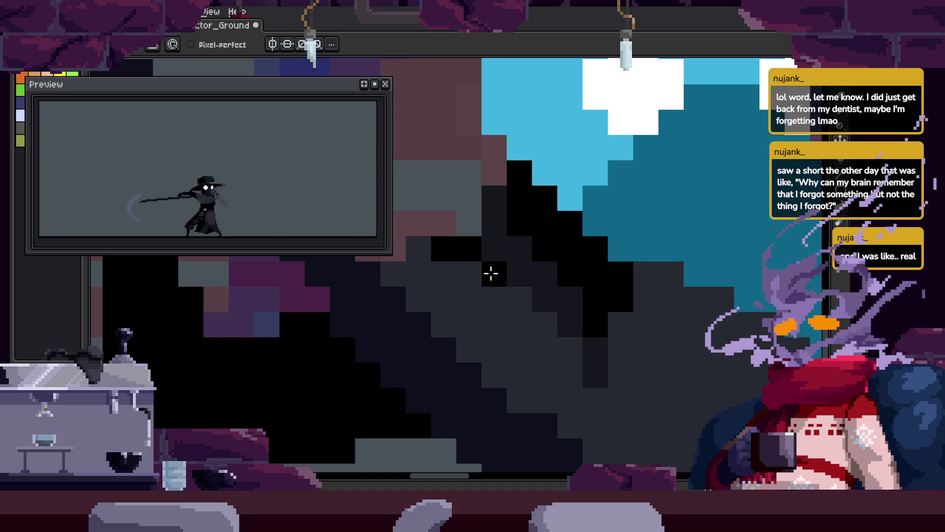
{"action": "scroll", "coordinate": [554, 286], "scroll_direction": "down", "scroll_amount": 3}
{"action": "key", "text": "ctrl+s"}
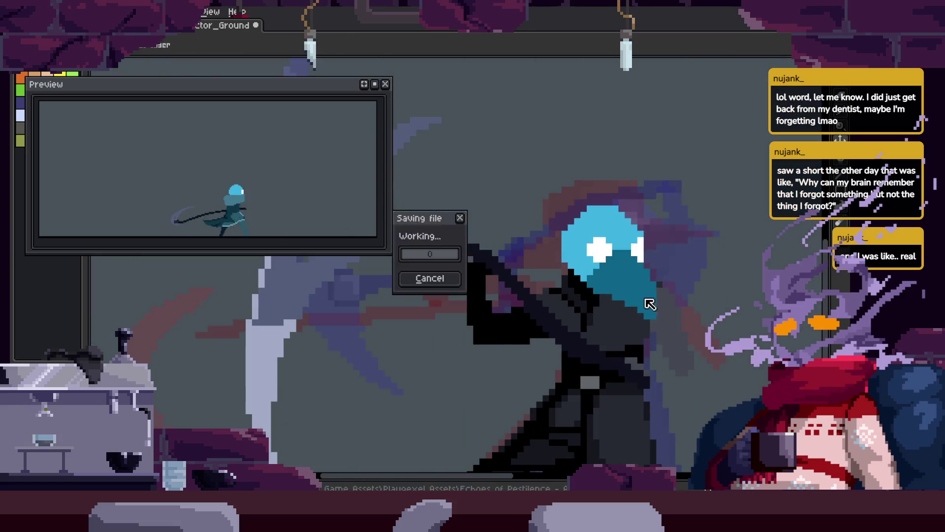
Select the dark body area with the Magic Wand, adjust it, save, and zoom in on the body.
{"action": "scroll", "coordinate": [633, 317], "scroll_direction": "up", "scroll_amount": 3}
{"action": "key", "text": "w"}
{"action": "left_click", "coordinate": [559, 332]}
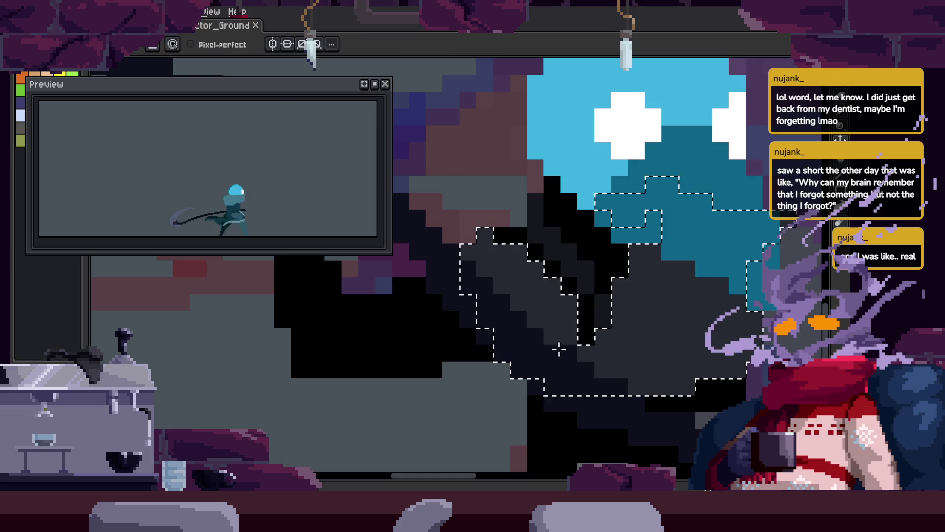
{"action": "left_click", "coordinate": [558, 325]}
{"action": "left_click", "coordinate": [556, 320]}
{"action": "left_click", "coordinate": [553, 312]}
{"action": "scroll", "coordinate": [552, 313], "scroll_direction": "down", "scroll_amount": 5}
{"action": "key", "text": "ctrl+s"}
{"action": "key", "text": "z"}
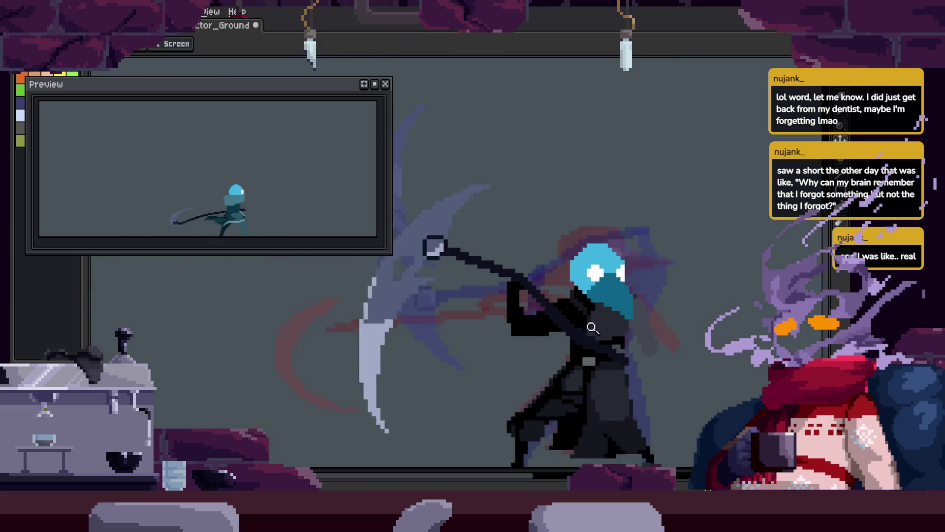
{"action": "left_click", "coordinate": [590, 292]}
{"action": "left_click", "coordinate": [628, 214]}
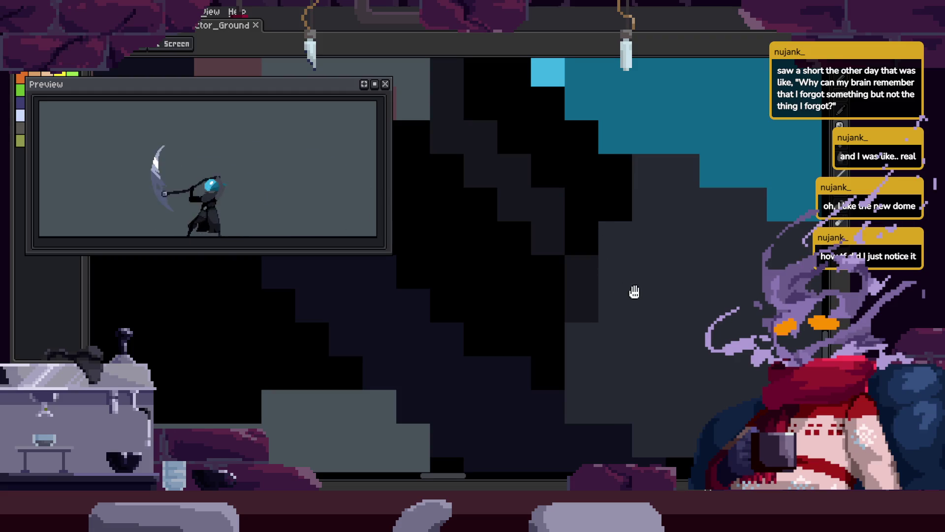
Paint more dark pixels on the body and cloak, then save the sprite.
{"action": "scroll", "coordinate": [633, 291], "scroll_direction": "down", "scroll_amount": 3}
{"action": "scroll", "coordinate": [638, 297], "scroll_direction": "up", "scroll_amount": 2}
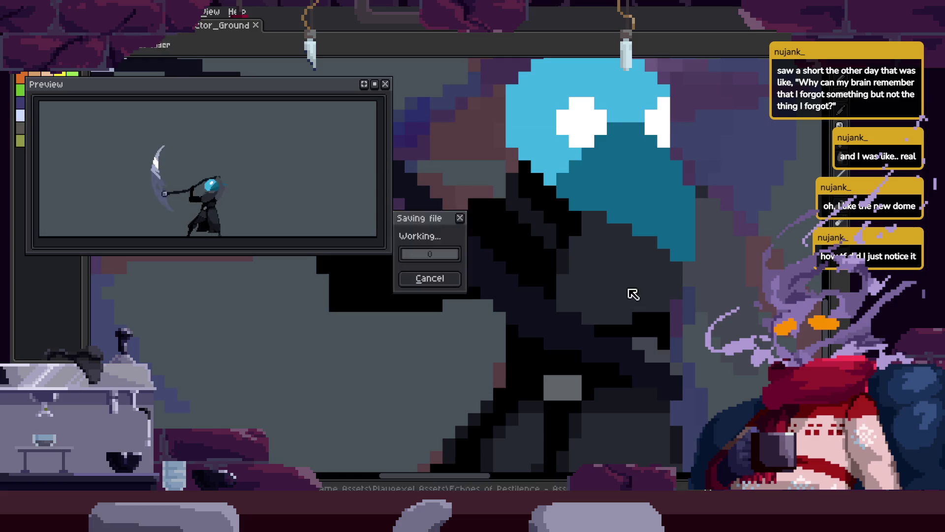
{"action": "scroll", "coordinate": [613, 275], "scroll_direction": "up", "scroll_amount": 3}
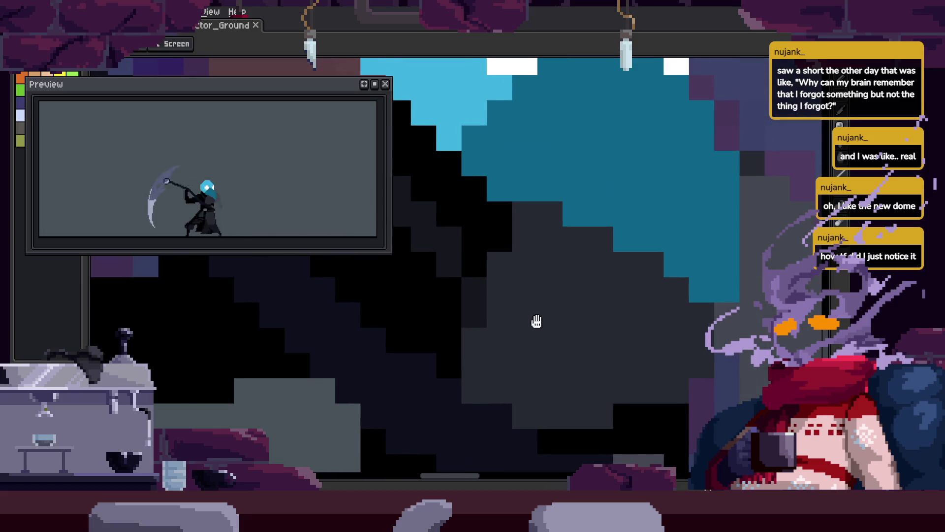
{"action": "key", "text": "b"}
{"action": "left_click", "coordinate": [555, 345]}
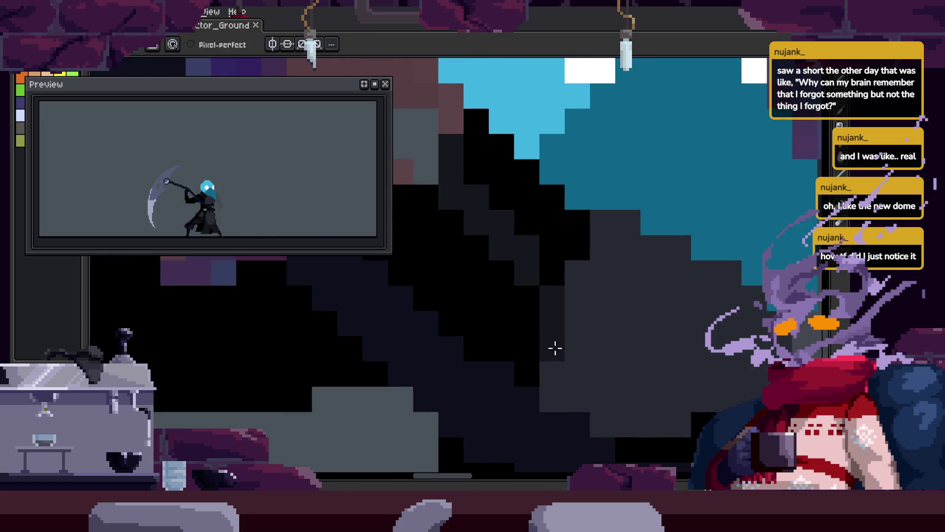
{"action": "left_click", "coordinate": [577, 228]}
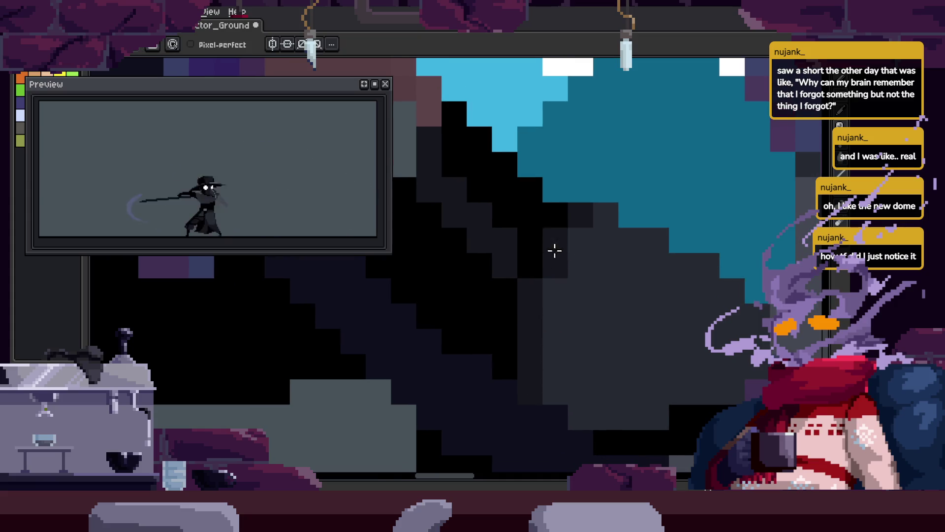
{"action": "left_click", "coordinate": [445, 217]}
{"action": "left_click_drag", "start_coordinate": [448, 217], "coordinate": [507, 285]}
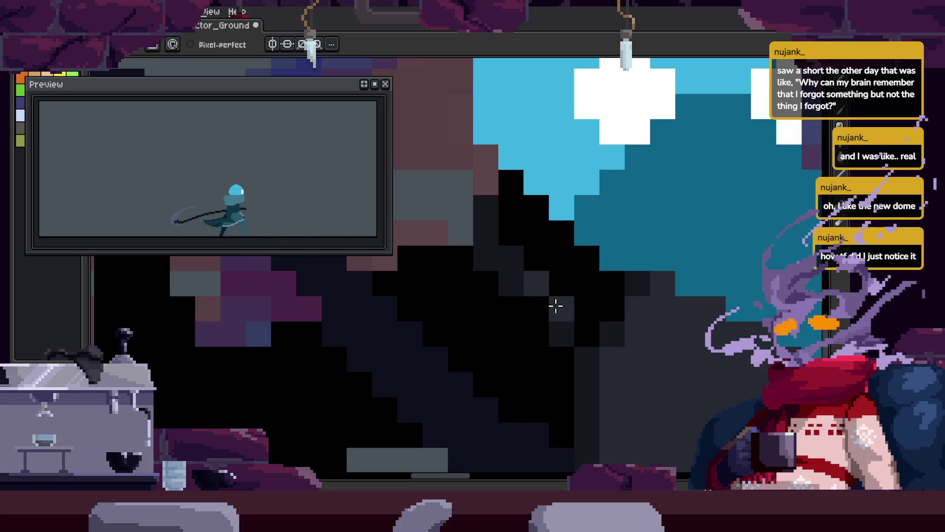
{"action": "scroll", "coordinate": [584, 289], "scroll_direction": "down", "scroll_amount": 3}
{"action": "key", "text": "ctrl+s"}
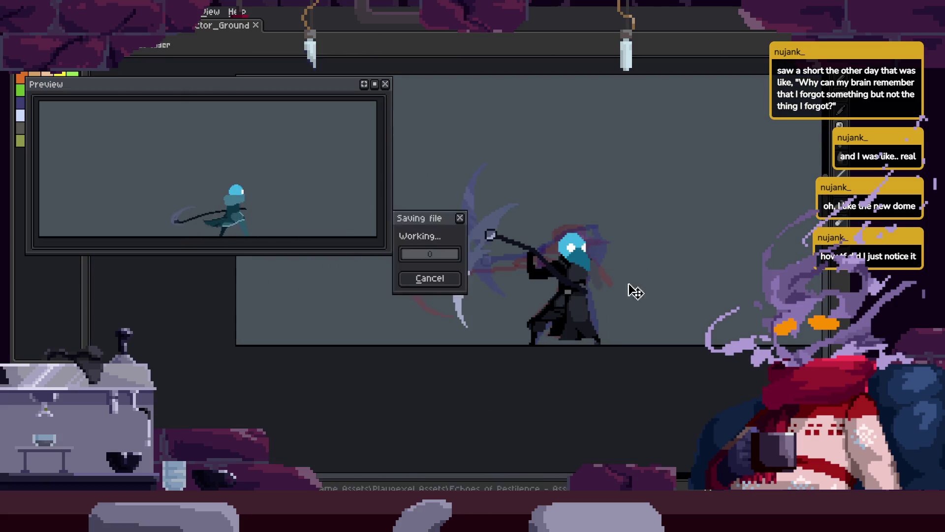
{"action": "scroll", "coordinate": [674, 229], "scroll_direction": "up", "scroll_amount": 1}
{"action": "scroll", "coordinate": [658, 257], "scroll_direction": "up", "scroll_amount": 4}
Undo the stray edit, clear the selection, and show the animation timeline.
{"action": "key", "text": "i"}
{"action": "key", "text": "w"}
{"action": "key", "text": "ctrl+z"}
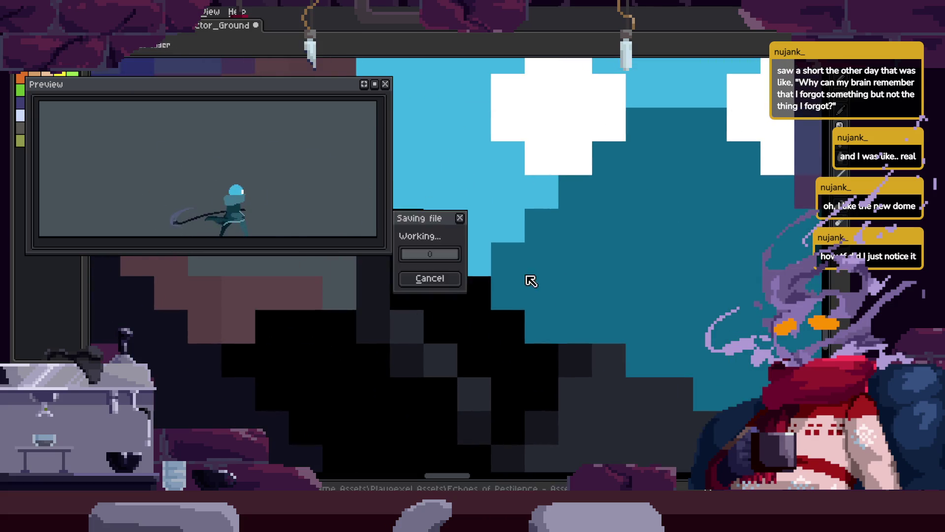
{"action": "key", "text": "ctrl+shift+a"}
{"action": "scroll", "coordinate": [542, 266], "scroll_direction": "down", "scroll_amount": 3}
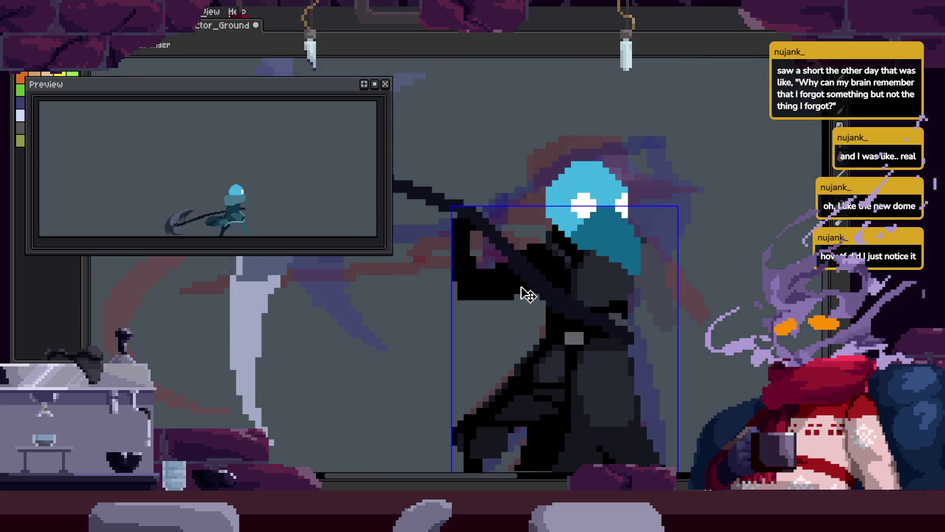
{"action": "key", "text": "z"}
{"action": "key", "text": "Return"}
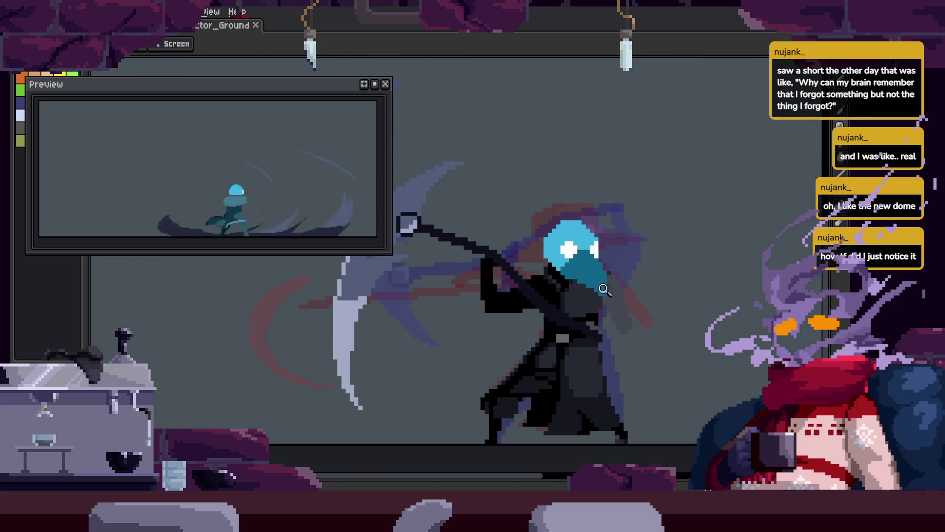
{"action": "key", "text": "Tab"}
{"action": "scroll", "coordinate": [467, 433], "scroll_direction": "down", "scroll_amount": 2}
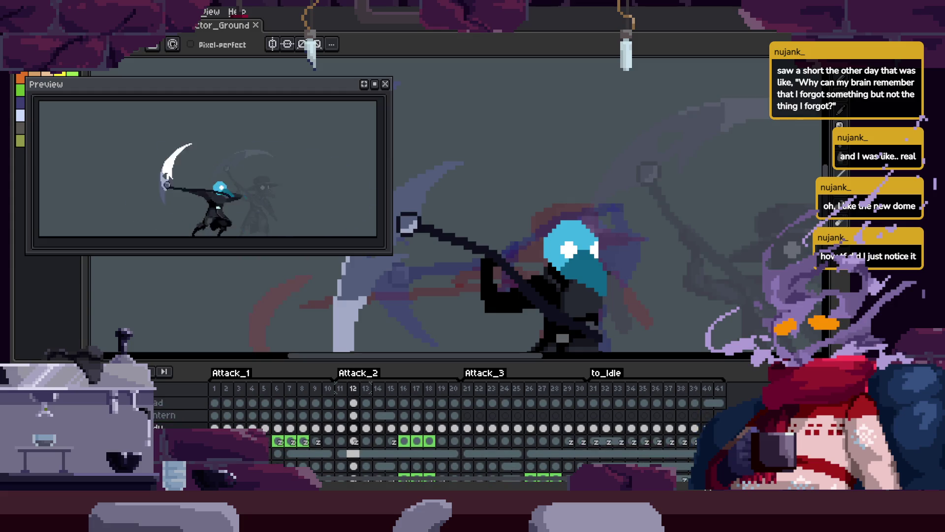
{"action": "right_click", "coordinate": [162, 453]}
{"action": "left_click", "coordinate": [197, 394]}
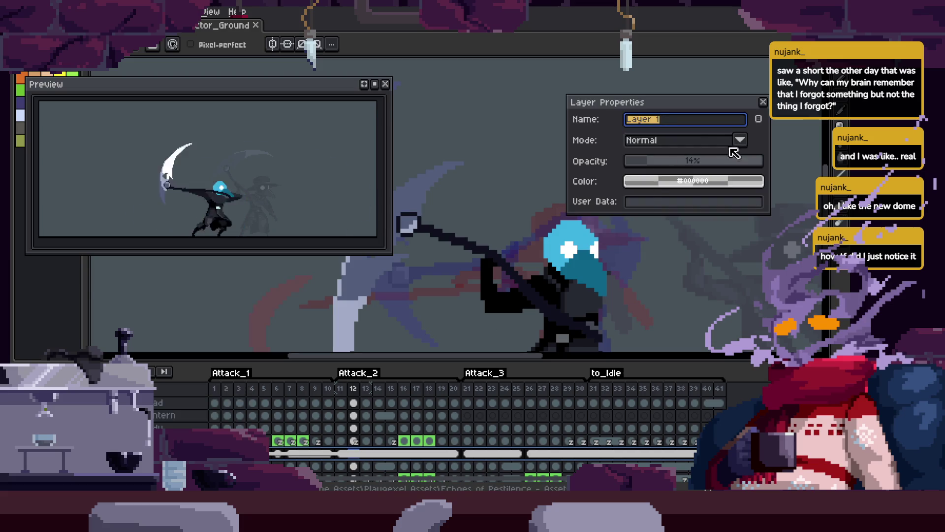
{"action": "left_click_drag", "start_coordinate": [656, 162], "coordinate": [762, 161]}
{"action": "key", "text": "Return"}
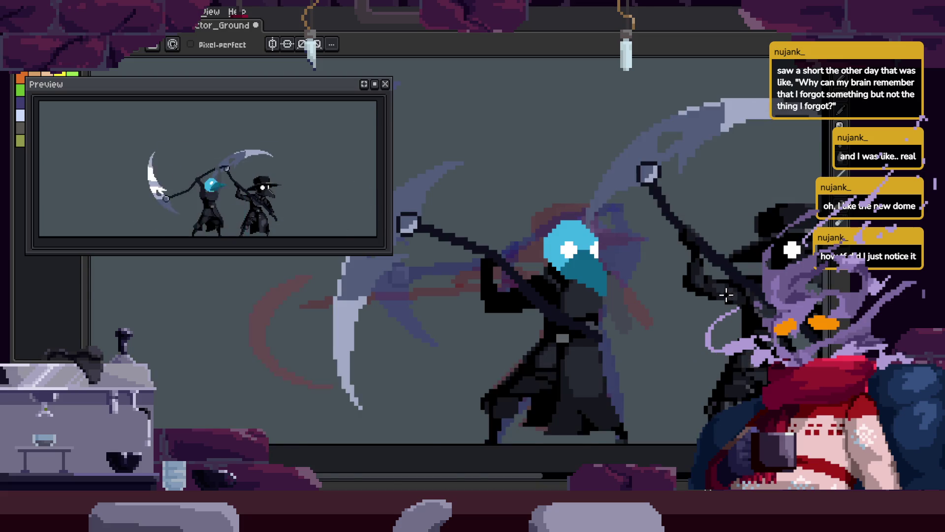
{"action": "key", "text": "Return"}
{"action": "key", "text": "Tab"}
{"action": "key", "text": "v"}
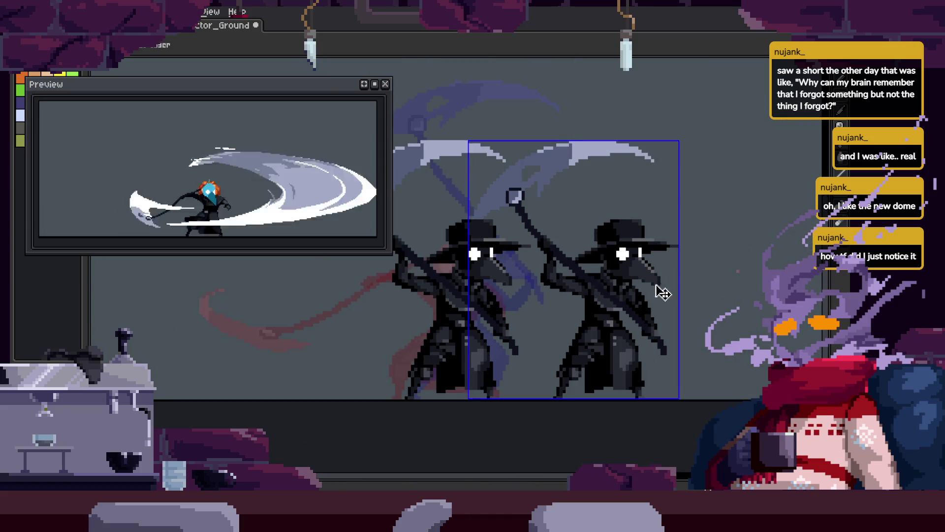
{"action": "key", "text": "Tab"}
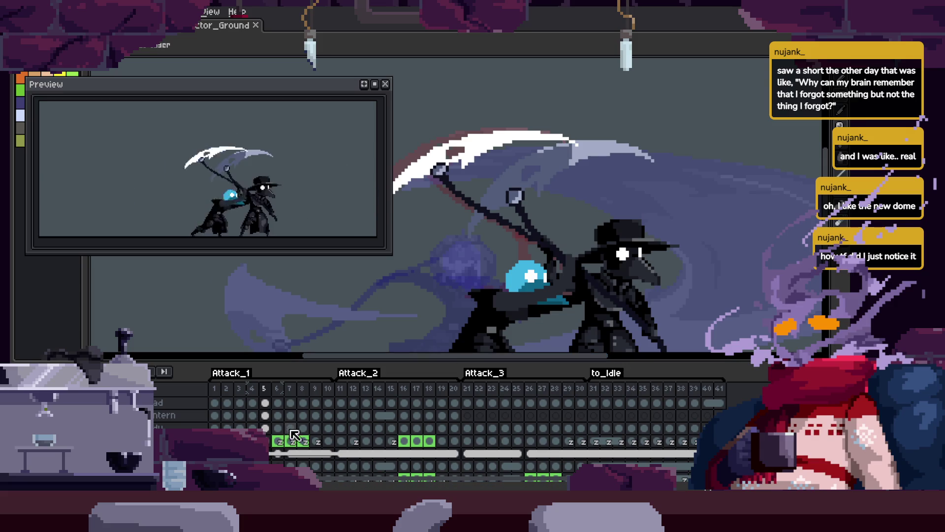
{"action": "key", "text": "Return"}
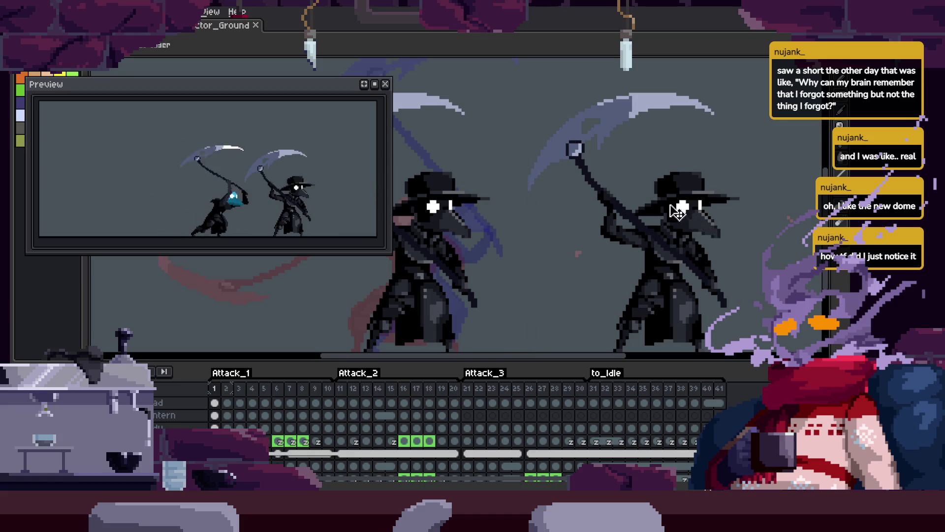
{"action": "key", "text": "Return"}
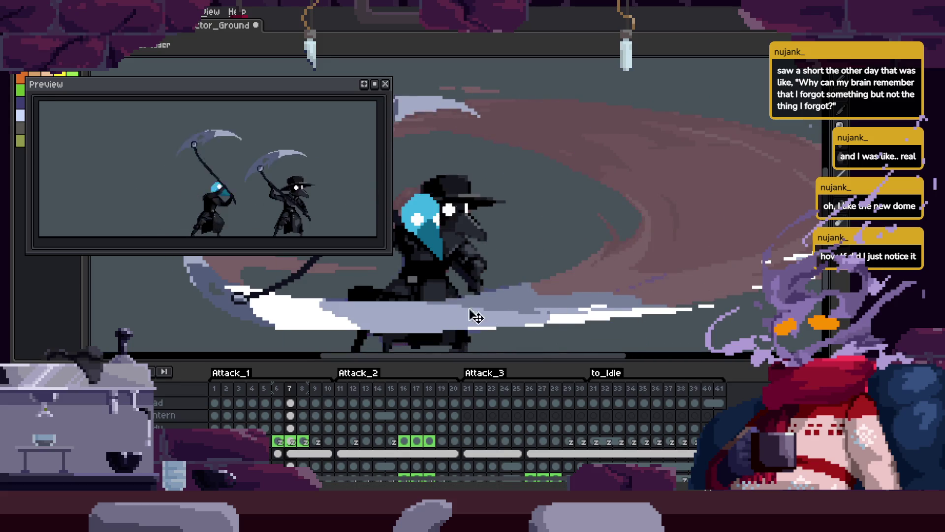
{"action": "scroll", "coordinate": [710, 286], "scroll_direction": "up", "scroll_amount": 2}
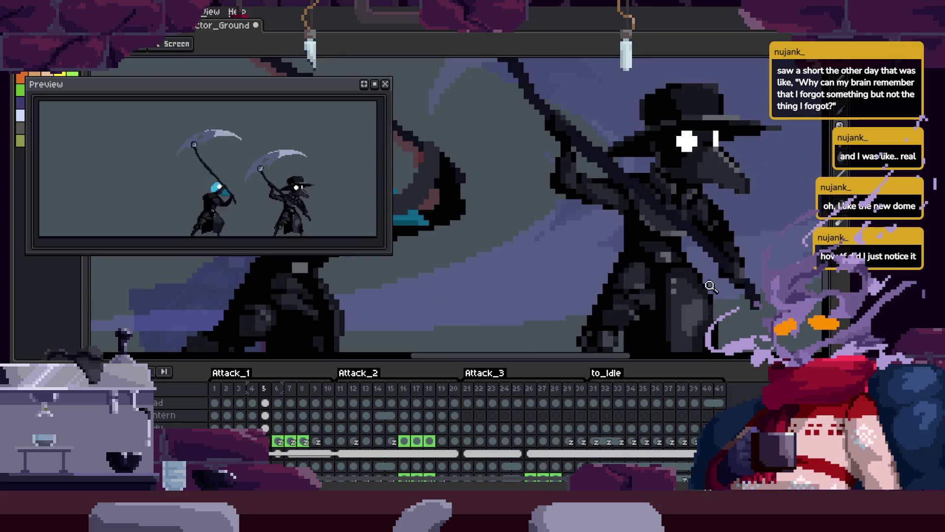
{"action": "key", "text": "Tab"}
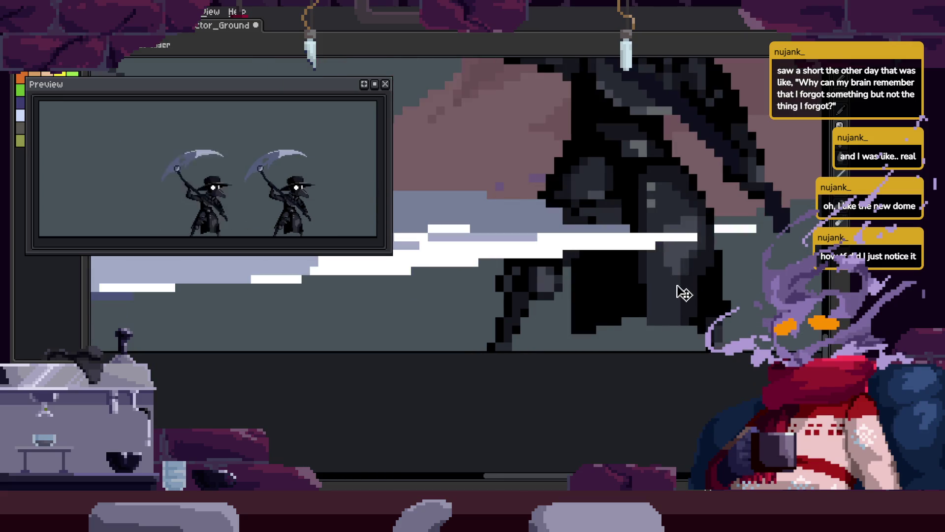
{"action": "key", "text": "Tab"}
{"action": "scroll", "coordinate": [707, 271], "scroll_direction": "down", "scroll_amount": 2}
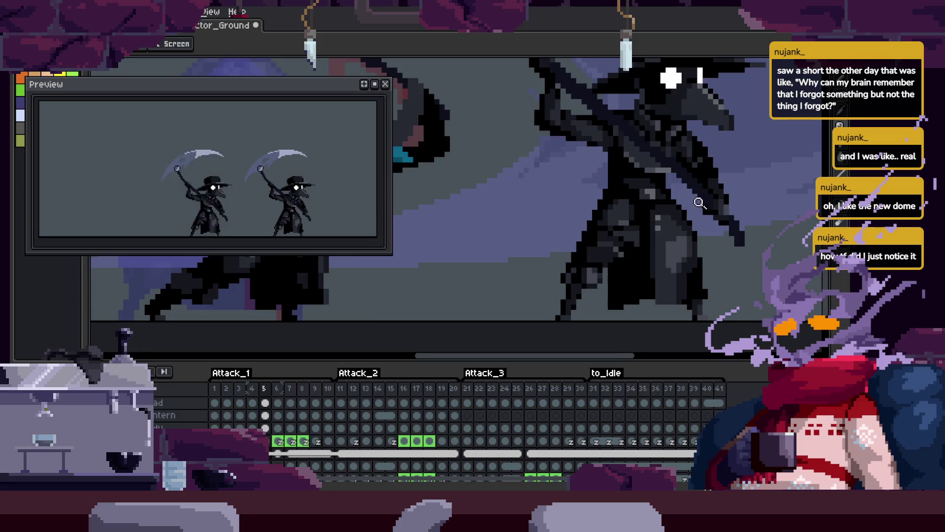
Frame both characters and lasso the scythe swing trail, then deselect.
{"action": "scroll", "coordinate": [690, 231], "scroll_direction": "up", "scroll_amount": 1}
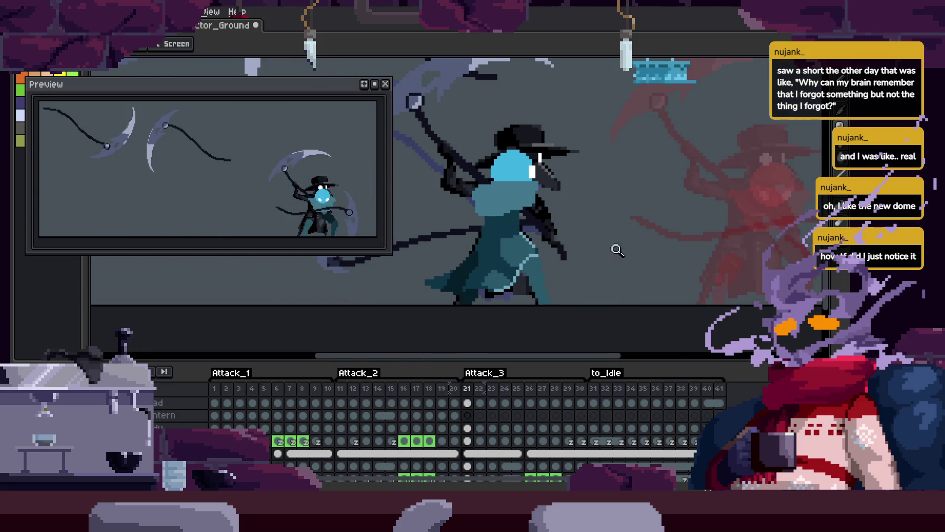
{"action": "left_click_drag", "start_coordinate": [617, 250], "coordinate": [601, 274]}
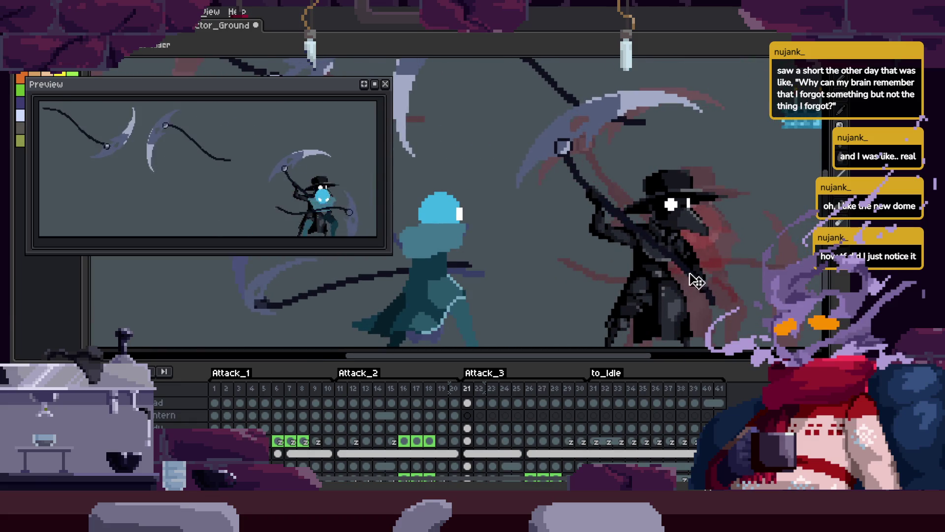
{"action": "scroll", "coordinate": [690, 210], "scroll_direction": "down", "scroll_amount": 3}
{"action": "left_click_drag", "start_coordinate": [689, 211], "coordinate": [678, 237]}
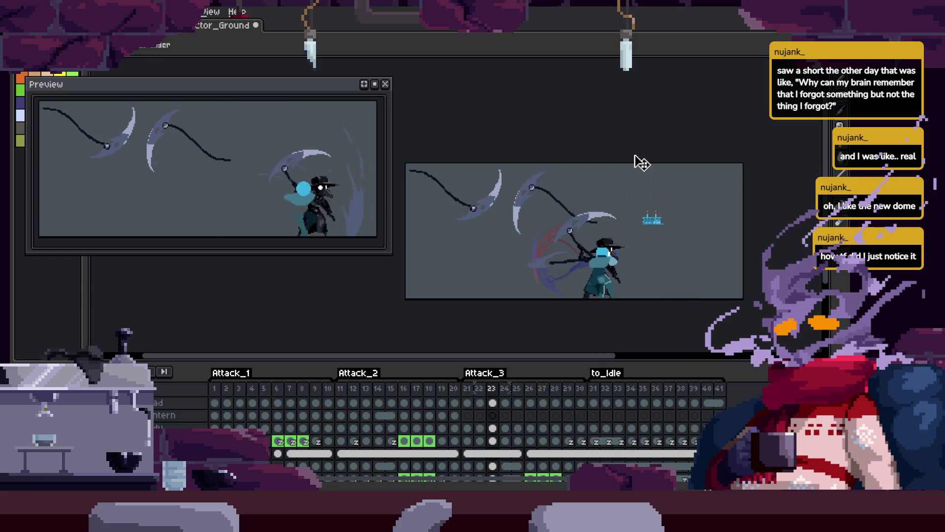
{"action": "left_click_drag", "start_coordinate": [407, 167], "coordinate": [440, 241]}
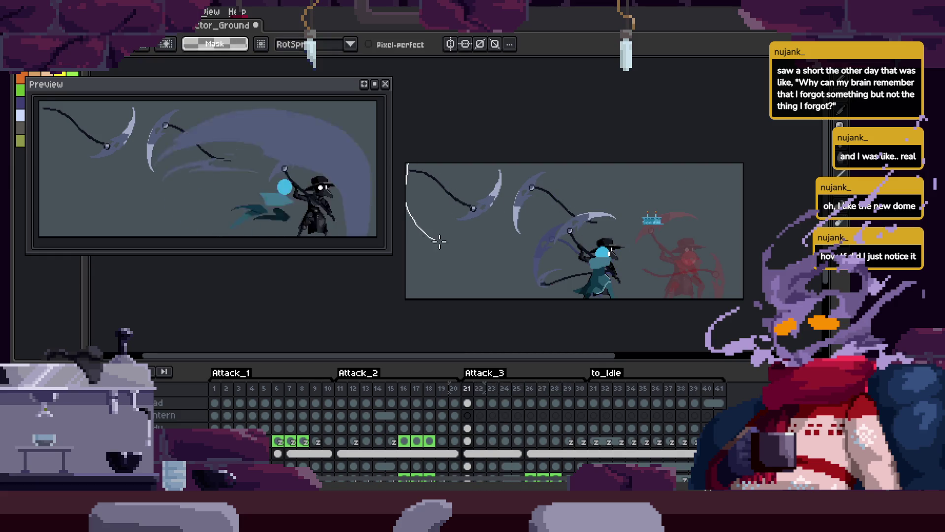
{"action": "left_click_drag", "start_coordinate": [523, 232], "coordinate": [590, 166]}
{"action": "key", "text": "ctrl+d"}
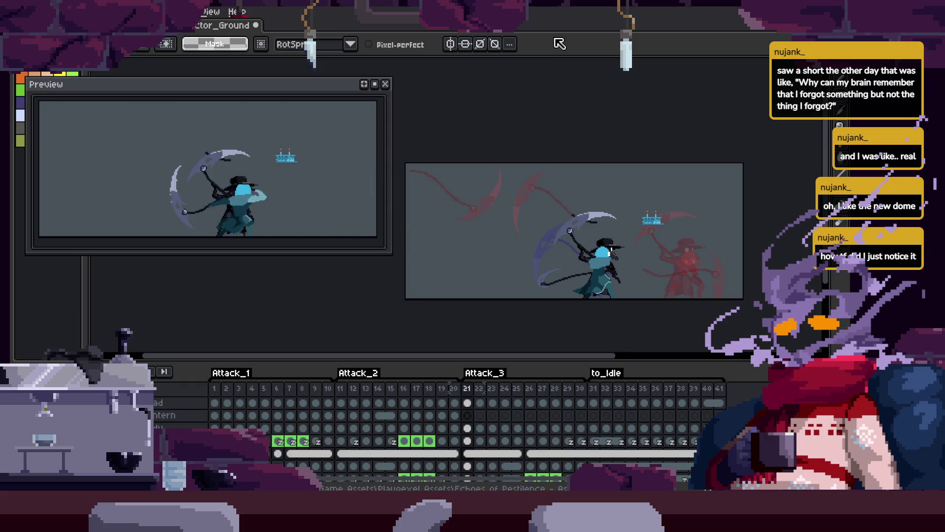
Zoom in on the scythe blade tip and touch up its pixels with the Pencil.
{"action": "key", "text": "z"}
{"action": "left_click", "coordinate": [617, 182]}
{"action": "left_click", "coordinate": [517, 198]}
{"action": "left_click", "coordinate": [517, 199]}
{"action": "key", "text": "b"}
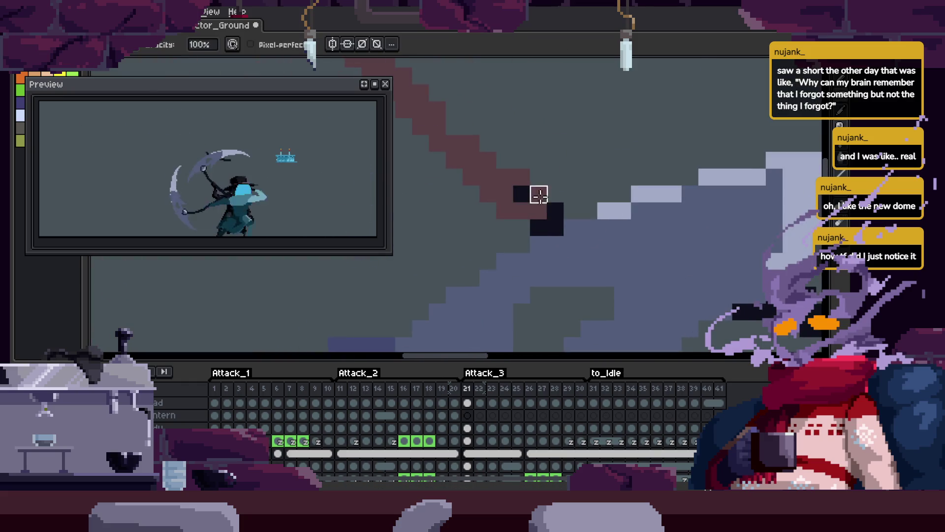
{"action": "scroll", "coordinate": [611, 236], "scroll_direction": "right", "scroll_amount": 5}
{"action": "mouse_move", "coordinate": [569, 249]}
{"action": "left_mouse_down"}
{"action": "mouse_move", "coordinate": [570, 232]}
{"action": "mouse_move", "coordinate": [648, 240]}
{"action": "left_mouse_up"}
{"action": "scroll", "coordinate": [574, 252], "scroll_direction": "down", "scroll_amount": 3}
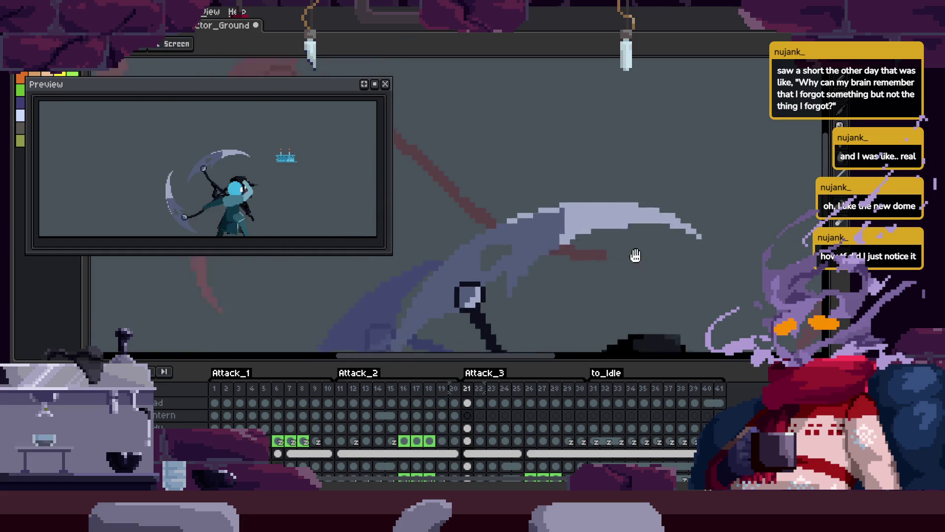
Move the plague doctor right, away from the blue character, and play the animation to check.
{"action": "key", "text": "m"}
{"action": "key", "text": "z"}
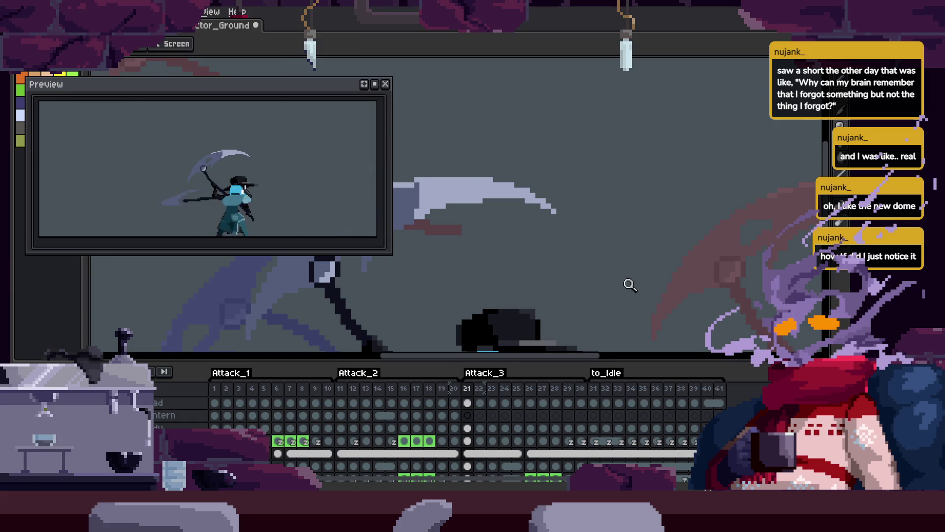
{"action": "left_click", "coordinate": [650, 243]}
{"action": "left_click", "coordinate": [645, 233]}
{"action": "key", "text": "v"}
{"action": "left_click_drag", "start_coordinate": [513, 239], "coordinate": [738, 257]}
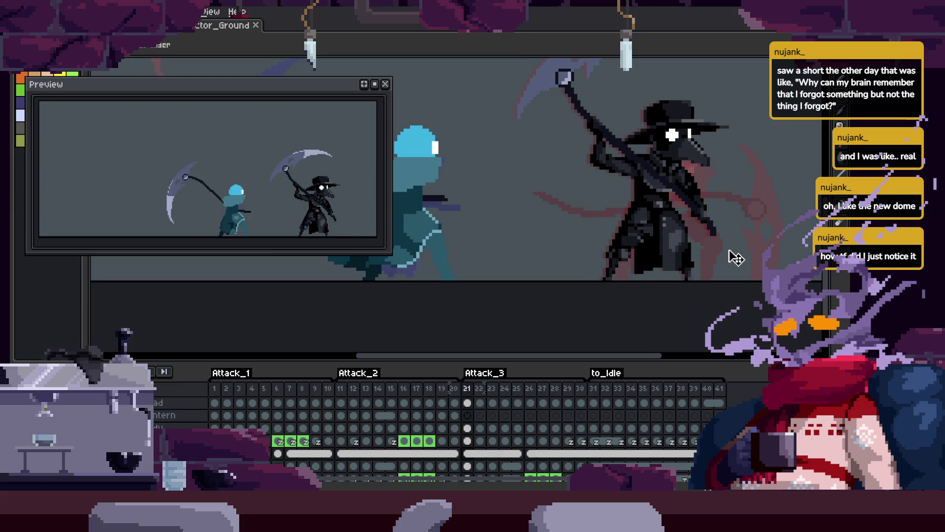
{"action": "key", "text": "z"}
{"action": "scroll", "coordinate": [701, 233], "scroll_direction": "down", "scroll_amount": 3}
{"action": "key", "text": "Return"}
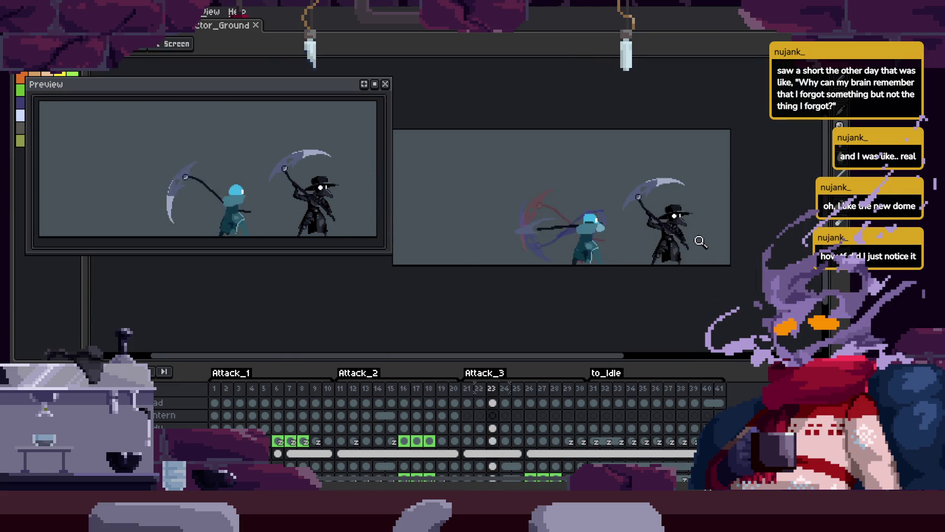
Reposition the character and the scythe swing trail in the frame, undoing the last swing move.
{"action": "key", "text": "v"}
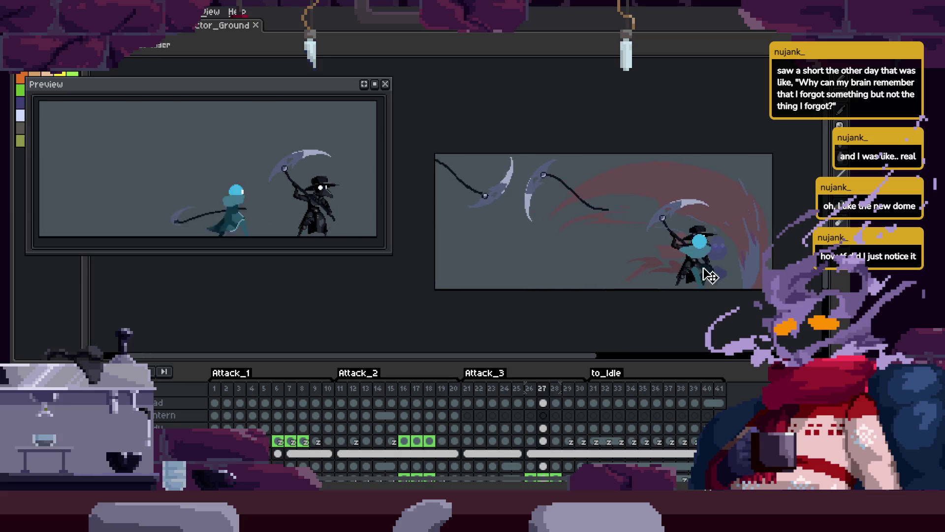
{"action": "mouse_move", "coordinate": [738, 290]}
{"action": "left_mouse_down"}
{"action": "mouse_move", "coordinate": [553, 303]}
{"action": "mouse_move", "coordinate": [734, 288]}
{"action": "left_mouse_up"}
{"action": "key", "text": "Return"}
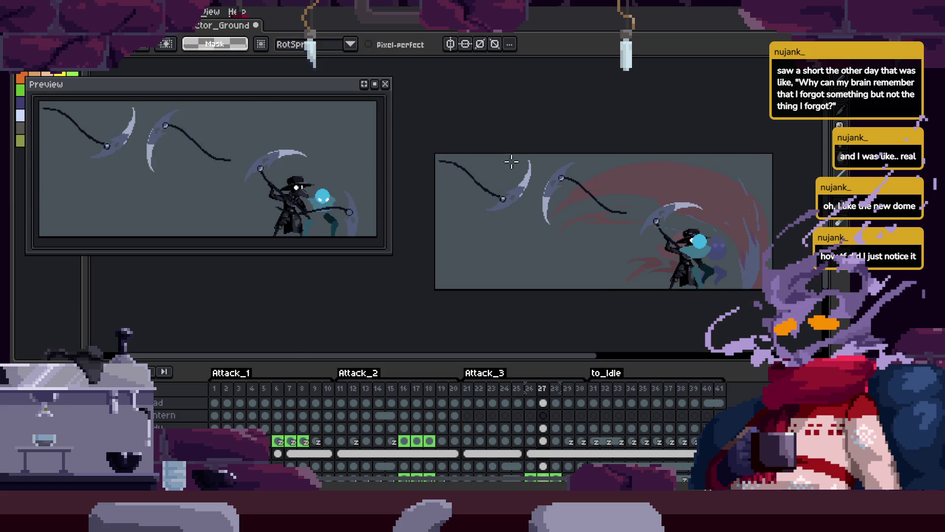
{"action": "mouse_move", "coordinate": [627, 194]}
{"action": "left_mouse_down"}
{"action": "mouse_move", "coordinate": [623, 253]}
{"action": "mouse_move", "coordinate": [646, 203]}
{"action": "mouse_move", "coordinate": [715, 197]}
{"action": "mouse_move", "coordinate": [697, 183]}
{"action": "mouse_move", "coordinate": [619, 224]}
{"action": "mouse_move", "coordinate": [583, 198]}
{"action": "left_mouse_up"}
{"action": "key", "text": "Return"}
{"action": "mouse_move", "coordinate": [626, 231]}
{"action": "left_mouse_down"}
{"action": "mouse_move", "coordinate": [676, 190]}
{"action": "mouse_move", "coordinate": [707, 201]}
{"action": "left_mouse_up"}
{"action": "key", "text": "Return"}
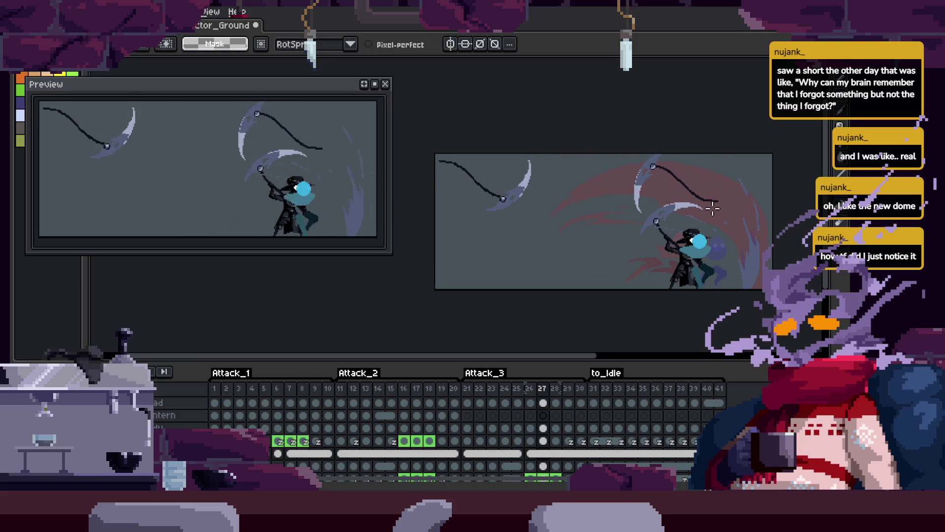
{"action": "key", "text": "ctrl+z"}
{"action": "scroll", "coordinate": [605, 217], "scroll_direction": "up", "scroll_amount": 4}
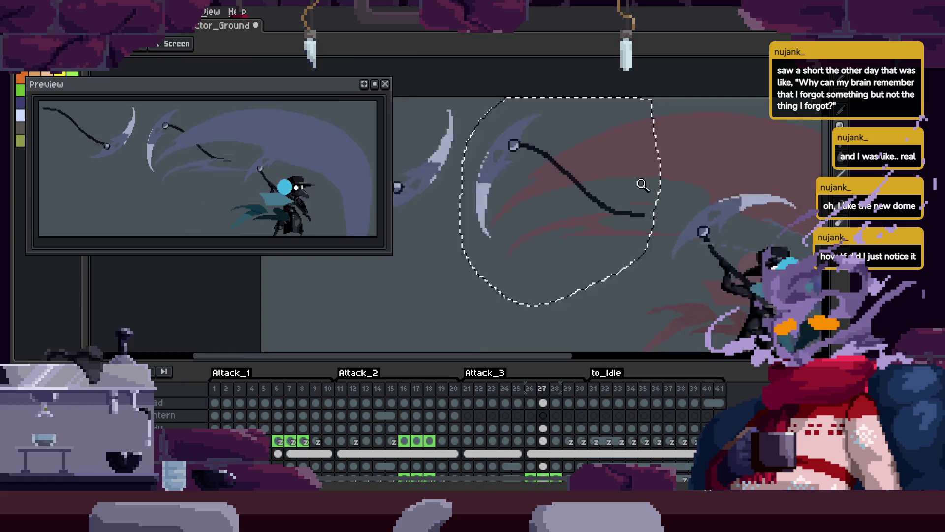
Zoom the view and lasso-select the scythe swing area.
{"action": "scroll", "coordinate": [539, 265], "scroll_direction": "down", "scroll_amount": 3}
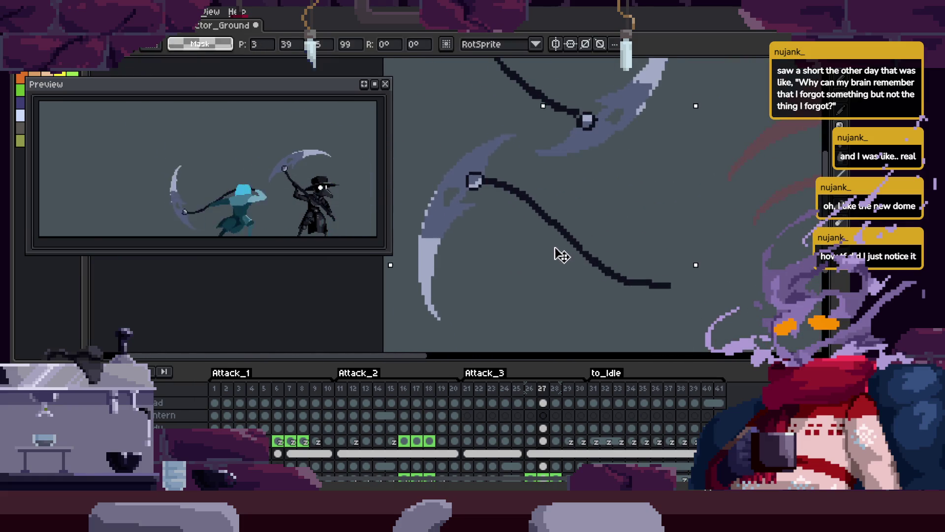
{"action": "key", "text": "z"}
{"action": "scroll", "coordinate": [548, 236], "scroll_direction": "down", "scroll_amount": 3}
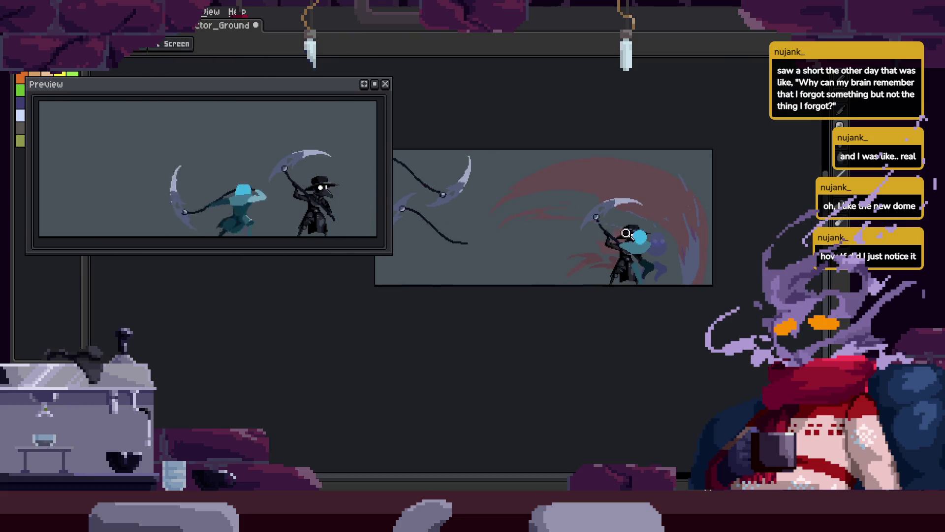
{"action": "scroll", "coordinate": [626, 233], "scroll_direction": "up", "scroll_amount": 2}
{"action": "key", "text": "q"}
{"action": "mouse_move", "coordinate": [675, 331]}
{"action": "left_mouse_down"}
{"action": "mouse_move", "coordinate": [660, 163]}
{"action": "mouse_move", "coordinate": [492, 330]}
{"action": "left_mouse_up"}
{"action": "scroll", "coordinate": [583, 319], "scroll_direction": "up", "scroll_amount": 2}
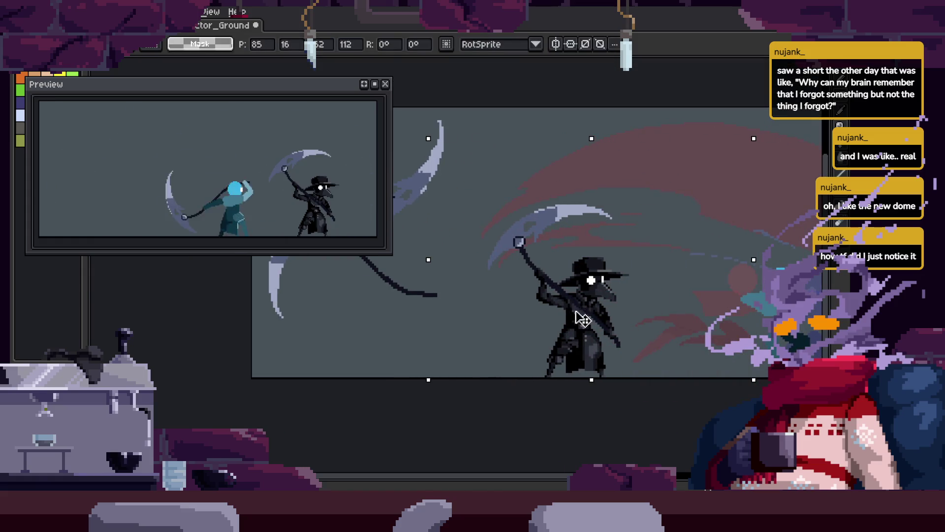
{"action": "key", "text": "z"}
{"action": "scroll", "coordinate": [685, 285], "scroll_direction": "down", "scroll_amount": 5}
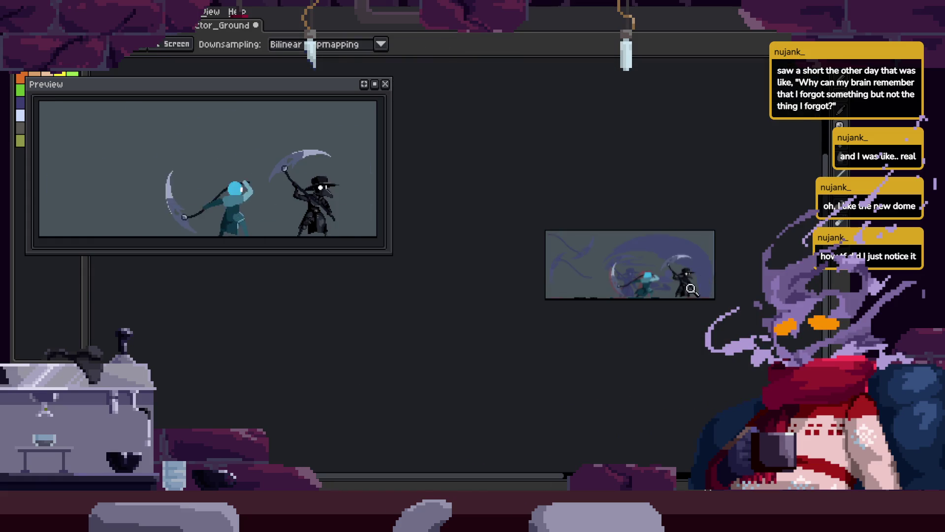
{"action": "scroll", "coordinate": [692, 289], "scroll_direction": "up", "scroll_amount": 5}
Lasso the plague doctor and drag him further left in two moves.
{"action": "key", "text": "Tab"}
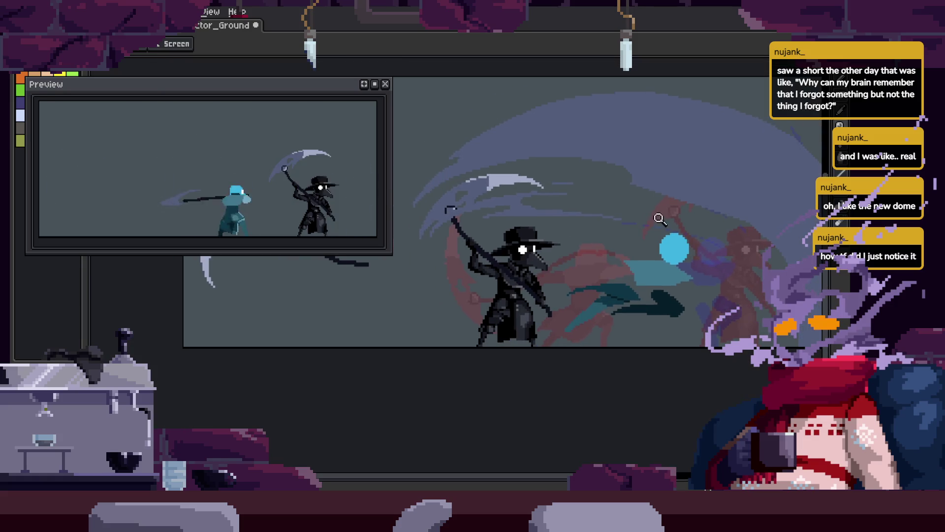
{"action": "key", "text": "m"}
{"action": "left_click_drag", "start_coordinate": [611, 381], "coordinate": [685, 219]}
{"action": "left_click_drag", "start_coordinate": [621, 316], "coordinate": [527, 304]}
{"action": "left_click_drag", "start_coordinate": [664, 261], "coordinate": [621, 254]}
{"action": "scroll", "coordinate": [734, 228], "scroll_direction": "down", "scroll_amount": 2}
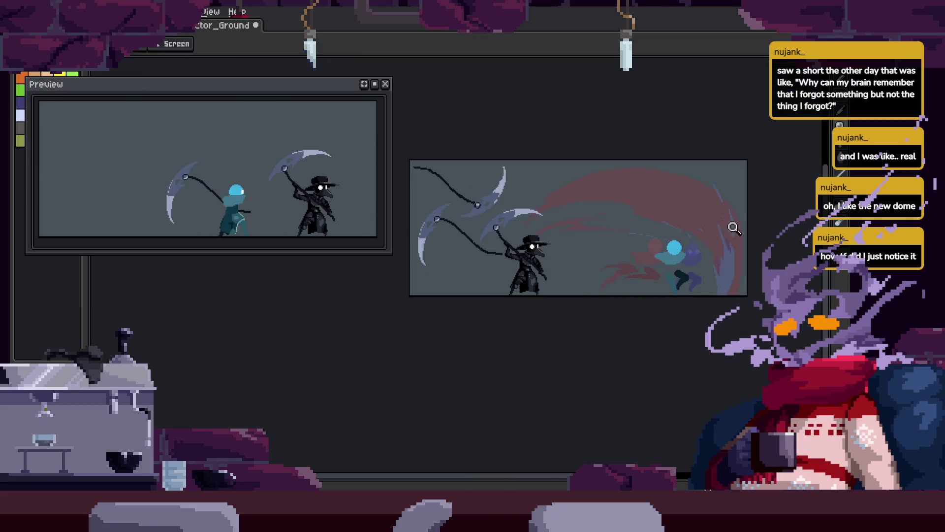
{"action": "scroll", "coordinate": [684, 265], "scroll_direction": "up", "scroll_amount": 2}
{"action": "scroll", "coordinate": [673, 276], "scroll_direction": "down", "scroll_amount": 2}
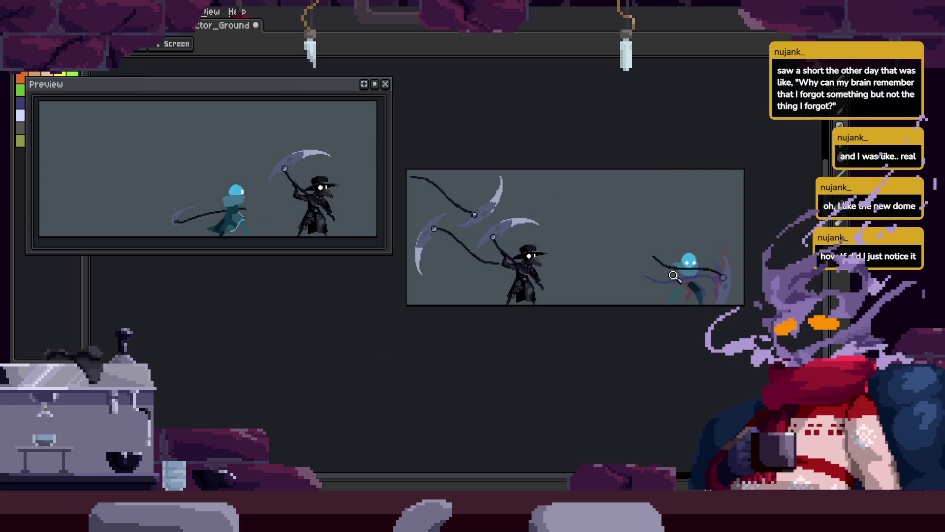
{"action": "key", "text": "Tab"}
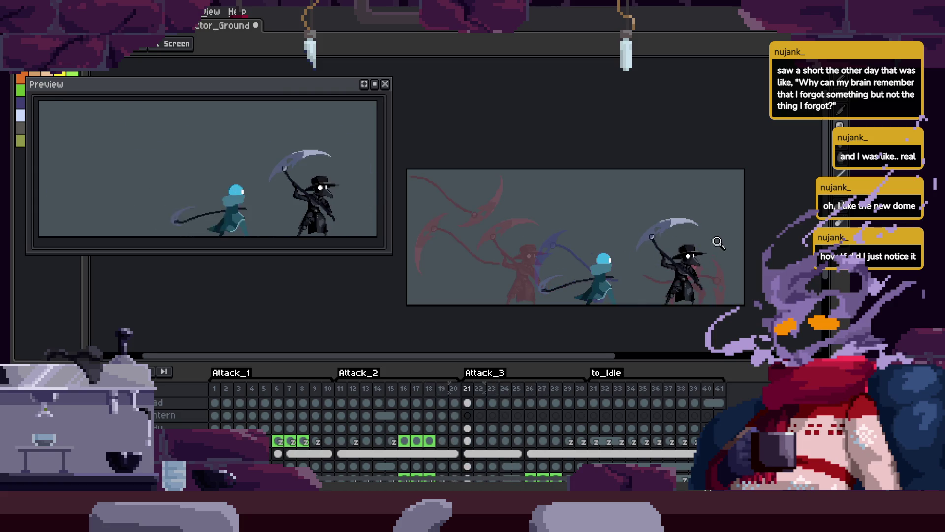
Zoom in on both characters, then select the plague doctor, shift him left and commit.
{"action": "left_click", "coordinate": [697, 228]}
{"action": "key", "text": "b"}
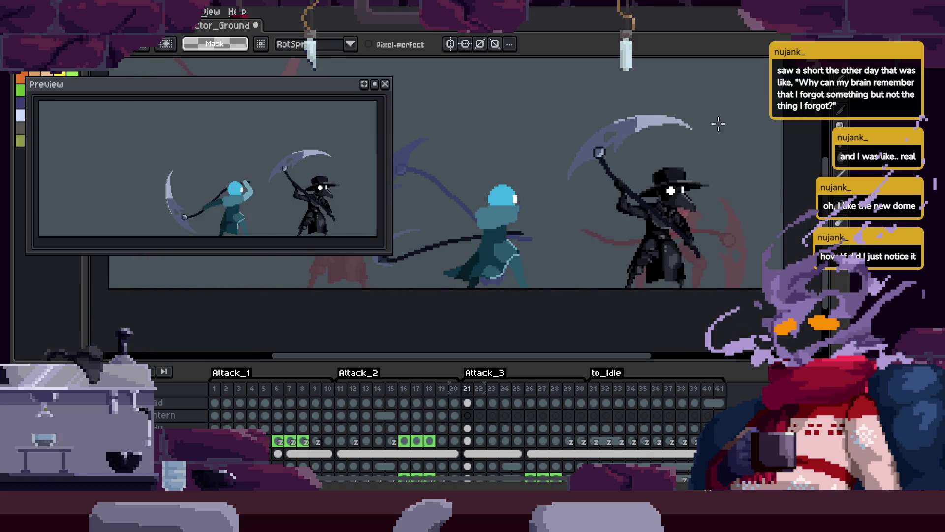
{"action": "key", "text": "q"}
{"action": "mouse_move", "coordinate": [719, 115]}
{"action": "left_mouse_down"}
{"action": "mouse_move", "coordinate": [552, 148]}
{"action": "mouse_move", "coordinate": [751, 156]}
{"action": "left_mouse_up"}
{"action": "mouse_move", "coordinate": [736, 244]}
{"action": "left_mouse_down"}
{"action": "mouse_move", "coordinate": [697, 253]}
{"action": "mouse_move", "coordinate": [705, 244]}
{"action": "left_mouse_up"}
{"action": "key", "text": "z"}
{"action": "left_click", "coordinate": [694, 222]}
On frame 21, lasso the plague doctor, nudge him slightly left and commit.
{"action": "key", "text": "comma"}
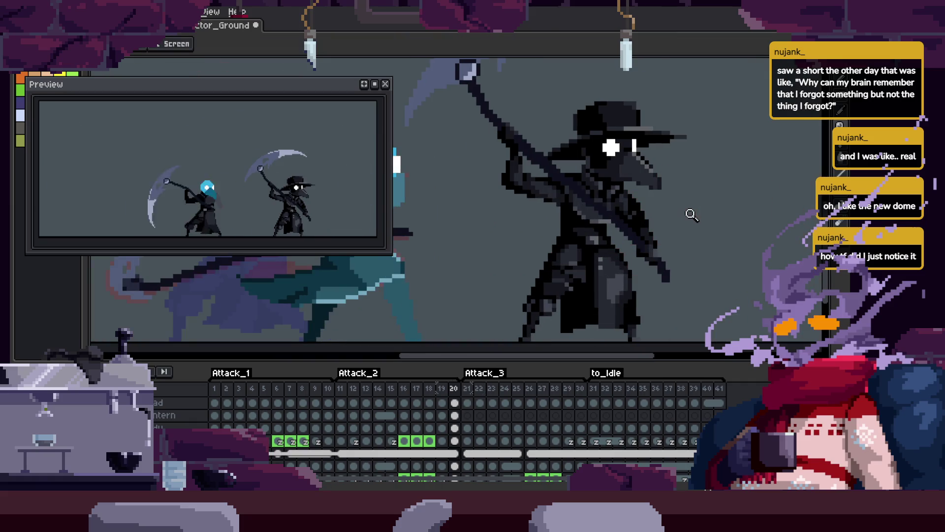
{"action": "scroll", "coordinate": [692, 221], "scroll_direction": "down", "scroll_amount": 1}
{"action": "key", "text": "period"}
{"action": "key", "text": "q"}
{"action": "left_click_drag", "start_coordinate": [714, 116], "coordinate": [580, 103]}
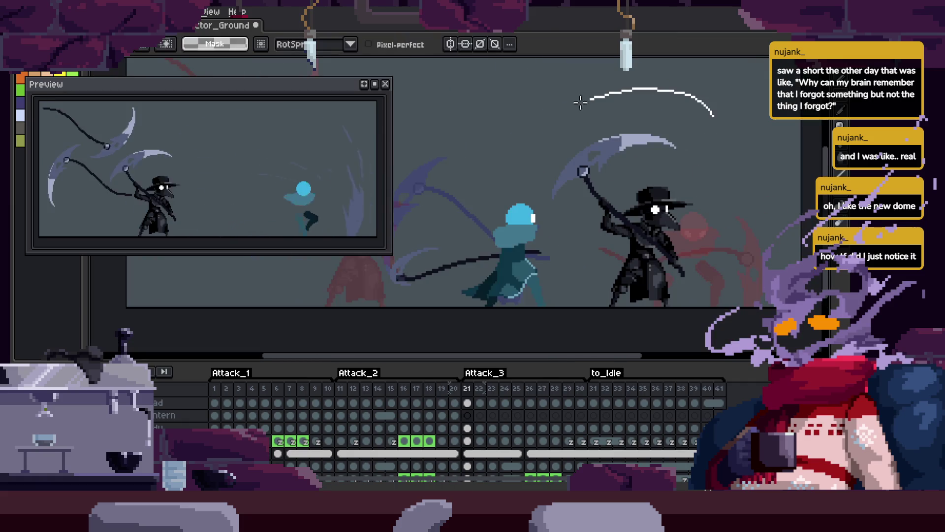
{"action": "left_click_drag", "start_coordinate": [607, 337], "coordinate": [607, 337]}
{"action": "left_click_drag", "start_coordinate": [680, 245], "coordinate": [667, 247]}
{"action": "key", "text": "Return"}
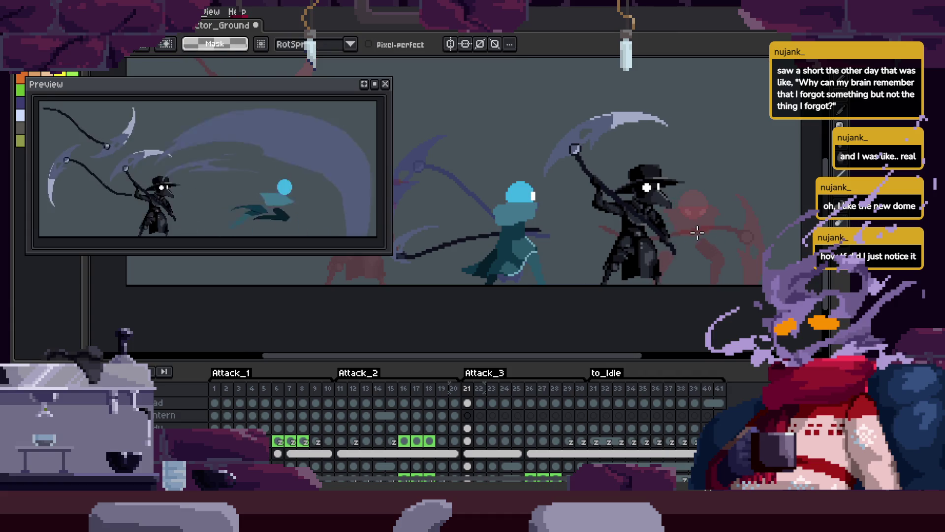
Compare frames 20 and 21, reselect then deselect the plague doctor, and undo a stray stroke.
{"action": "key", "text": "comma"}
{"action": "key", "text": "period"}
{"action": "left_click_drag", "start_coordinate": [689, 89], "coordinate": [530, 117]}
{"action": "left_click_drag", "start_coordinate": [569, 311], "coordinate": [660, 237]}
{"action": "key", "text": "ctrl+d"}
{"action": "key", "text": "comma"}
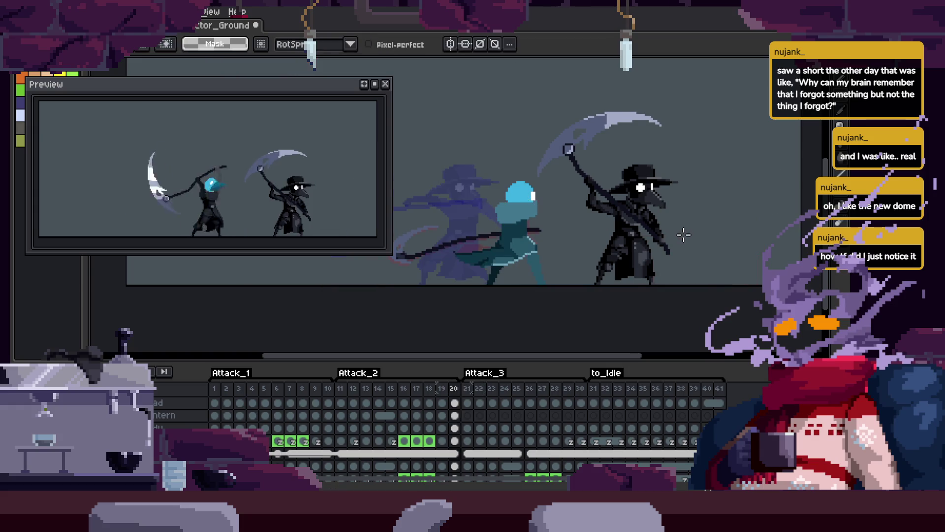
{"action": "key", "text": "period"}
{"action": "left_click_drag", "start_coordinate": [743, 270], "coordinate": [685, 249]}
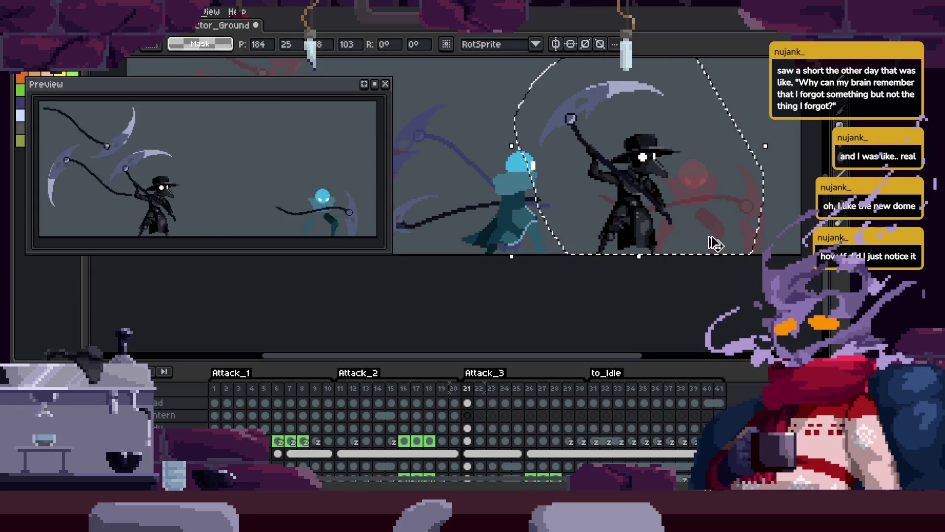
{"action": "key", "text": "ctrl+d"}
{"action": "key", "text": "b"}
{"action": "left_click_drag", "start_coordinate": [519, 60], "coordinate": [546, 204]}
{"action": "key", "text": "ctrl+z"}
{"action": "key", "text": "ctrl+z"}
Play the animation twice to check the plague doctor's leftward motion.
{"action": "key", "text": "Tab"}
{"action": "key", "text": "z"}
{"action": "scroll", "coordinate": [694, 218], "scroll_direction": "up", "scroll_amount": 1}
{"action": "key", "text": "Return"}
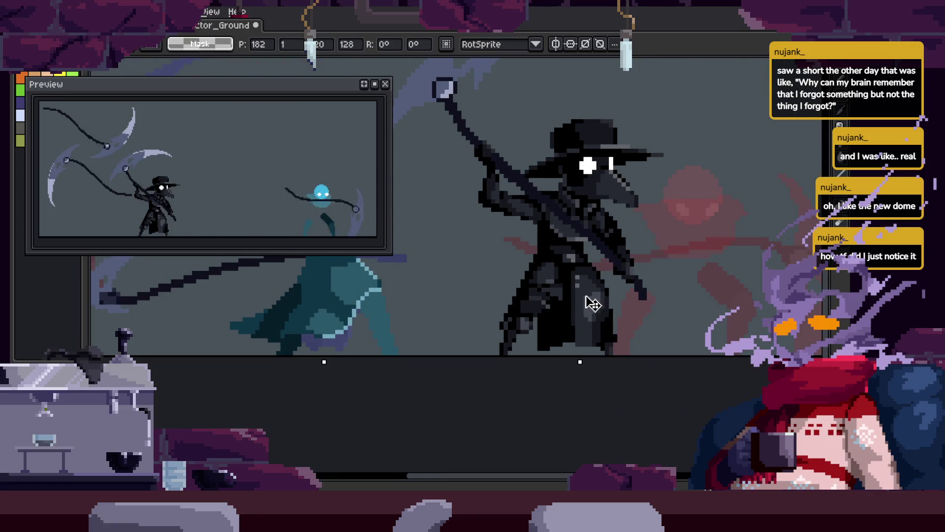
{"action": "key", "text": "z"}
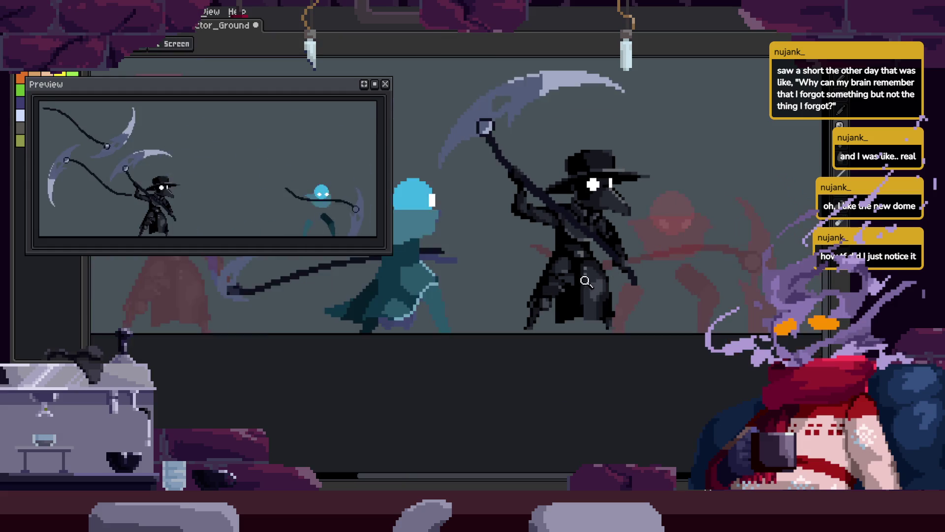
{"action": "key", "text": "ctrl+z"}
{"action": "key", "text": "q"}
{"action": "key", "text": "Return"}
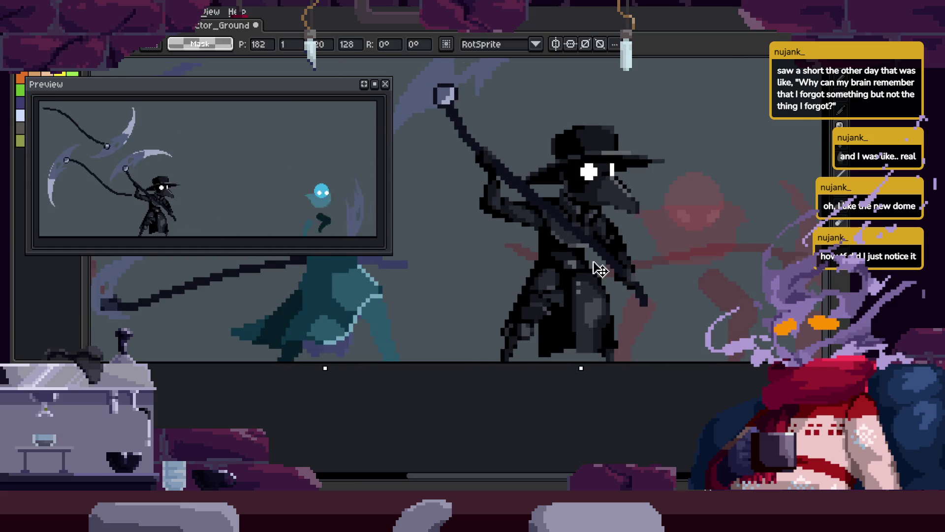
{"action": "key", "text": "z"}
{"action": "scroll", "coordinate": [631, 254], "scroll_direction": "down", "scroll_amount": 2}
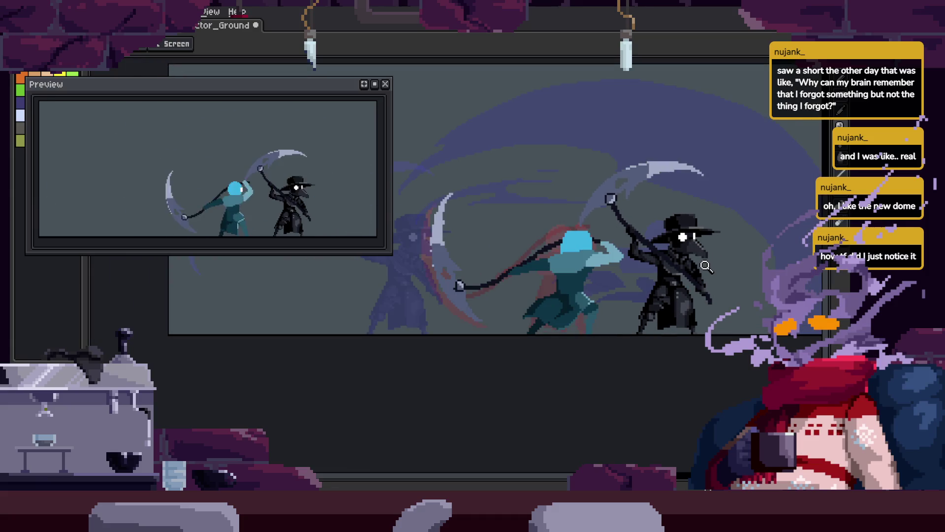
{"action": "key", "text": "Tab"}
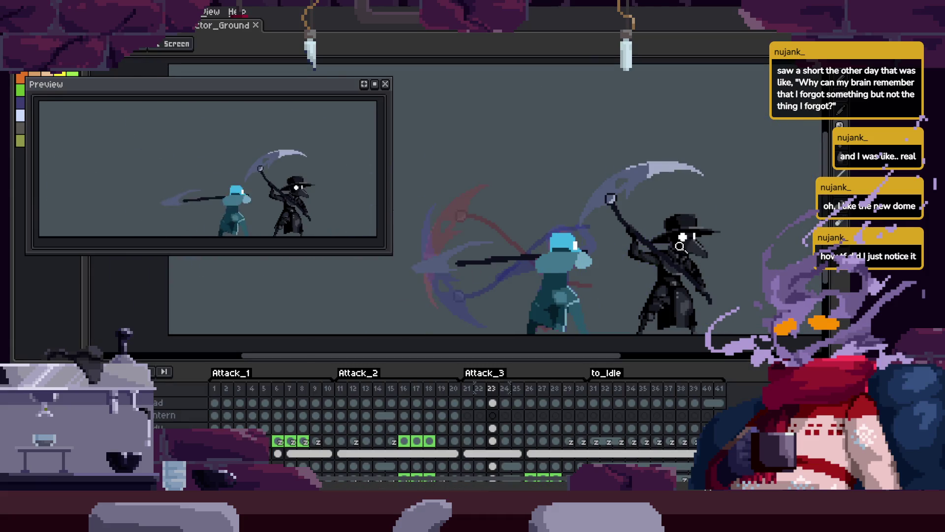
Save the scythe-attack sprite.
{"action": "key", "text": "ctrl+s"}
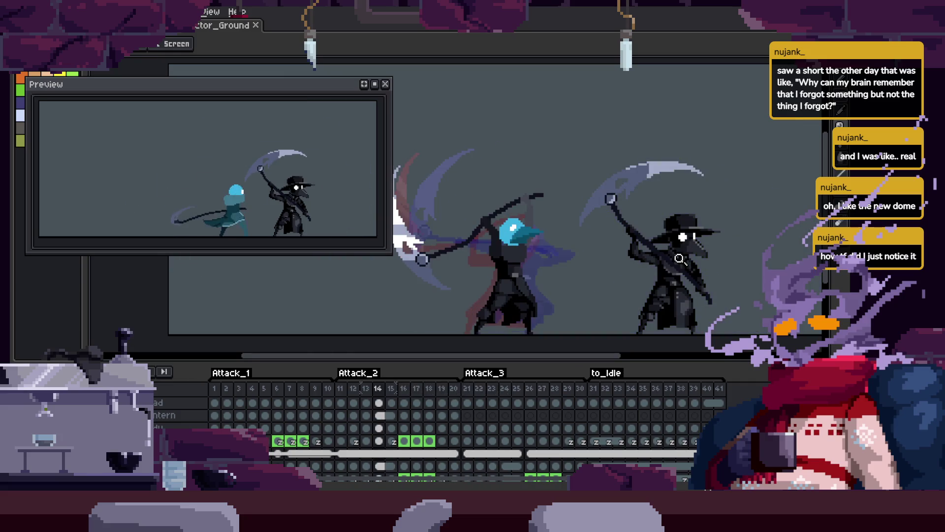
{"action": "key", "text": "Tab"}
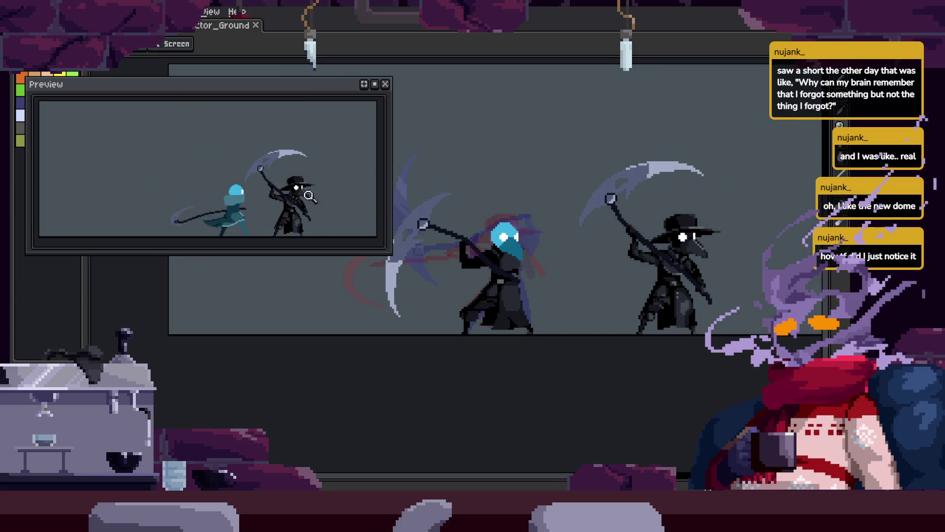
{"action": "left_click", "coordinate": [321, 213]}
In the other sprite, collapse the layer group, go to Idle - Trick frame 17, and copy the pose.
{"action": "key", "text": "Tab"}
{"action": "scroll", "coordinate": [377, 437], "scroll_direction": "up", "scroll_amount": 2}
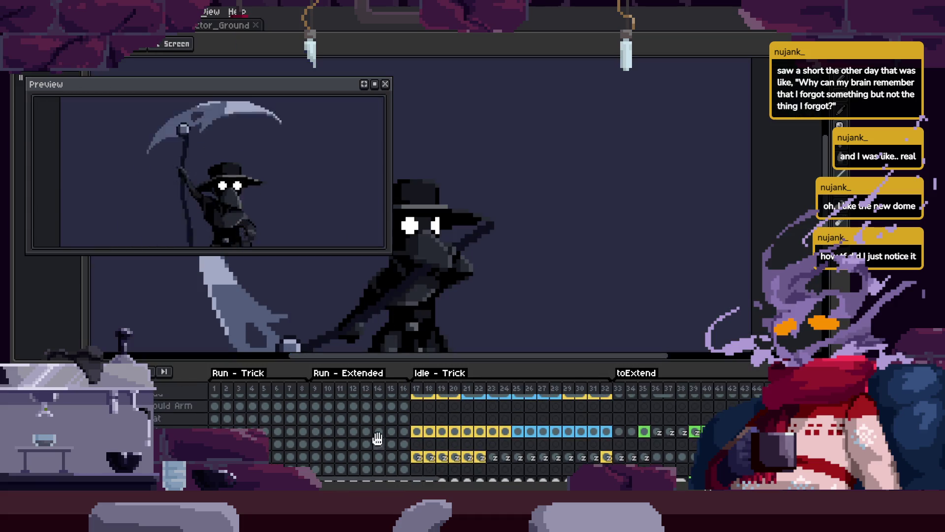
{"action": "left_click", "coordinate": [299, 424]}
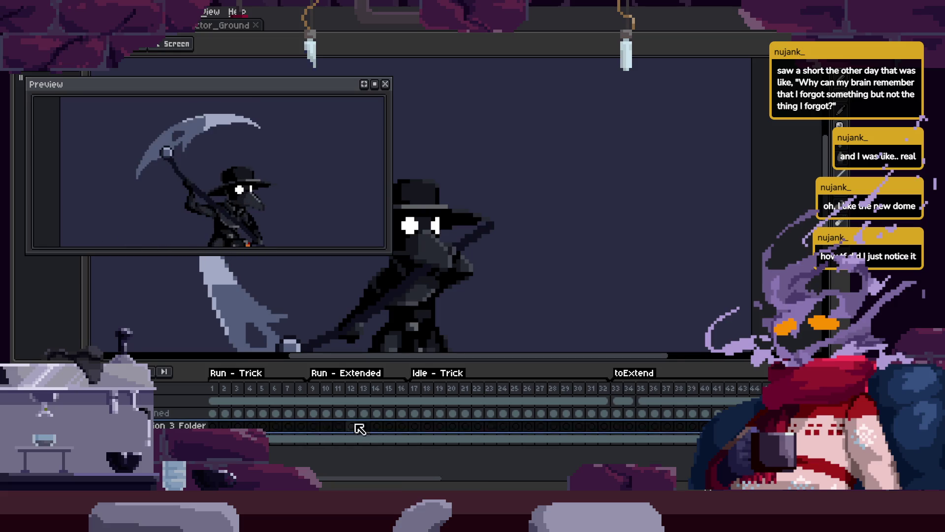
{"action": "left_click", "coordinate": [416, 414]}
{"action": "left_click_drag", "start_coordinate": [492, 270], "coordinate": [627, 243]}
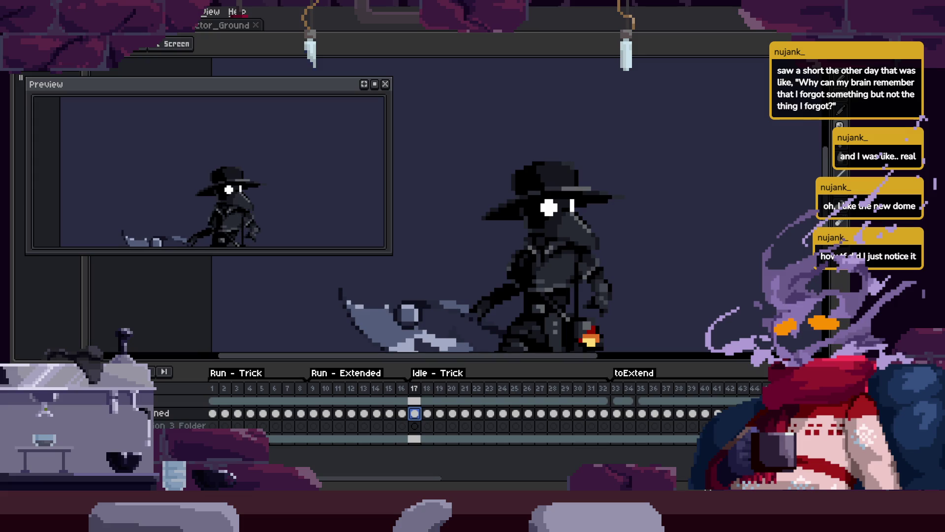
{"action": "key", "text": "Tab"}
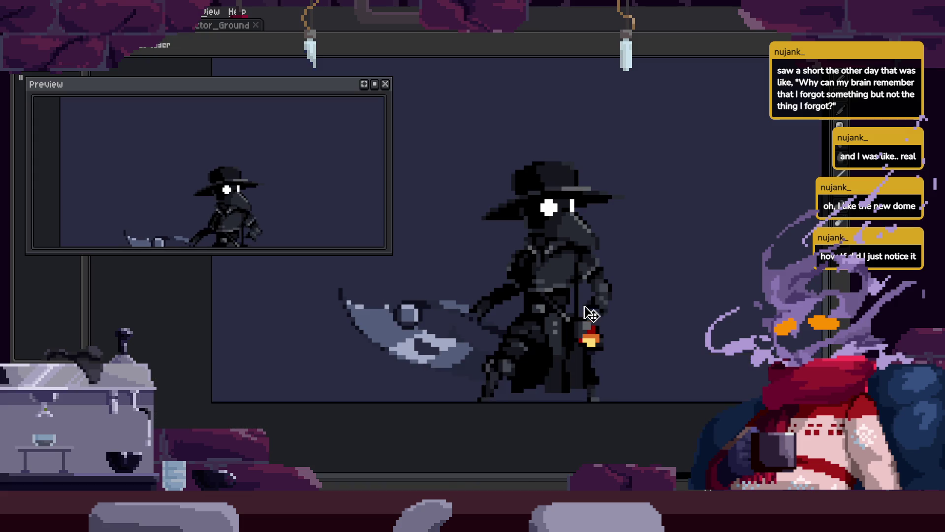
{"action": "scroll", "coordinate": [645, 241], "scroll_direction": "down", "scroll_amount": 2}
{"action": "key", "text": "q"}
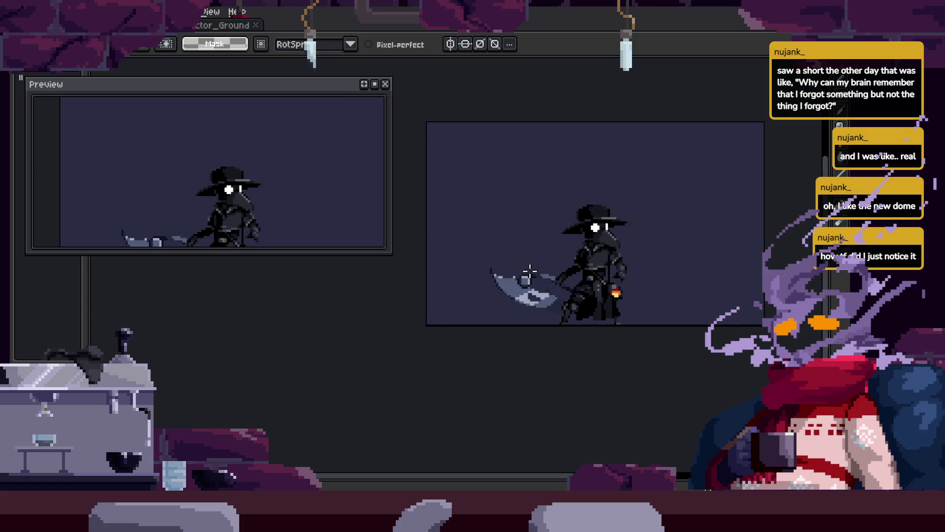
{"action": "key", "text": "Tab"}
{"action": "key", "text": "Tab"}
{"action": "key", "text": "Tab"}
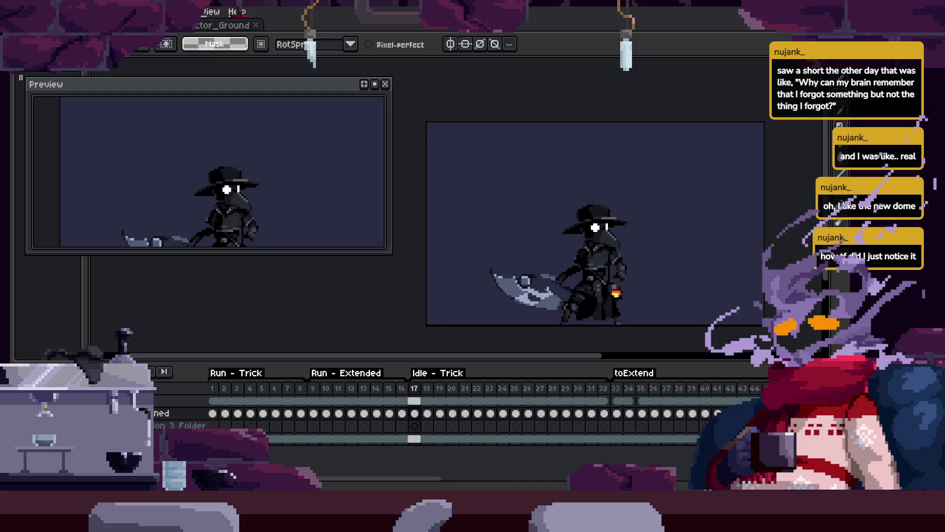
{"action": "key", "text": "Tab"}
{"action": "key", "text": "z"}
Return to the scythe-attack sprite and jump to the target attack frame.
{"action": "left_click", "coordinate": [571, 252]}
{"action": "scroll", "coordinate": [497, 312], "scroll_direction": "down", "scroll_amount": 1}
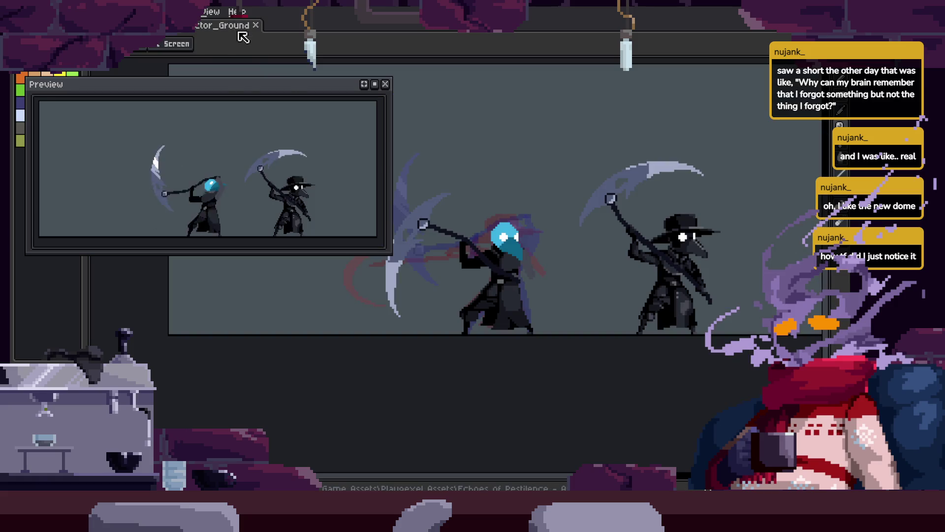
{"action": "key", "text": "Tab"}
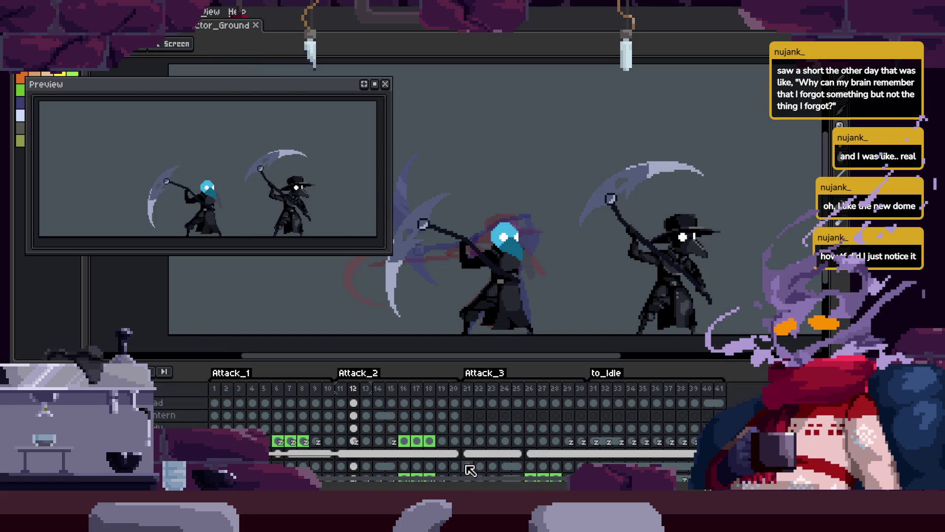
{"action": "left_click", "coordinate": [468, 465]}
{"action": "key", "text": "Tab"}
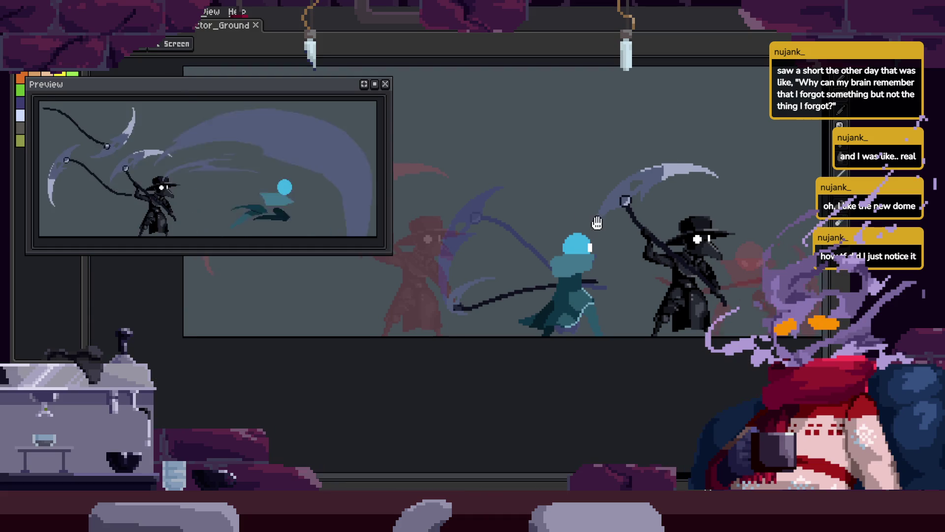
{"action": "key", "text": "Tab"}
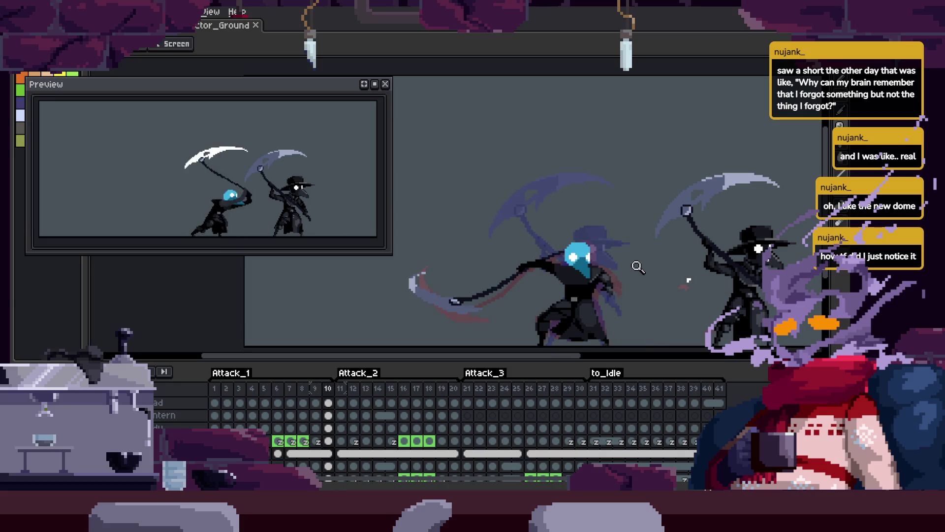
{"action": "key", "text": "Tab"}
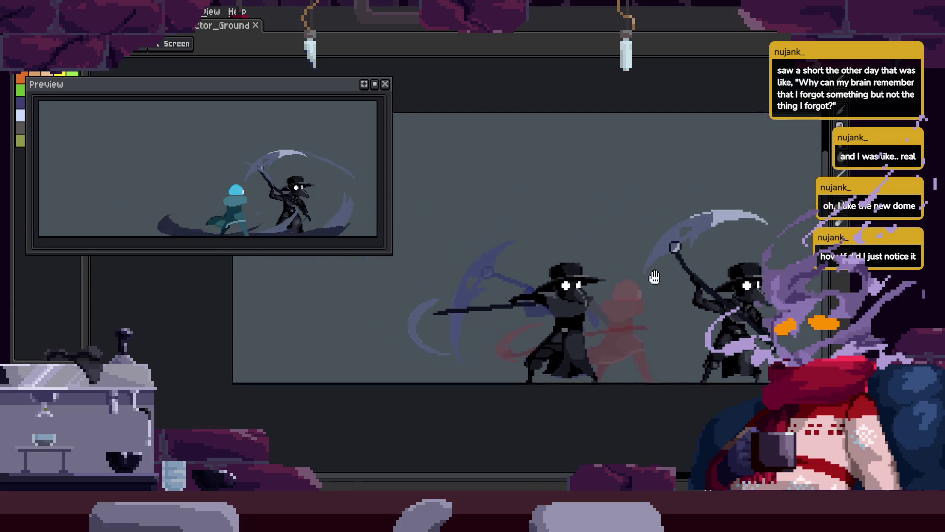
{"action": "scroll", "coordinate": [582, 312], "scroll_direction": "up", "scroll_amount": 3}
Paste the idle plague doctor and place him left of the attackers.
{"action": "key", "text": "ctrl+v"}
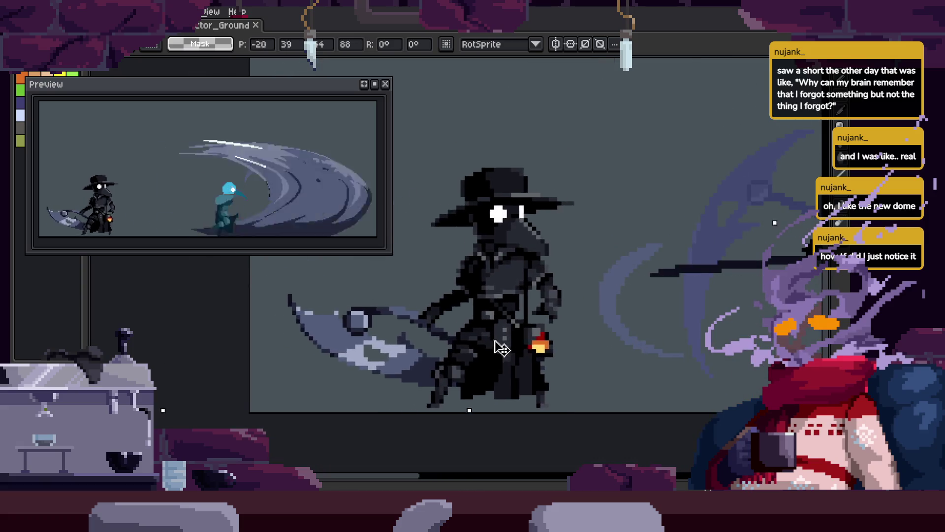
{"action": "key", "text": "Return"}
{"action": "key", "text": "Tab"}
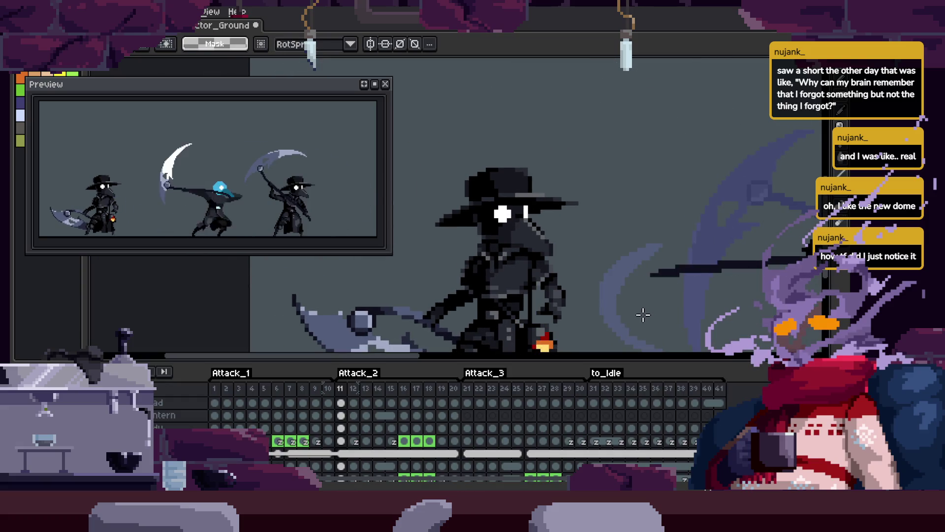
{"action": "key", "text": "Tab"}
{"action": "scroll", "coordinate": [639, 305], "scroll_direction": "down", "scroll_amount": 3}
{"action": "key", "text": "z"}
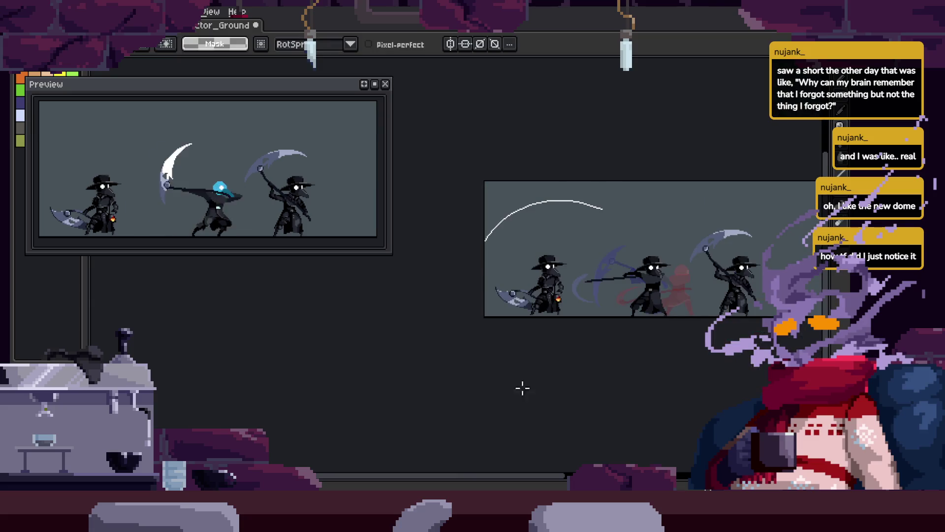
{"action": "scroll", "coordinate": [650, 259], "scroll_direction": "up", "scroll_amount": 2}
{"action": "scroll", "coordinate": [650, 260], "scroll_direction": "down", "scroll_amount": 2}
{"action": "scroll", "coordinate": [496, 343], "scroll_direction": "up", "scroll_amount": 2}
{"action": "mouse_move", "coordinate": [496, 344]}
{"action": "left_mouse_down"}
{"action": "mouse_move", "coordinate": [533, 359]}
{"action": "mouse_move", "coordinate": [422, 361]}
{"action": "left_mouse_up"}
{"action": "key", "text": "Return"}
Bring the left figures into view, narrow the preview panel, and save the sprite.
{"action": "mouse_move", "coordinate": [673, 311]}
{"action": "left_mouse_down"}
{"action": "mouse_move", "coordinate": [535, 253]}
{"action": "mouse_move", "coordinate": [604, 280]}
{"action": "left_mouse_up"}
{"action": "left_click_drag", "start_coordinate": [392, 226], "coordinate": [341, 226]}
{"action": "key", "text": "ctrl+s"}
{"action": "scroll", "coordinate": [602, 262], "scroll_direction": "up", "scroll_amount": 2}
{"action": "scroll", "coordinate": [641, 275], "scroll_direction": "down", "scroll_amount": 1}
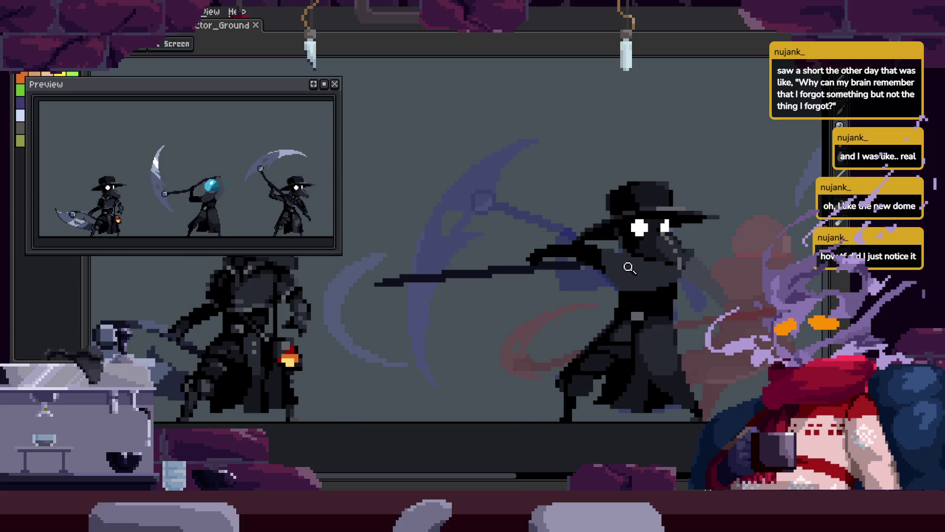
Center the attacking figure and paint dark pixels along the scythe handle.
{"action": "mouse_move", "coordinate": [617, 262]}
{"action": "left_mouse_down"}
{"action": "mouse_move", "coordinate": [694, 329]}
{"action": "mouse_move", "coordinate": [711, 315]}
{"action": "mouse_move", "coordinate": [710, 201]}
{"action": "mouse_move", "coordinate": [709, 302]}
{"action": "mouse_move", "coordinate": [717, 296]}
{"action": "left_mouse_up"}
{"action": "scroll", "coordinate": [704, 301], "scroll_direction": "up", "scroll_amount": 1}
{"action": "left_click_drag", "start_coordinate": [767, 315], "coordinate": [739, 291]}
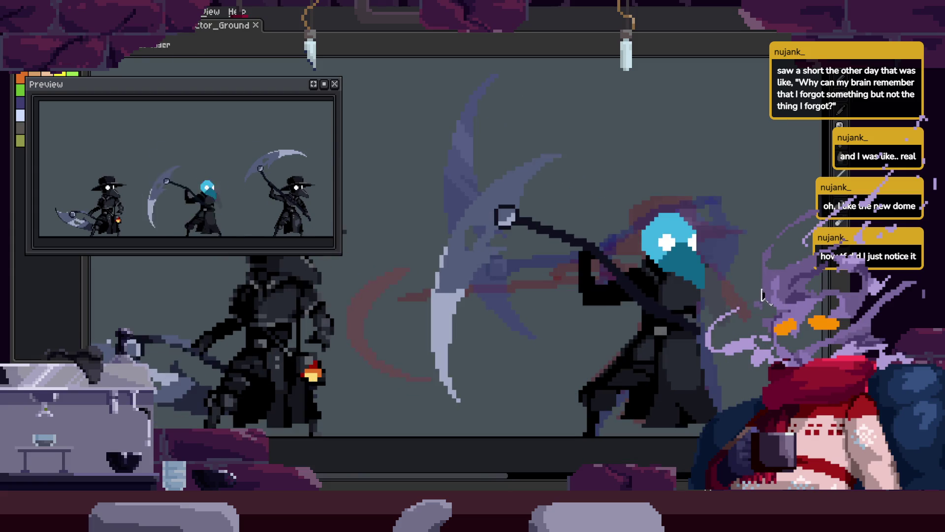
{"action": "scroll", "coordinate": [719, 299], "scroll_direction": "up", "scroll_amount": 2}
{"action": "left_click", "coordinate": [722, 267]}
{"action": "left_click_drag", "start_coordinate": [660, 332], "coordinate": [800, 222]}
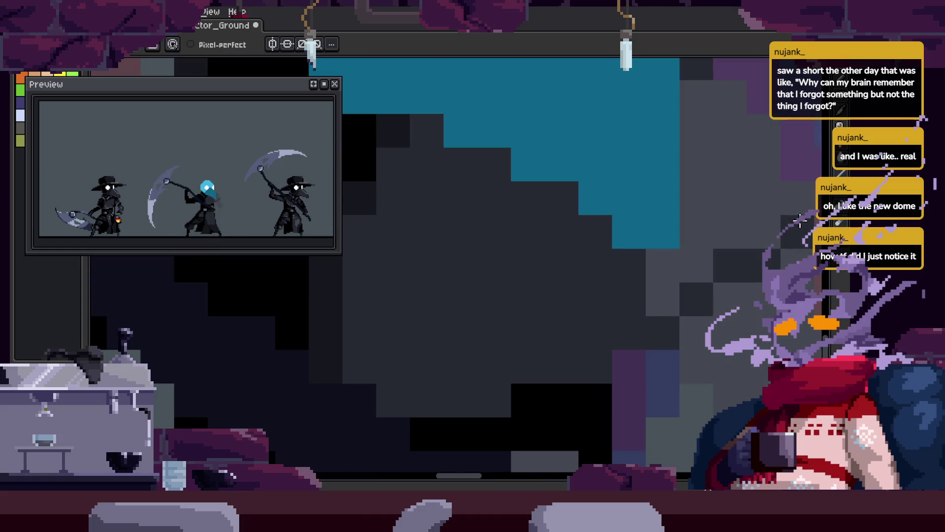
{"action": "scroll", "coordinate": [671, 296], "scroll_direction": "down", "scroll_amount": 3}
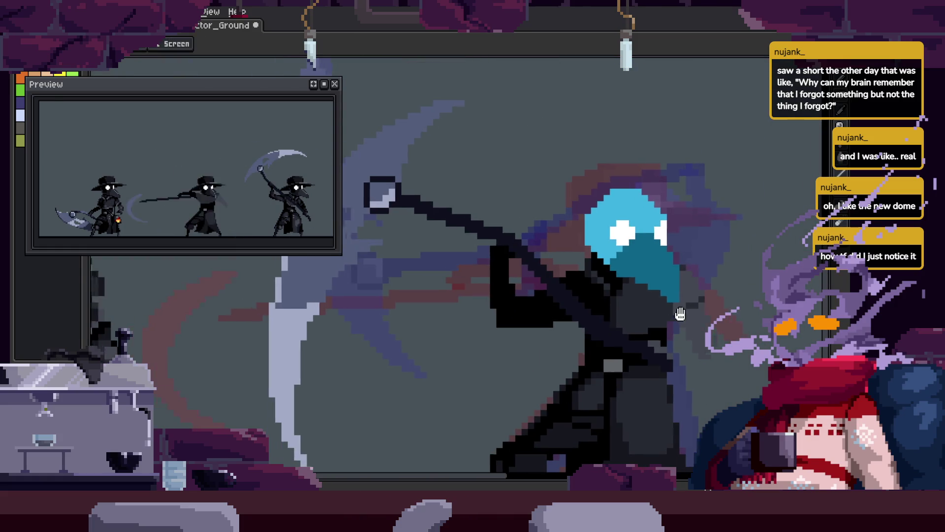
{"action": "scroll", "coordinate": [763, 324], "scroll_direction": "up", "scroll_amount": 1}
{"action": "scroll", "coordinate": [763, 323], "scroll_direction": "up", "scroll_amount": 5}
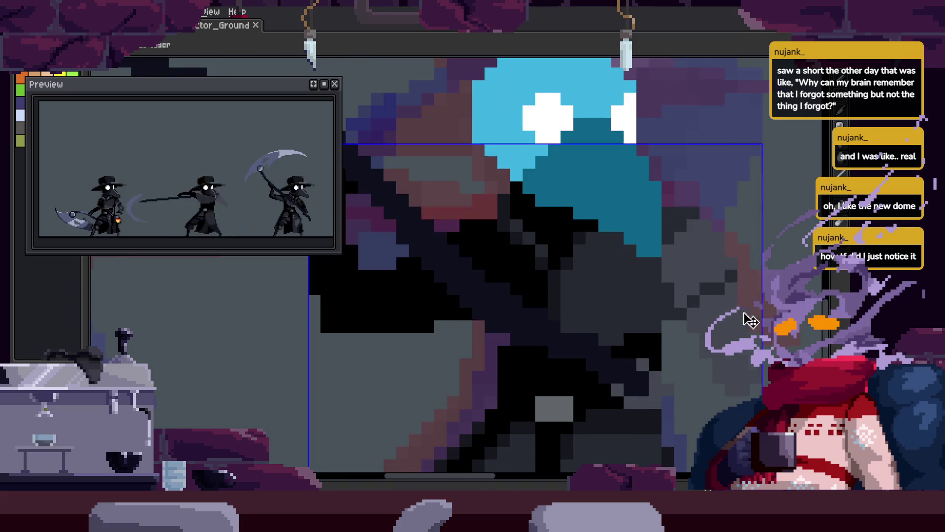
Zoom in on the head and draw a black stepped Pencil edge along the cloak, plus one pixel below.
{"action": "key", "text": "ctrl+s"}
{"action": "key", "text": "z"}
{"action": "scroll", "coordinate": [640, 271], "scroll_direction": "down", "scroll_amount": 4}
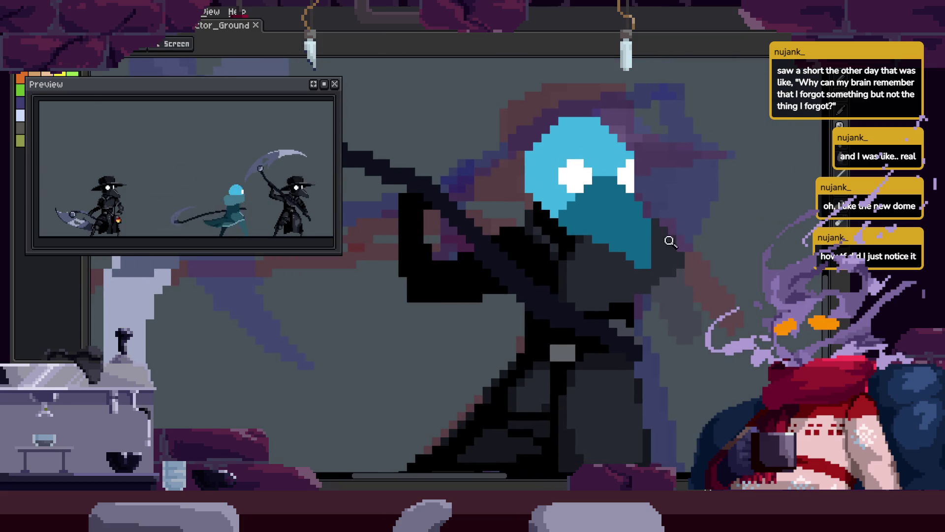
{"action": "scroll", "coordinate": [696, 264], "scroll_direction": "up", "scroll_amount": 1}
{"action": "scroll", "coordinate": [605, 313], "scroll_direction": "down", "scroll_amount": 1}
{"action": "scroll", "coordinate": [675, 298], "scroll_direction": "up", "scroll_amount": 1}
{"action": "scroll", "coordinate": [680, 268], "scroll_direction": "up", "scroll_amount": 1}
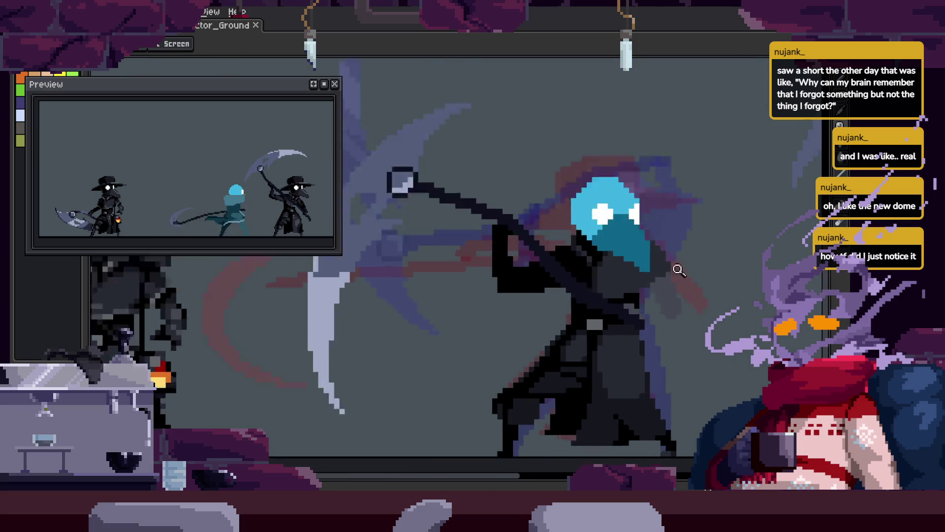
{"action": "scroll", "coordinate": [699, 266], "scroll_direction": "up", "scroll_amount": 4}
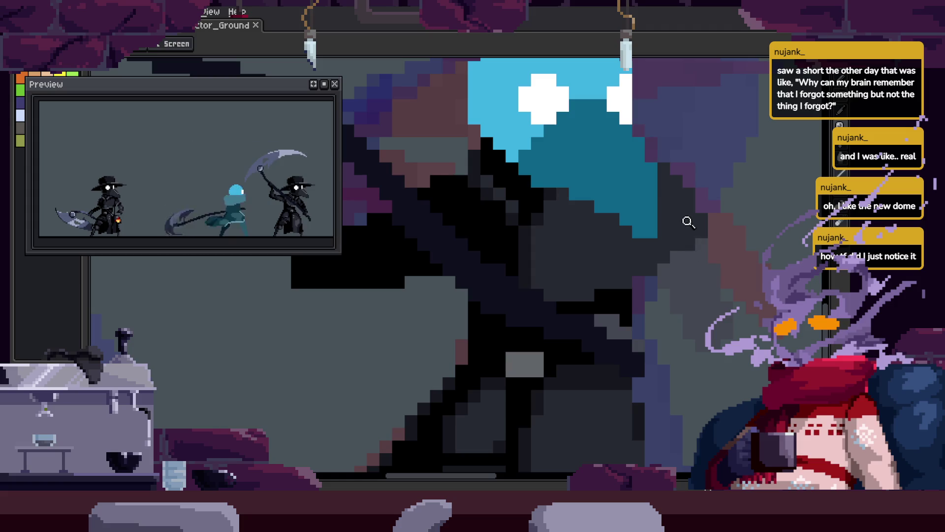
{"action": "scroll", "coordinate": [692, 245], "scroll_direction": "up", "scroll_amount": 3}
{"action": "key", "text": "b"}
{"action": "left_click_drag", "start_coordinate": [572, 295], "coordinate": [726, 205]}
{"action": "left_click", "coordinate": [557, 294]}
Pan across another part of the cloak and back to the character's head.
{"action": "scroll", "coordinate": [677, 265], "scroll_direction": "down", "scroll_amount": 3}
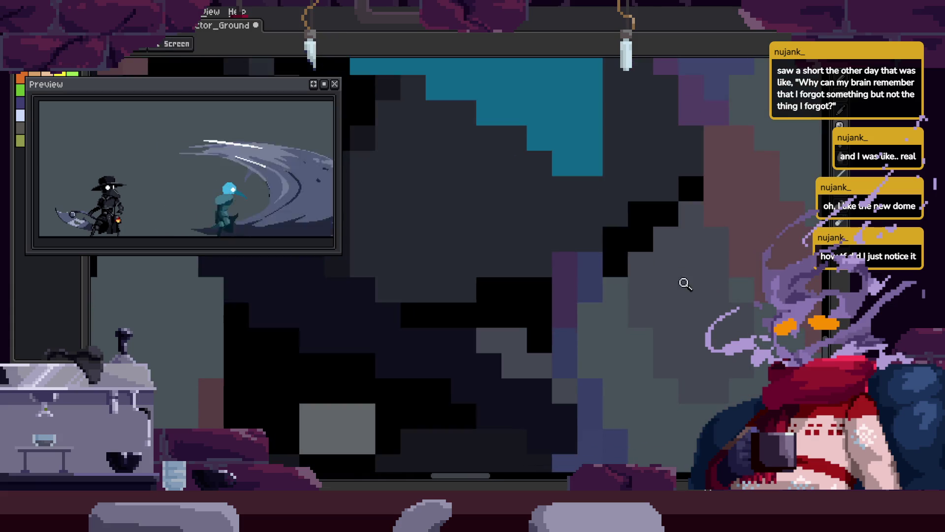
{"action": "scroll", "coordinate": [673, 310], "scroll_direction": "up", "scroll_amount": 1}
{"action": "key", "text": "b"}
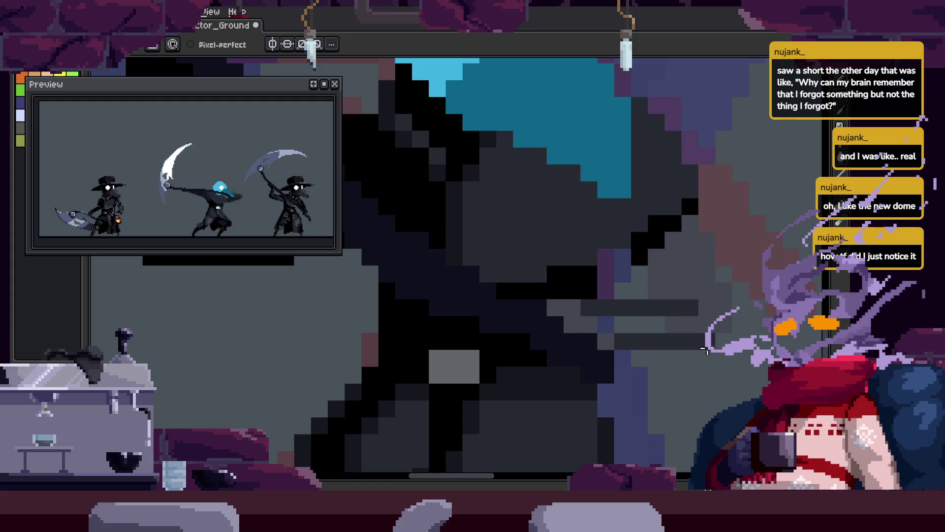
{"action": "scroll", "coordinate": [670, 340], "scroll_direction": "up", "scroll_amount": 1}
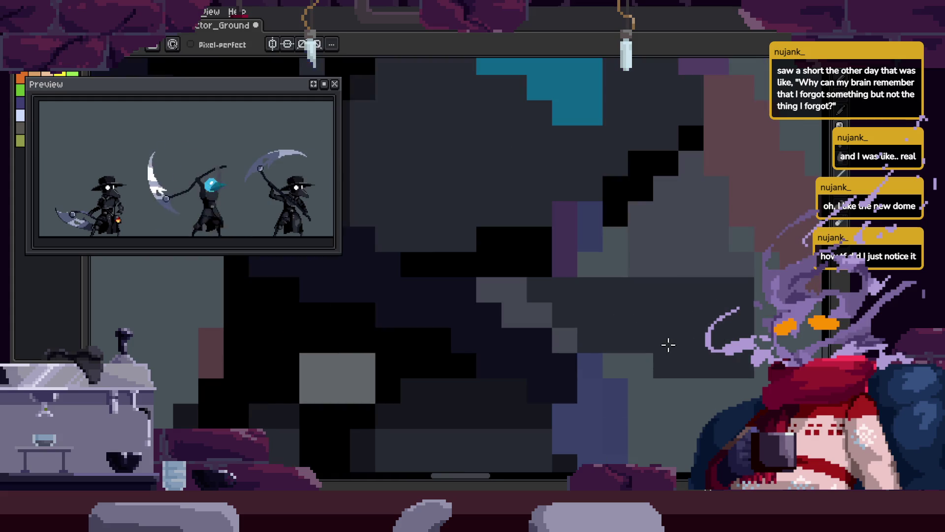
{"action": "left_click_drag", "start_coordinate": [725, 254], "coordinate": [695, 287]}
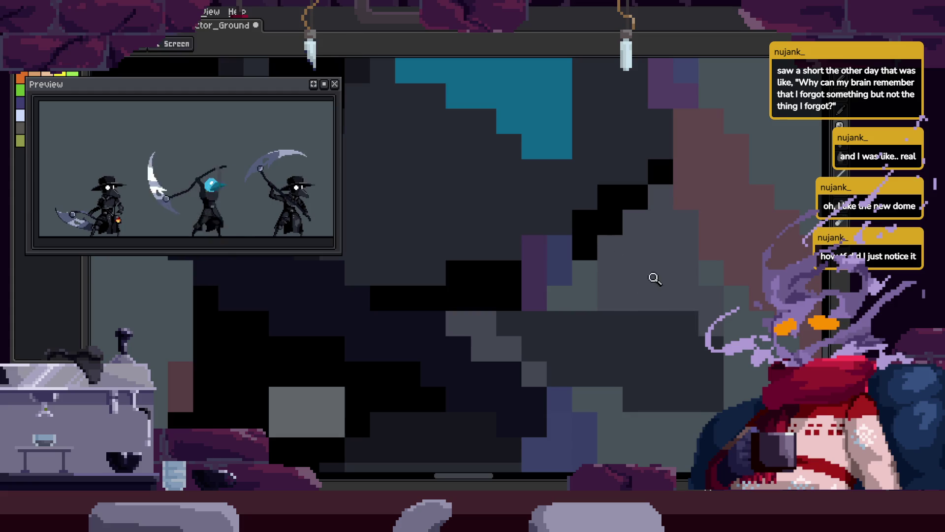
{"action": "scroll", "coordinate": [654, 279], "scroll_direction": "down", "scroll_amount": 5}
{"action": "left_click_drag", "start_coordinate": [615, 251], "coordinate": [704, 316]}
{"action": "scroll", "coordinate": [709, 315], "scroll_direction": "up", "scroll_amount": 4}
{"action": "scroll", "coordinate": [714, 317], "scroll_direction": "up", "scroll_amount": 1}
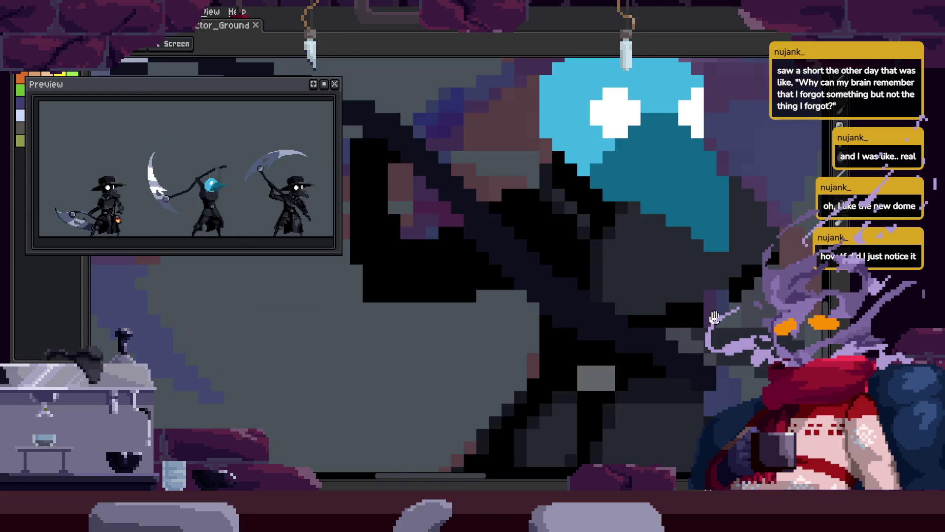
{"action": "scroll", "coordinate": [599, 264], "scroll_direction": "down", "scroll_amount": 3}
{"action": "scroll", "coordinate": [640, 291], "scroll_direction": "up", "scroll_amount": 4}
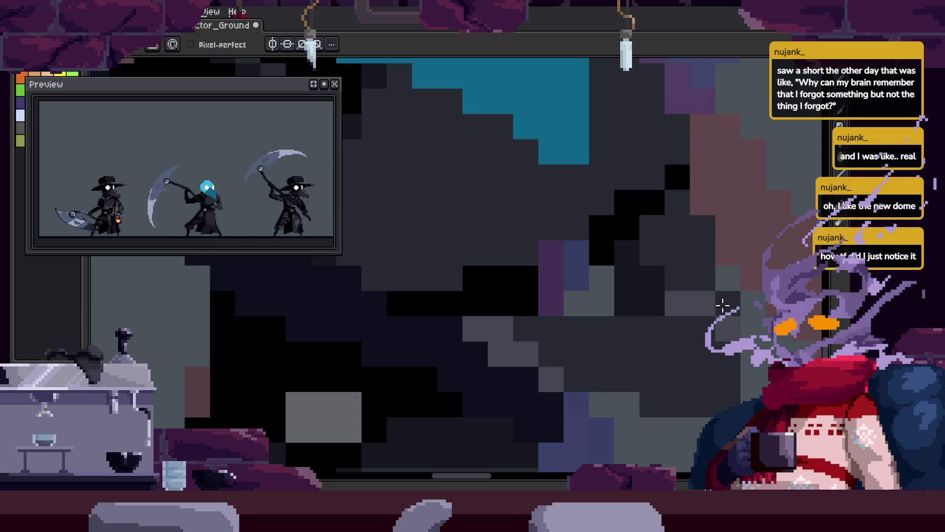
Zoom in on the cloak below the beak and the shoulder area, with the Pencil ready.
{"action": "key", "text": "z"}
{"action": "scroll", "coordinate": [723, 306], "scroll_direction": "down", "scroll_amount": 3}
{"action": "scroll", "coordinate": [711, 256], "scroll_direction": "up", "scroll_amount": 3}
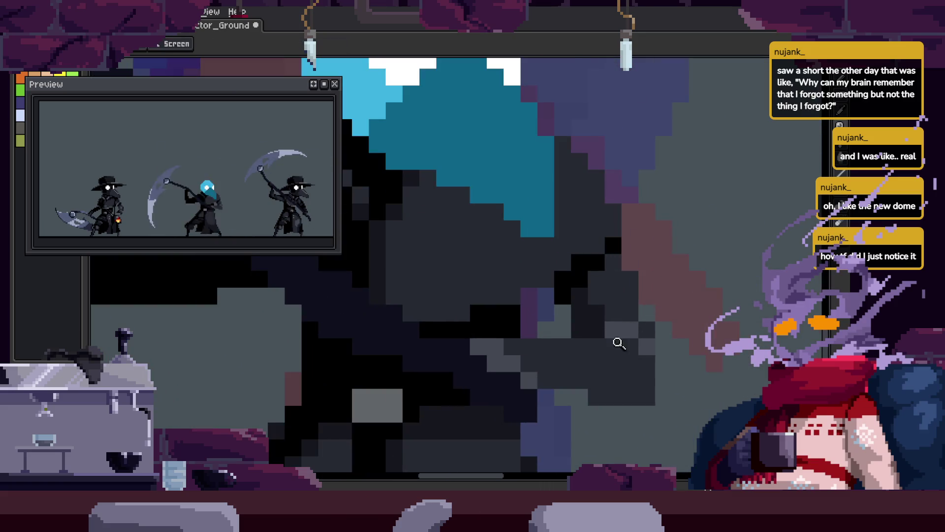
{"action": "left_click", "coordinate": [619, 343]}
{"action": "key", "text": "b"}
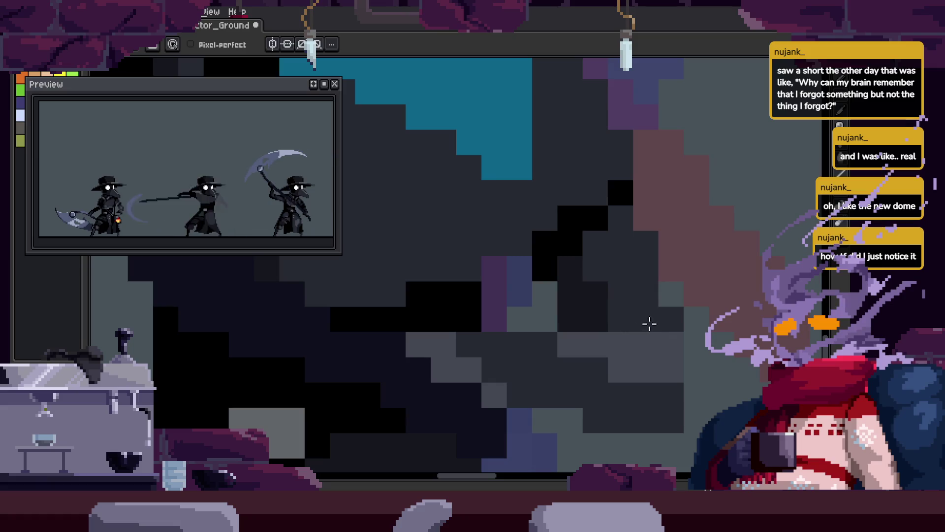
{"action": "key", "text": "z"}
{"action": "scroll", "coordinate": [650, 283], "scroll_direction": "down", "scroll_amount": 3}
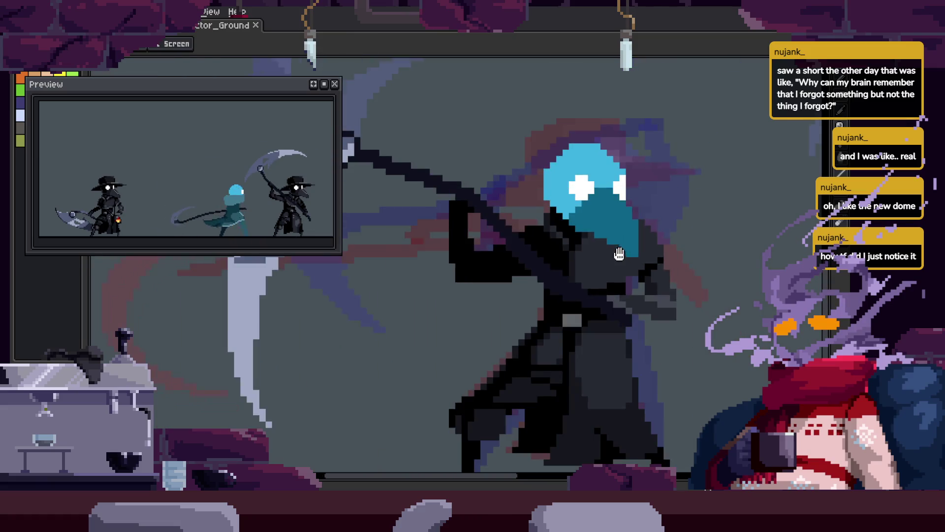
{"action": "left_click_drag", "start_coordinate": [603, 228], "coordinate": [689, 324]}
{"action": "left_click", "coordinate": [729, 333]}
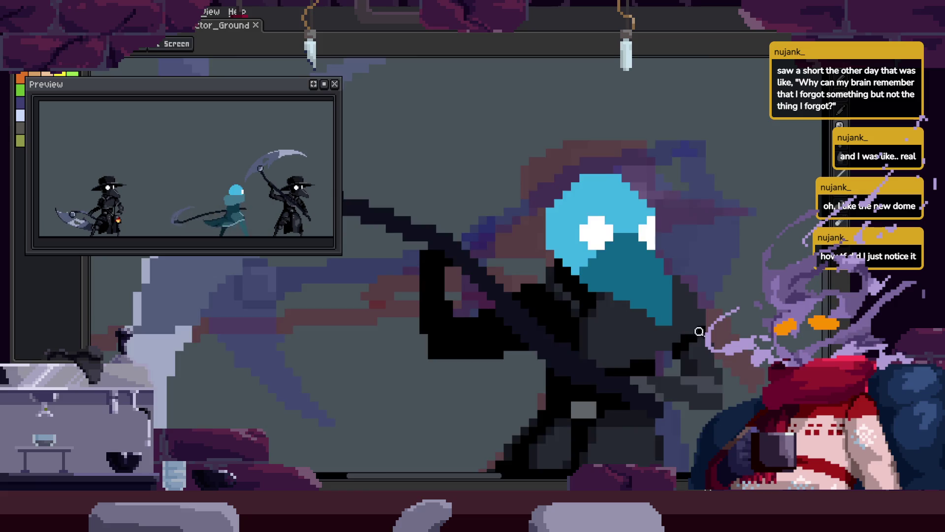
{"action": "left_click", "coordinate": [696, 390]}
{"action": "key", "text": "b"}
Zoom out to check the whole figure, back into the cloak pixels, then far out.
{"action": "key", "text": "z"}
{"action": "scroll", "coordinate": [654, 343], "scroll_direction": "down", "scroll_amount": 1}
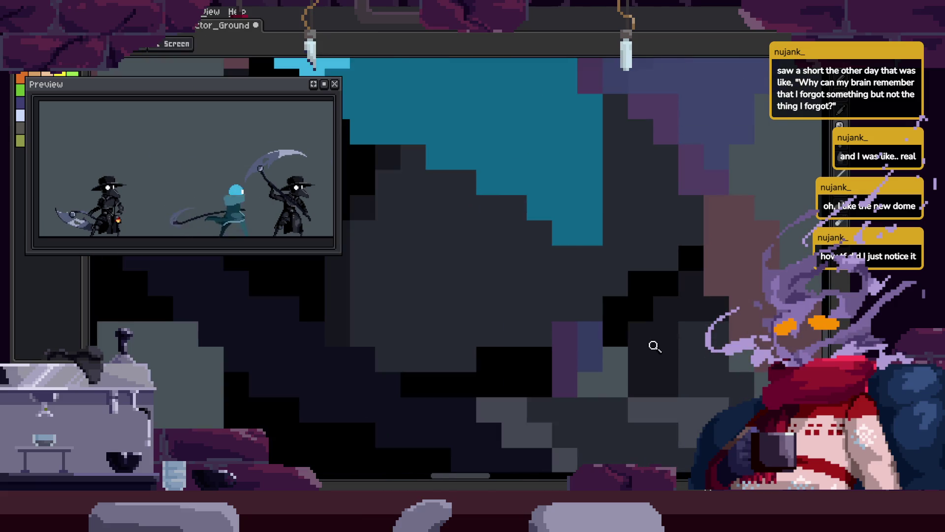
{"action": "left_click", "coordinate": [620, 321]}
{"action": "key", "text": "b"}
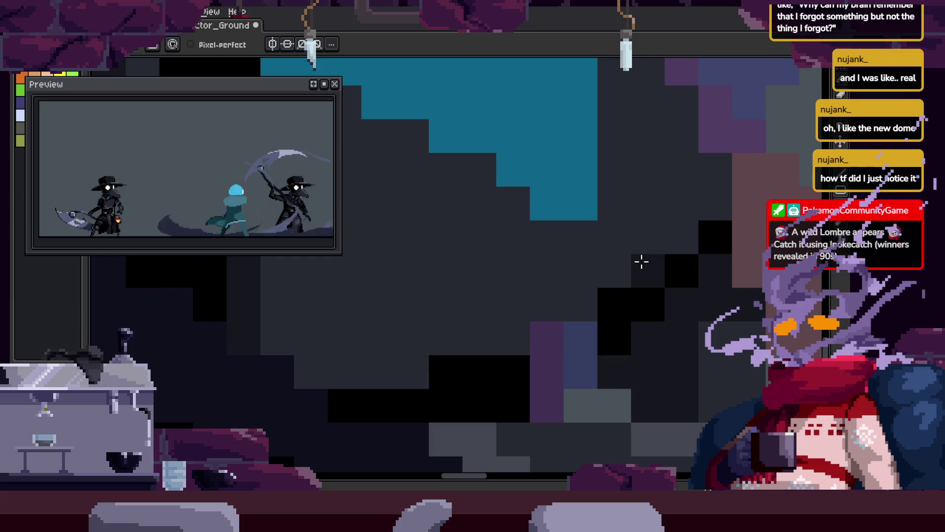
{"action": "key", "text": "z"}
{"action": "key", "text": "ctrl+s"}
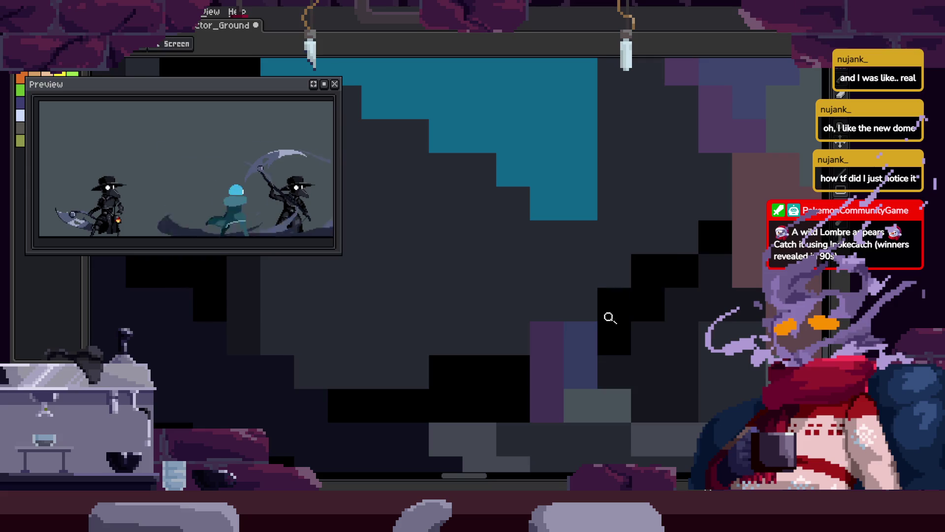
Pan and zoom the blue-headed frame to bring the upper cloak and shoulder pixels into view.
{"action": "scroll", "coordinate": [636, 319], "scroll_direction": "down", "scroll_amount": 3}
{"action": "scroll", "coordinate": [689, 284], "scroll_direction": "down", "scroll_amount": 2}
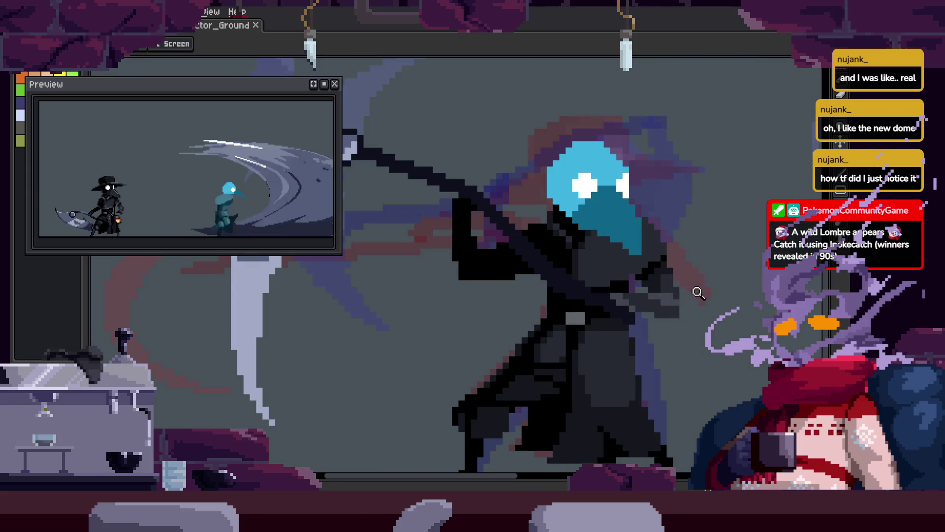
{"action": "scroll", "coordinate": [688, 291], "scroll_direction": "up", "scroll_amount": 3}
{"action": "scroll", "coordinate": [687, 295], "scroll_direction": "down", "scroll_amount": 2}
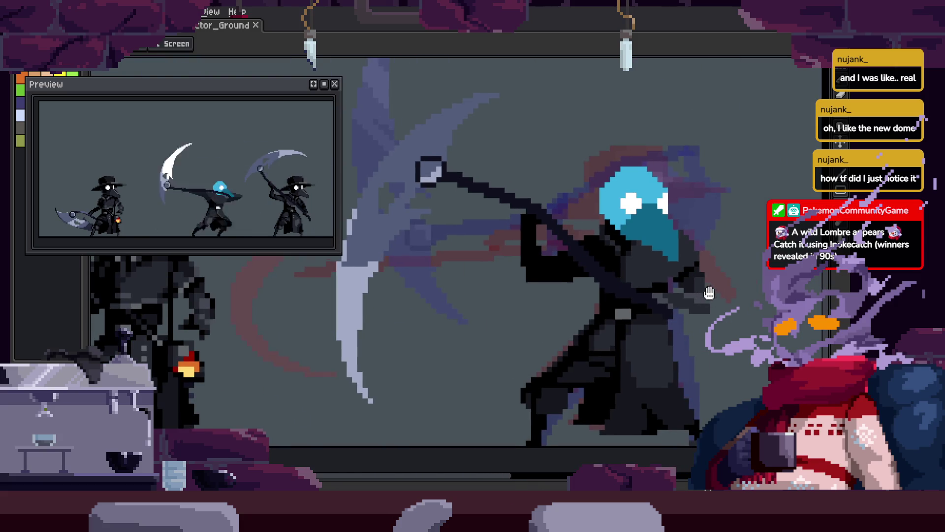
{"action": "scroll", "coordinate": [685, 269], "scroll_direction": "up", "scroll_amount": 2}
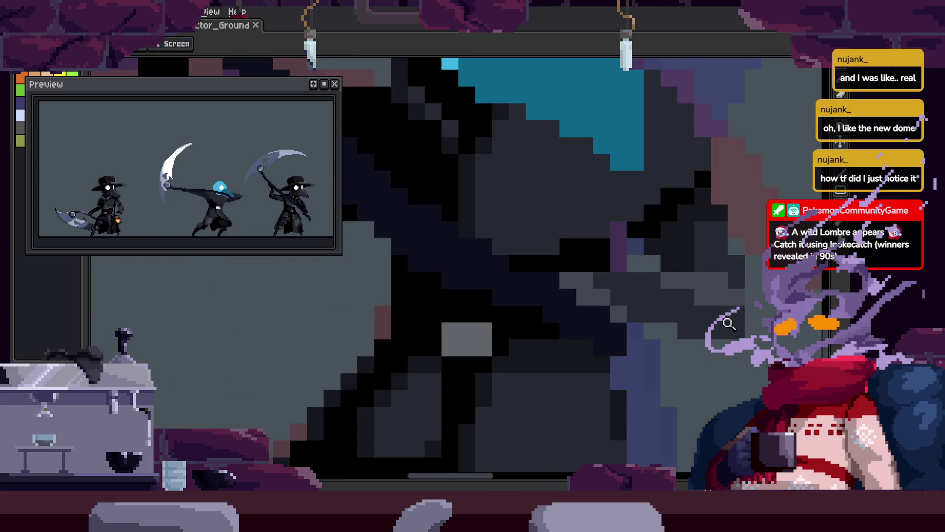
{"action": "scroll", "coordinate": [729, 324], "scroll_direction": "up", "scroll_amount": 1}
{"action": "key", "text": "b"}
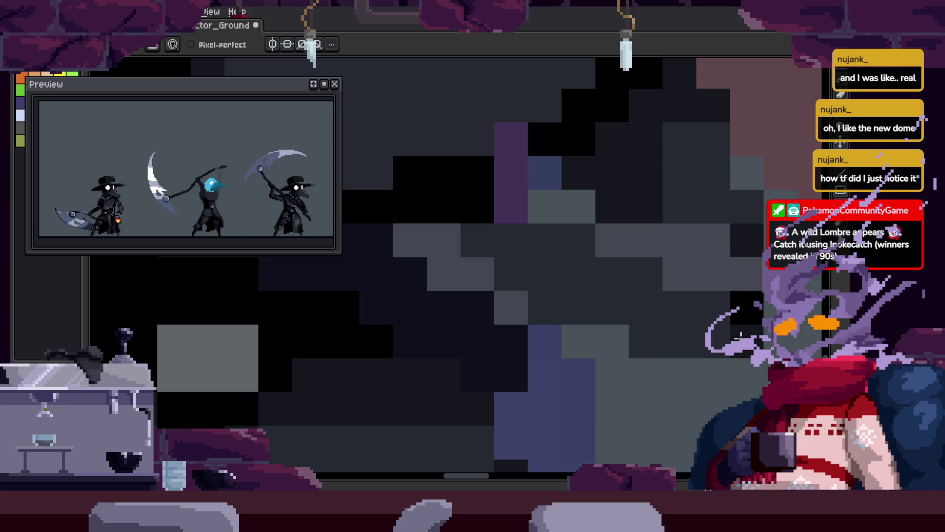
{"action": "key", "text": "b"}
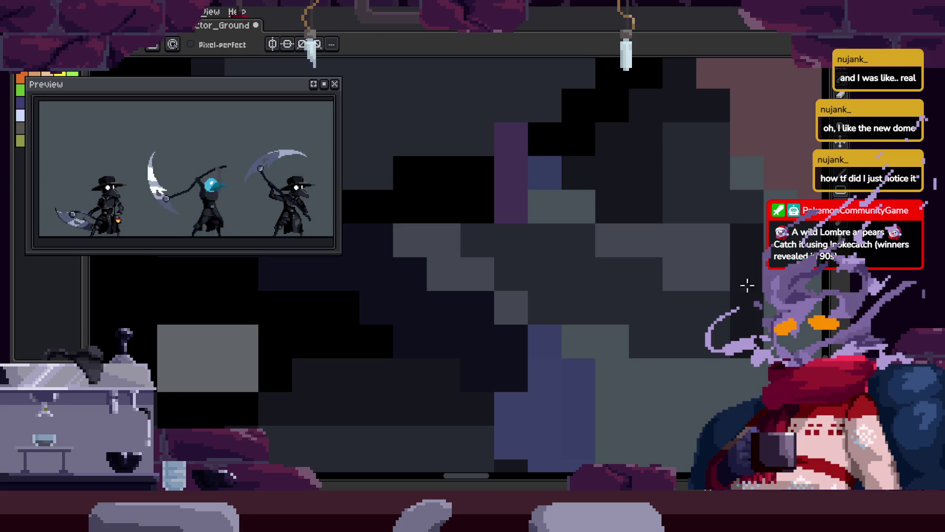
{"action": "scroll", "coordinate": [647, 235], "scroll_direction": "up", "scroll_amount": 2}
{"action": "left_click_drag", "start_coordinate": [730, 300], "coordinate": [708, 225]}
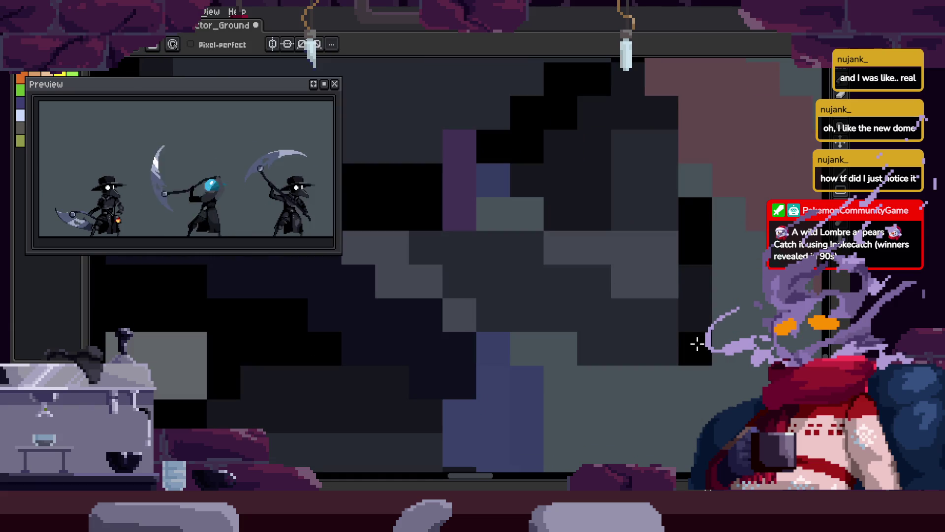
{"action": "scroll", "coordinate": [576, 314], "scroll_direction": "left", "scroll_amount": 3}
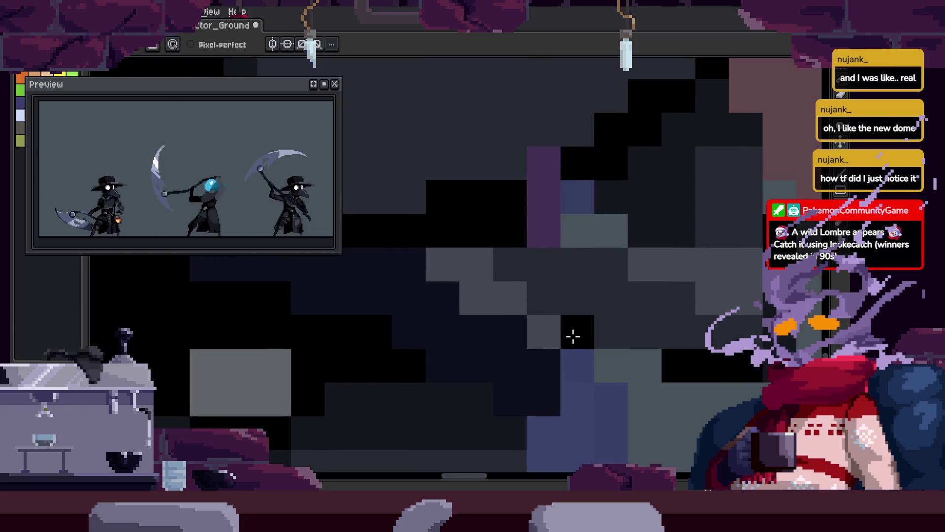
{"action": "key", "text": "v"}
{"action": "scroll", "coordinate": [557, 315], "scroll_direction": "down", "scroll_amount": 5}
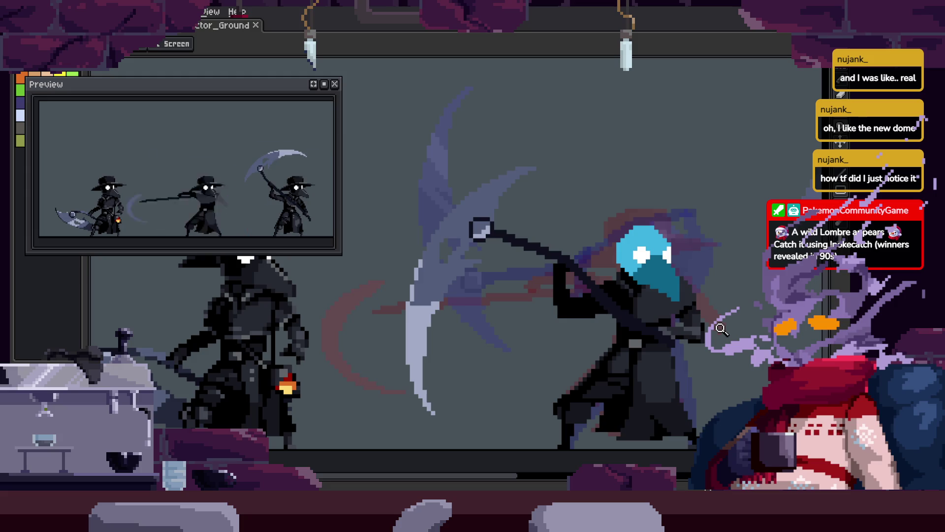
{"action": "scroll", "coordinate": [719, 308], "scroll_direction": "up", "scroll_amount": 5}
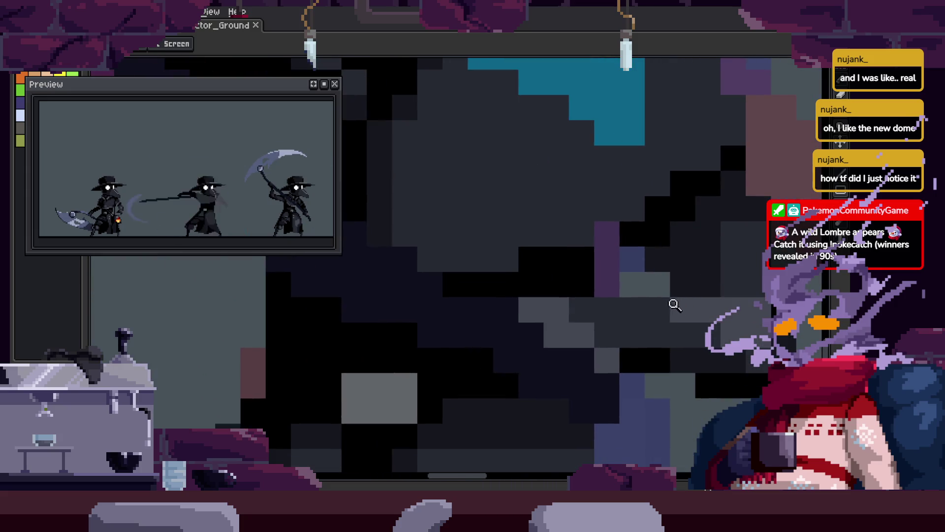
{"action": "left_click_drag", "start_coordinate": [640, 304], "coordinate": [619, 304]}
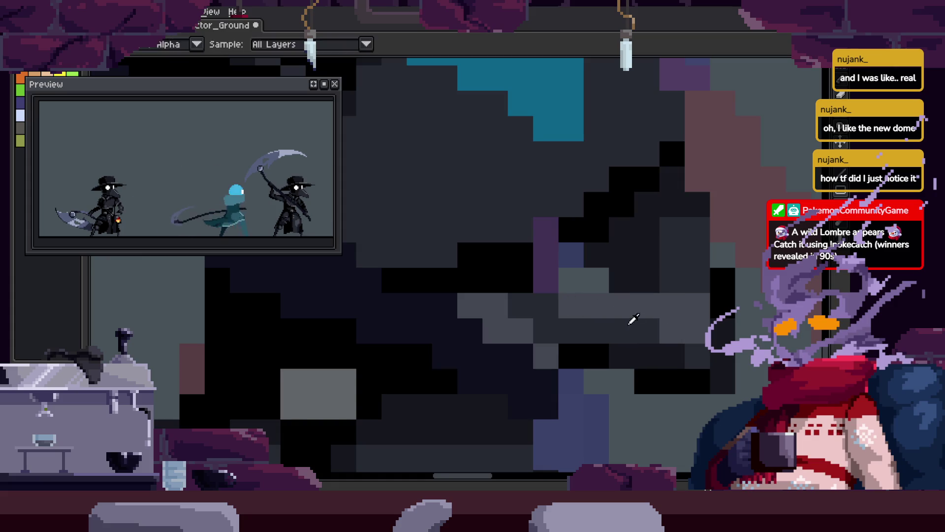
Repaint the cloak pixels in darker shades and touch up a single cloak pixel.
{"action": "key", "text": "b"}
{"action": "key", "text": "z"}
{"action": "scroll", "coordinate": [714, 327], "scroll_direction": "down", "scroll_amount": 5}
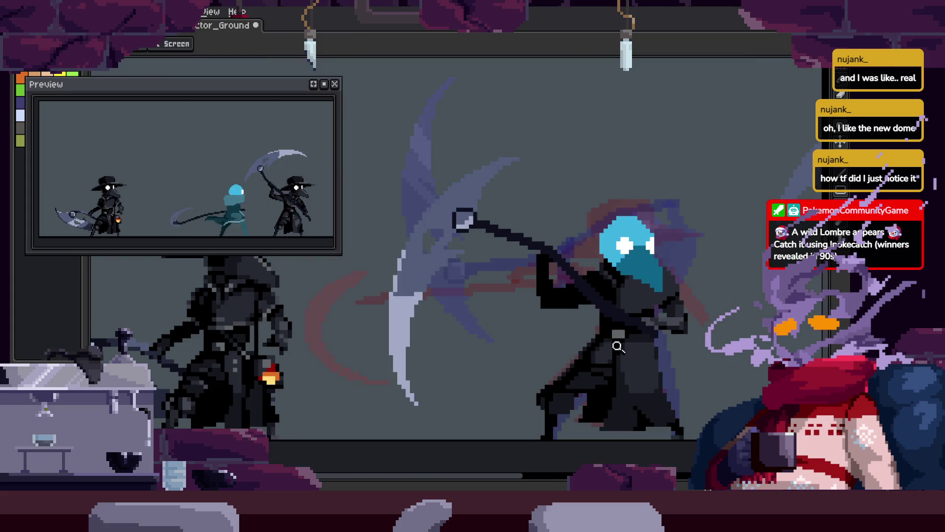
{"action": "scroll", "coordinate": [731, 287], "scroll_direction": "up", "scroll_amount": 2}
{"action": "scroll", "coordinate": [731, 286], "scroll_direction": "up", "scroll_amount": 4}
{"action": "key", "text": "b"}
{"action": "left_click_drag", "start_coordinate": [652, 318], "coordinate": [602, 282]}
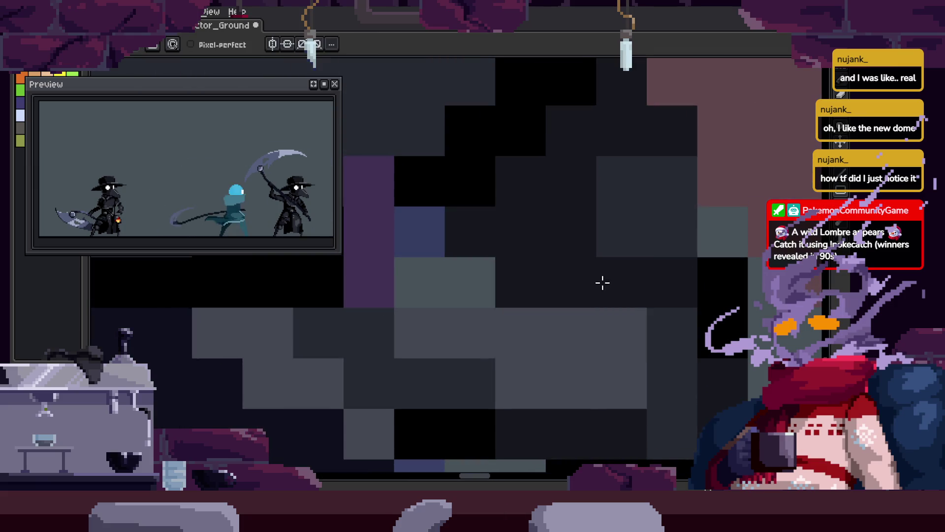
{"action": "left_click", "coordinate": [671, 334]}
Paint black pixels into the cloak, undo one wrong stroke, and repaint the cloak blocks.
{"action": "scroll", "coordinate": [677, 332], "scroll_direction": "down", "scroll_amount": 3}
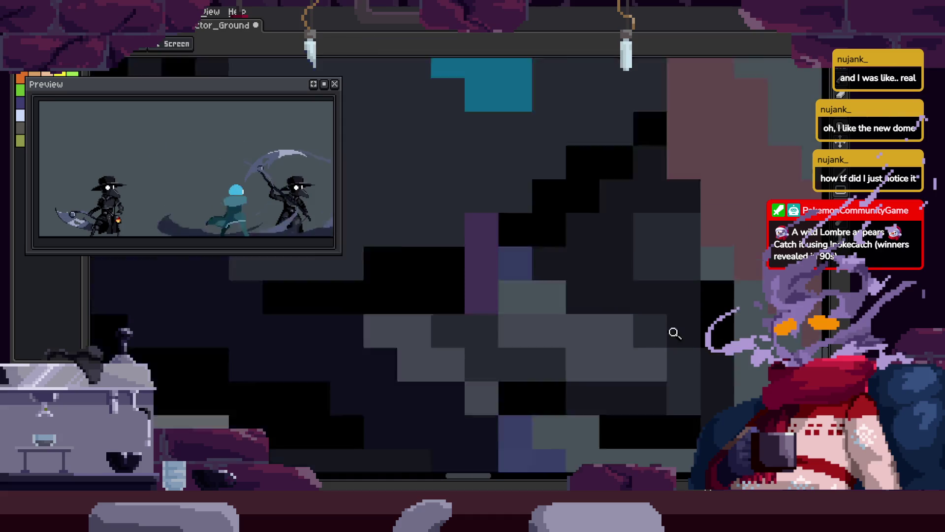
{"action": "key", "text": "z"}
{"action": "key", "text": "ctrl+s"}
{"action": "scroll", "coordinate": [689, 325], "scroll_direction": "down", "scroll_amount": 3}
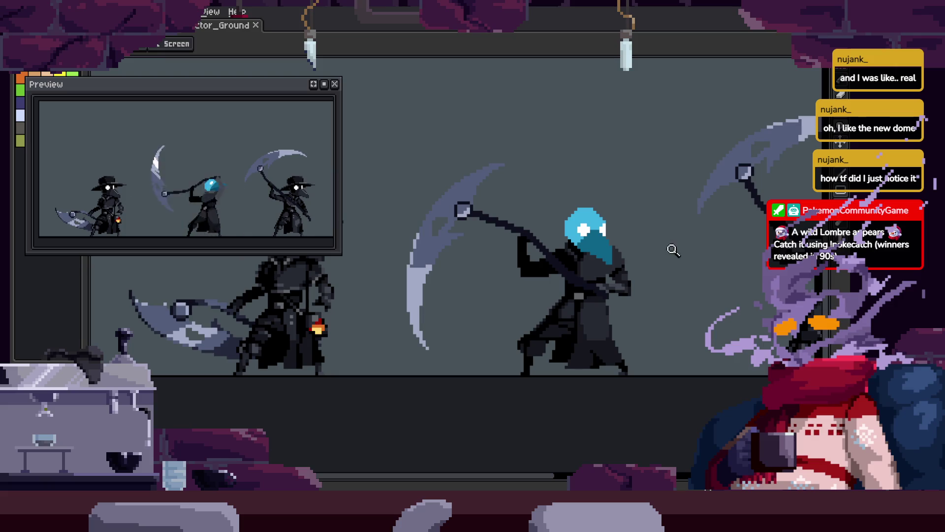
{"action": "scroll", "coordinate": [657, 295], "scroll_direction": "up", "scroll_amount": 4}
{"action": "key", "text": "b"}
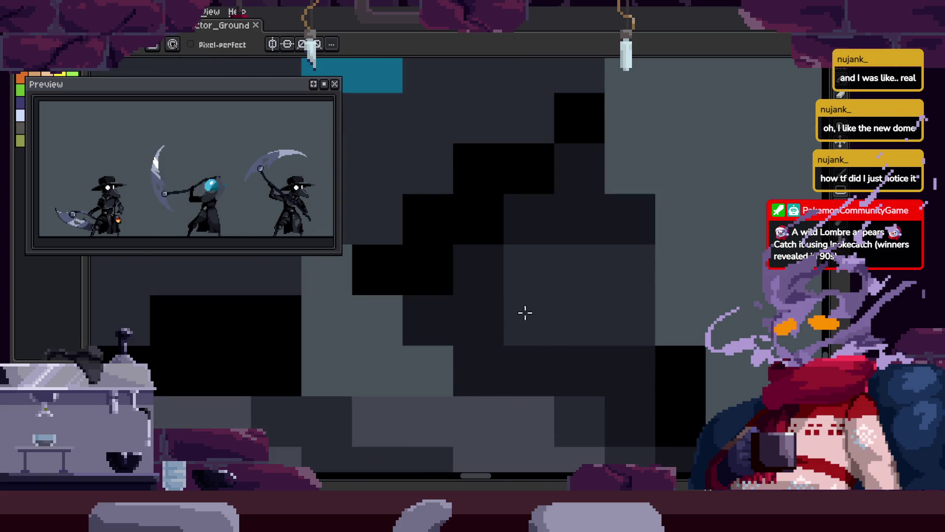
{"action": "scroll", "coordinate": [566, 316], "scroll_direction": "up", "scroll_amount": 1}
{"action": "left_click_drag", "start_coordinate": [641, 257], "coordinate": [648, 300]}
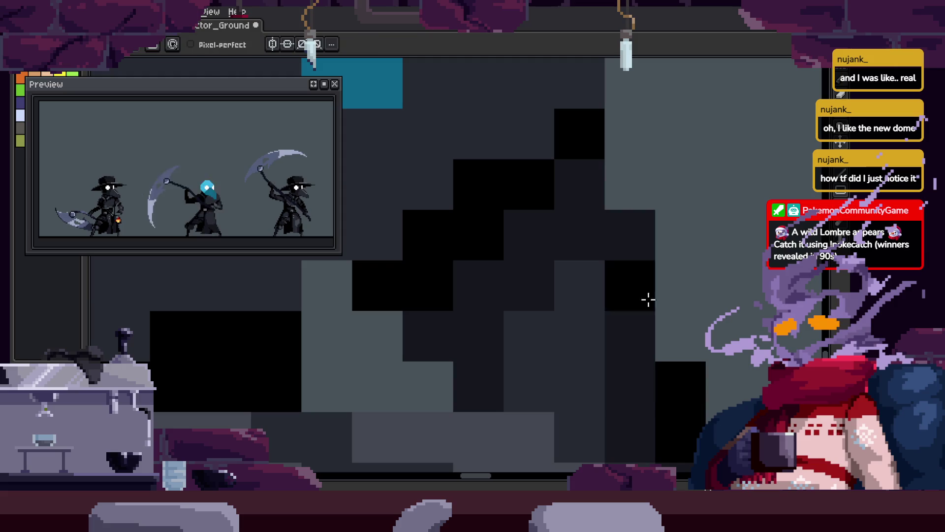
{"action": "left_click_drag", "start_coordinate": [581, 281], "coordinate": [574, 358]}
{"action": "key", "text": "ctrl+z"}
{"action": "scroll", "coordinate": [560, 327], "scroll_direction": "down", "scroll_amount": 5}
{"action": "left_click_drag", "start_coordinate": [635, 295], "coordinate": [642, 333]}
Zoom out to review the repainted cloak across the whole sprite row.
{"action": "key", "text": "ctrl+s"}
{"action": "key", "text": "z"}
{"action": "scroll", "coordinate": [660, 344], "scroll_direction": "down", "scroll_amount": 5}
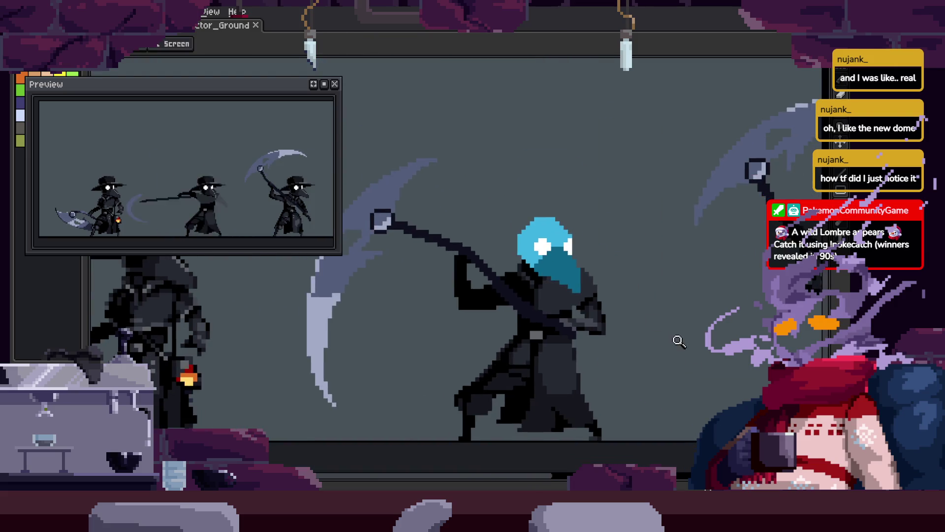
{"action": "scroll", "coordinate": [676, 295], "scroll_direction": "down", "scroll_amount": 1}
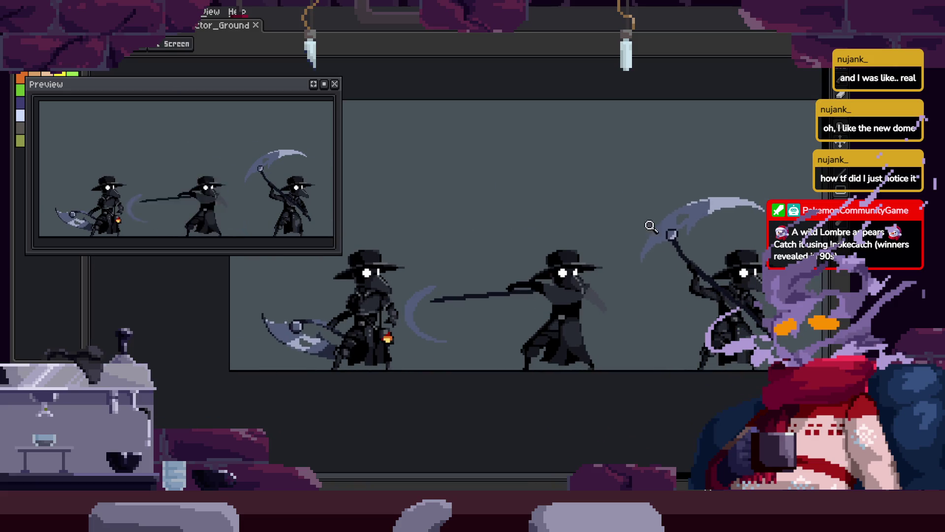
{"action": "scroll", "coordinate": [608, 299], "scroll_direction": "up", "scroll_amount": 3}
{"action": "scroll", "coordinate": [612, 264], "scroll_direction": "down", "scroll_amount": 1}
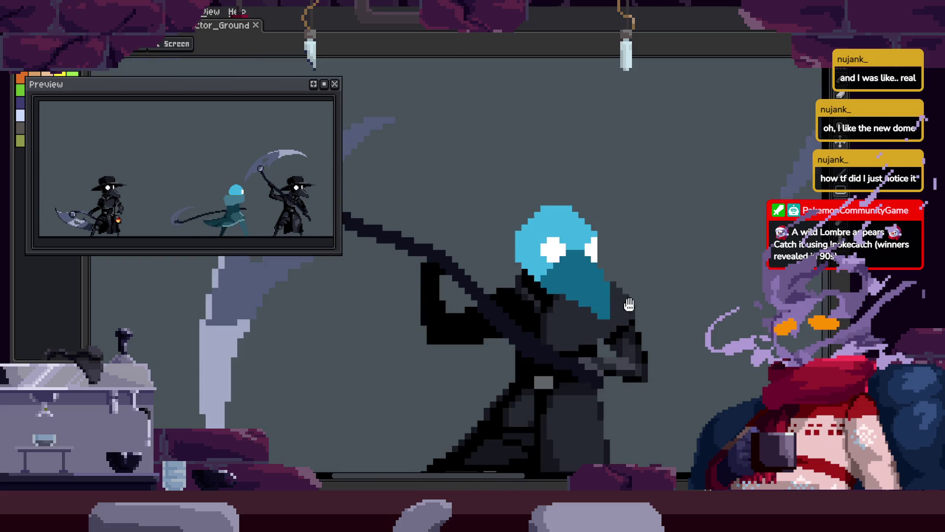
{"action": "scroll", "coordinate": [717, 314], "scroll_direction": "up", "scroll_amount": 1}
{"action": "scroll", "coordinate": [717, 313], "scroll_direction": "up", "scroll_amount": 2}
{"action": "key", "text": "b"}
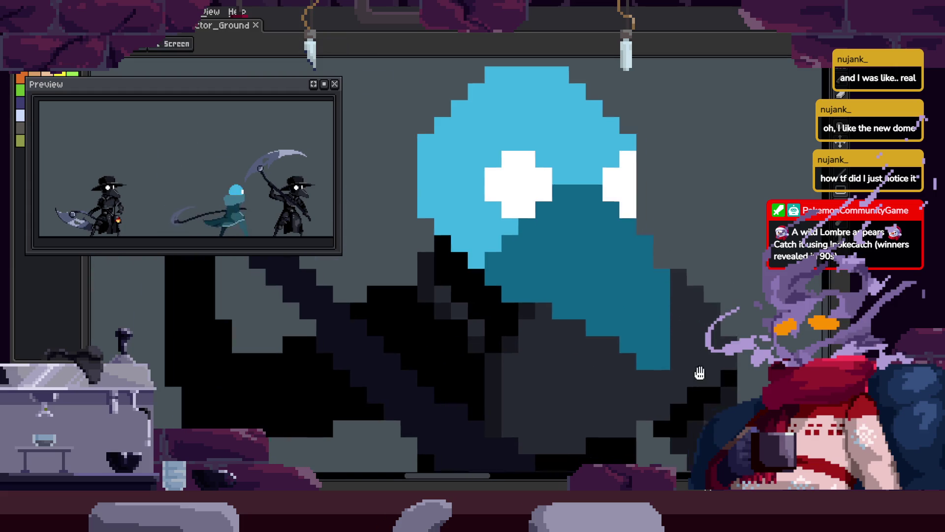
{"action": "scroll", "coordinate": [699, 320], "scroll_direction": "up", "scroll_amount": 1}
{"action": "scroll", "coordinate": [681, 316], "scroll_direction": "up", "scroll_amount": 1}
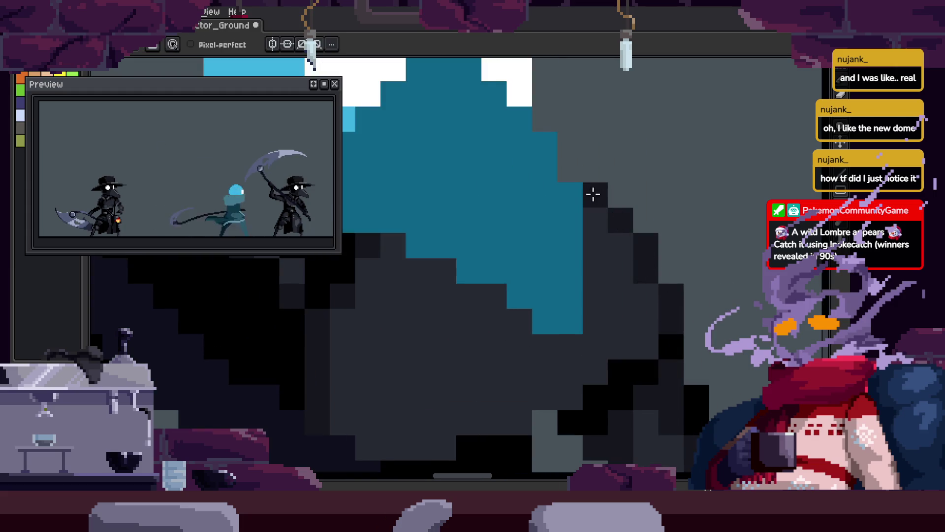
{"action": "scroll", "coordinate": [655, 281], "scroll_direction": "down", "scroll_amount": 4}
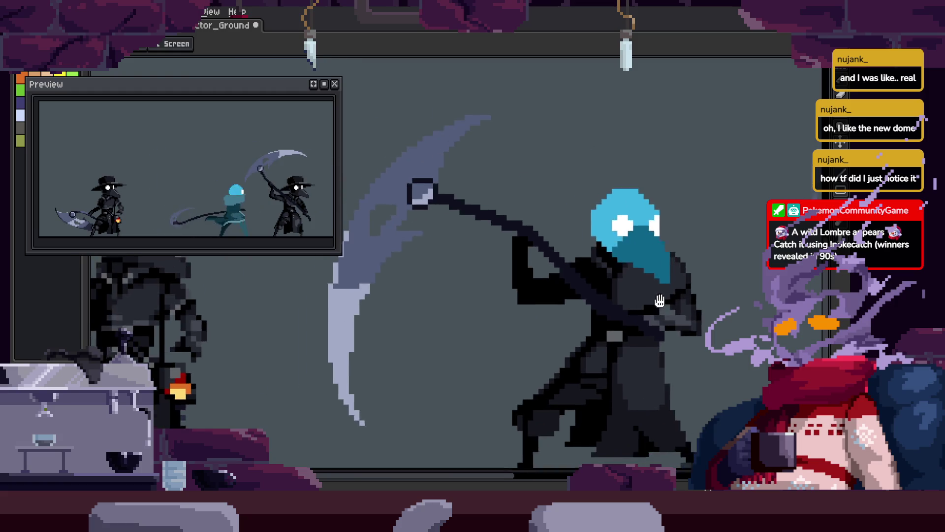
{"action": "scroll", "coordinate": [644, 280], "scroll_direction": "up", "scroll_amount": 4}
{"action": "scroll", "coordinate": [650, 295], "scroll_direction": "down", "scroll_amount": 4}
{"action": "scroll", "coordinate": [705, 324], "scroll_direction": "up", "scroll_amount": 1}
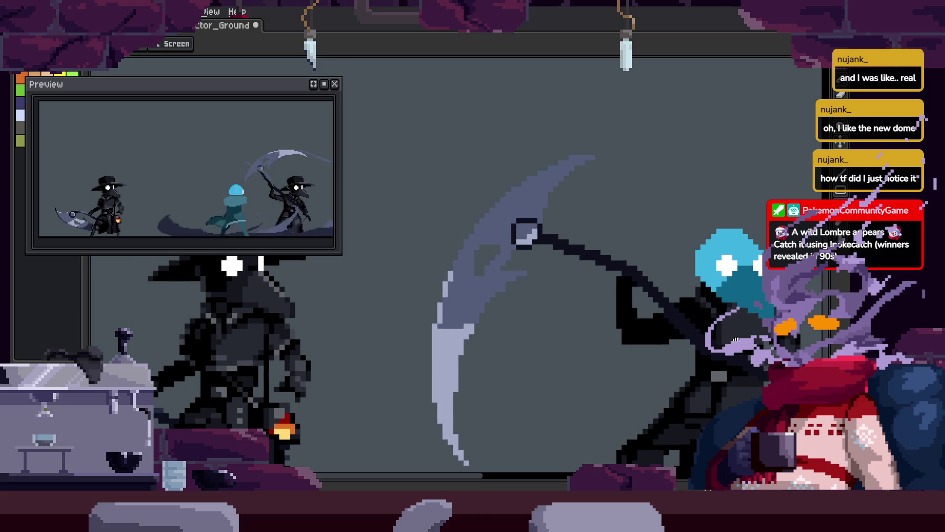
{"action": "scroll", "coordinate": [265, 298], "scroll_direction": "up", "scroll_amount": 3}
Sample cloak colours from the sprite and zoom back in on the cloak area.
{"action": "key", "text": "i"}
{"action": "scroll", "coordinate": [193, 324], "scroll_direction": "down", "scroll_amount": 2}
{"action": "scroll", "coordinate": [633, 256], "scroll_direction": "up", "scroll_amount": 3}
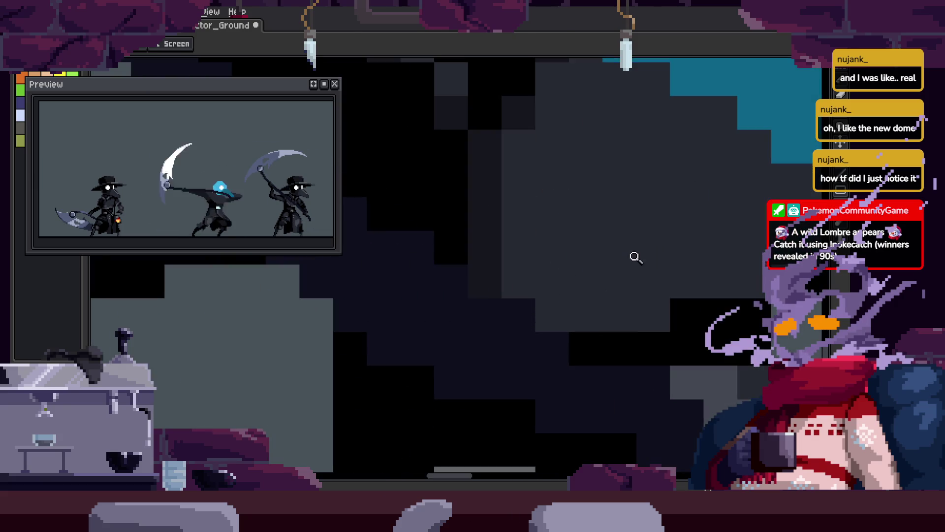
{"action": "key", "text": "b"}
{"action": "key", "text": "z"}
{"action": "scroll", "coordinate": [698, 330], "scroll_direction": "down", "scroll_amount": 2}
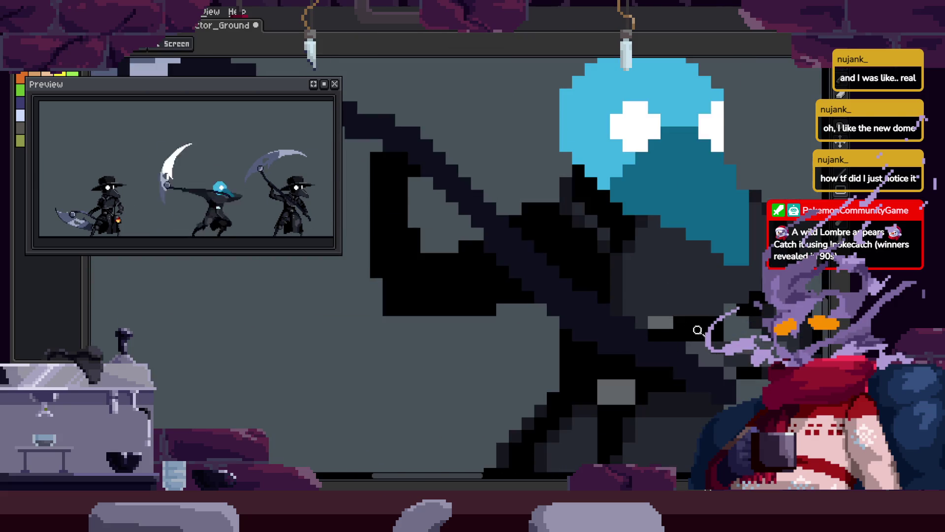
{"action": "scroll", "coordinate": [679, 323], "scroll_direction": "down", "scroll_amount": 2}
{"action": "scroll", "coordinate": [428, 294], "scroll_direction": "up", "scroll_amount": 2}
{"action": "key", "text": "i"}
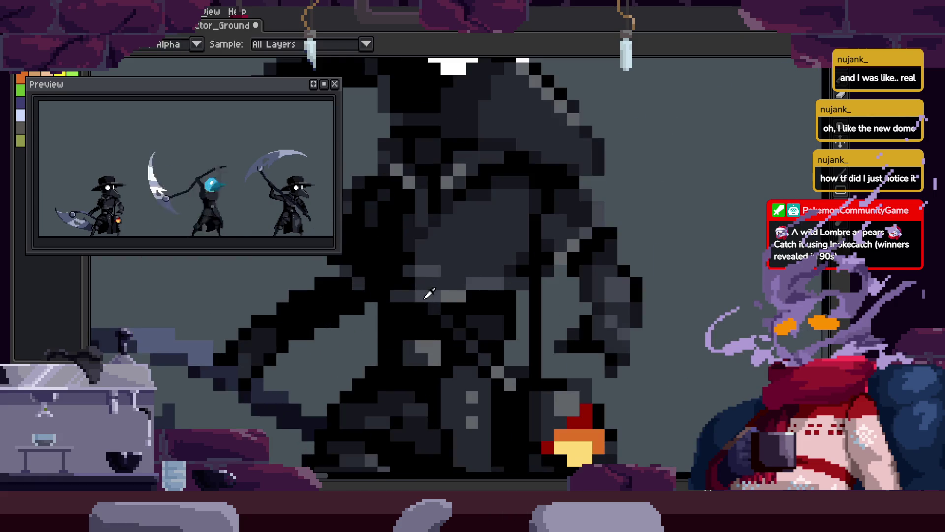
{"action": "scroll", "coordinate": [567, 289], "scroll_direction": "down", "scroll_amount": 2}
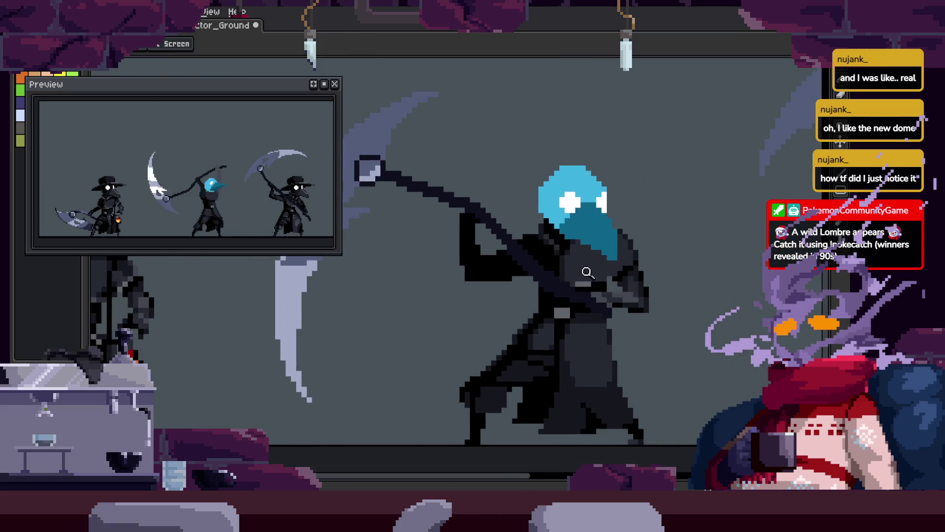
{"action": "scroll", "coordinate": [636, 231], "scroll_direction": "up", "scroll_amount": 3}
{"action": "key", "text": "w"}
{"action": "key", "text": "b"}
{"action": "scroll", "coordinate": [562, 290], "scroll_direction": "down", "scroll_amount": 2}
{"action": "scroll", "coordinate": [610, 288], "scroll_direction": "up", "scroll_amount": 2}
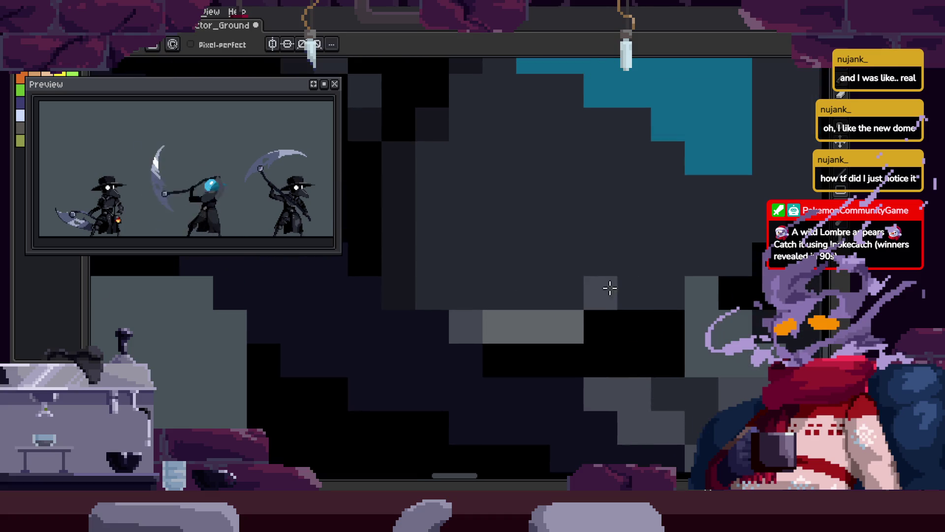
{"action": "scroll", "coordinate": [660, 286], "scroll_direction": "down", "scroll_amount": 2}
{"action": "scroll", "coordinate": [522, 283], "scroll_direction": "up", "scroll_amount": 2}
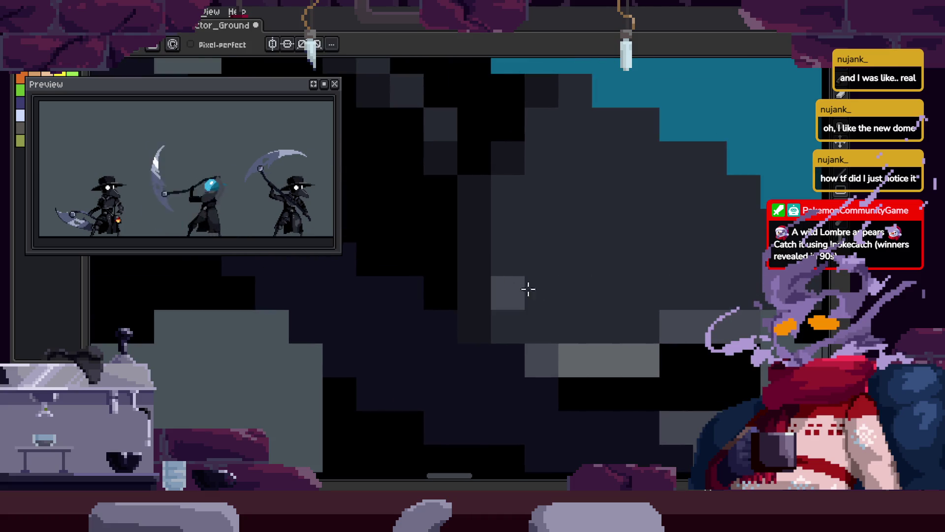
{"action": "scroll", "coordinate": [549, 285], "scroll_direction": "down", "scroll_amount": 3}
{"action": "key", "text": "z"}
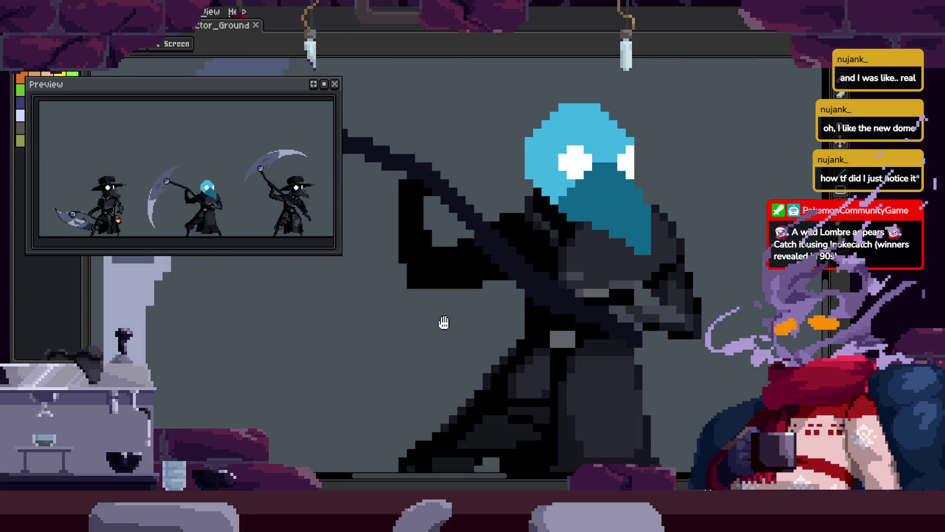
{"action": "scroll", "coordinate": [667, 331], "scroll_direction": "up", "scroll_amount": 3}
{"action": "scroll", "coordinate": [367, 372], "scroll_direction": "down", "scroll_amount": 3}
{"action": "scroll", "coordinate": [581, 261], "scroll_direction": "up", "scroll_amount": 1}
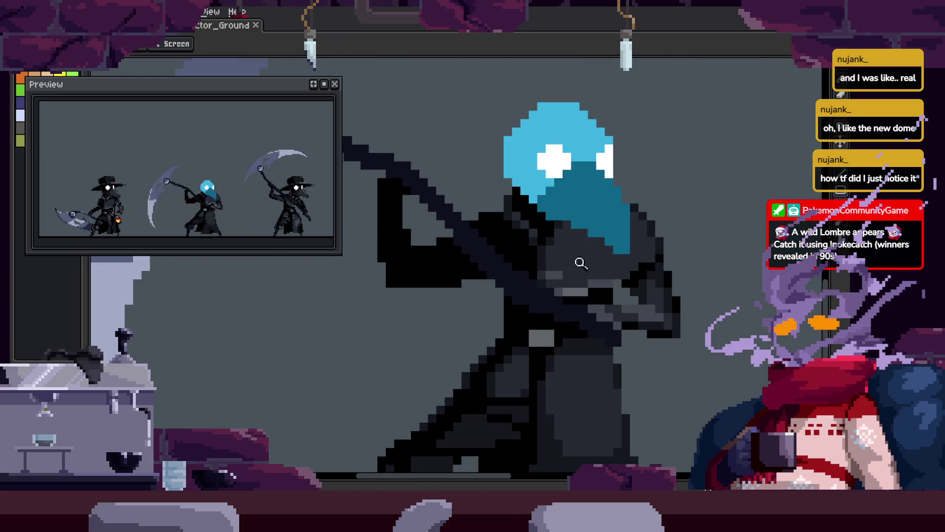
{"action": "scroll", "coordinate": [443, 276], "scroll_direction": "up", "scroll_amount": 4}
{"action": "key", "text": "b"}
{"action": "scroll", "coordinate": [483, 392], "scroll_direction": "down", "scroll_amount": 5}
{"action": "key", "text": "v"}
{"action": "key", "text": "z"}
{"action": "scroll", "coordinate": [560, 323], "scroll_direction": "down", "scroll_amount": 3}
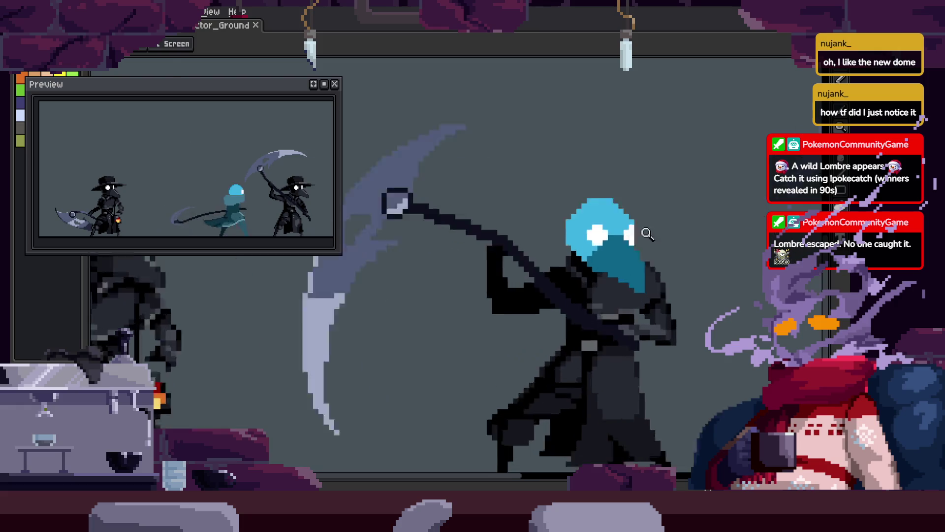
{"action": "scroll", "coordinate": [641, 277], "scroll_direction": "up", "scroll_amount": 5}
{"action": "key", "text": "b"}
Repaint cloak pixels dark grey, then add a light grey block sampled from the sprite.
{"action": "left_click_drag", "start_coordinate": [614, 234], "coordinate": [647, 268]}
{"action": "left_click", "coordinate": [625, 338], "text": "alt"}
{"action": "left_click", "coordinate": [648, 268]}
{"action": "left_click", "coordinate": [622, 302]}
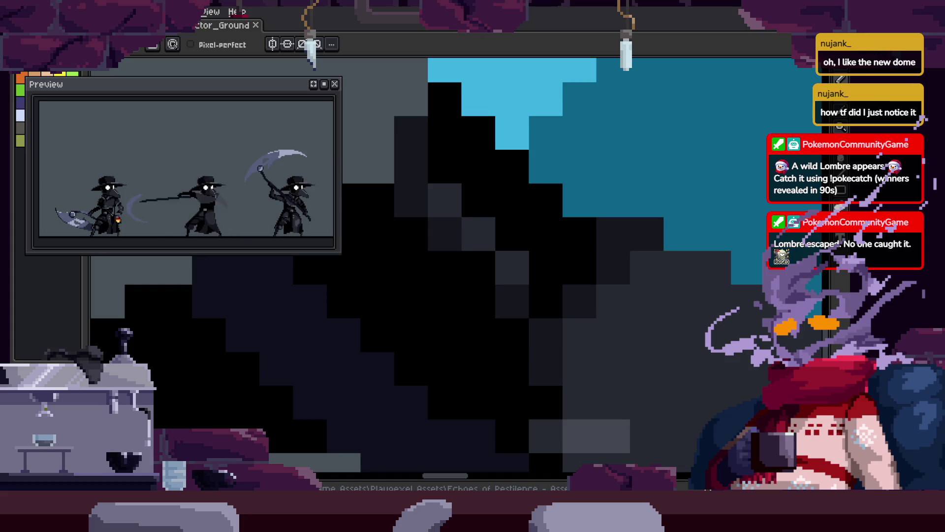
Step forward through the following animation frames to check the cloak cleanup.
{"action": "key", "text": "z"}
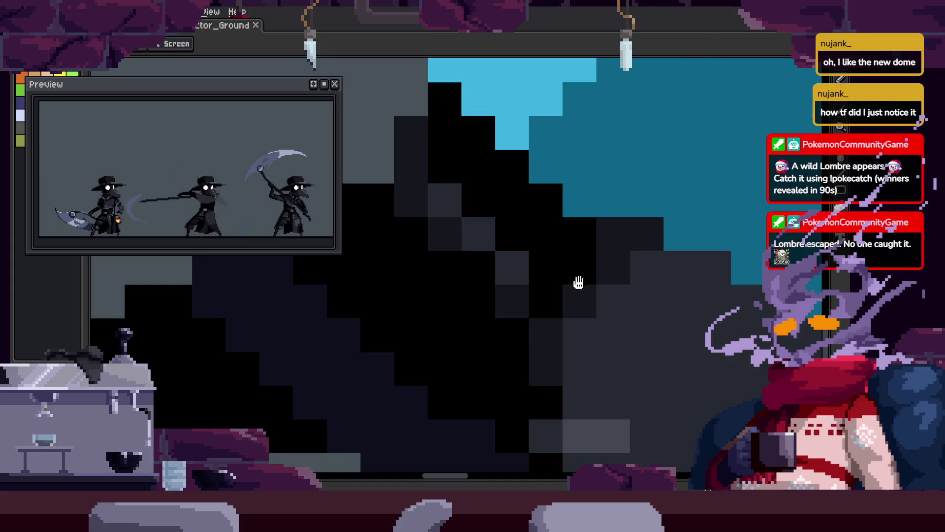
{"action": "scroll", "coordinate": [570, 307], "scroll_direction": "down", "scroll_amount": 3}
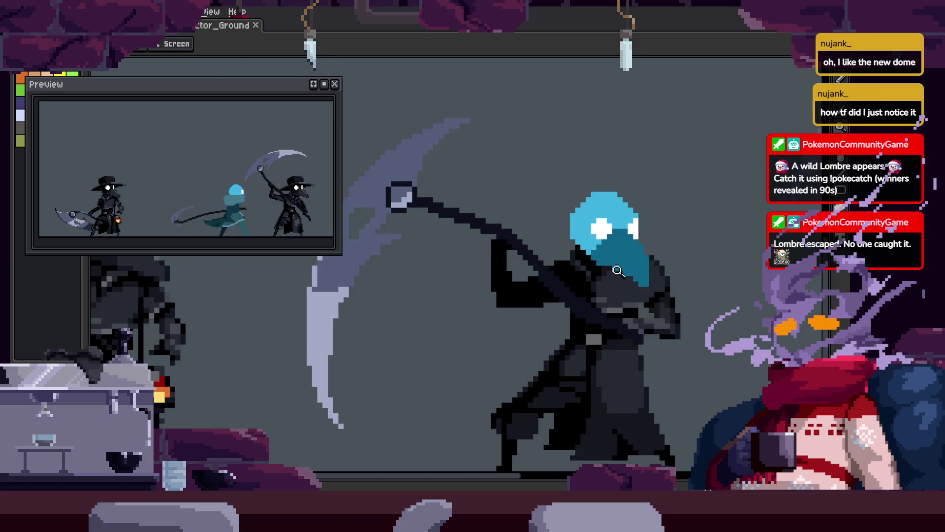
{"action": "scroll", "coordinate": [499, 265], "scroll_direction": "up", "scroll_amount": 4}
{"action": "key", "text": "o"}
{"action": "key", "text": "h"}
{"action": "scroll", "coordinate": [500, 265], "scroll_direction": "down", "scroll_amount": 4}
{"action": "key", "text": "Right"}
{"action": "key", "text": "Right"}
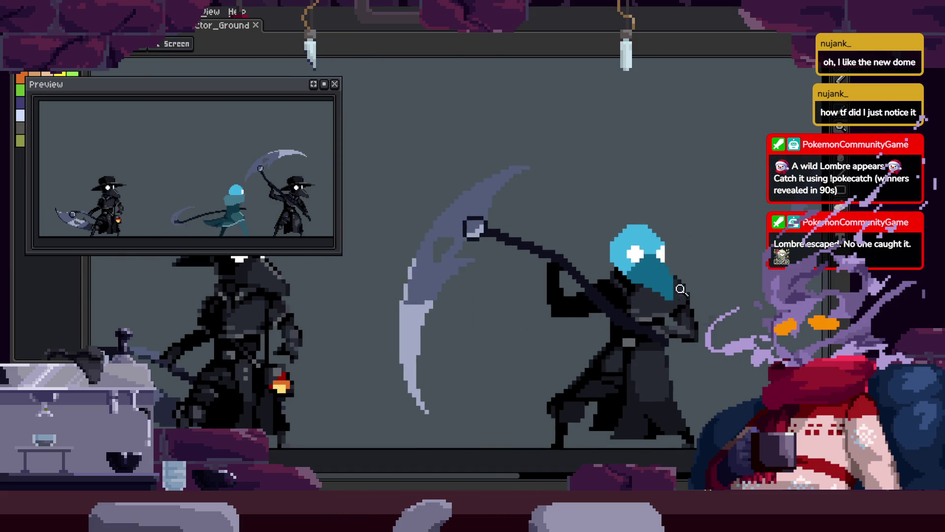
{"action": "key", "text": "Right"}
{"action": "key", "text": "Right"}
{"action": "key", "text": "Right"}
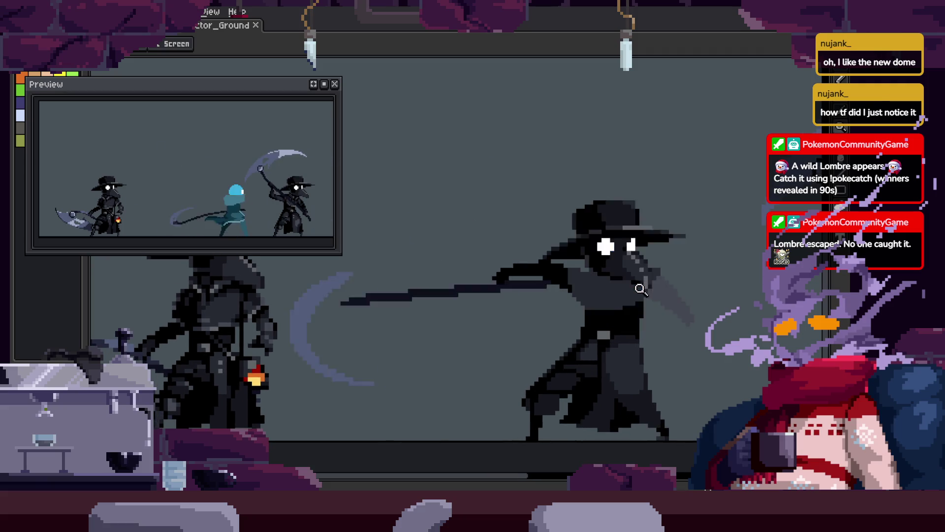
{"action": "key", "text": "z"}
{"action": "key", "text": "Right"}
{"action": "key", "text": "Right"}
{"action": "key", "text": "Right"}
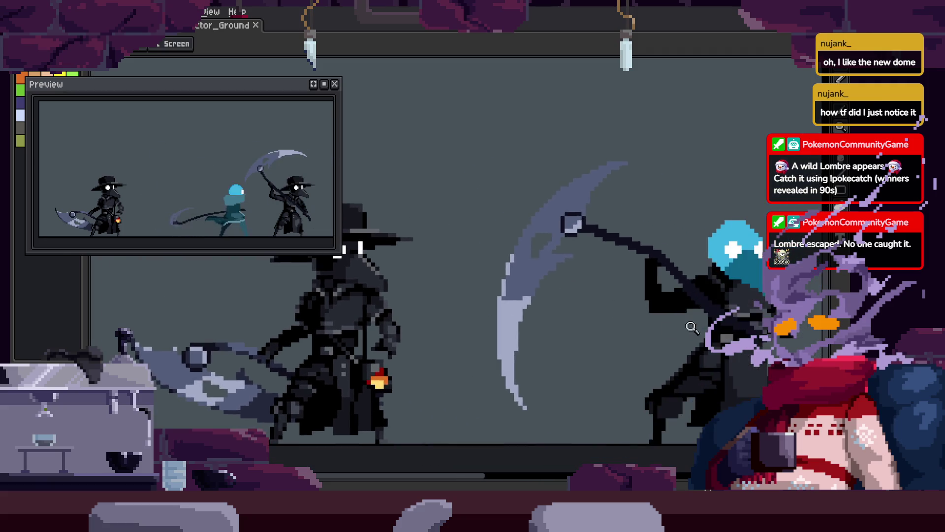
{"action": "key", "text": "h"}
{"action": "scroll", "coordinate": [677, 318], "scroll_direction": "down", "scroll_amount": 2}
{"action": "scroll", "coordinate": [549, 283], "scroll_direction": "up", "scroll_amount": 5}
{"action": "key", "text": "Right"}
{"action": "key", "text": "m"}
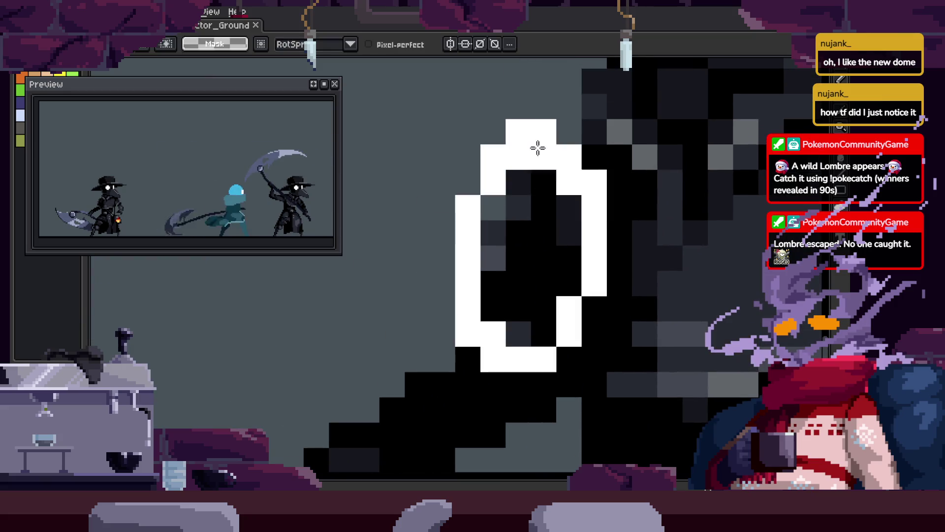
{"action": "key", "text": "Right"}
Bring up the other plague doctor sprite with its Run - Trick, Idle - Trick and toExtend tags.
{"action": "key", "text": "z"}
{"action": "scroll", "coordinate": [503, 258], "scroll_direction": "down", "scroll_amount": 3}
{"action": "scroll", "coordinate": [498, 249], "scroll_direction": "down", "scroll_amount": 1}
{"action": "scroll", "coordinate": [504, 280], "scroll_direction": "up", "scroll_amount": 1}
{"action": "key", "text": "Tab"}
{"action": "scroll", "coordinate": [580, 264], "scroll_direction": "up", "scroll_amount": 2}
Step back to the scythe-raised and idle frames, play the animation, and hide the timeline.
{"action": "key", "text": "Left"}
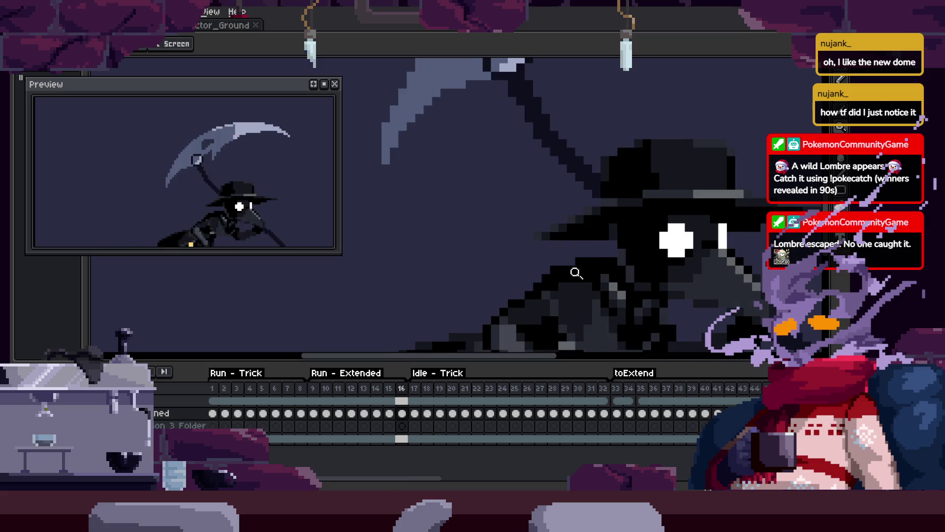
{"action": "key", "text": "Left"}
{"action": "key", "text": "Return"}
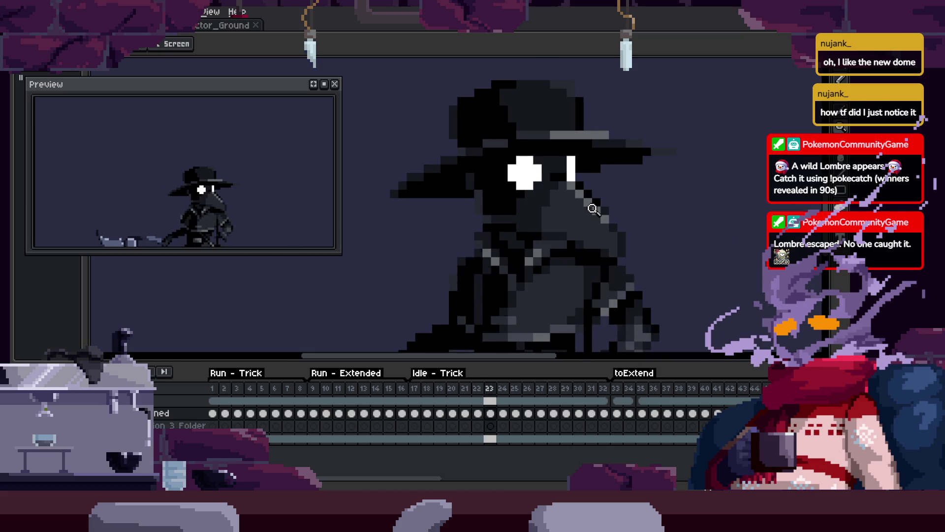
{"action": "key", "text": "Return"}
{"action": "key", "text": "Tab"}
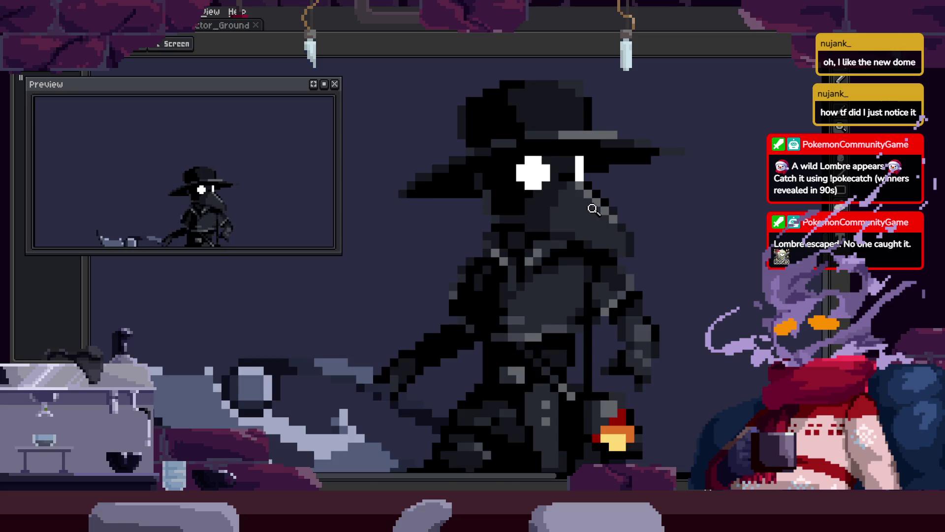
Return to the three-pose ground sprite and pick a colour from it with the pencil.
{"action": "left_click", "coordinate": [229, 27]}
{"action": "scroll", "coordinate": [575, 280], "scroll_direction": "up", "scroll_amount": 4}
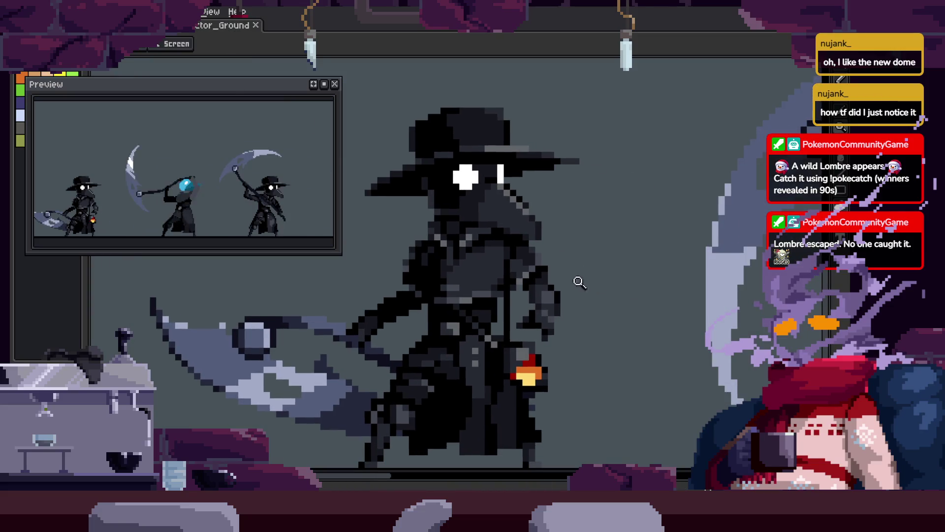
{"action": "key", "text": "b"}
{"action": "scroll", "coordinate": [384, 280], "scroll_direction": "left", "scroll_amount": 2}
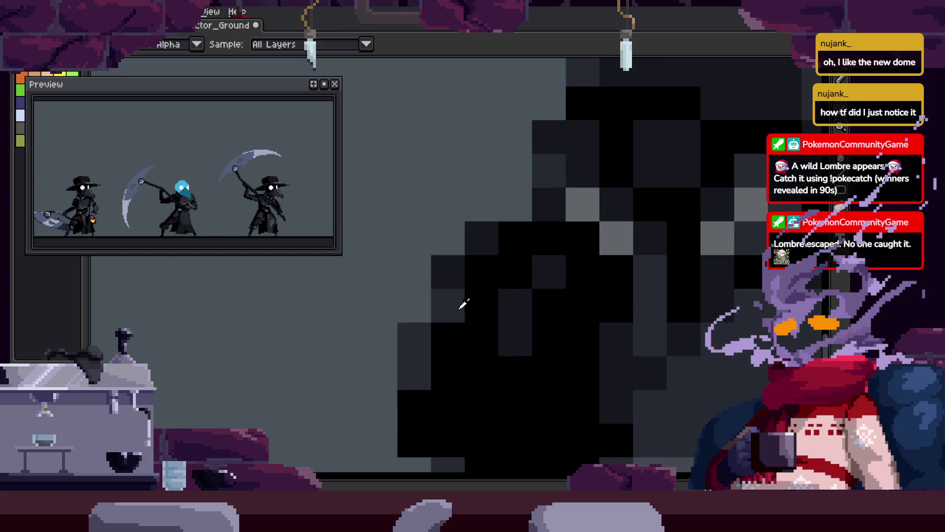
{"action": "left_click", "coordinate": [534, 308], "text": "alt"}
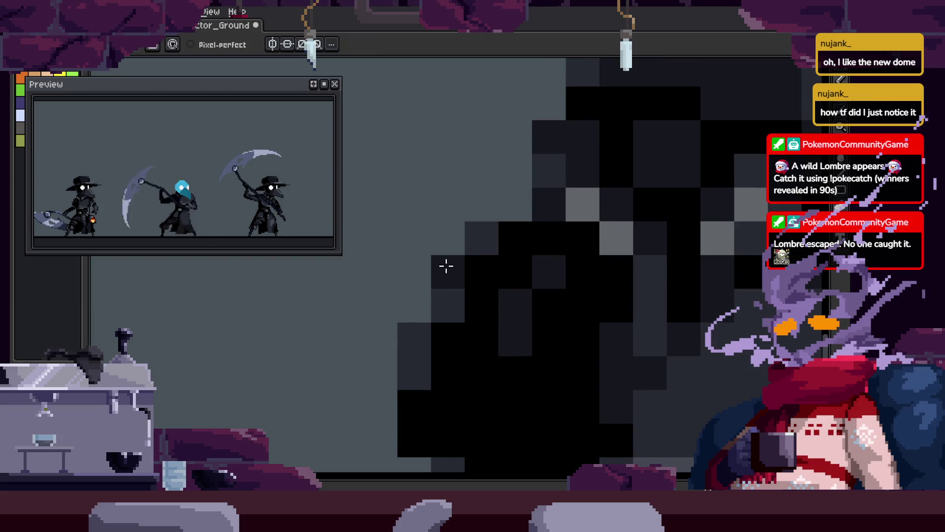
Zoom out to the whole plague doctor and bring the scythe attack poses into view.
{"action": "key", "text": "h"}
{"action": "scroll", "coordinate": [529, 276], "scroll_direction": "down", "scroll_amount": 4}
{"action": "scroll", "coordinate": [553, 302], "scroll_direction": "up", "scroll_amount": 1}
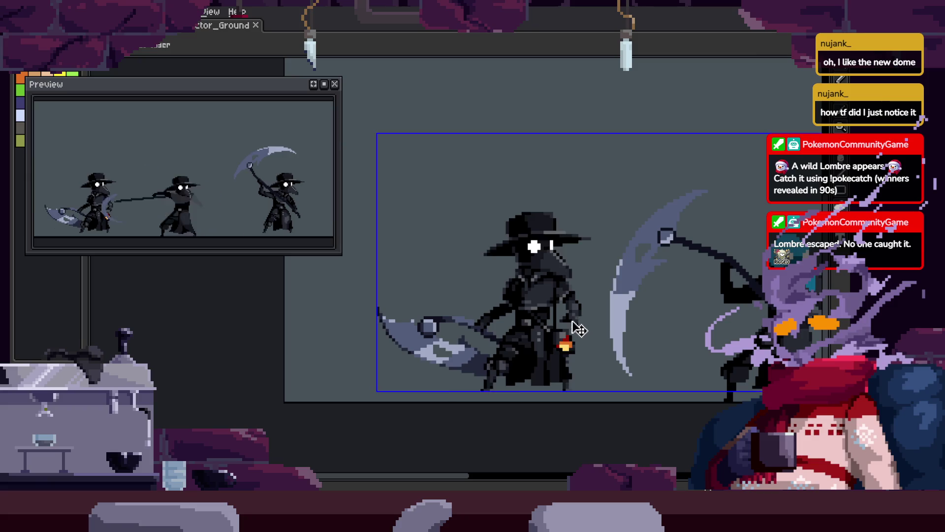
{"action": "scroll", "coordinate": [503, 305], "scroll_direction": "down", "scroll_amount": 2}
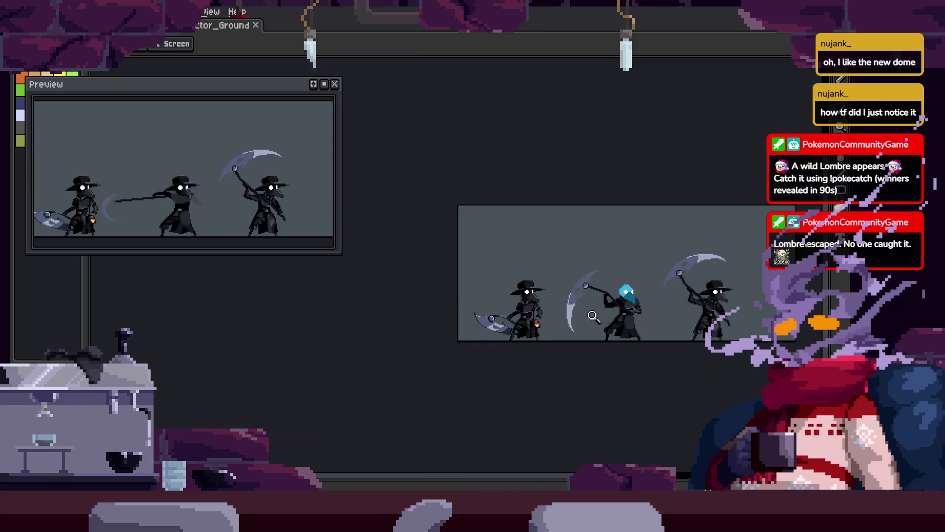
{"action": "scroll", "coordinate": [615, 310], "scroll_direction": "up", "scroll_amount": 1}
{"action": "left_click_drag", "start_coordinate": [623, 306], "coordinate": [551, 307]}
{"action": "key", "text": "v"}
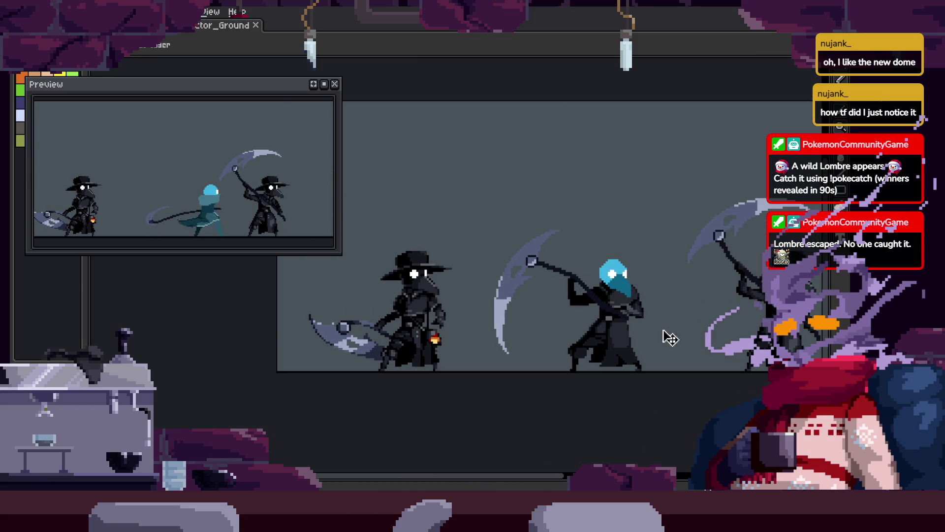
{"action": "left_click_drag", "start_coordinate": [697, 350], "coordinate": [662, 333]}
{"action": "scroll", "coordinate": [640, 305], "scroll_direction": "up", "scroll_amount": 3}
Play the attack animation on the canvas and recentre it in view.
{"action": "key", "text": "h"}
{"action": "scroll", "coordinate": [625, 295], "scroll_direction": "down", "scroll_amount": 2}
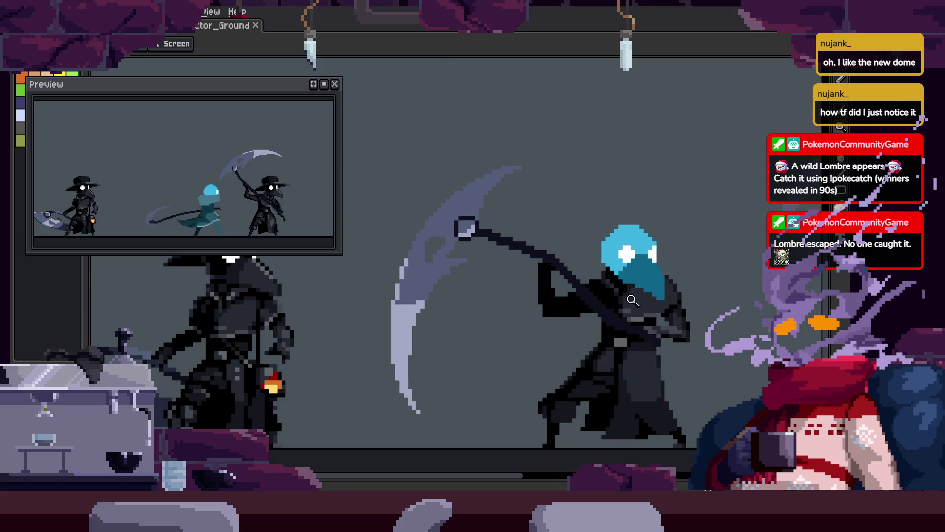
{"action": "scroll", "coordinate": [620, 288], "scroll_direction": "up", "scroll_amount": 1}
{"action": "scroll", "coordinate": [620, 288], "scroll_direction": "up", "scroll_amount": 3}
{"action": "key", "text": "z"}
{"action": "scroll", "coordinate": [481, 361], "scroll_direction": "down", "scroll_amount": 2}
{"action": "scroll", "coordinate": [576, 326], "scroll_direction": "up", "scroll_amount": 1}
{"action": "key", "text": "v"}
{"action": "key", "text": "Return"}
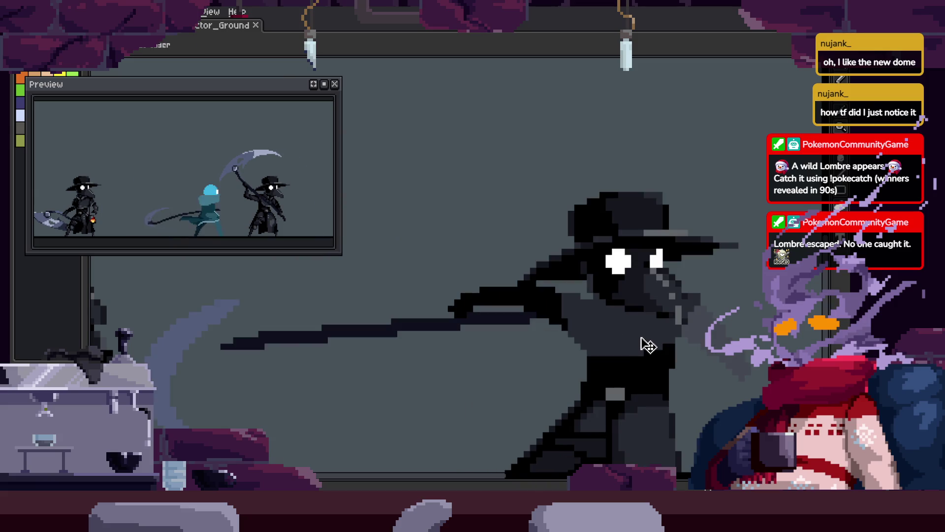
{"action": "key", "text": "h"}
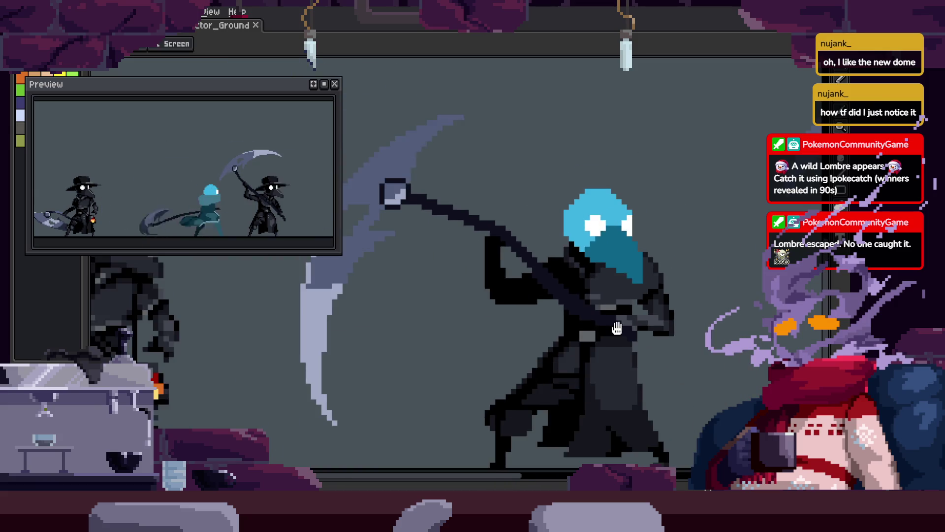
{"action": "scroll", "coordinate": [566, 319], "scroll_direction": "down", "scroll_amount": 1}
{"action": "left_click_drag", "start_coordinate": [566, 319], "coordinate": [666, 334]}
{"action": "scroll", "coordinate": [730, 335], "scroll_direction": "up", "scroll_amount": 1}
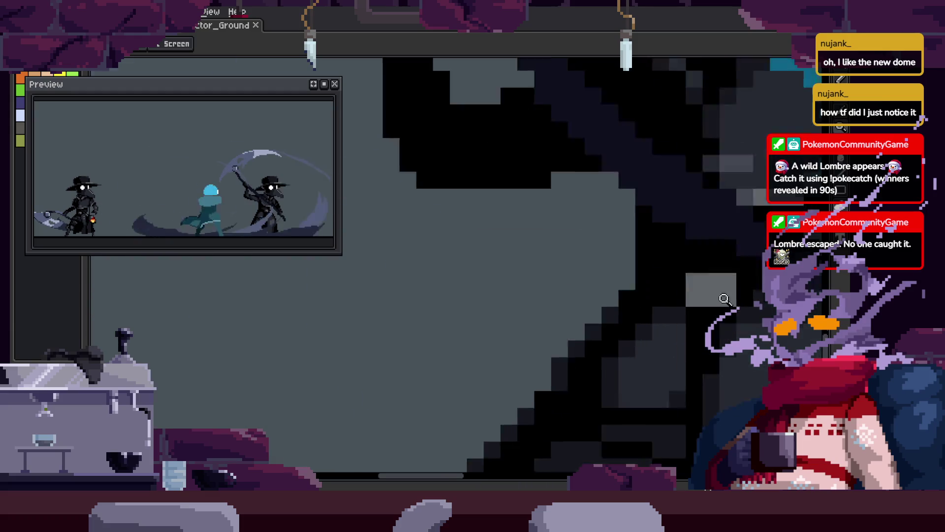
{"action": "scroll", "coordinate": [671, 337], "scroll_direction": "up", "scroll_amount": 3}
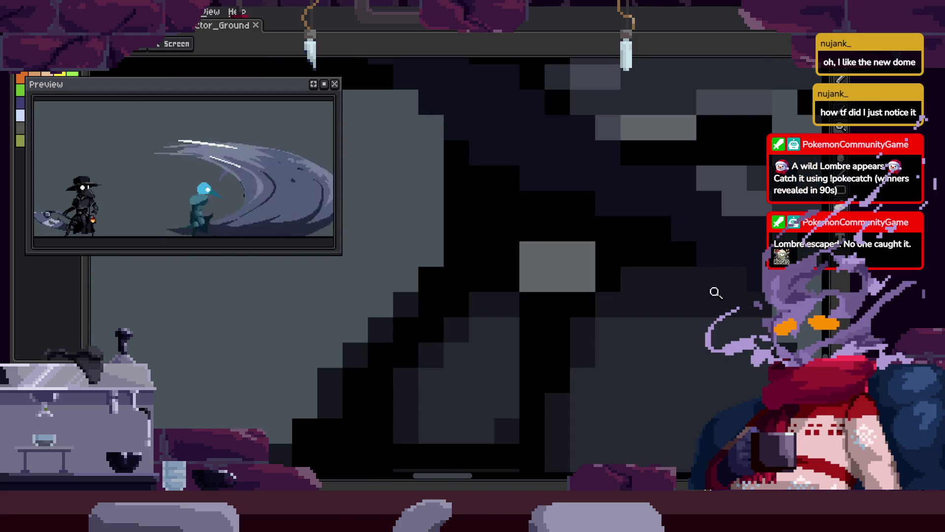
Draw several black pixels on the plague doctor's dark body.
{"action": "key", "text": "b"}
{"action": "left_click", "coordinate": [525, 304]}
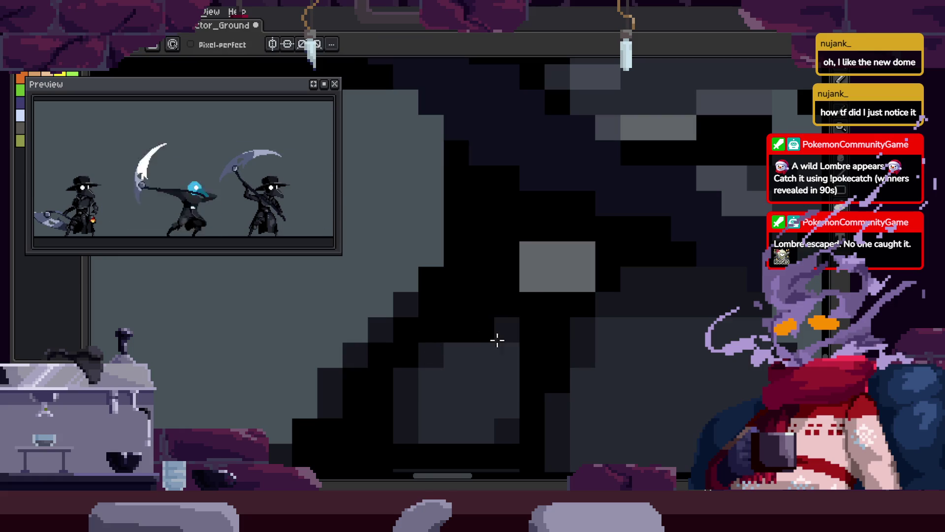
{"action": "key", "text": "z"}
{"action": "scroll", "coordinate": [463, 345], "scroll_direction": "down", "scroll_amount": 3}
{"action": "scroll", "coordinate": [587, 295], "scroll_direction": "down", "scroll_amount": 2}
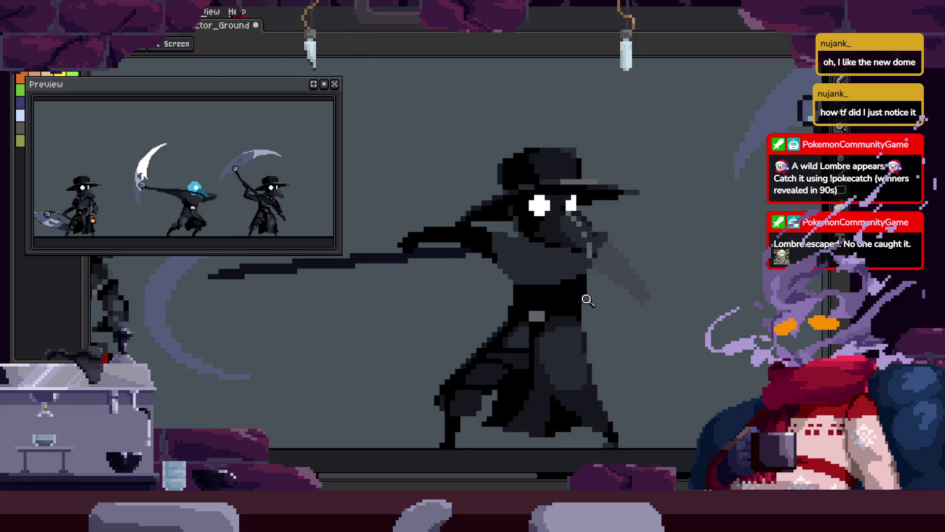
{"action": "key", "text": "b"}
{"action": "scroll", "coordinate": [505, 300], "scroll_direction": "up", "scroll_amount": 4}
{"action": "left_click", "coordinate": [505, 300]}
{"action": "left_click", "coordinate": [536, 294]}
{"action": "left_click", "coordinate": [478, 321]}
Recolour the new black pixels with a nearby shade sampled from the sprite.
{"action": "left_click", "coordinate": [450, 338], "text": "alt"}
{"action": "left_click_drag", "start_coordinate": [478, 321], "coordinate": [553, 318]}
{"action": "left_click", "coordinate": [559, 345]}
{"action": "key", "text": "z"}
{"action": "scroll", "coordinate": [637, 339], "scroll_direction": "down", "scroll_amount": 3}
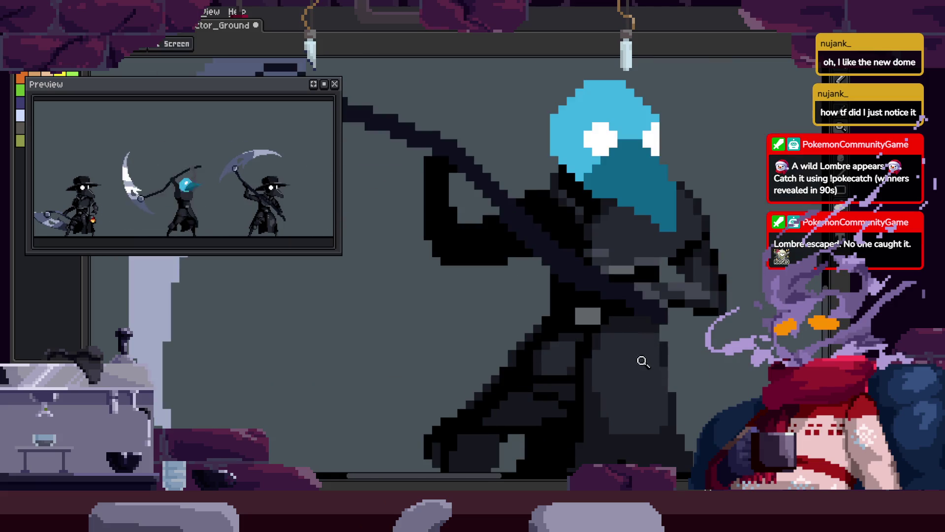
{"action": "scroll", "coordinate": [580, 334], "scroll_direction": "up", "scroll_amount": 2}
{"action": "scroll", "coordinate": [466, 319], "scroll_direction": "down", "scroll_amount": 2}
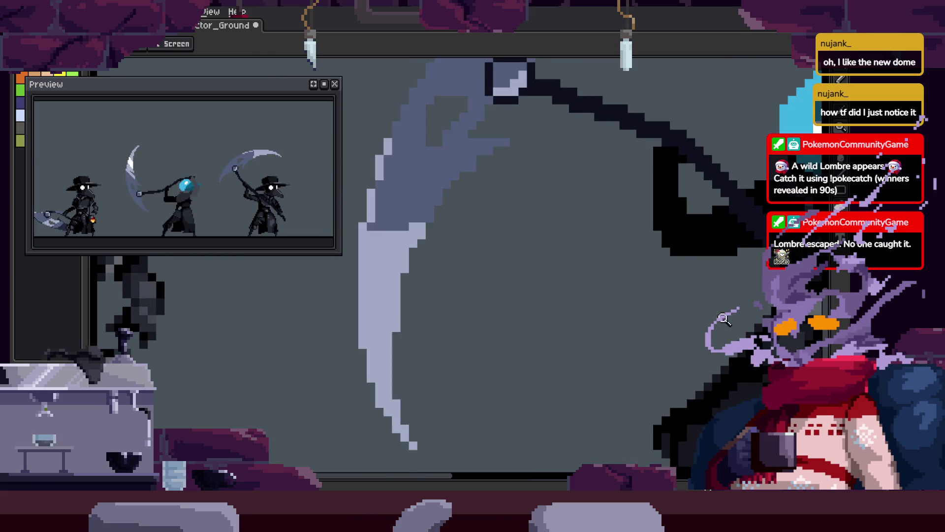
{"action": "scroll", "coordinate": [695, 340], "scroll_direction": "down", "scroll_amount": 3}
{"action": "left_click_drag", "start_coordinate": [695, 340], "coordinate": [634, 310]}
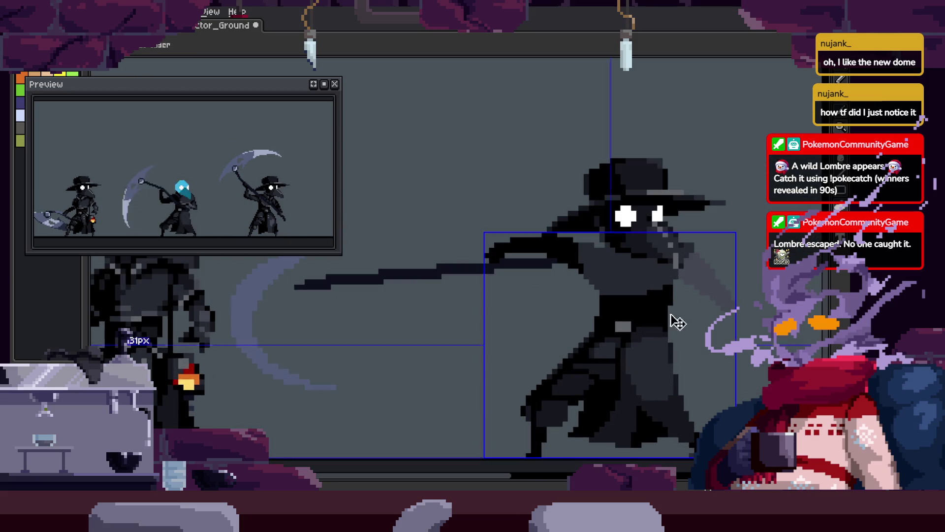
Save the sprite and lasso a chunk of the plague doctor's torso.
{"action": "key", "text": "b"}
{"action": "key", "text": "ctrl+s"}
{"action": "scroll", "coordinate": [419, 344], "scroll_direction": "down", "scroll_amount": 1}
{"action": "scroll", "coordinate": [537, 340], "scroll_direction": "down", "scroll_amount": 2}
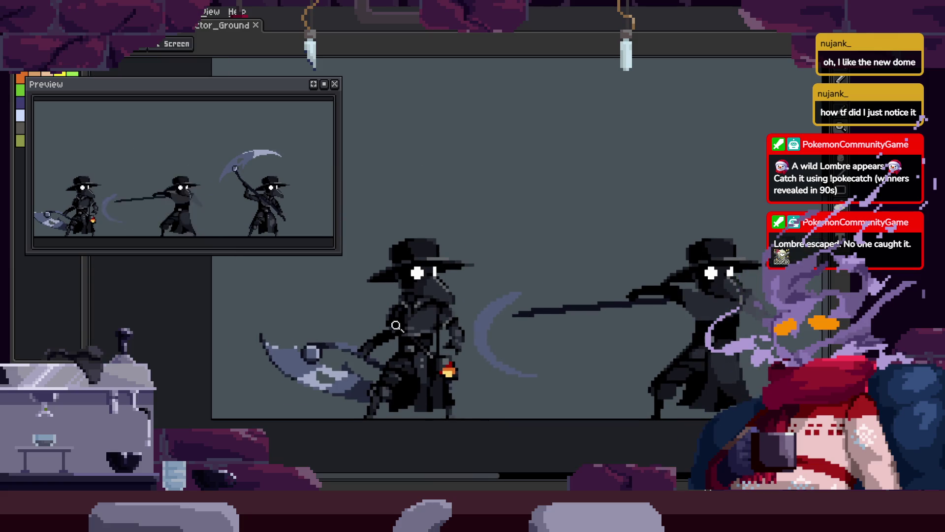
{"action": "scroll", "coordinate": [398, 328], "scroll_direction": "up", "scroll_amount": 2}
{"action": "key", "text": "q"}
{"action": "mouse_move", "coordinate": [396, 334]}
{"action": "left_mouse_down"}
{"action": "mouse_move", "coordinate": [409, 378]}
{"action": "mouse_move", "coordinate": [467, 373]}
{"action": "mouse_move", "coordinate": [480, 331]}
{"action": "mouse_move", "coordinate": [396, 334]}
{"action": "mouse_move", "coordinate": [732, 339]}
{"action": "left_mouse_up"}
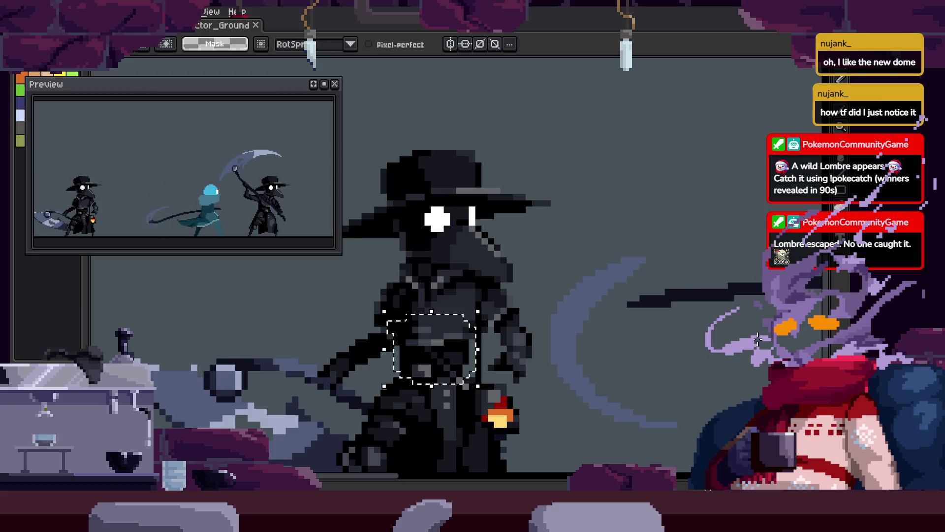
Move the torso chunk onto the body, redoing the placement once, then deselect it.
{"action": "key", "text": "m"}
{"action": "scroll", "coordinate": [624, 327], "scroll_direction": "down", "scroll_amount": 2}
{"action": "scroll", "coordinate": [623, 335], "scroll_direction": "up", "scroll_amount": 4}
{"action": "key", "text": "ctrl+z"}
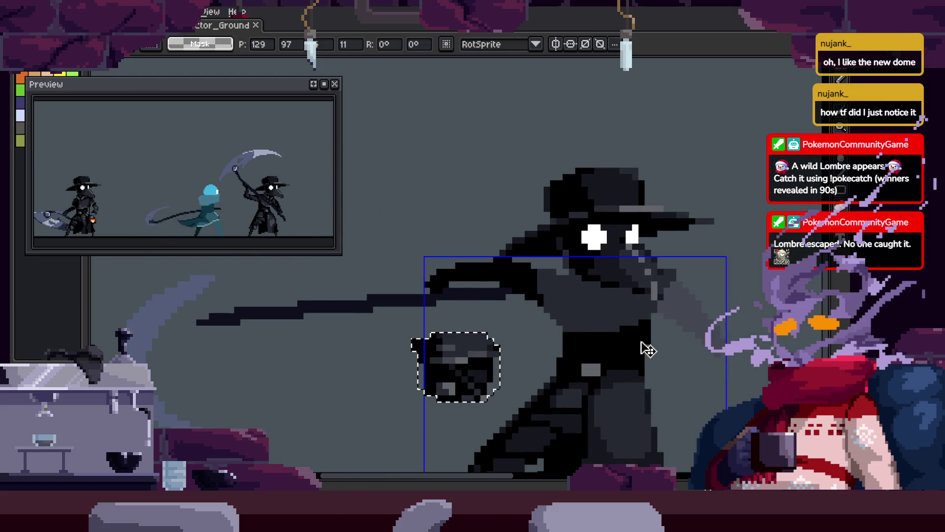
{"action": "mouse_move", "coordinate": [473, 380]}
{"action": "left_mouse_down"}
{"action": "mouse_move", "coordinate": [612, 348]}
{"action": "mouse_move", "coordinate": [612, 339]}
{"action": "left_mouse_up"}
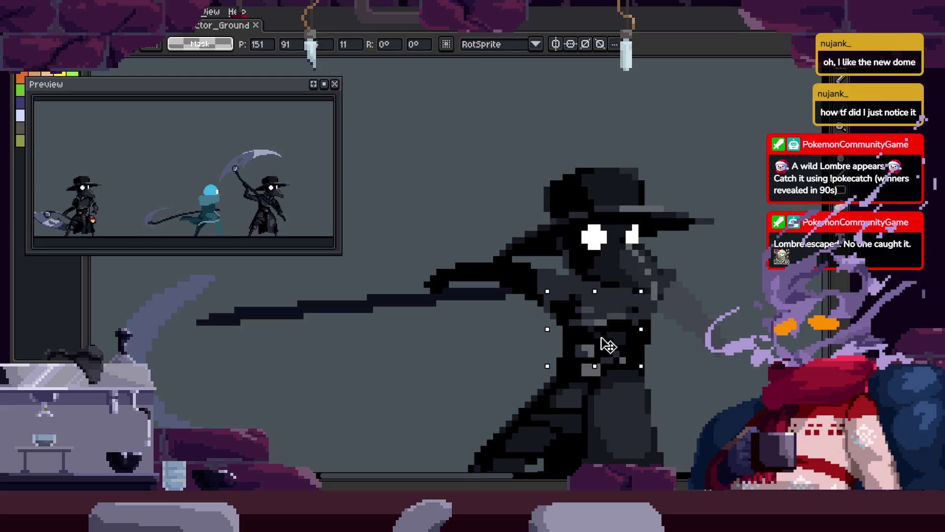
{"action": "scroll", "coordinate": [679, 330], "scroll_direction": "up", "scroll_amount": 4}
{"action": "key", "text": "ctrl+d"}
Play the attack animation and add grey pixels to the figure's body.
{"action": "key", "text": "z"}
{"action": "scroll", "coordinate": [673, 321], "scroll_direction": "down", "scroll_amount": 3}
{"action": "key", "text": "Return"}
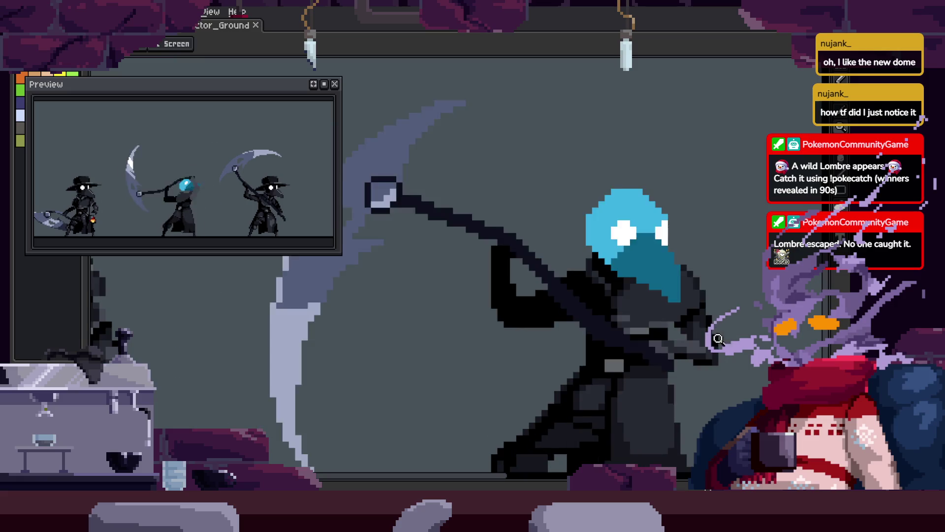
{"action": "scroll", "coordinate": [714, 319], "scroll_direction": "up", "scroll_amount": 2}
{"action": "key", "text": "b"}
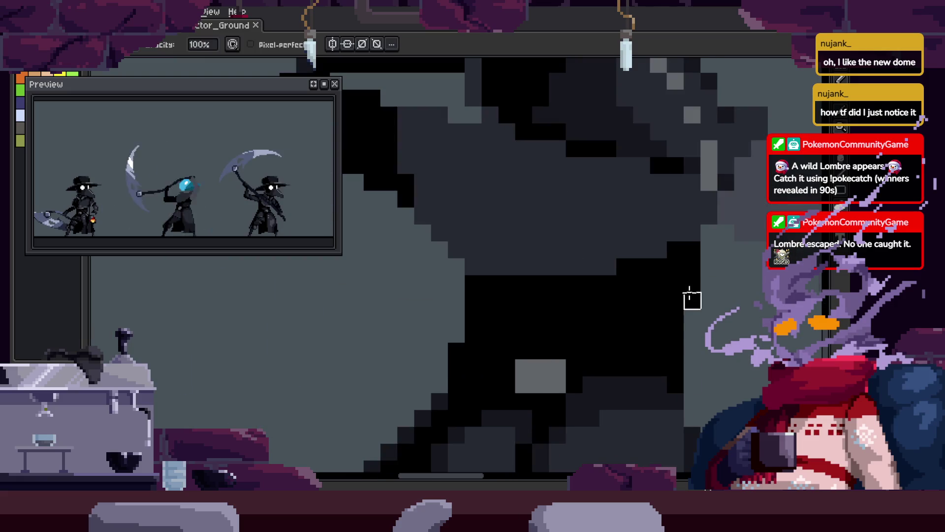
{"action": "left_click", "coordinate": [693, 276]}
{"action": "key", "text": "z"}
{"action": "scroll", "coordinate": [676, 309], "scroll_direction": "down", "scroll_amount": 2}
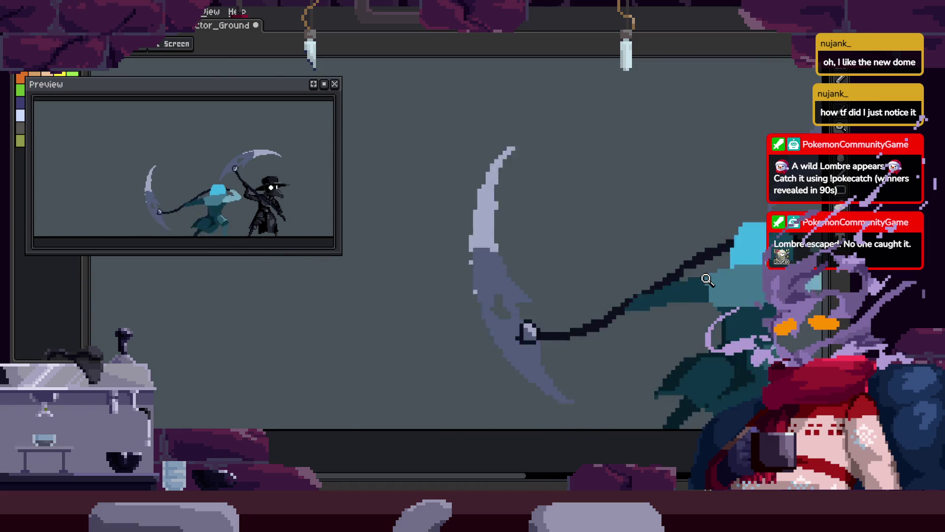
Show and hide the frame timeline twice to check the frames.
{"action": "key", "text": "Tab"}
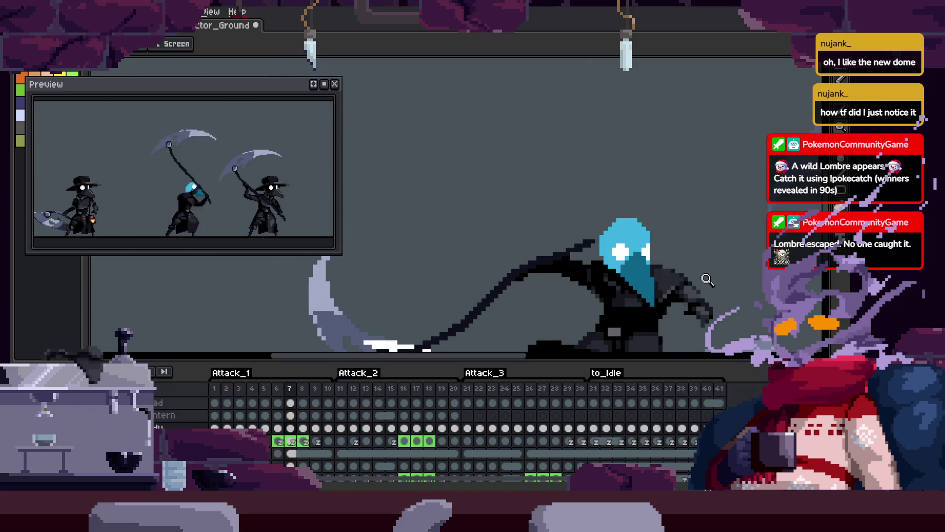
{"action": "key", "text": "Tab"}
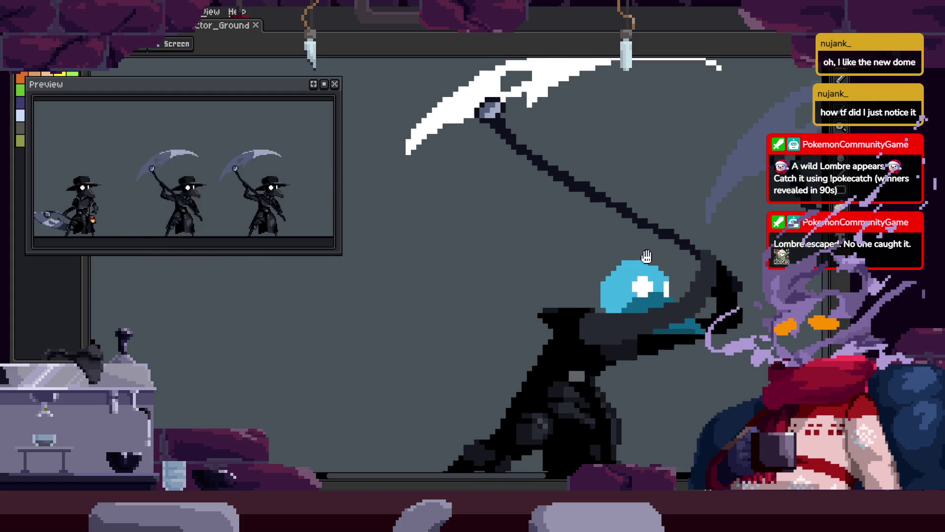
{"action": "key", "text": "Tab"}
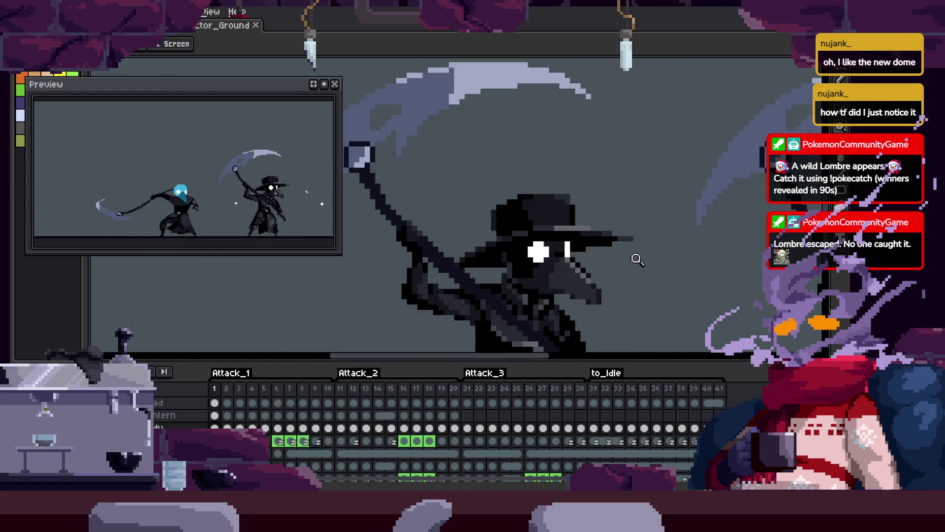
{"action": "key", "text": "Tab"}
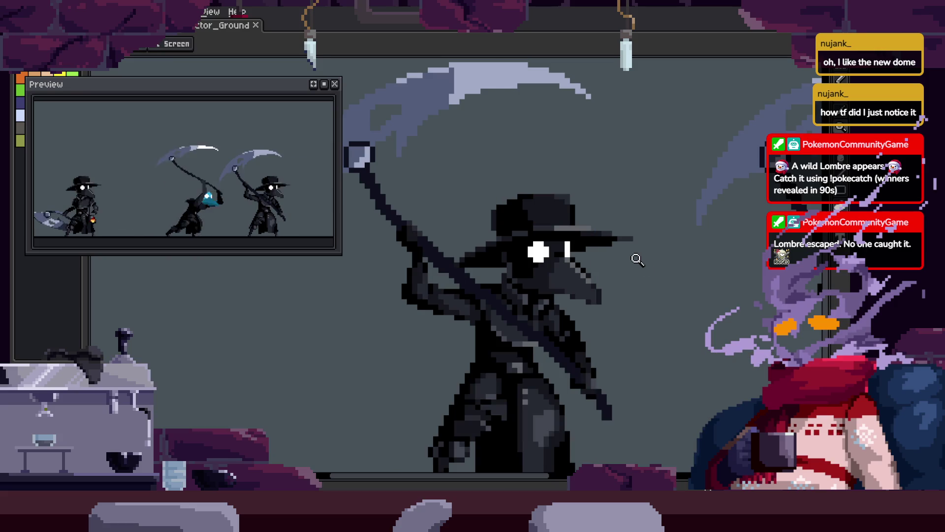
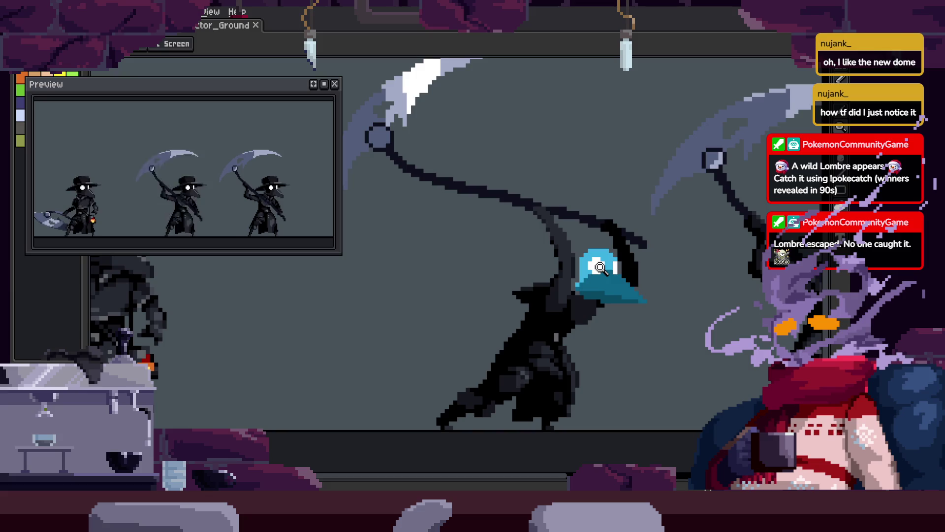
Save the sprite file.
{"action": "scroll", "coordinate": [601, 313], "scroll_direction": "down", "scroll_amount": 1}
{"action": "scroll", "coordinate": [640, 320], "scroll_direction": "up", "scroll_amount": 2}
{"action": "key", "text": "ctrl+s"}
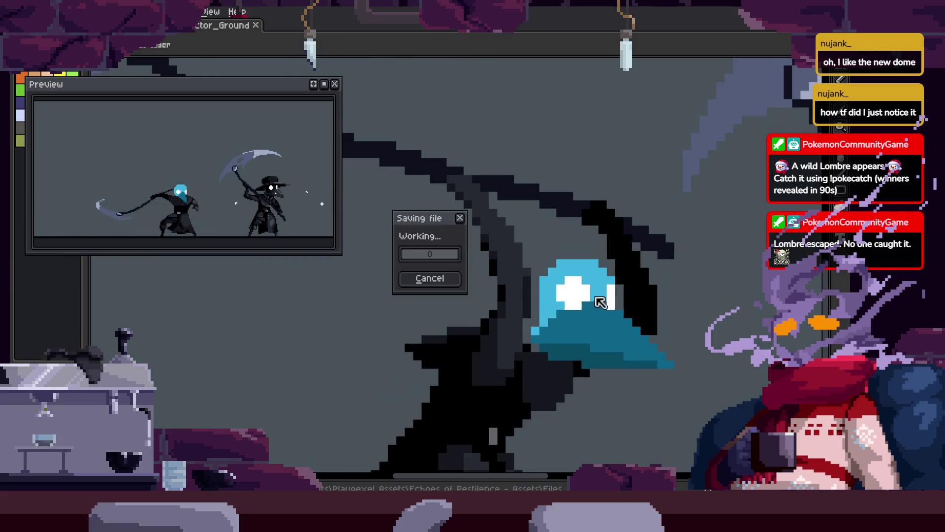
{"action": "scroll", "coordinate": [581, 272], "scroll_direction": "down", "scroll_amount": 1}
On frame 6, drag the pumpkin head off the spirit to the upper left.
{"action": "key", "text": "Tab"}
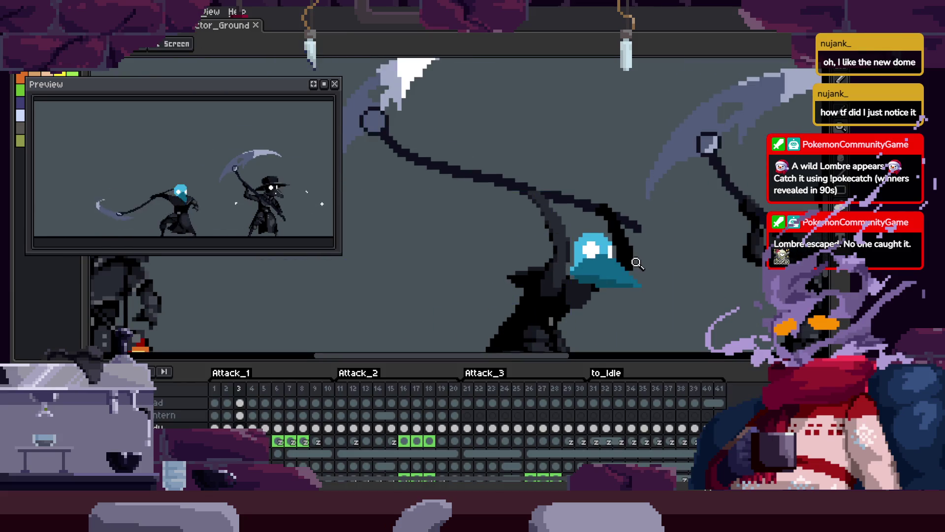
{"action": "key", "text": "Right"}
{"action": "key", "text": "Right"}
{"action": "key", "text": "Right"}
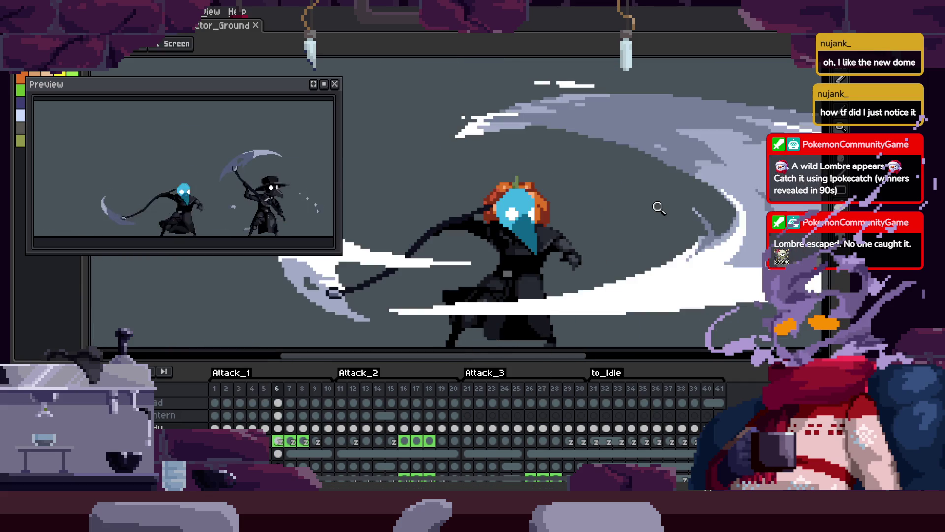
{"action": "key", "text": "v"}
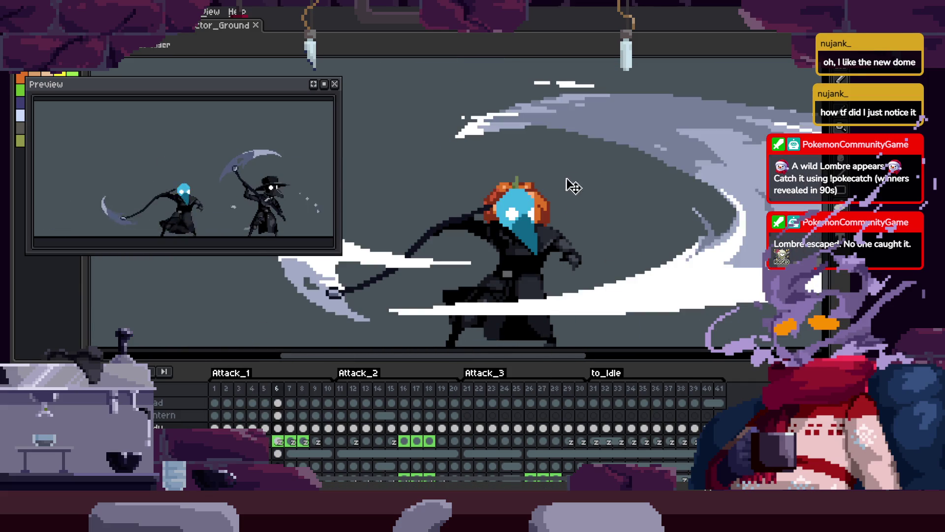
{"action": "mouse_move", "coordinate": [585, 181]}
{"action": "left_mouse_down"}
{"action": "mouse_move", "coordinate": [659, 205]}
{"action": "mouse_move", "coordinate": [379, 105]}
{"action": "left_mouse_up"}
{"action": "left_click_drag", "start_coordinate": [645, 192], "coordinate": [570, 198]}
Zoom in on the two characters.
{"action": "key", "text": "m"}
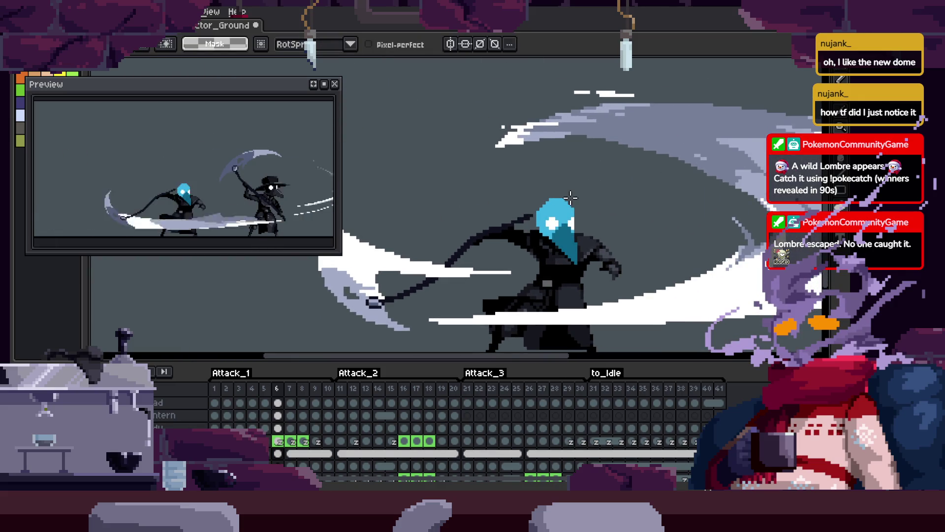
{"action": "scroll", "coordinate": [571, 198], "scroll_direction": "down", "scroll_amount": 3}
{"action": "key", "text": "z"}
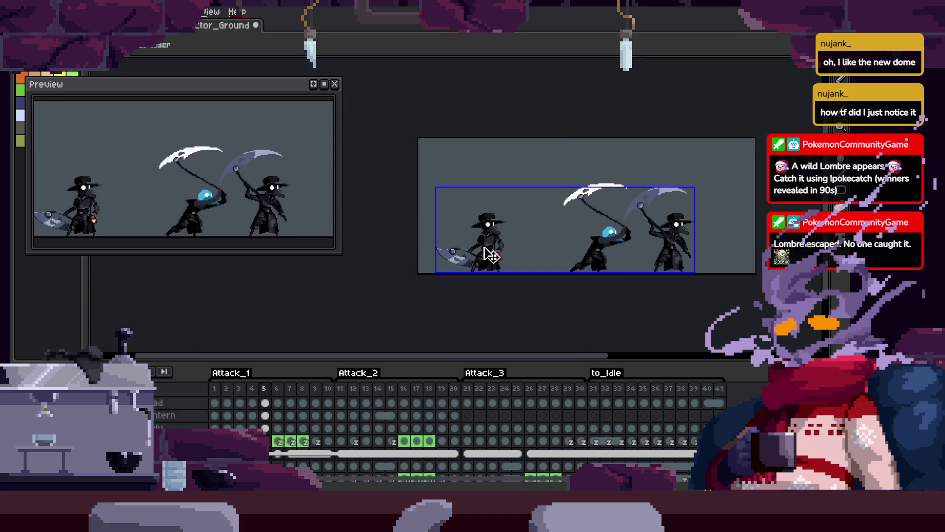
{"action": "left_click", "coordinate": [499, 239]}
Step forward three frames to check the spirit, then hide the timeline.
{"action": "key", "text": "v"}
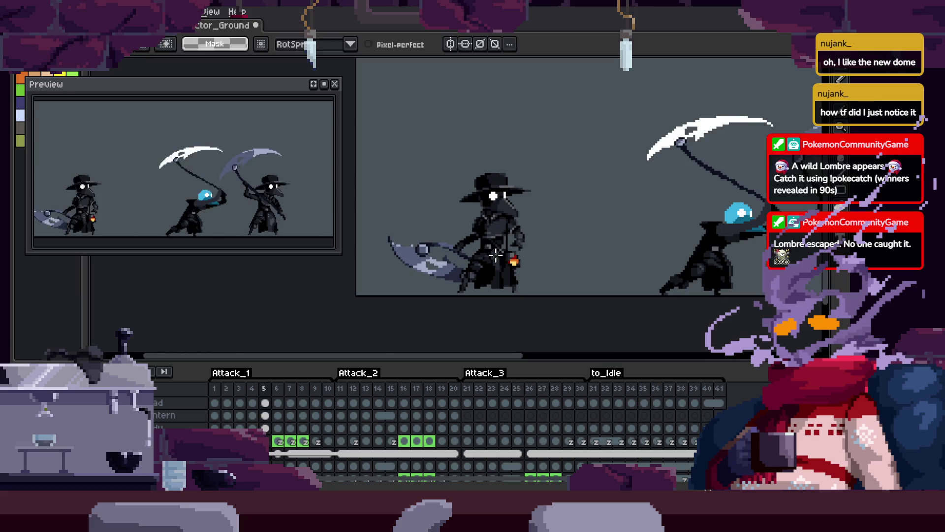
{"action": "key", "text": "m"}
{"action": "key", "text": "Right"}
{"action": "key", "text": "Right"}
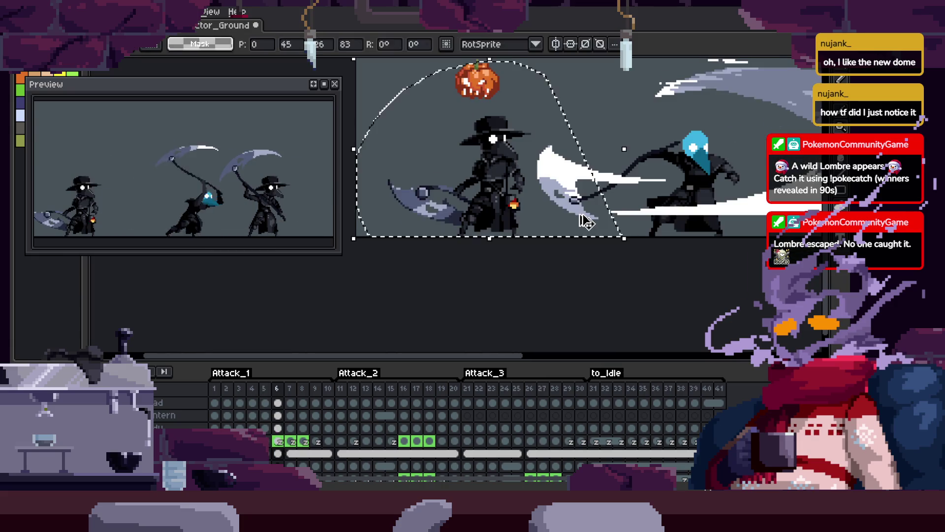
{"action": "scroll", "coordinate": [583, 212], "scroll_direction": "up", "scroll_amount": 2}
{"action": "key", "text": "Right"}
{"action": "key", "text": "Right"}
{"action": "scroll", "coordinate": [582, 213], "scroll_direction": "down", "scroll_amount": 1}
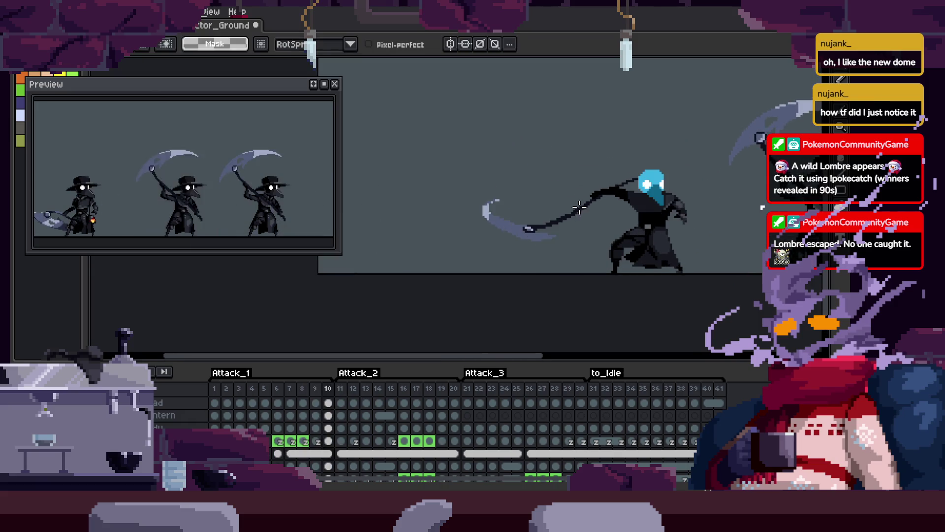
{"action": "key", "text": "Right"}
{"action": "key", "text": "Right"}
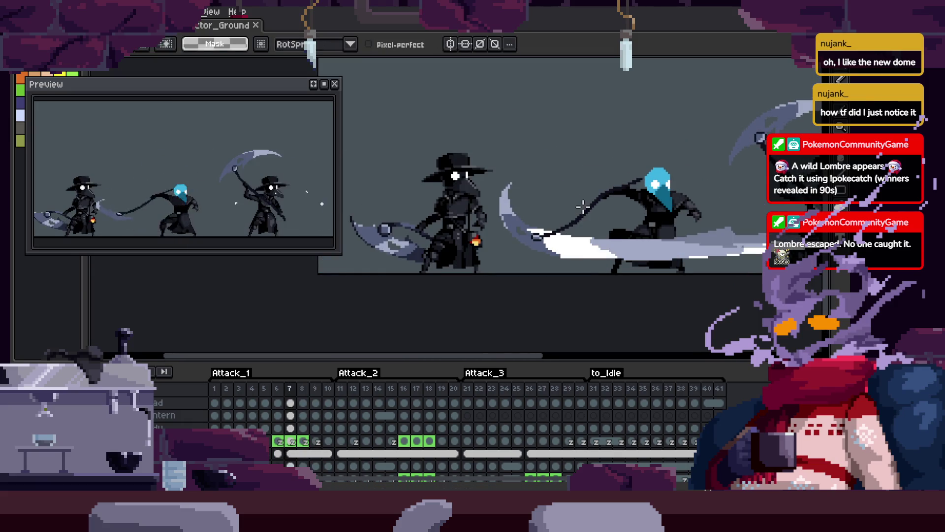
{"action": "key", "text": "Tab"}
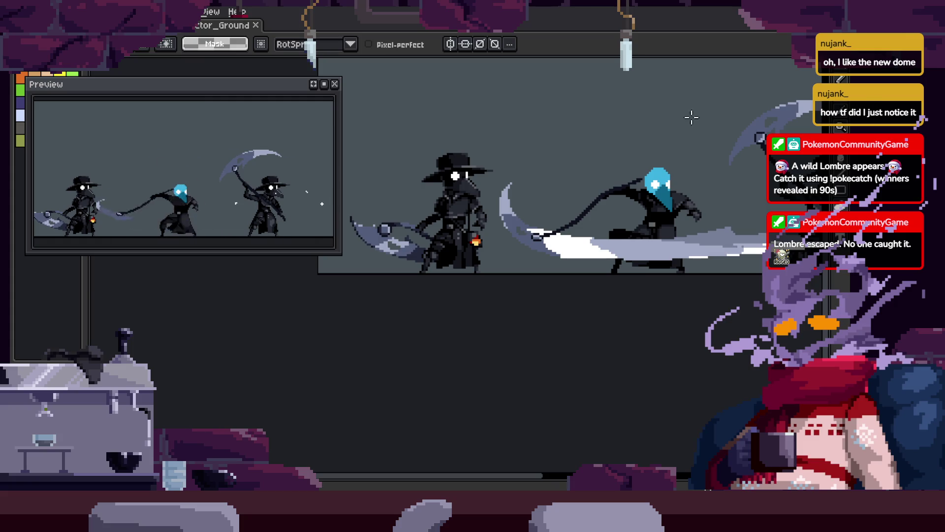
Zoom in closely on the spirit's dark torso.
{"action": "key", "text": "z"}
{"action": "mouse_move", "coordinate": [665, 187]}
{"action": "left_mouse_down"}
{"action": "mouse_move", "coordinate": [576, 249]}
{"action": "mouse_move", "coordinate": [574, 281]}
{"action": "mouse_move", "coordinate": [682, 276]}
{"action": "left_mouse_up"}
{"action": "scroll", "coordinate": [682, 276], "scroll_direction": "right", "scroll_amount": 5}
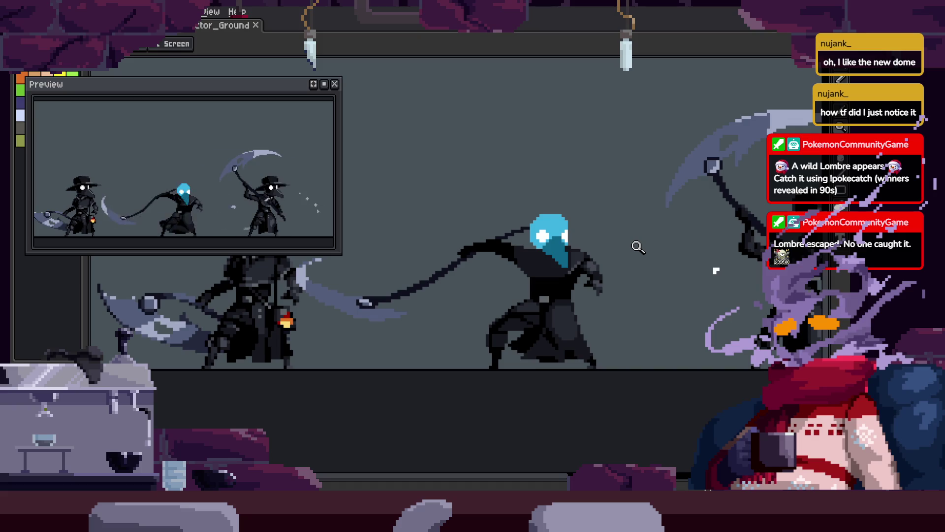
{"action": "left_click", "coordinate": [600, 299]}
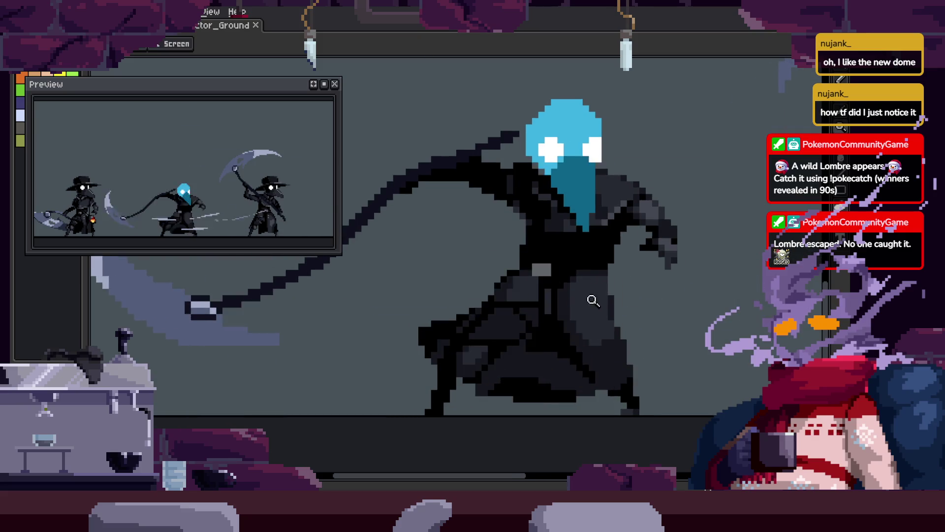
{"action": "left_click", "coordinate": [510, 311]}
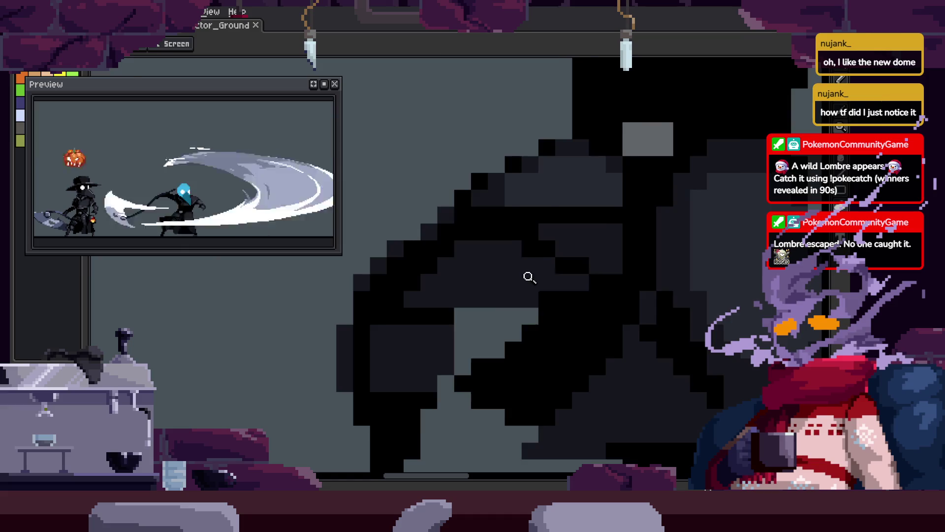
{"action": "key", "text": "alt"}
{"action": "key", "text": "alt"}
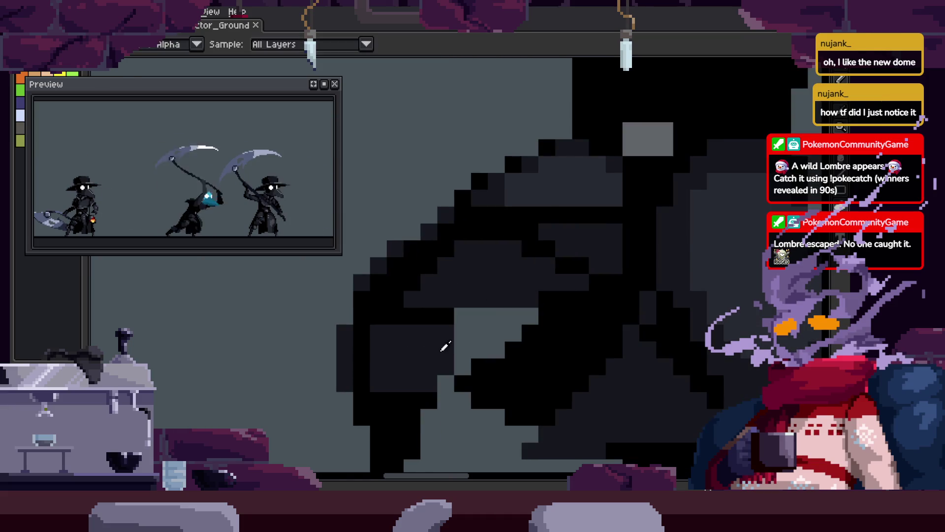
{"action": "left_click", "coordinate": [495, 306]}
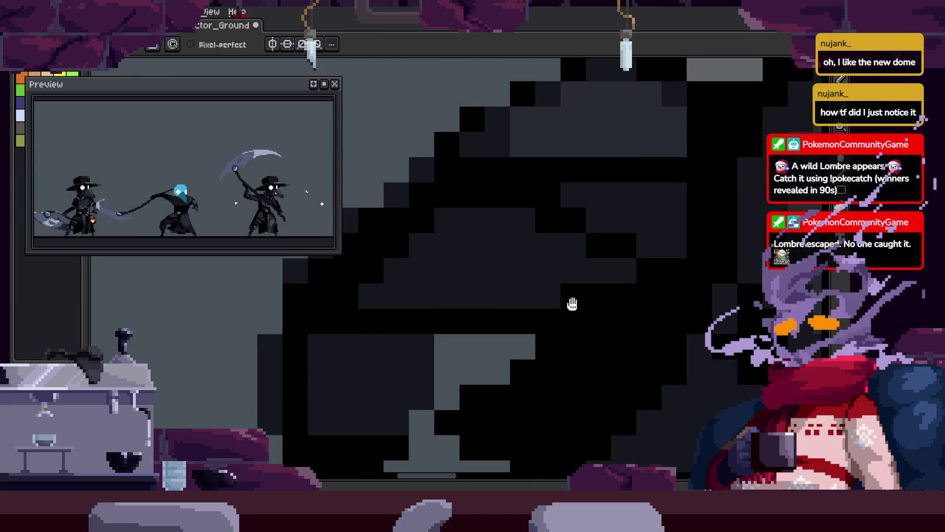
{"action": "scroll", "coordinate": [572, 304], "scroll_direction": "down", "scroll_amount": 3}
Zoom in on the dark sleeve and outstretched arm, briefly checking the timeline.
{"action": "key", "text": "Tab"}
{"action": "key", "text": "Tab"}
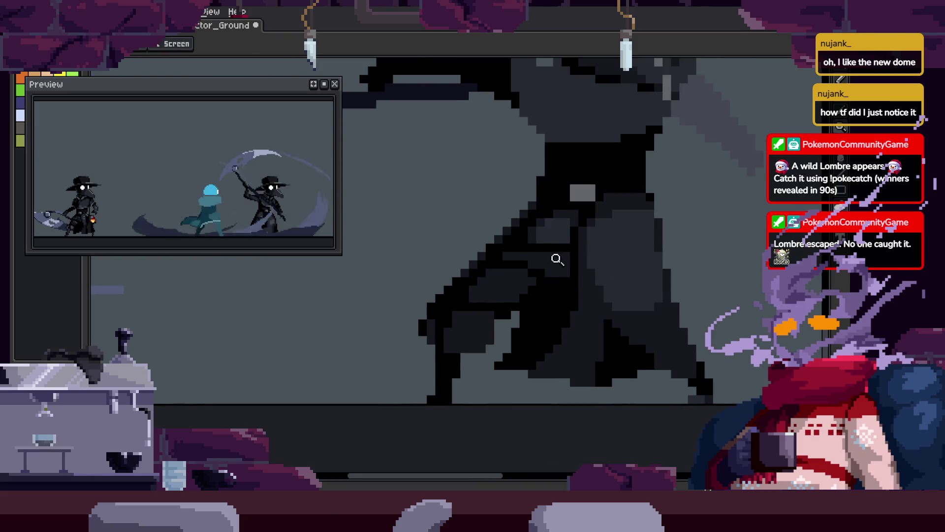
{"action": "left_click", "coordinate": [557, 259]}
{"action": "key", "text": "m"}
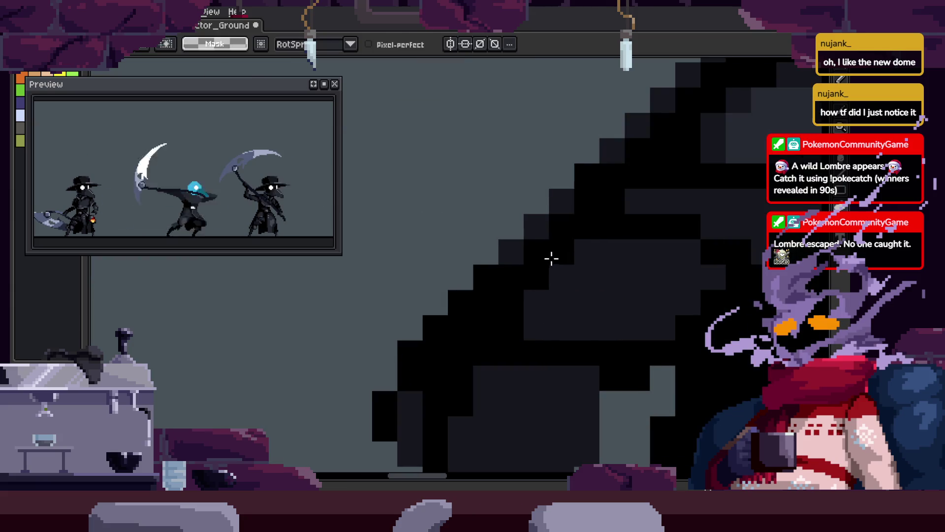
{"action": "key", "text": "z"}
{"action": "scroll", "coordinate": [556, 273], "scroll_direction": "down", "scroll_amount": 3}
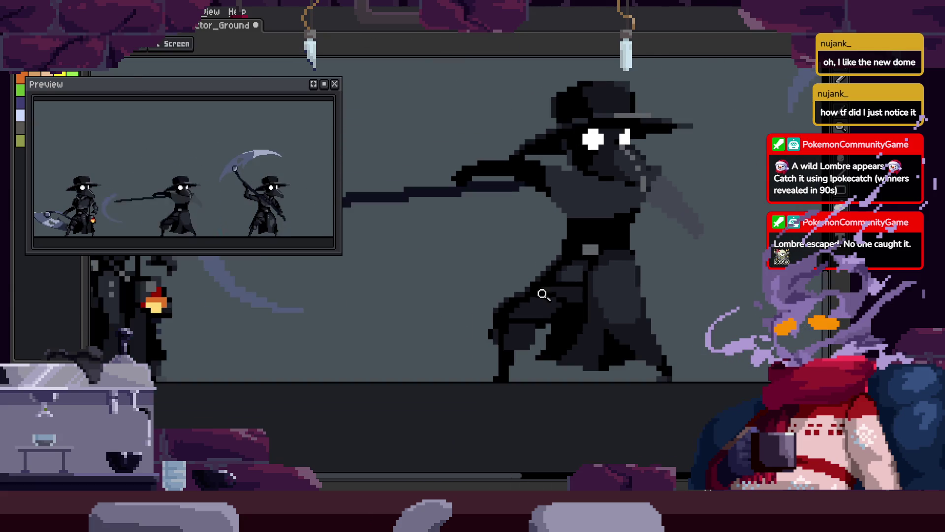
{"action": "left_click", "coordinate": [551, 271]}
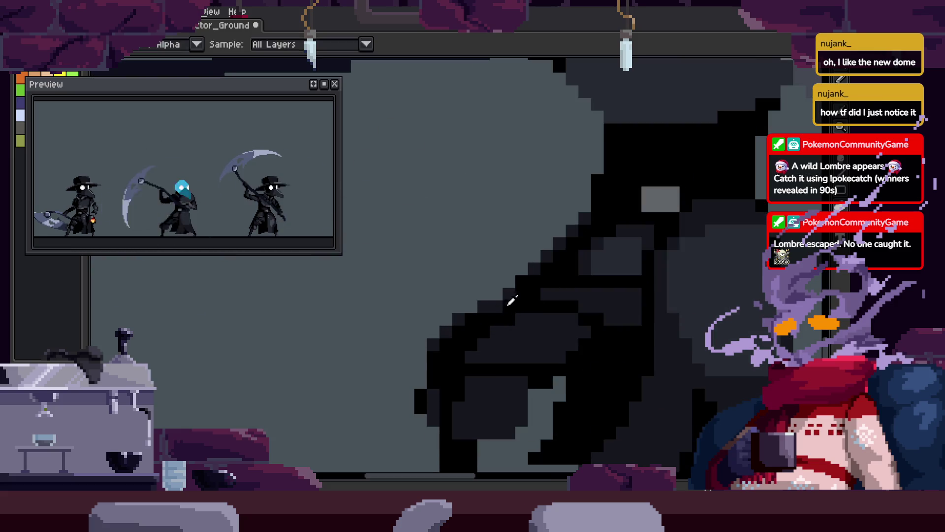
{"action": "scroll", "coordinate": [540, 280], "scroll_direction": "down", "scroll_amount": 2}
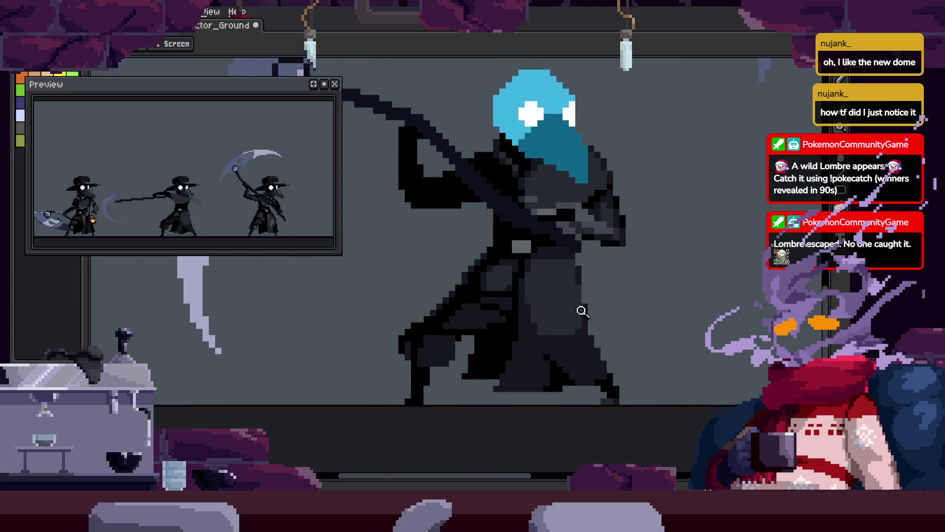
{"action": "key", "text": "Tab"}
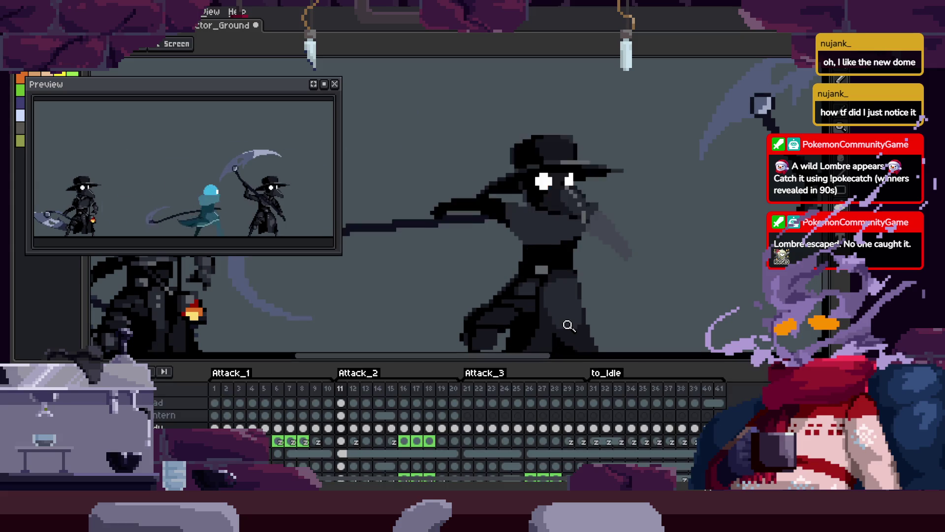
{"action": "key", "text": "Tab"}
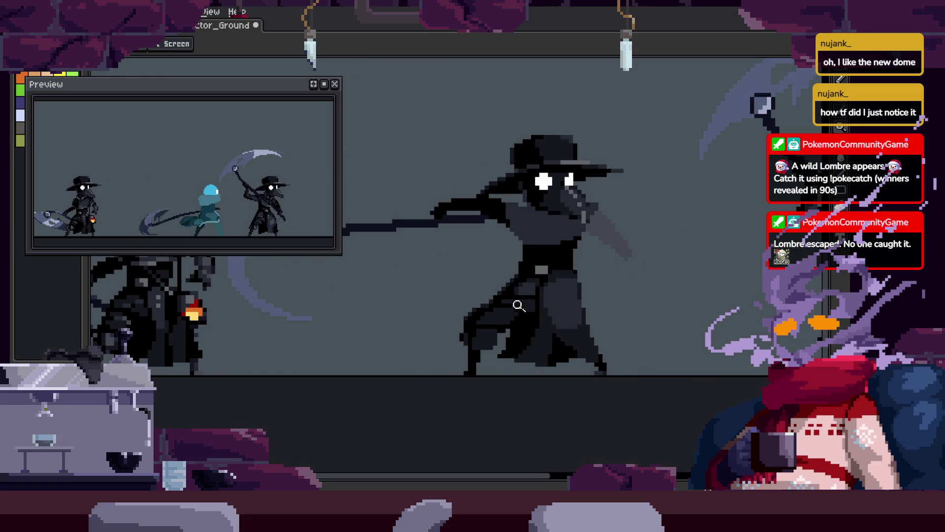
Select a block of the dark body and compare neighbouring frames.
{"action": "scroll", "coordinate": [492, 296], "scroll_direction": "up", "scroll_amount": 3}
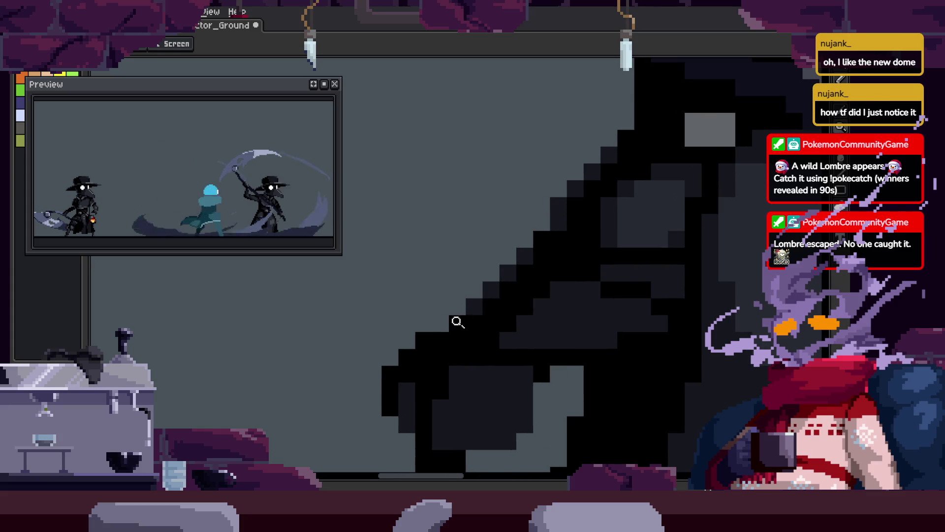
{"action": "key", "text": "m"}
{"action": "scroll", "coordinate": [488, 285], "scroll_direction": "up", "scroll_amount": 2}
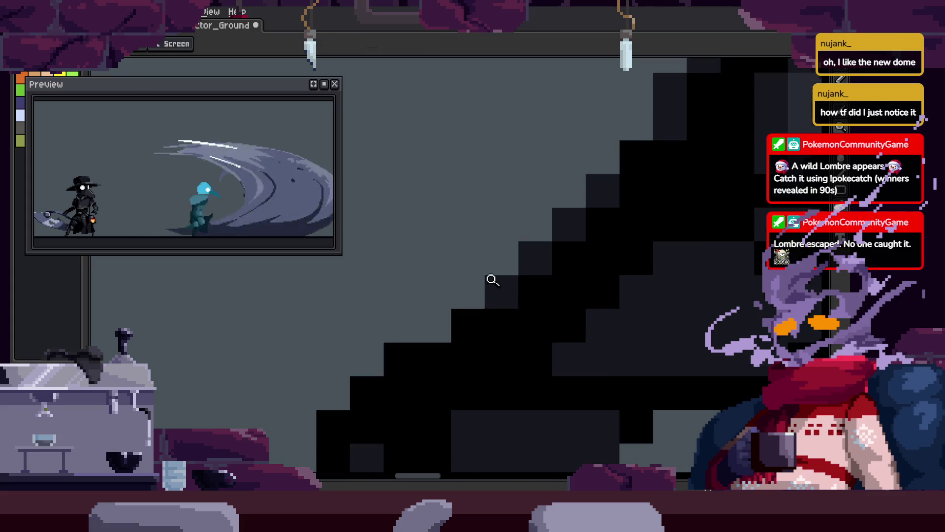
{"action": "left_click_drag", "start_coordinate": [382, 207], "coordinate": [520, 377]}
{"action": "key", "text": "z"}
{"action": "scroll", "coordinate": [538, 263], "scroll_direction": "down", "scroll_amount": 4}
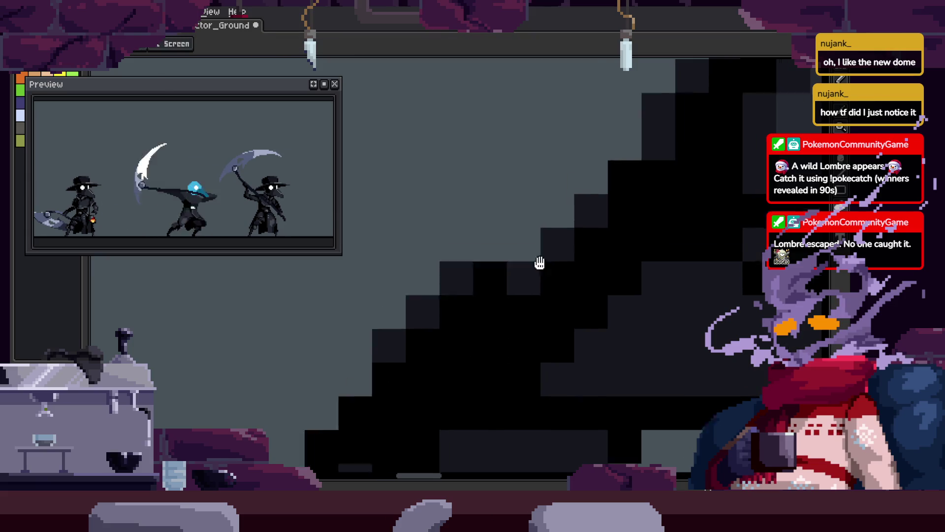
{"action": "key", "text": "Return"}
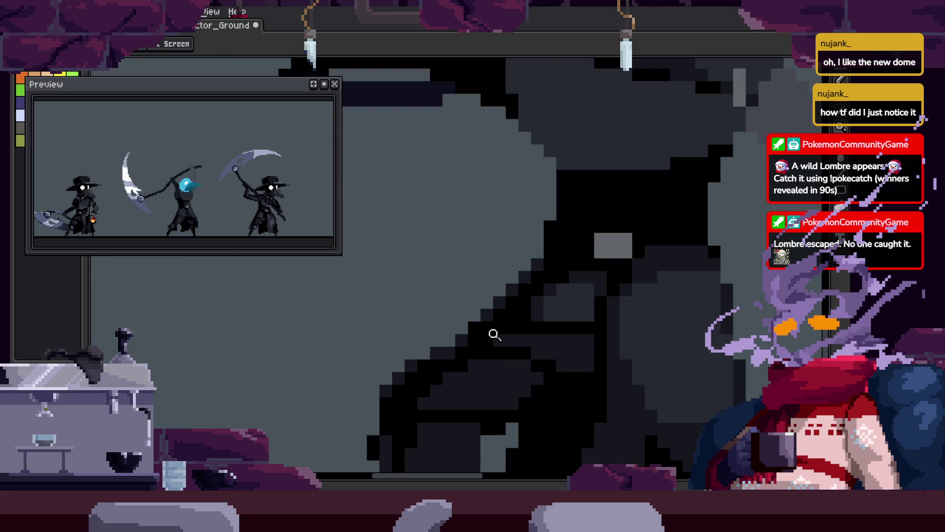
Redraw the body's diagonal edge as a clean stepped pixel line, undoing a stray pixel.
{"action": "left_click", "coordinate": [476, 333]}
{"action": "key", "text": "b"}
{"action": "mouse_move", "coordinate": [410, 359]}
{"action": "left_mouse_down"}
{"action": "mouse_move", "coordinate": [555, 207]}
{"action": "mouse_move", "coordinate": [468, 295]}
{"action": "mouse_move", "coordinate": [554, 219]}
{"action": "left_mouse_up"}
{"action": "left_click", "coordinate": [507, 260]}
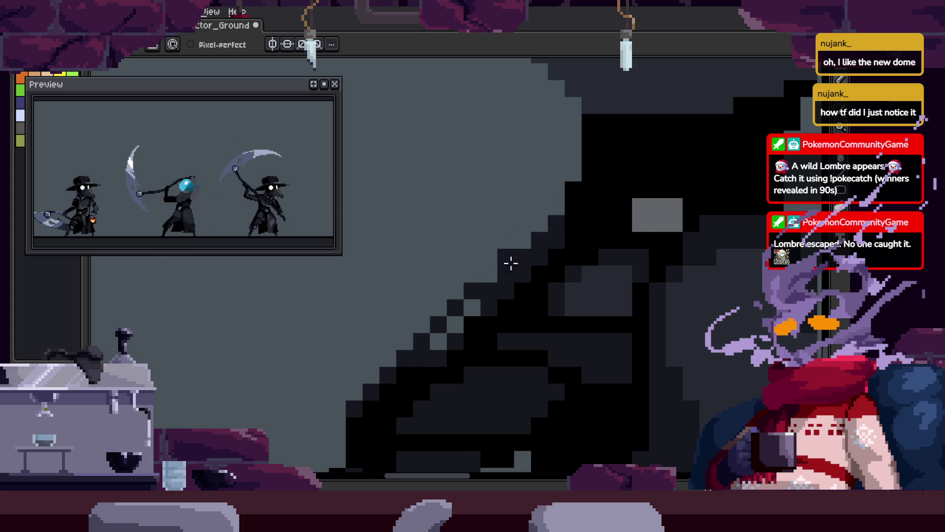
{"action": "key", "text": "ctrl+z"}
{"action": "mouse_move", "coordinate": [424, 343]}
{"action": "left_mouse_down"}
{"action": "mouse_move", "coordinate": [553, 213]}
{"action": "mouse_move", "coordinate": [561, 226]}
{"action": "left_mouse_up"}
{"action": "key", "text": "z"}
{"action": "scroll", "coordinate": [581, 251], "scroll_direction": "down", "scroll_amount": 3}
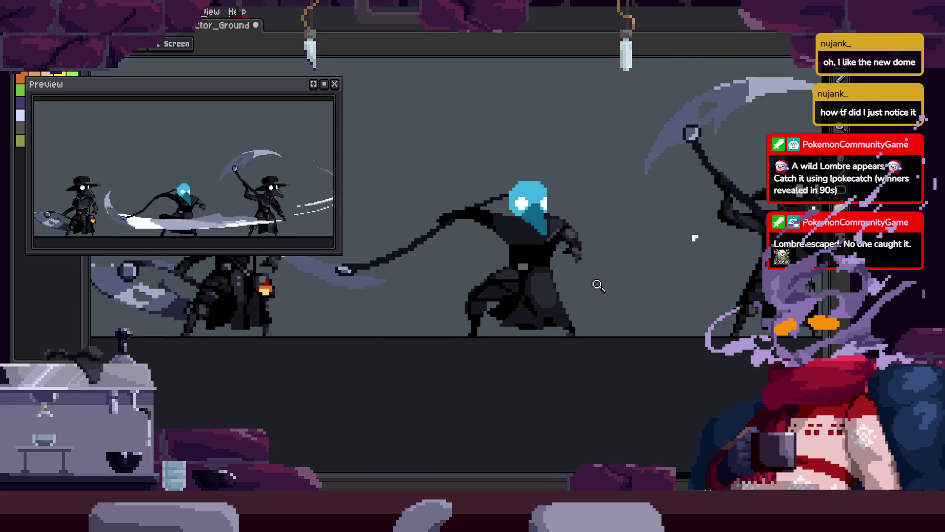
Advance two frames and save the sprite.
{"action": "key", "text": "Right"}
{"action": "key", "text": "Right"}
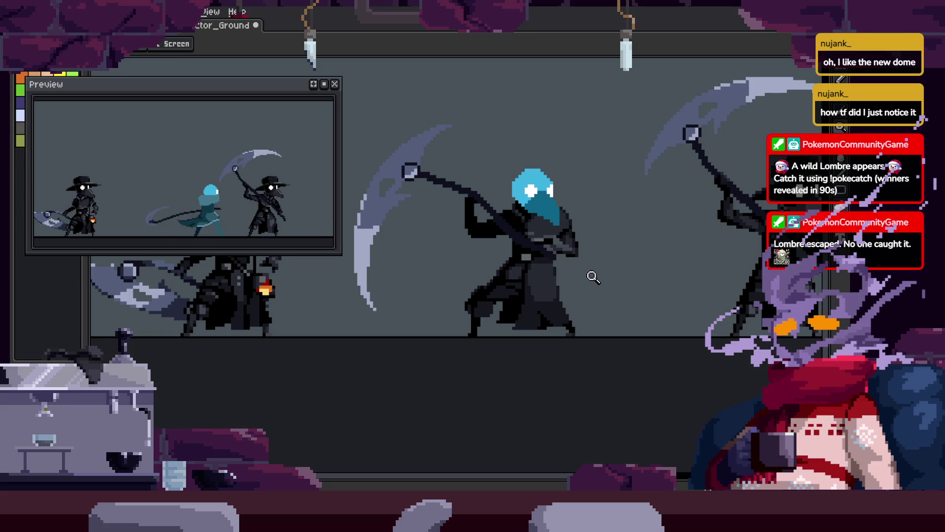
{"action": "key", "text": "Right"}
{"action": "key", "text": "Right"}
{"action": "key", "text": "Right"}
{"action": "key", "text": "Right"}
{"action": "key", "text": "Right"}
{"action": "scroll", "coordinate": [574, 239], "scroll_direction": "up", "scroll_amount": 3}
{"action": "scroll", "coordinate": [574, 239], "scroll_direction": "down", "scroll_amount": 3}
{"action": "key", "text": "ctrl+s"}
{"action": "scroll", "coordinate": [541, 277], "scroll_direction": "up", "scroll_amount": 3}
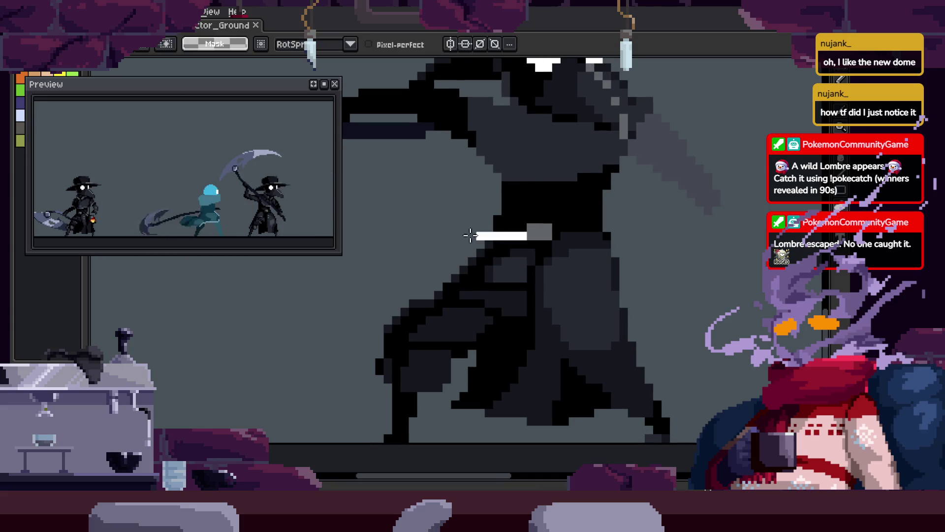
Zoom to and select a small block of pixels on the figure.
{"action": "key", "text": "Right"}
{"action": "key", "text": "Right"}
{"action": "key", "text": "Right"}
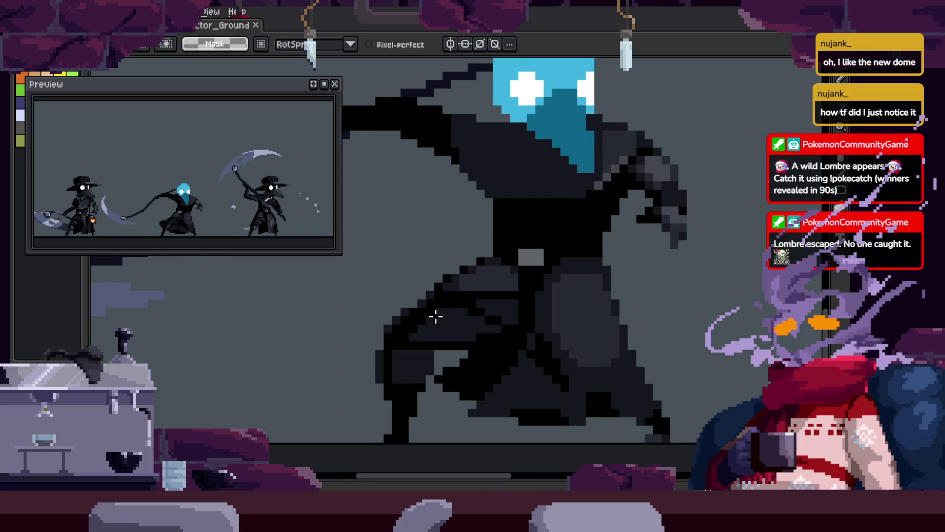
{"action": "key", "text": "z"}
{"action": "scroll", "coordinate": [524, 306], "scroll_direction": "down", "scroll_amount": 2}
{"action": "scroll", "coordinate": [522, 320], "scroll_direction": "up", "scroll_amount": 2}
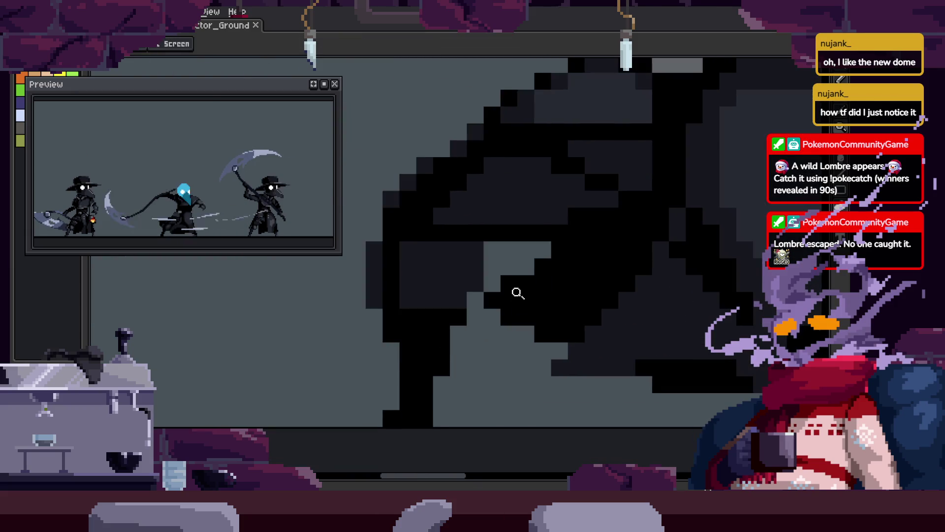
{"action": "scroll", "coordinate": [503, 304], "scroll_direction": "down", "scroll_amount": 2}
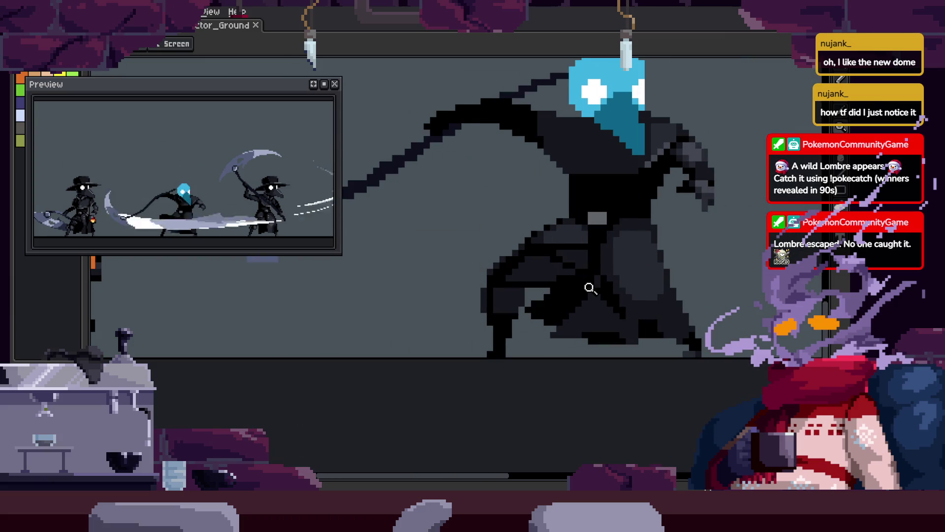
{"action": "scroll", "coordinate": [469, 292], "scroll_direction": "up", "scroll_amount": 2}
{"action": "key", "text": "m"}
{"action": "left_click_drag", "start_coordinate": [423, 228], "coordinate": [512, 317]}
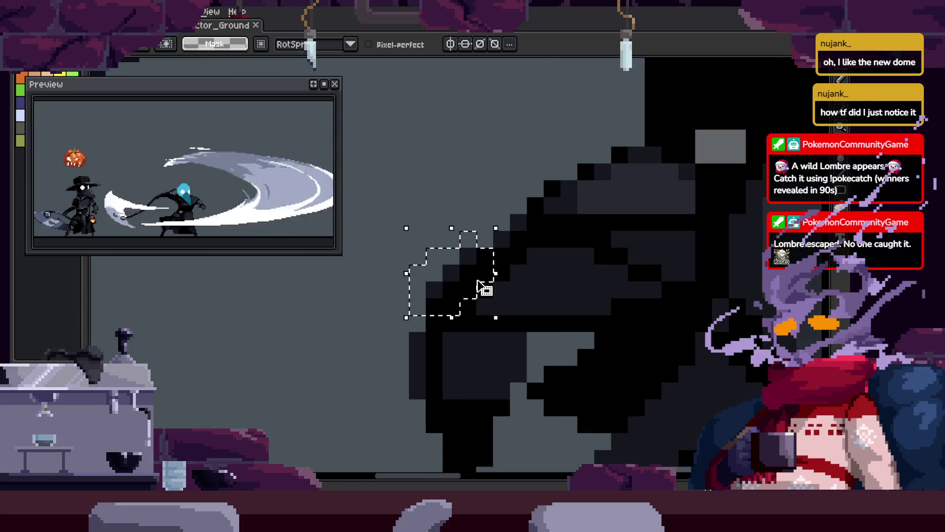
Alternate between zooming and rectangular selection to inspect the figure's pixel blocks.
{"action": "key", "text": "z"}
{"action": "scroll", "coordinate": [569, 268], "scroll_direction": "down", "scroll_amount": 2}
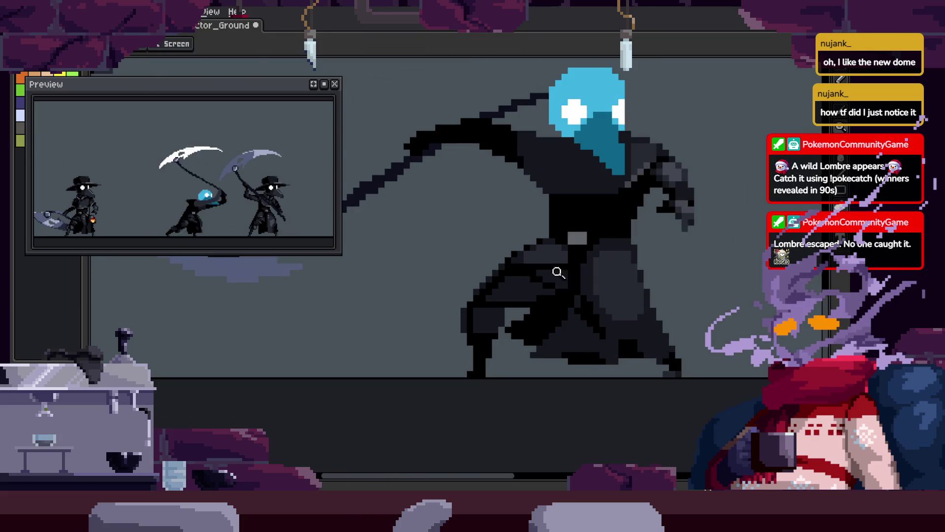
{"action": "scroll", "coordinate": [536, 244], "scroll_direction": "up", "scroll_amount": 2}
{"action": "key", "text": "m"}
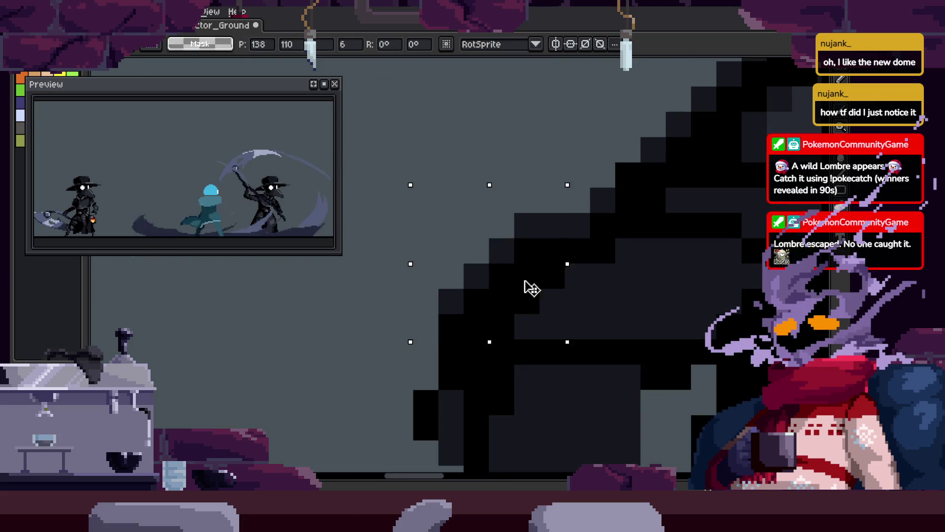
{"action": "scroll", "coordinate": [541, 294], "scroll_direction": "up", "scroll_amount": 2}
{"action": "key", "text": "z"}
{"action": "scroll", "coordinate": [567, 291], "scroll_direction": "down", "scroll_amount": 3}
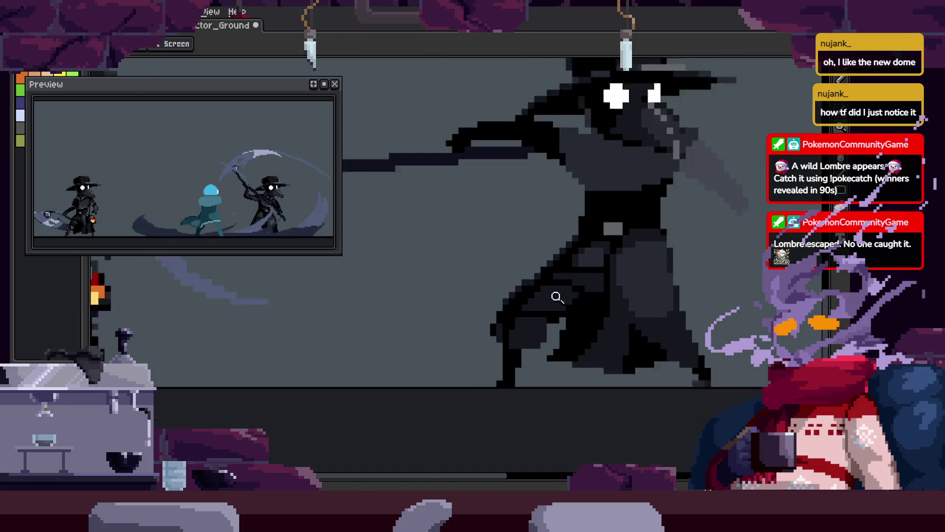
{"action": "scroll", "coordinate": [566, 261], "scroll_direction": "up", "scroll_amount": 3}
{"action": "key", "text": "m"}
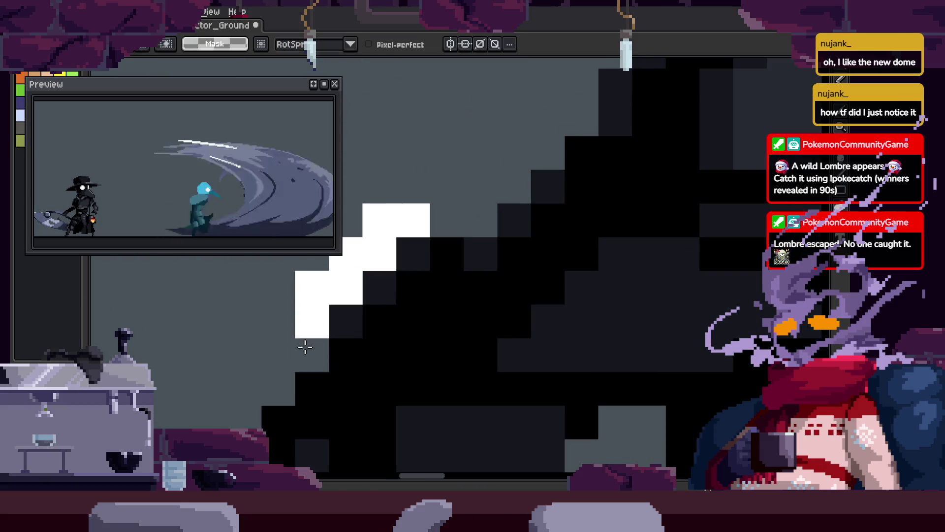
{"action": "key", "text": "z"}
{"action": "scroll", "coordinate": [443, 330], "scroll_direction": "down", "scroll_amount": 3}
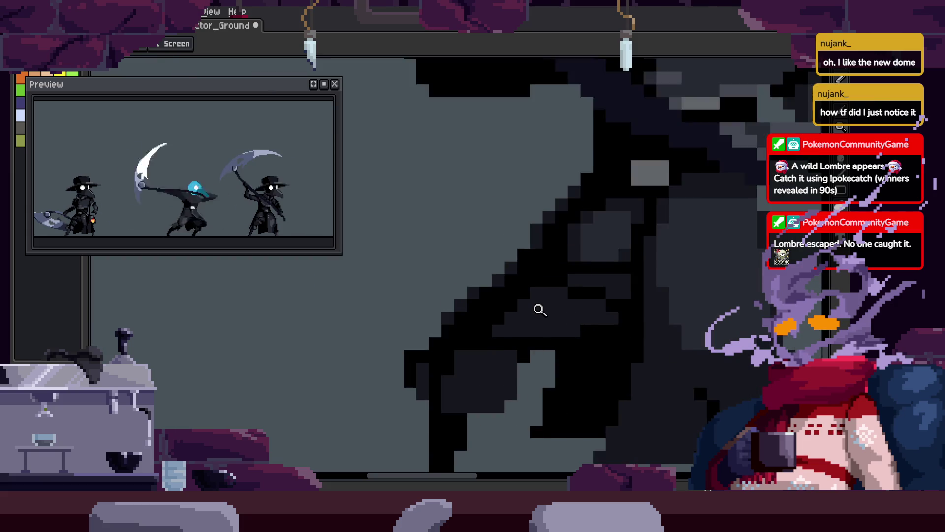
{"action": "scroll", "coordinate": [566, 285], "scroll_direction": "down", "scroll_amount": 2}
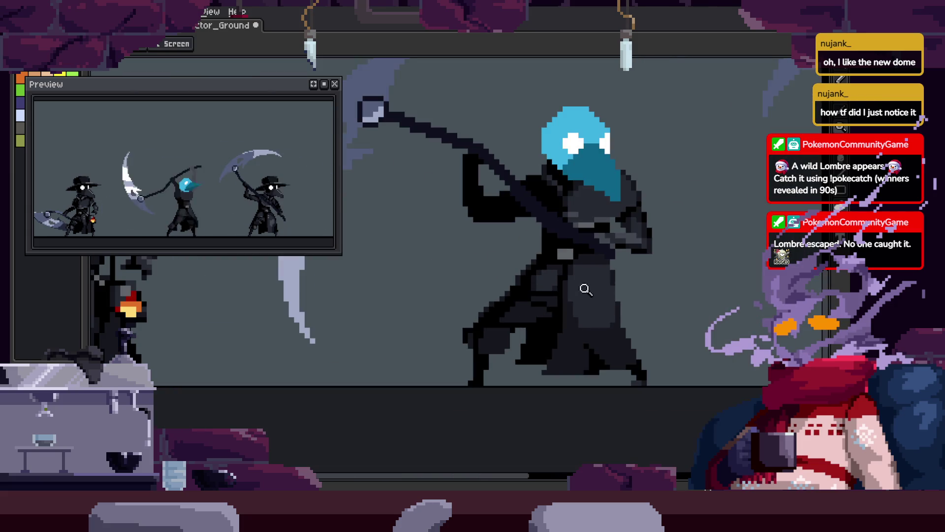
{"action": "scroll", "coordinate": [550, 302], "scroll_direction": "up", "scroll_amount": 3}
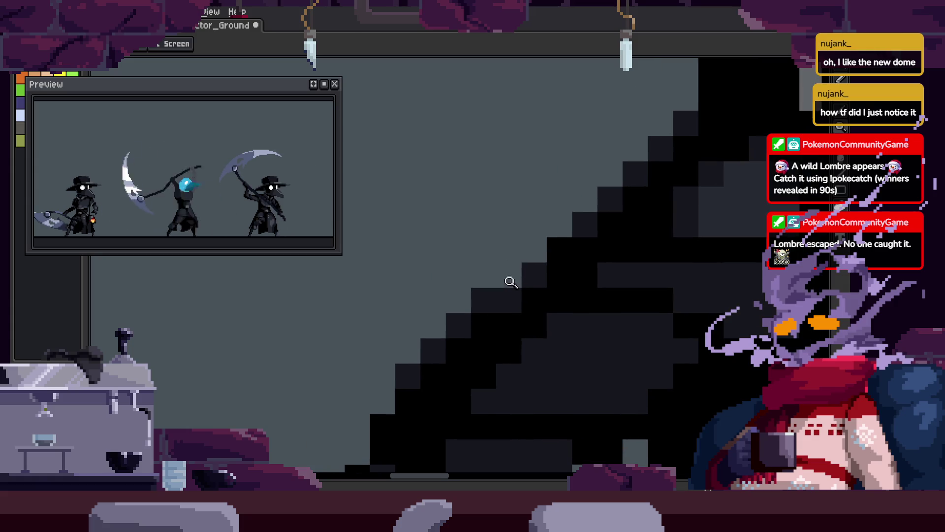
{"action": "key", "text": "m"}
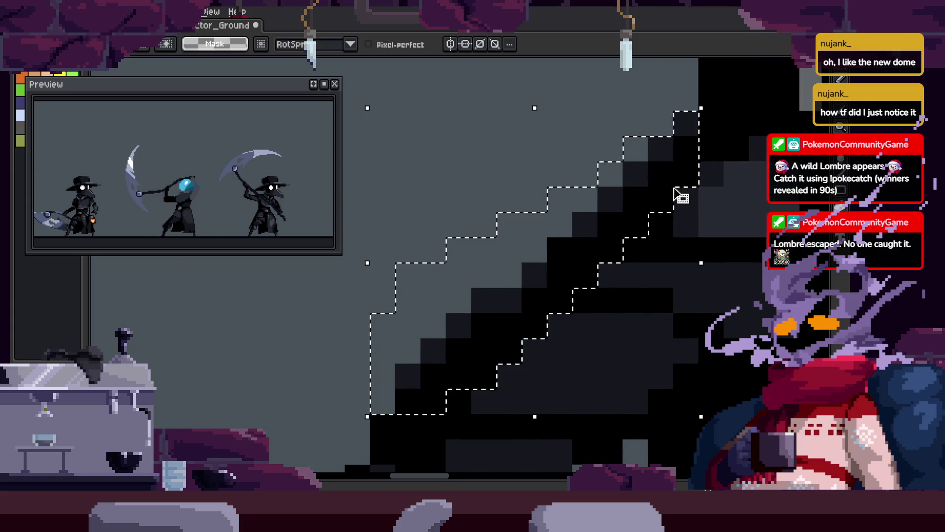
{"action": "key", "text": "z"}
{"action": "scroll", "coordinate": [621, 239], "scroll_direction": "down", "scroll_amount": 2}
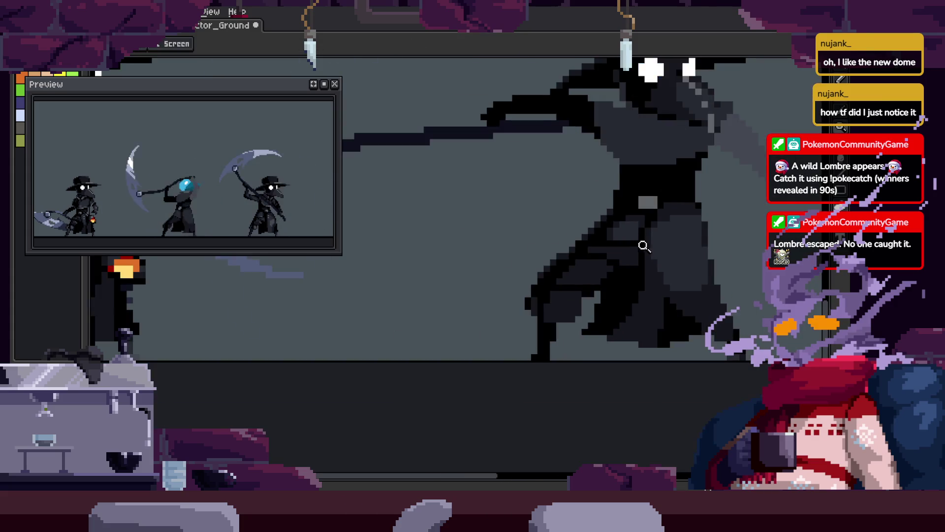
{"action": "scroll", "coordinate": [641, 244], "scroll_direction": "down", "scroll_amount": 2}
{"action": "scroll", "coordinate": [569, 222], "scroll_direction": "up", "scroll_amount": 3}
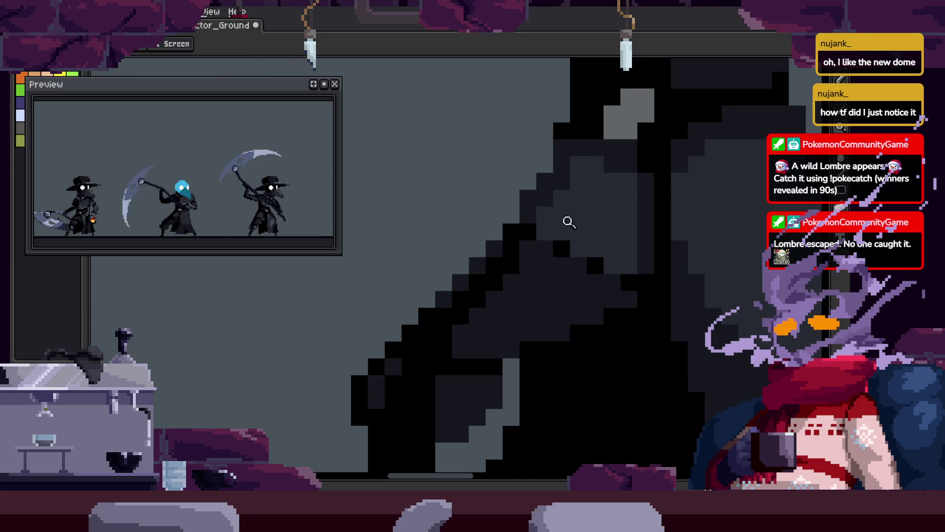
{"action": "scroll", "coordinate": [574, 321], "scroll_direction": "down", "scroll_amount": 3}
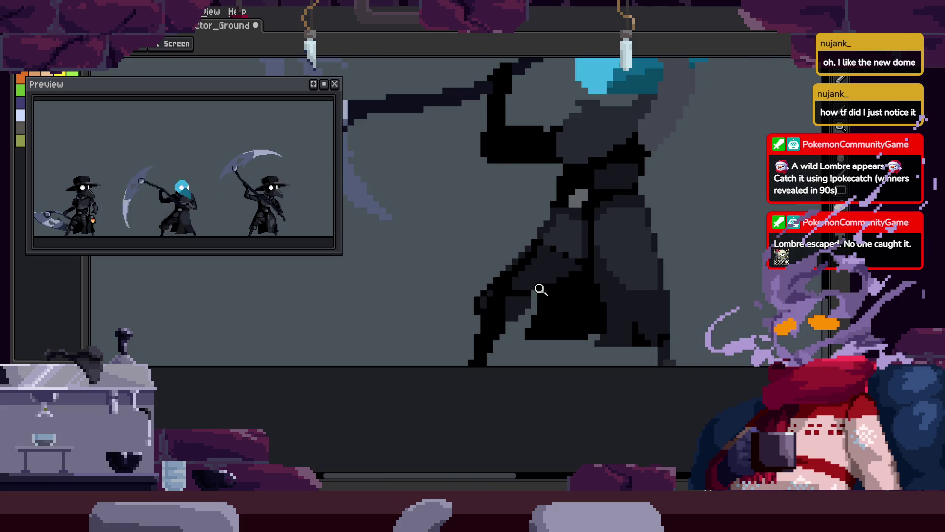
{"action": "scroll", "coordinate": [598, 279], "scroll_direction": "down", "scroll_amount": 3}
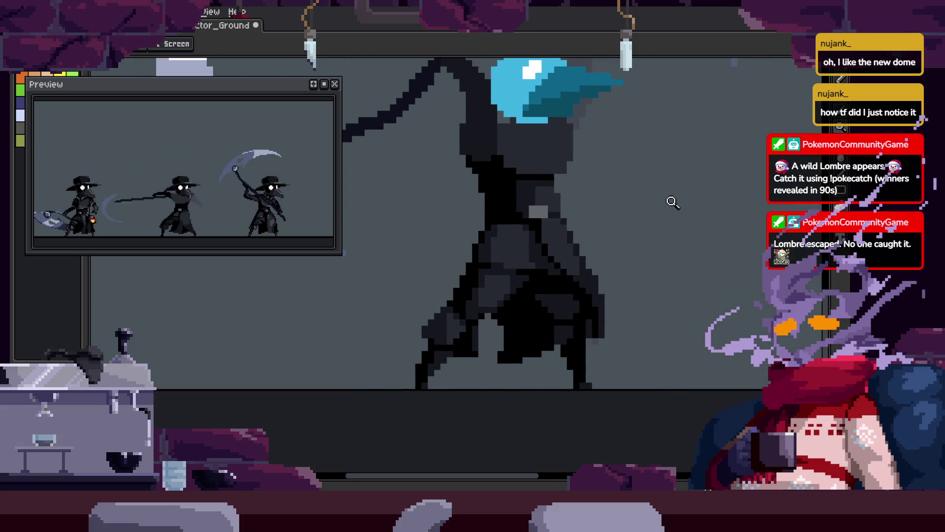
Check the fixed frames against the timeline while scrolling across the figure.
{"action": "key", "text": "Tab"}
{"action": "scroll", "coordinate": [673, 202], "scroll_direction": "up", "scroll_amount": 3}
{"action": "key", "text": "Tab"}
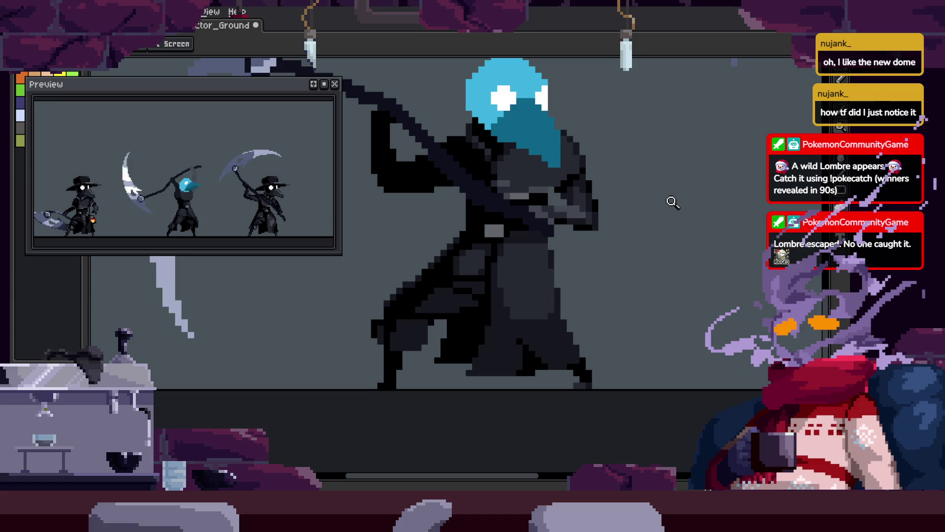
{"action": "key", "text": "Tab"}
{"action": "key", "text": "Tab"}
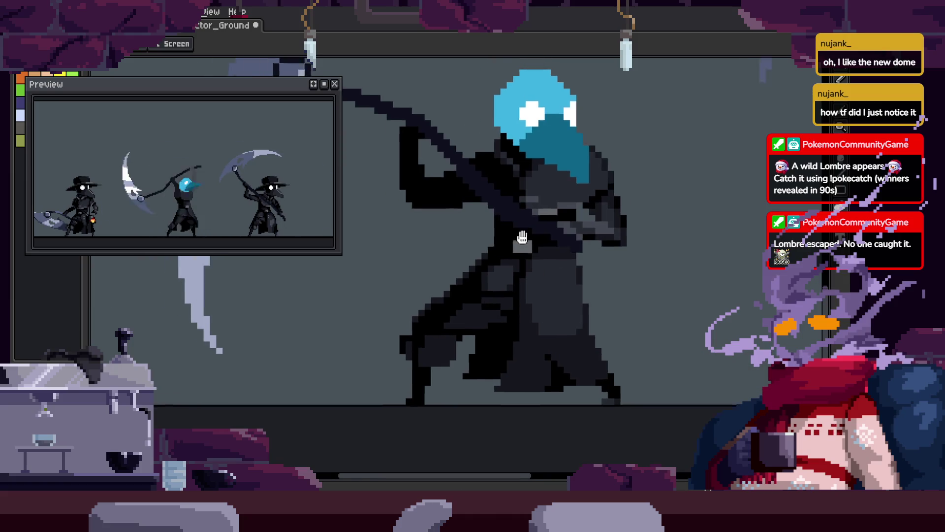
{"action": "scroll", "coordinate": [562, 250], "scroll_direction": "up", "scroll_amount": 3}
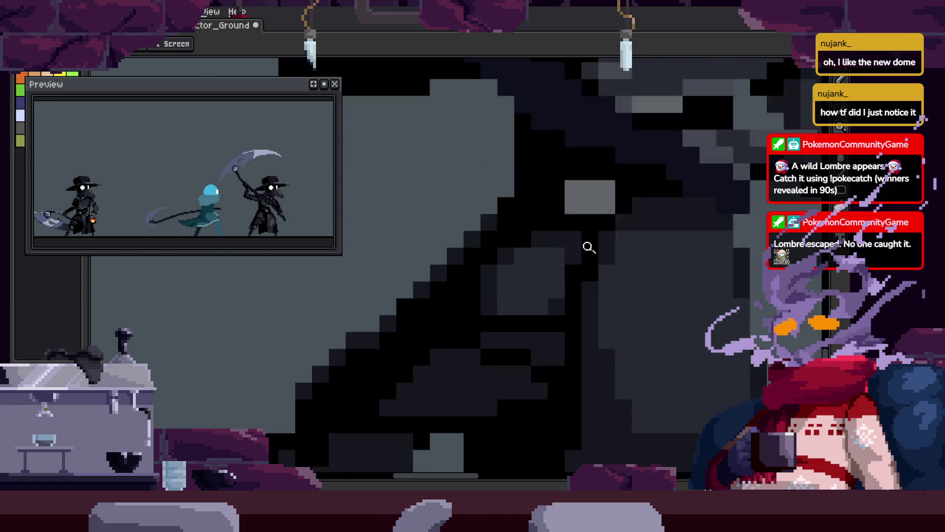
{"action": "scroll", "coordinate": [566, 302], "scroll_direction": "down", "scroll_amount": 2}
{"action": "scroll", "coordinate": [619, 281], "scroll_direction": "right", "scroll_amount": 2}
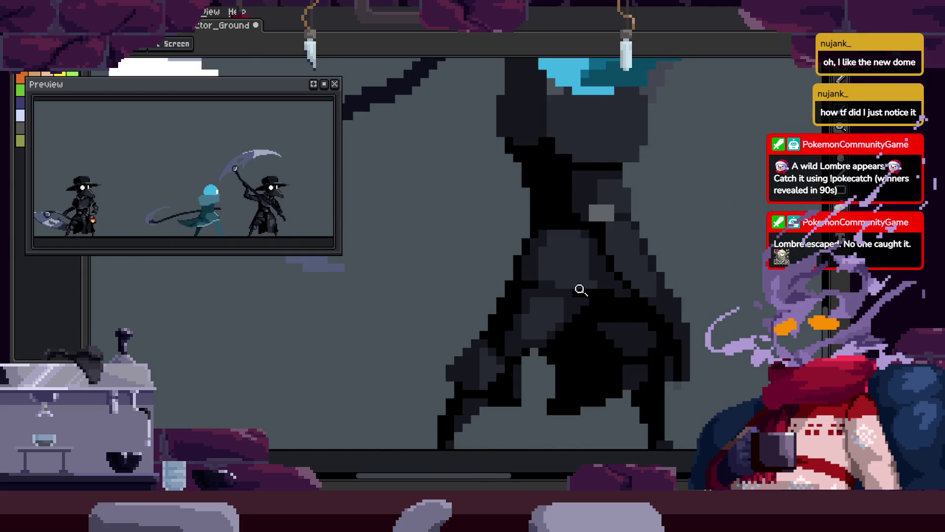
{"action": "scroll", "coordinate": [571, 274], "scroll_direction": "down", "scroll_amount": 2}
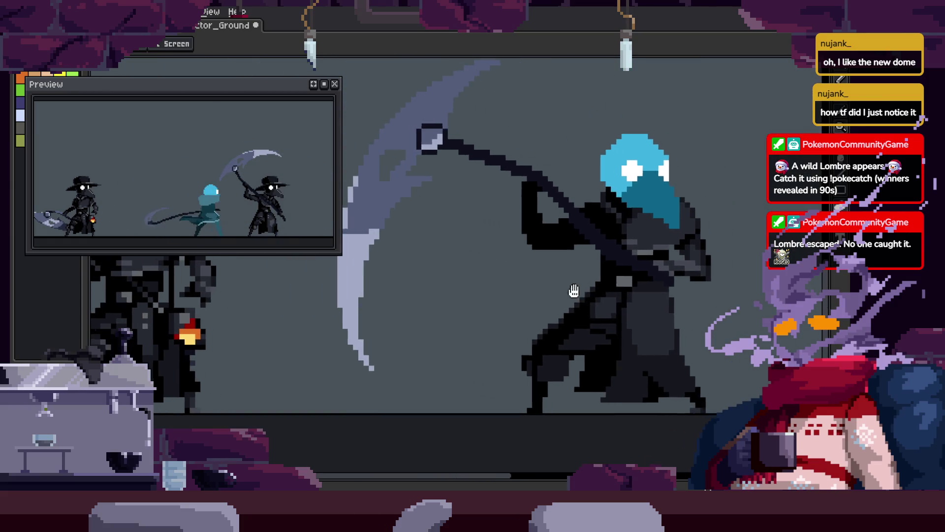
{"action": "scroll", "coordinate": [621, 304], "scroll_direction": "up", "scroll_amount": 2}
{"action": "scroll", "coordinate": [622, 304], "scroll_direction": "down", "scroll_amount": 2}
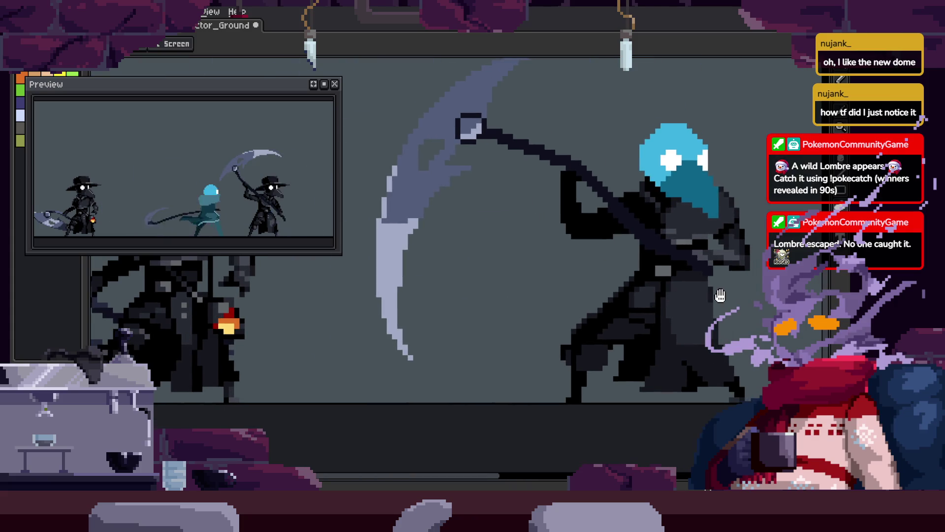
{"action": "scroll", "coordinate": [704, 311], "scroll_direction": "down", "scroll_amount": 1}
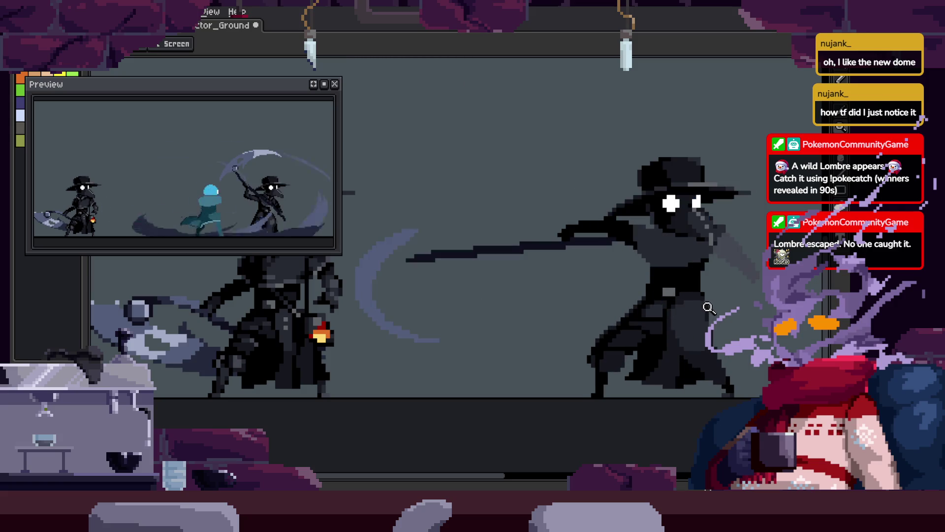
{"action": "scroll", "coordinate": [705, 312], "scroll_direction": "up", "scroll_amount": 2}
{"action": "scroll", "coordinate": [655, 337], "scroll_direction": "up", "scroll_amount": 1}
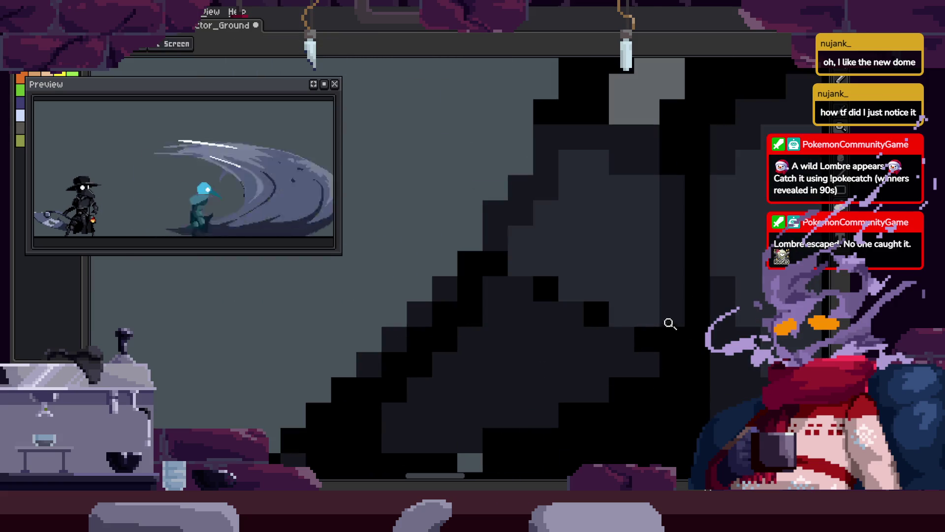
Sample a colour from the art and return to the Pencil.
{"action": "key", "text": "i"}
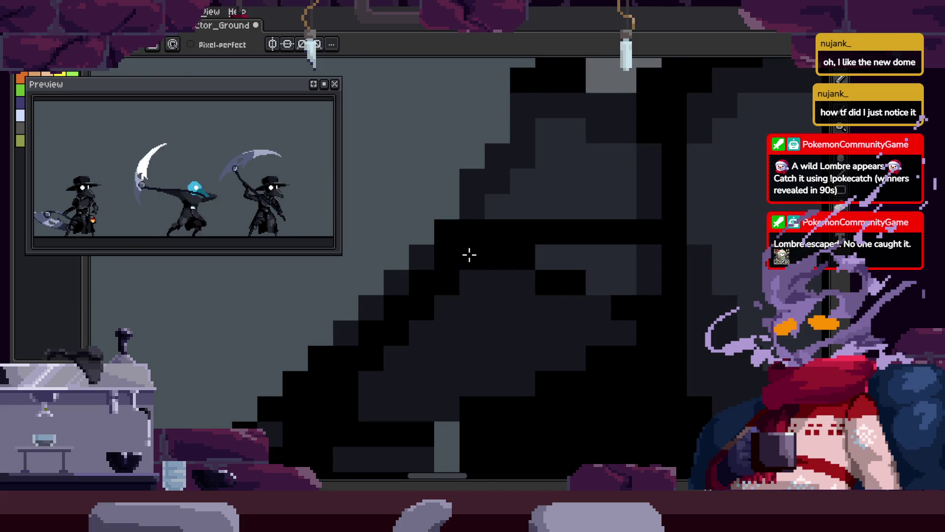
{"action": "key", "text": "b"}
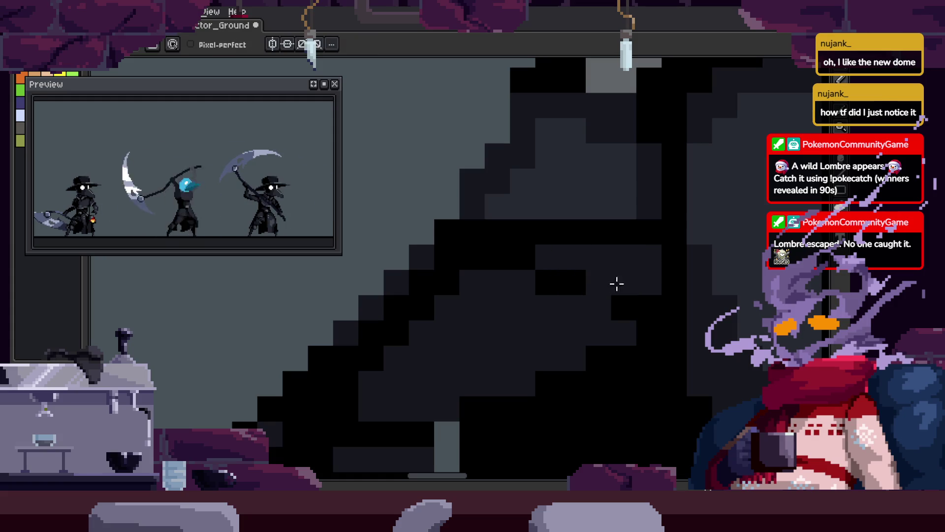
{"action": "key", "text": "z"}
{"action": "scroll", "coordinate": [605, 335], "scroll_direction": "down", "scroll_amount": 4}
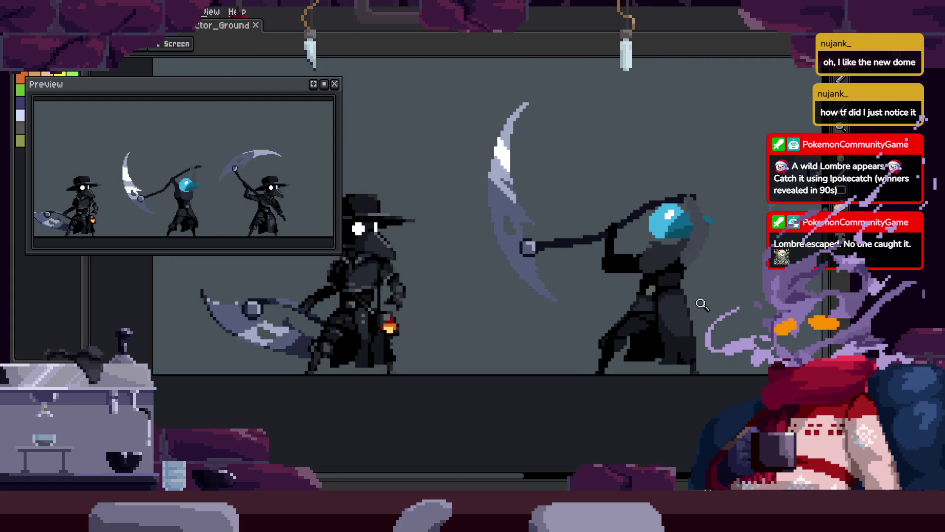
{"action": "scroll", "coordinate": [709, 280], "scroll_direction": "up", "scroll_amount": 3}
Play the full Attack_1 to to_Idle combo loop, zoom out, and show the timeline.
{"action": "key", "text": "Return"}
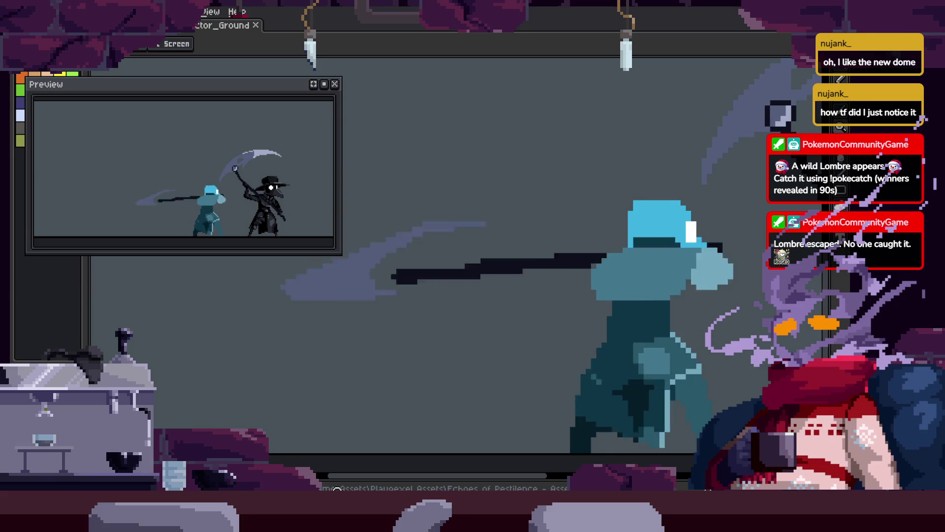
{"action": "scroll", "coordinate": [593, 295], "scroll_direction": "down", "scroll_amount": 2}
{"action": "key", "text": "Tab"}
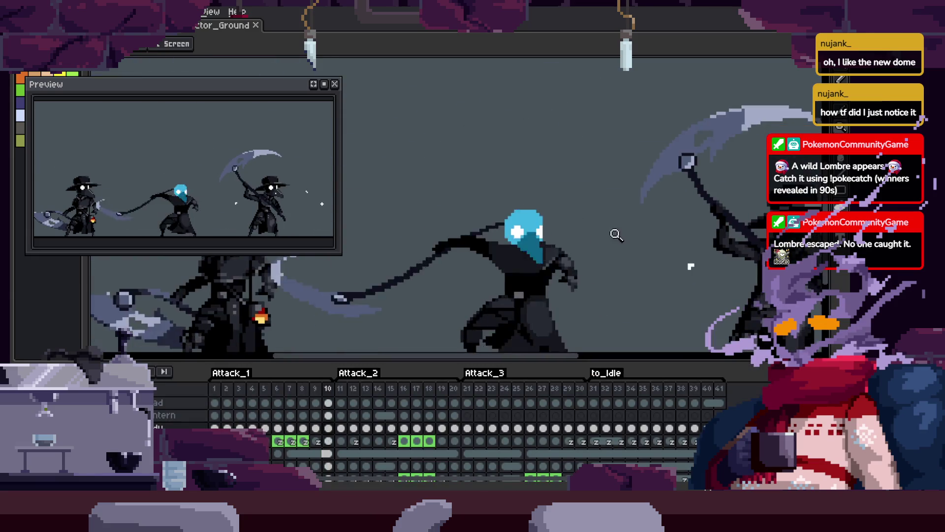
Save, then nudge the spirit's pixels slightly up in this attack frame.
{"action": "key", "text": "ctrl+s"}
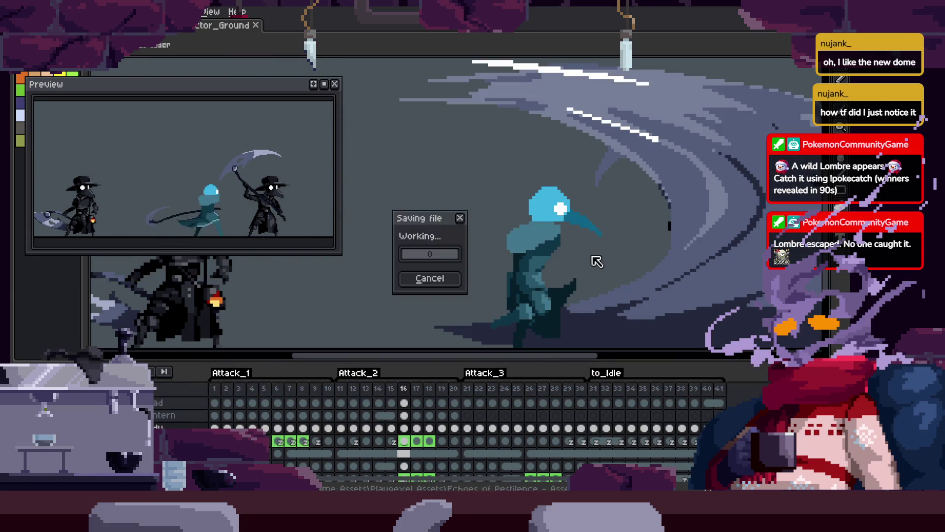
{"action": "scroll", "coordinate": [575, 266], "scroll_direction": "up", "scroll_amount": 3}
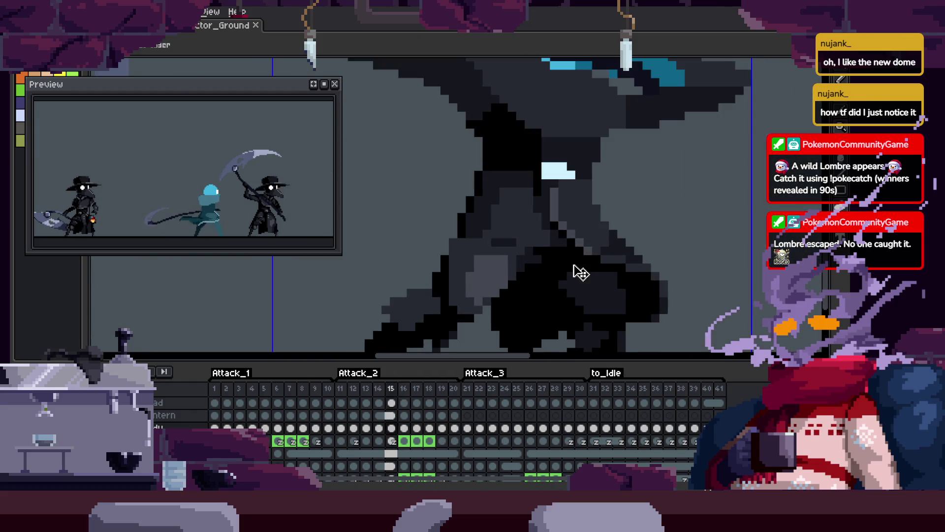
{"action": "key", "text": "Tab"}
{"action": "left_click_drag", "start_coordinate": [605, 306], "coordinate": [619, 273]}
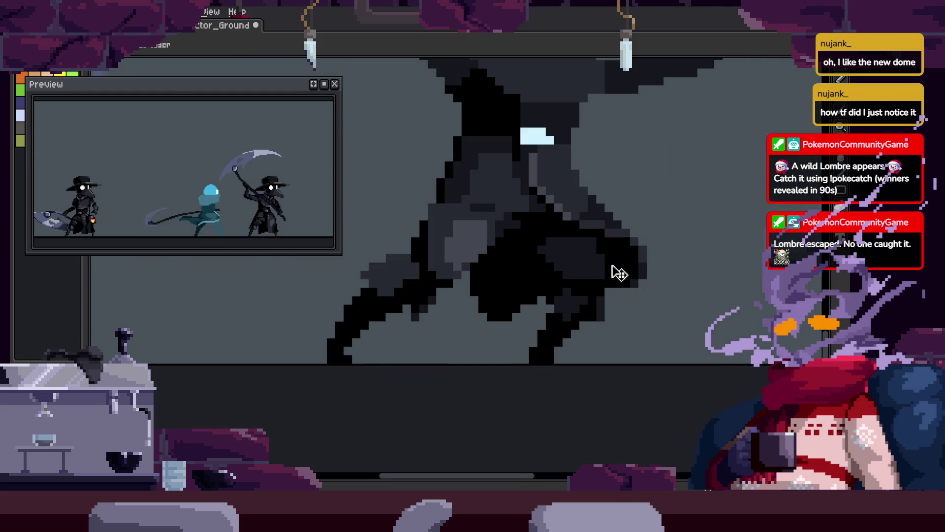
{"action": "key", "text": "Right"}
{"action": "key", "text": "w"}
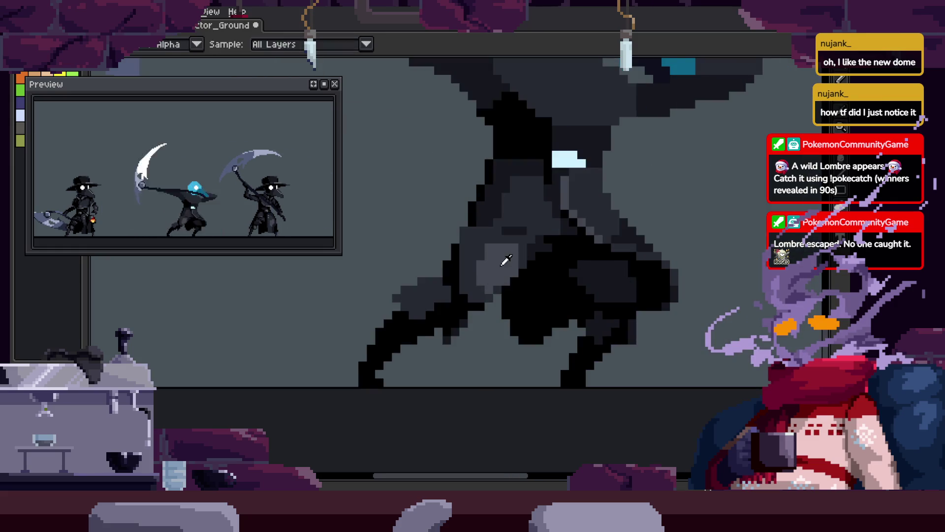
Zoom and pan across the figure to inspect it, with the Pencil ready.
{"action": "key", "text": "z"}
{"action": "scroll", "coordinate": [671, 259], "scroll_direction": "down", "scroll_amount": 3}
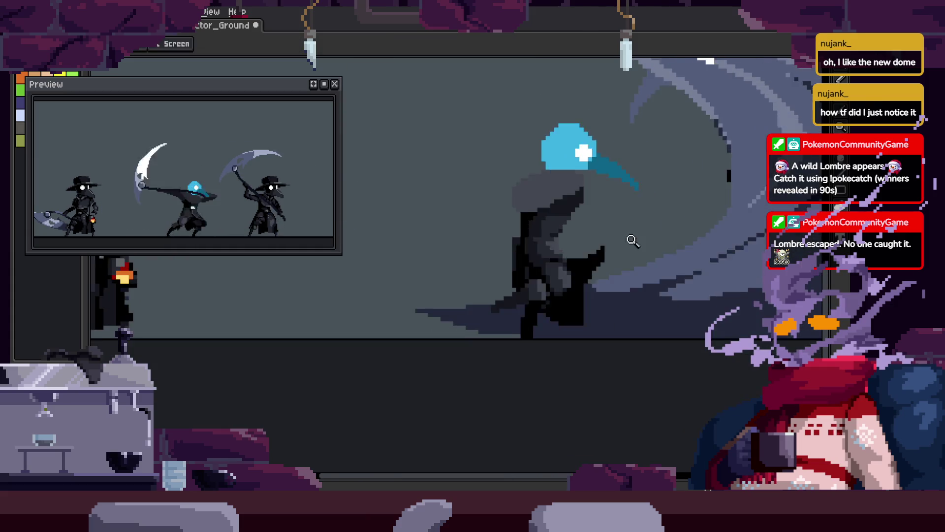
{"action": "scroll", "coordinate": [626, 256], "scroll_direction": "up", "scroll_amount": 6}
{"action": "key", "text": "b"}
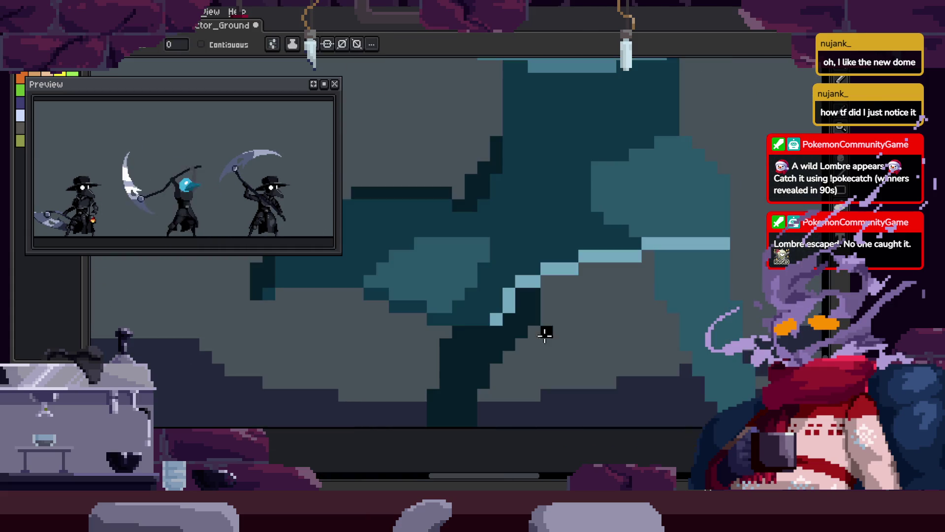
{"action": "key", "text": "z"}
{"action": "scroll", "coordinate": [585, 310], "scroll_direction": "down", "scroll_amount": 4}
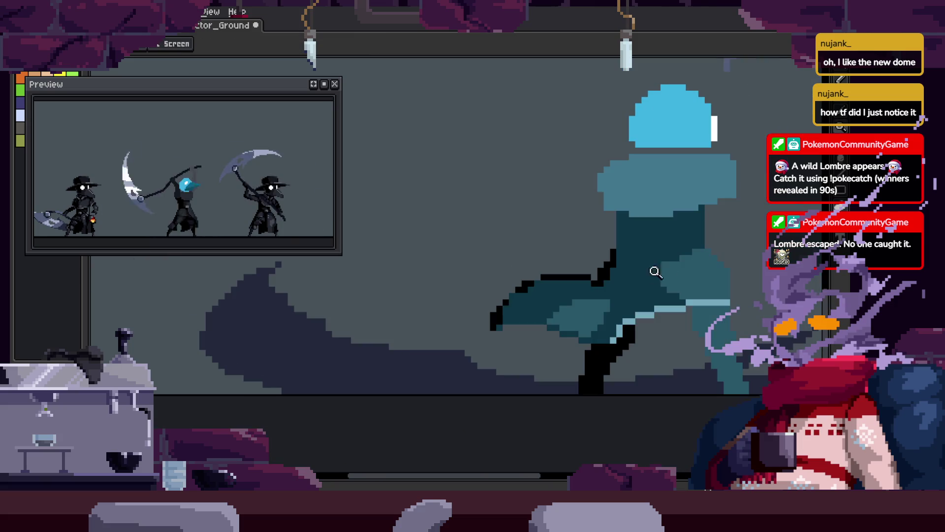
{"action": "left_click_drag", "start_coordinate": [672, 286], "coordinate": [590, 303]}
{"action": "key", "text": "b"}
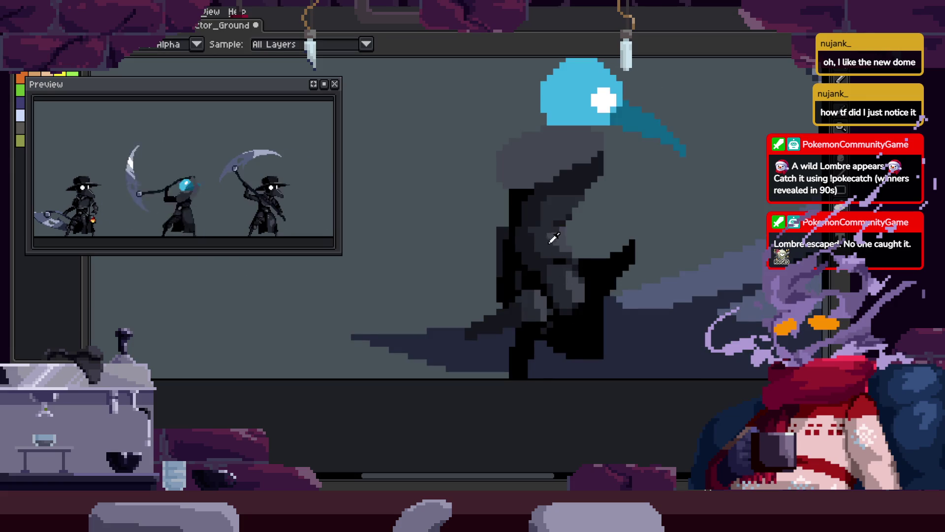
{"action": "left_click_drag", "start_coordinate": [636, 199], "coordinate": [609, 222]}
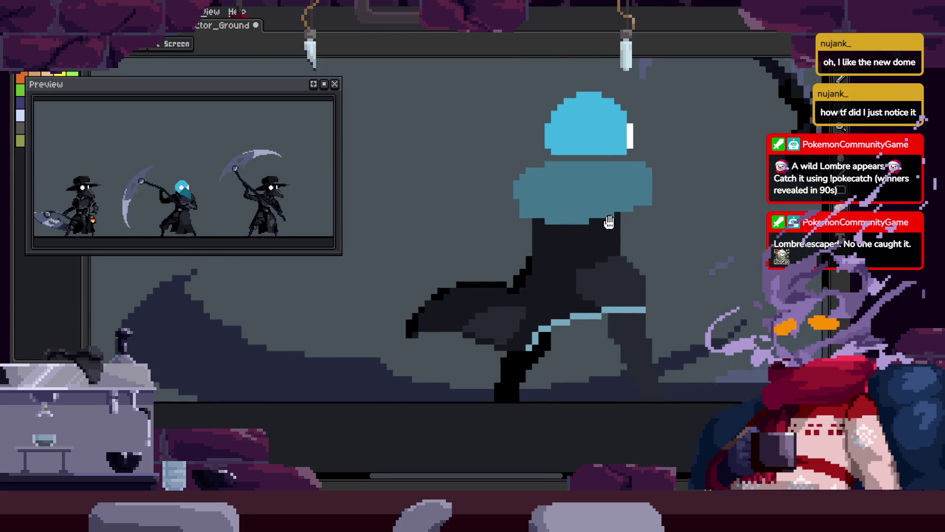
Fill the spirit's teal body area with dark grey using the Paint Bucket.
{"action": "key", "text": "i"}
{"action": "key", "text": "g"}
{"action": "left_click", "coordinate": [590, 339]}
{"action": "key", "text": "g"}
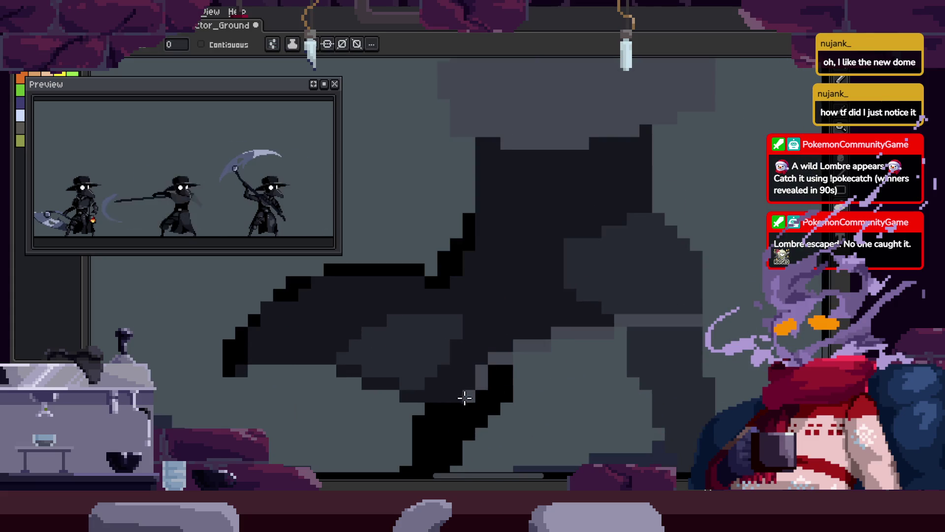
{"action": "scroll", "coordinate": [464, 398], "scroll_direction": "down", "scroll_amount": 2}
{"action": "left_click", "coordinate": [596, 275]}
{"action": "scroll", "coordinate": [532, 226], "scroll_direction": "up", "scroll_amount": 2}
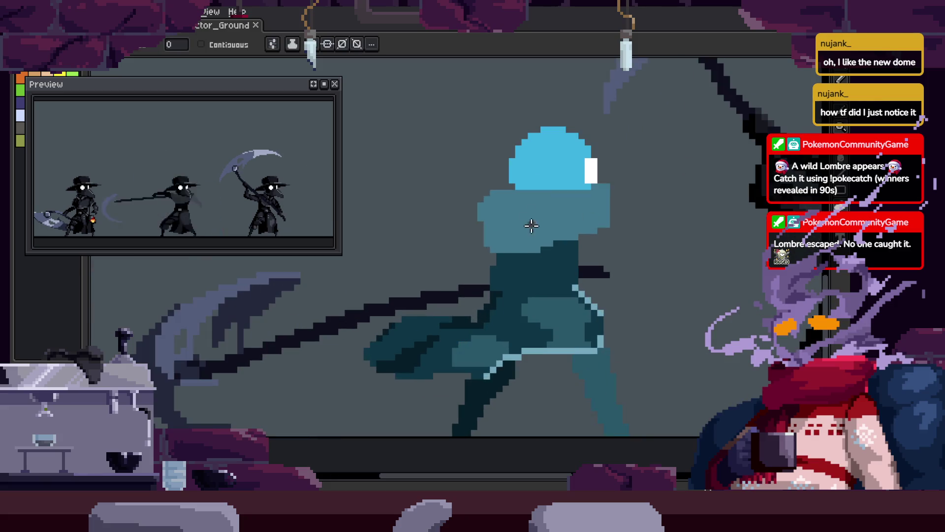
{"action": "left_click", "coordinate": [587, 359]}
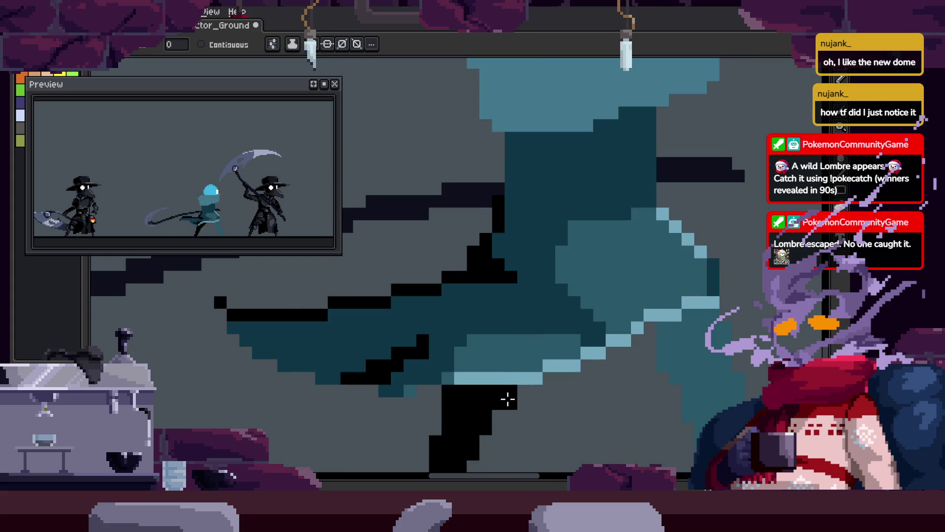
Fill the lower cloak with black, then the leg area on the next frame.
{"action": "key", "text": "z"}
{"action": "scroll", "coordinate": [522, 389], "scroll_direction": "down", "scroll_amount": 3}
{"action": "left_click", "coordinate": [538, 373]}
{"action": "key", "text": "g"}
{"action": "key", "text": "Tab"}
{"action": "key", "text": "Tab"}
{"action": "left_click", "coordinate": [461, 374]}
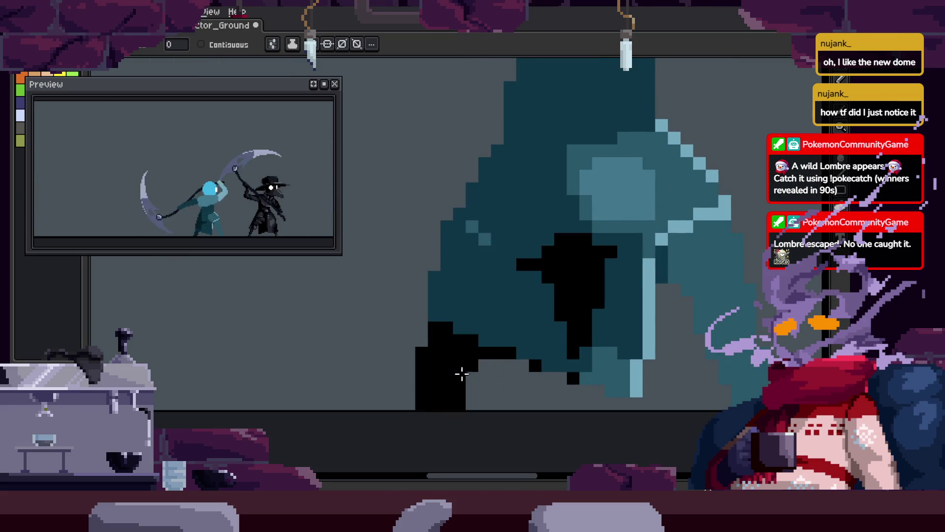
{"action": "key", "text": "Right"}
{"action": "left_click", "coordinate": [514, 303]}
Step through the scythe-swing and sweep frames to the low-scythe frame, zooming onto the cloak edge.
{"action": "key", "text": "Right"}
{"action": "key", "text": "Right"}
{"action": "key", "text": "Right"}
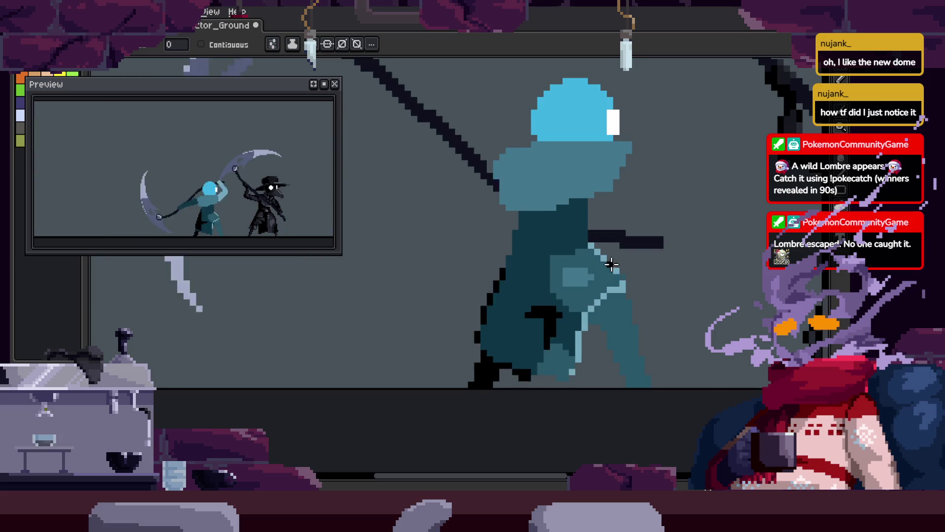
{"action": "key", "text": "Right"}
{"action": "key", "text": "Right"}
{"action": "key", "text": "Right"}
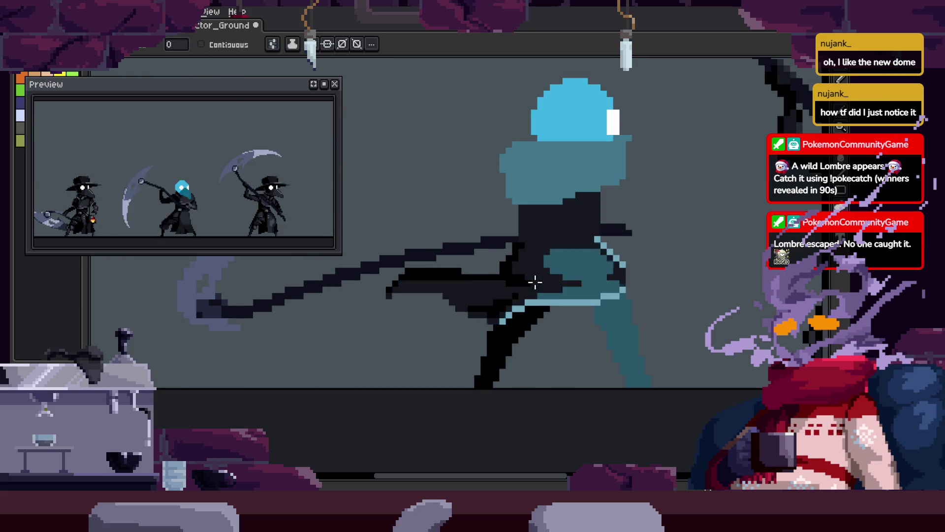
{"action": "key", "text": "Right"}
{"action": "key", "text": "Right"}
{"action": "key", "text": "Right"}
{"action": "key", "text": "Right"}
{"action": "key", "text": "Right"}
{"action": "key", "text": "Right"}
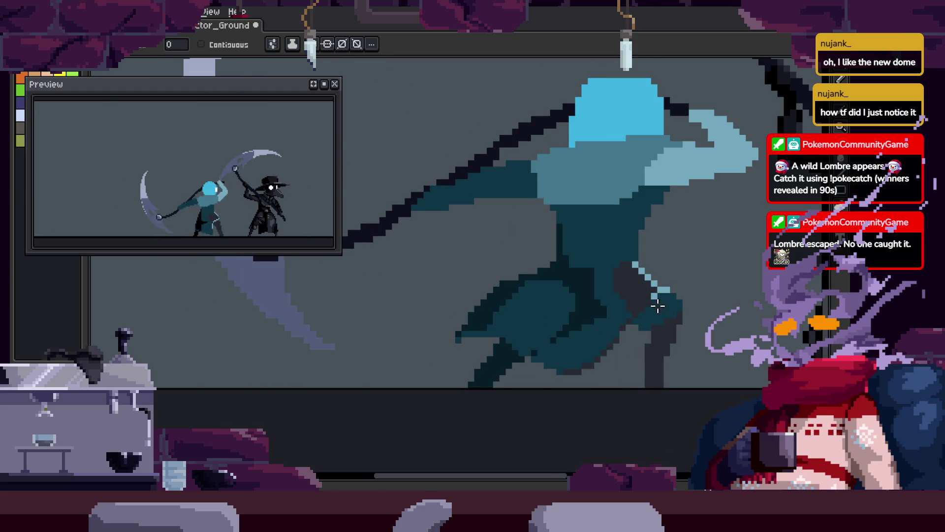
{"action": "key", "text": "Right"}
{"action": "key", "text": "Right"}
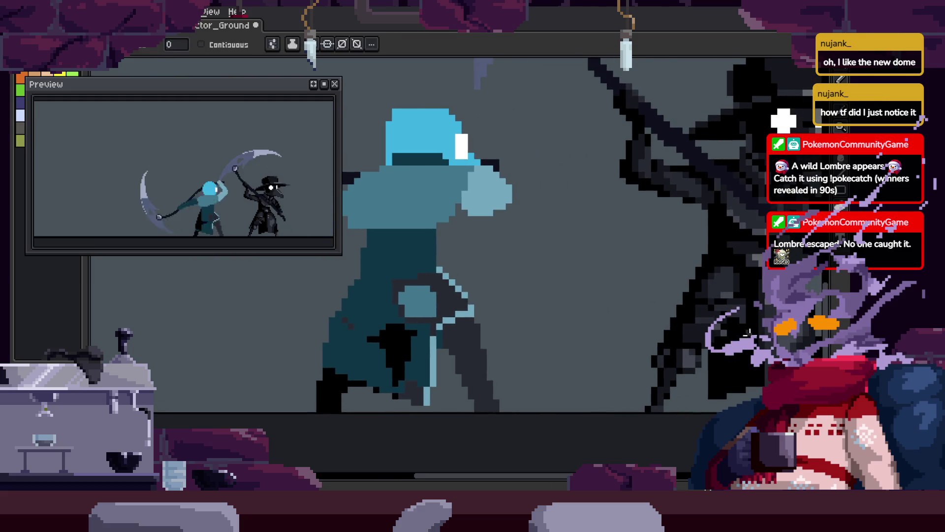
{"action": "key", "text": "Right"}
{"action": "key", "text": "Right"}
{"action": "key", "text": "Right"}
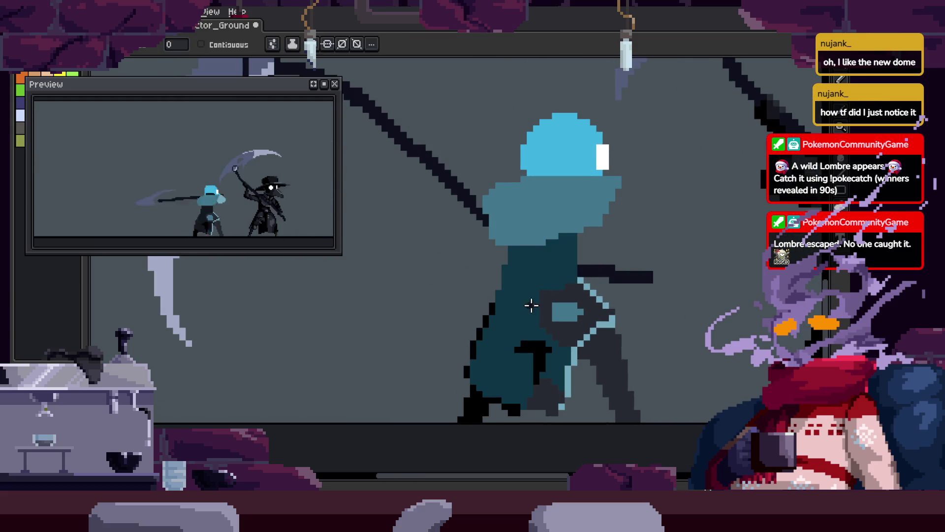
{"action": "key", "text": "Right"}
{"action": "key", "text": "Right"}
{"action": "key", "text": "Right"}
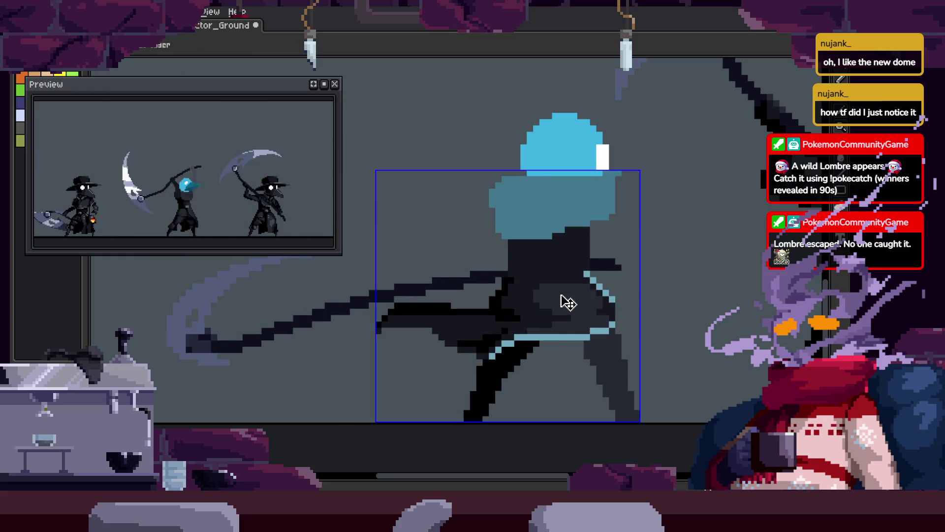
{"action": "key", "text": "g"}
{"action": "key", "text": "Return"}
{"action": "key", "text": "Return"}
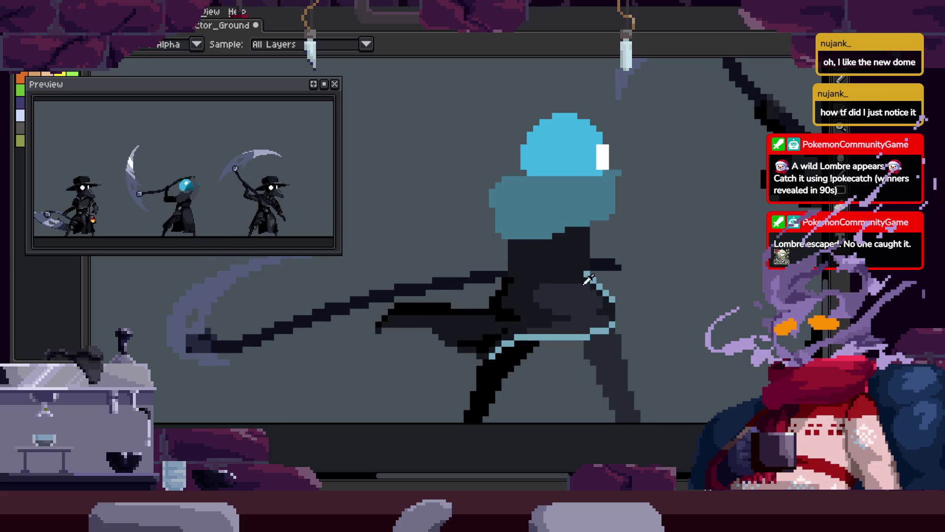
{"action": "key", "text": "z"}
{"action": "left_click", "coordinate": [587, 327]}
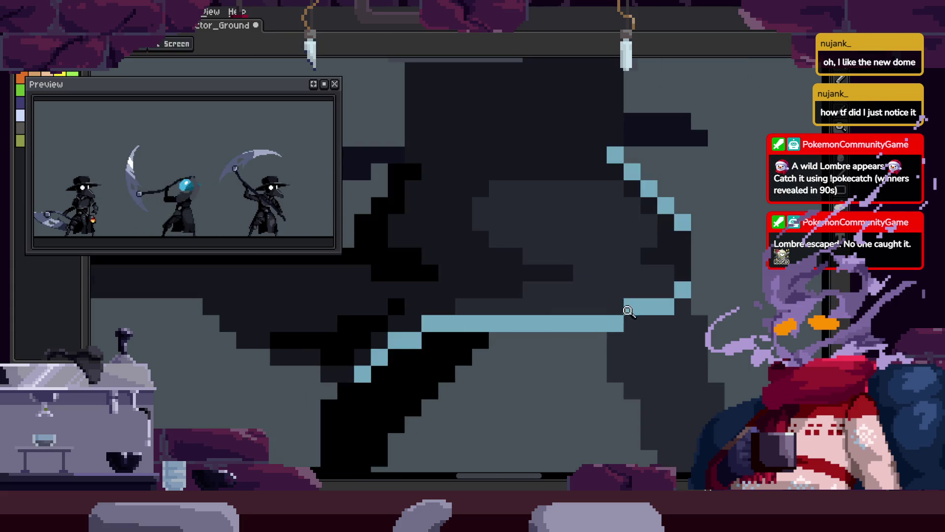
Zoom and pan the view onto the spirit's robe outline.
{"action": "scroll", "coordinate": [587, 328], "scroll_direction": "down", "scroll_amount": 1}
{"action": "key", "text": "w"}
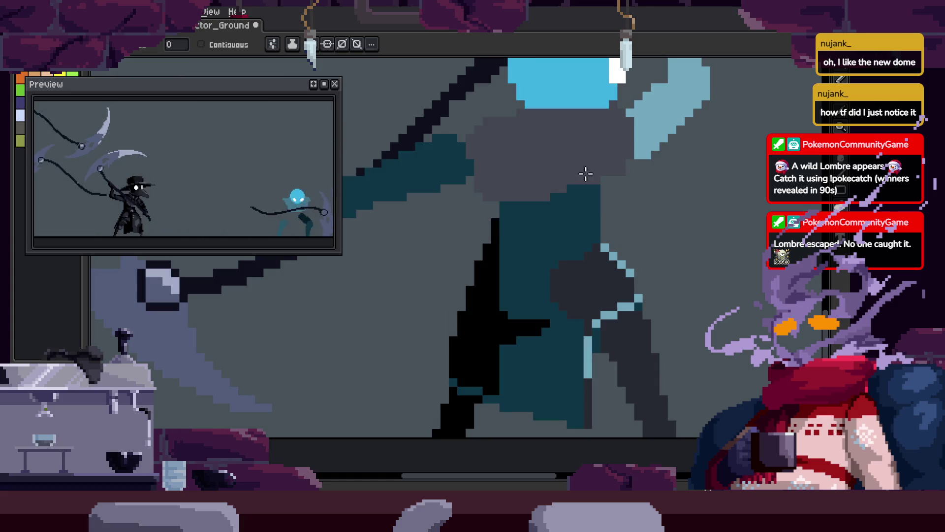
{"action": "left_click_drag", "start_coordinate": [658, 297], "coordinate": [636, 272]}
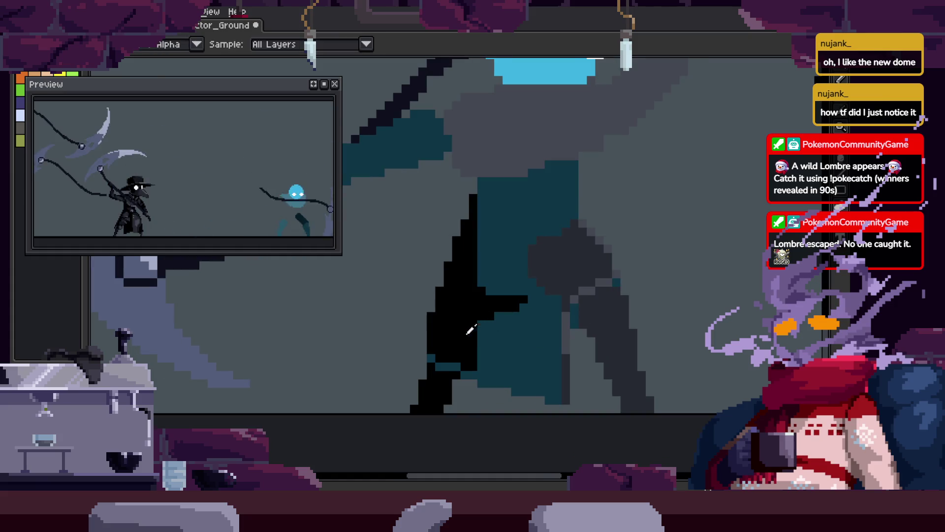
{"action": "key", "text": "z"}
{"action": "scroll", "coordinate": [587, 336], "scroll_direction": "up", "scroll_amount": 3}
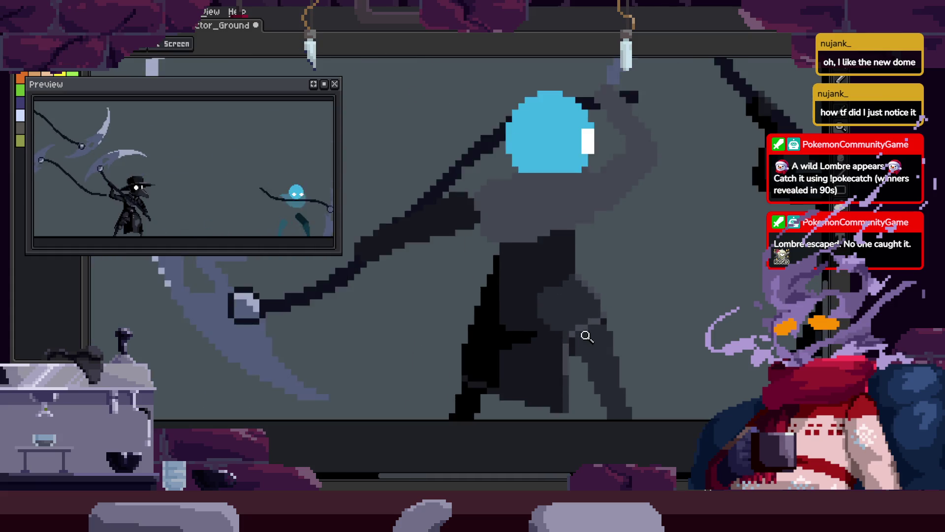
{"action": "key", "text": "b"}
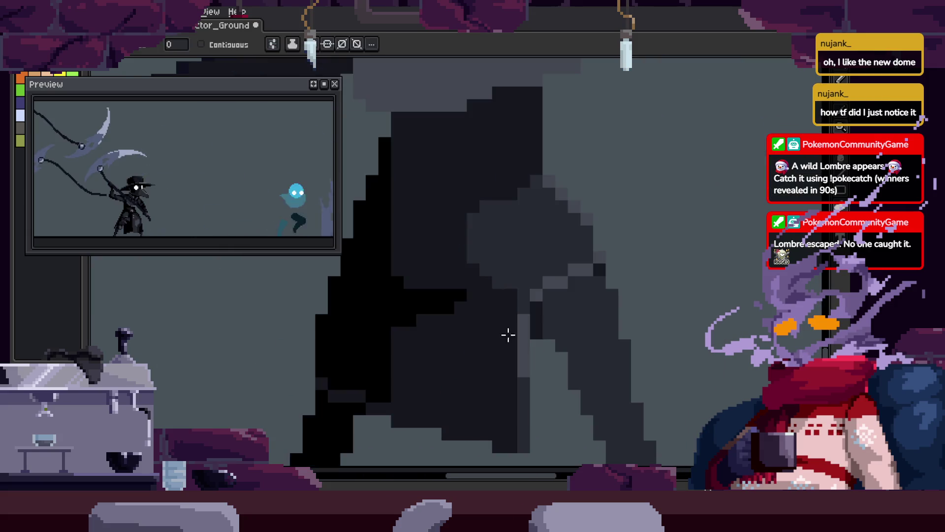
{"action": "key", "text": "z"}
{"action": "scroll", "coordinate": [531, 311], "scroll_direction": "down", "scroll_amount": 2}
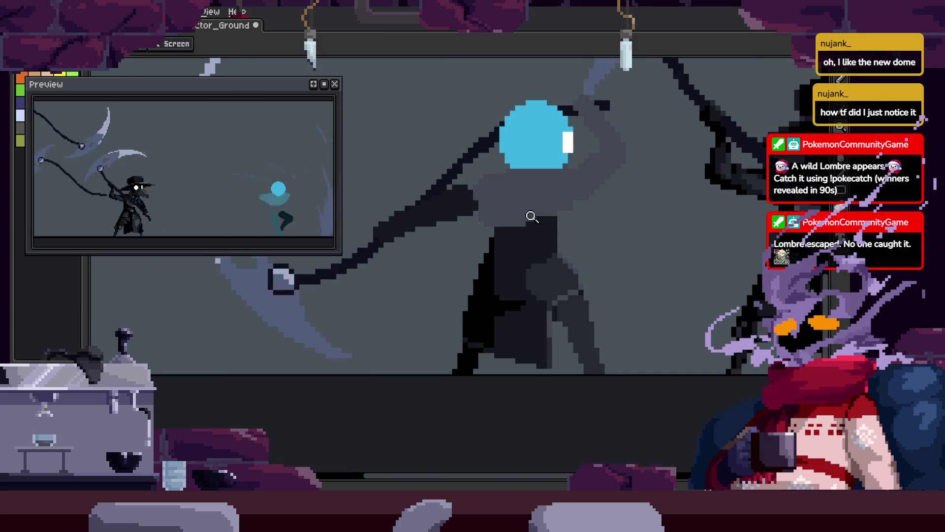
{"action": "key", "text": "b"}
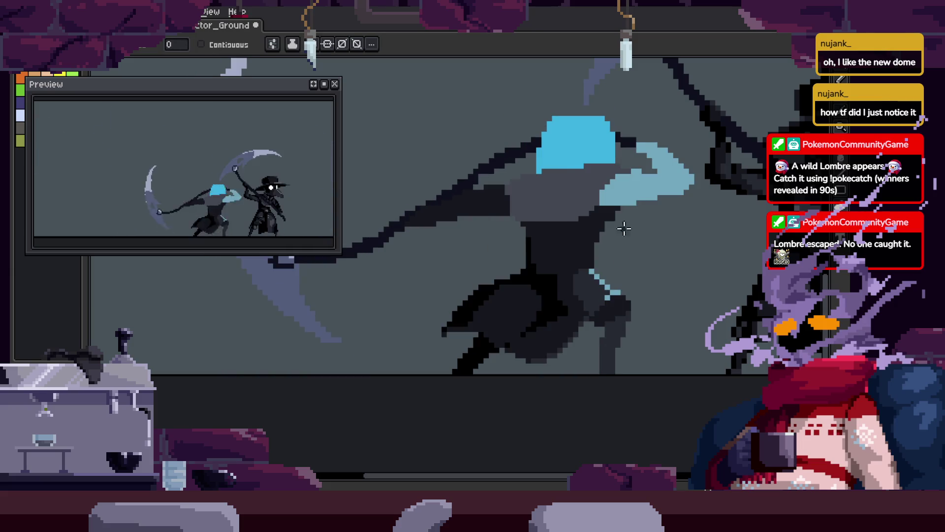
{"action": "key", "text": "b"}
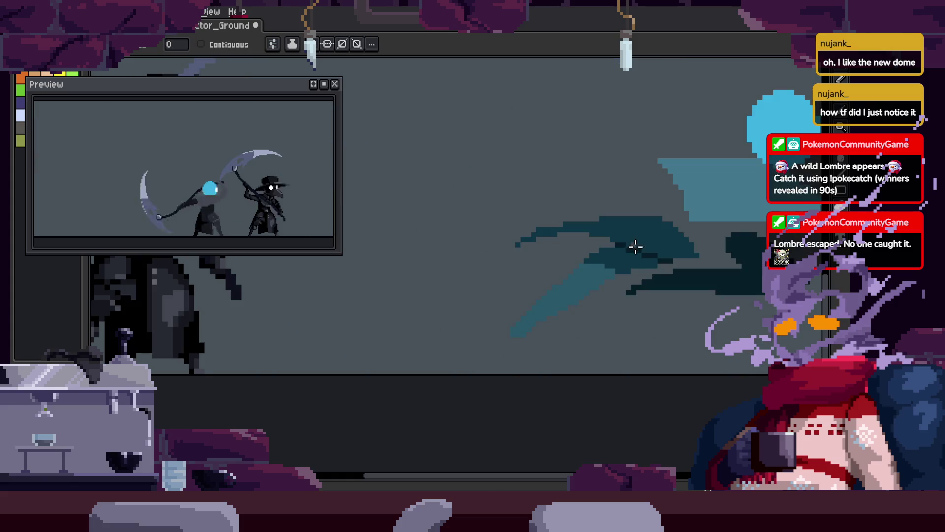
{"action": "key", "text": "h"}
{"action": "left_click_drag", "start_coordinate": [633, 247], "coordinate": [569, 283]}
Hide the timeline and paint black pixels along the spirit's robe outline.
{"action": "key", "text": "Tab"}
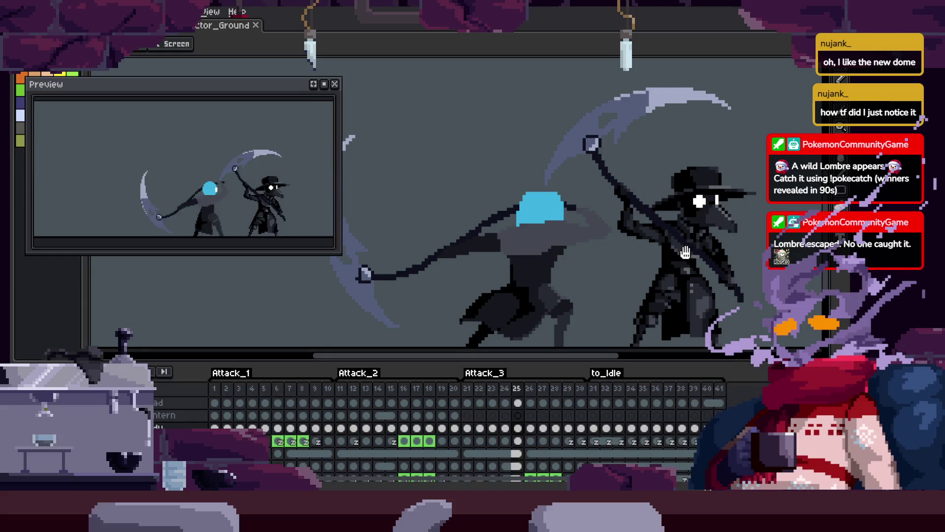
{"action": "scroll", "coordinate": [680, 244], "scroll_direction": "down", "scroll_amount": 2}
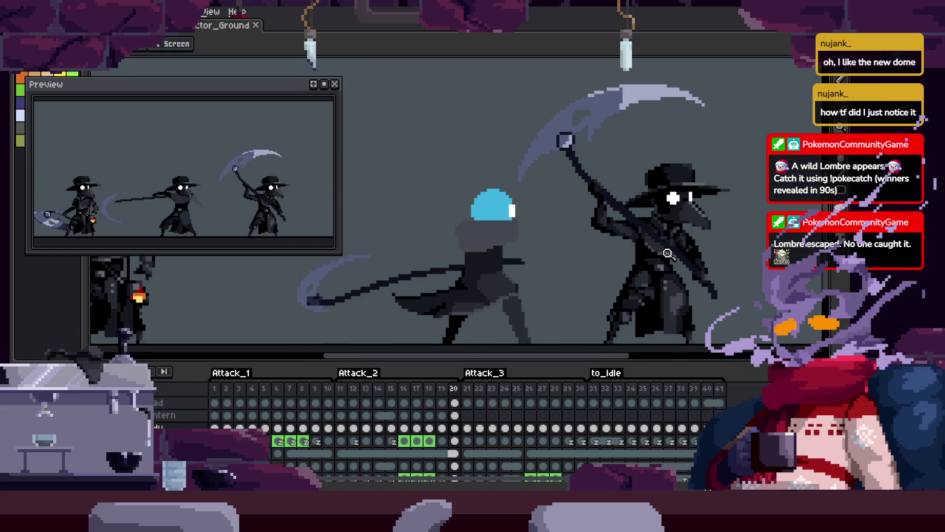
{"action": "key", "text": "Tab"}
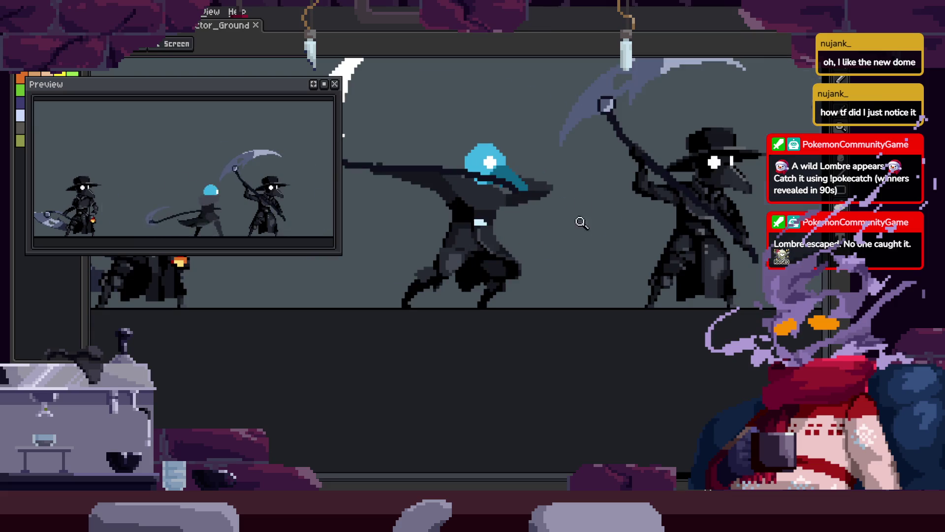
{"action": "scroll", "coordinate": [626, 246], "scroll_direction": "up", "scroll_amount": 3}
{"action": "key", "text": "v"}
{"action": "scroll", "coordinate": [568, 340], "scroll_direction": "down", "scroll_amount": 3}
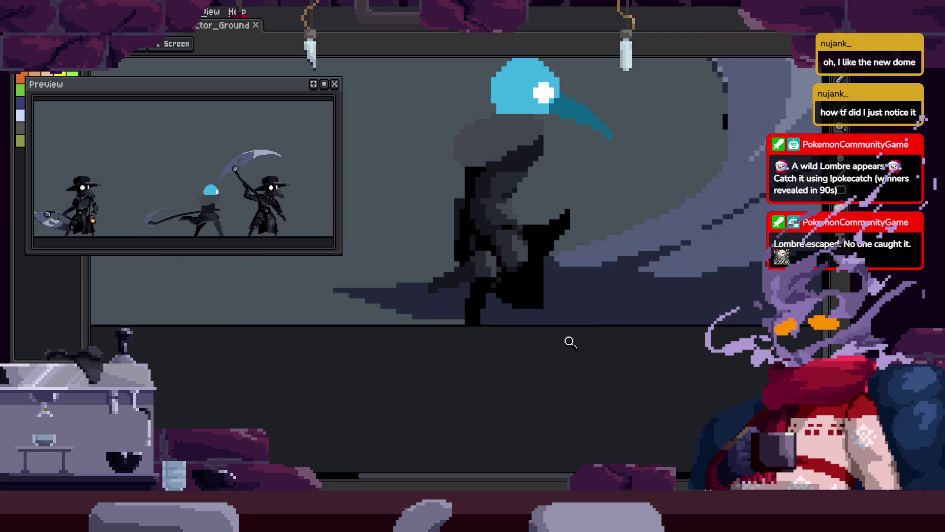
{"action": "scroll", "coordinate": [685, 275], "scroll_direction": "up", "scroll_amount": 3}
{"action": "left_click_drag", "start_coordinate": [602, 198], "coordinate": [618, 268]}
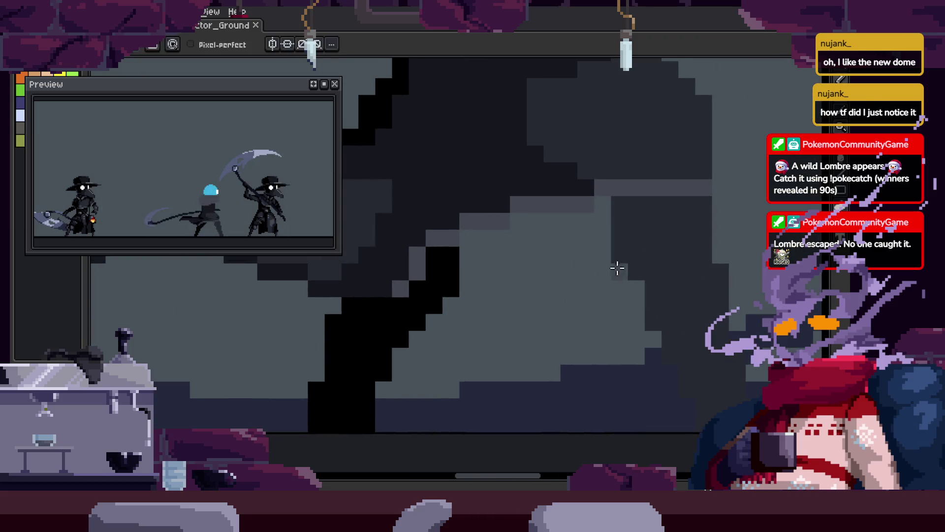
{"action": "left_click", "coordinate": [638, 204]}
{"action": "key", "text": "b"}
{"action": "left_click_drag", "start_coordinate": [590, 172], "coordinate": [612, 232]}
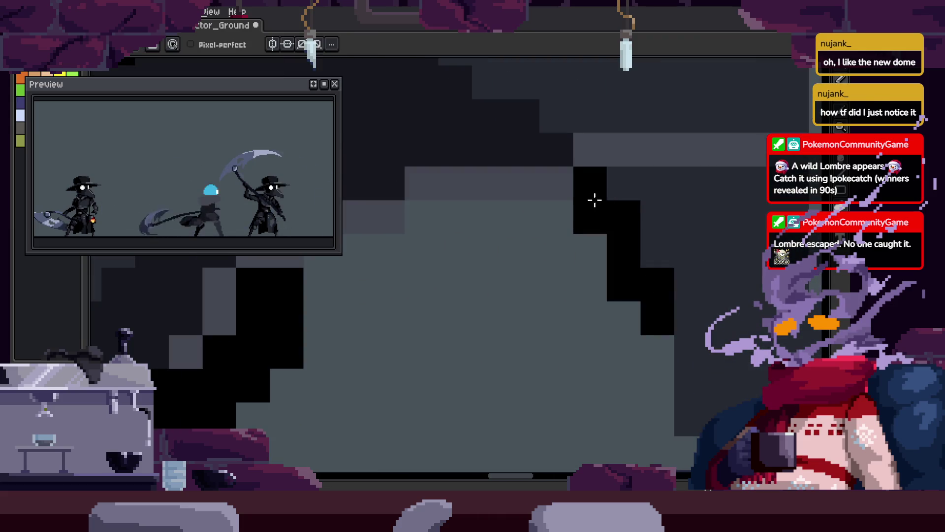
Check the reworked outline across the spirit's body and save the animation.
{"action": "key", "text": "z"}
{"action": "scroll", "coordinate": [629, 285], "scroll_direction": "down", "scroll_amount": 3}
{"action": "scroll", "coordinate": [549, 201], "scroll_direction": "up", "scroll_amount": 2}
{"action": "scroll", "coordinate": [548, 202], "scroll_direction": "down", "scroll_amount": 2}
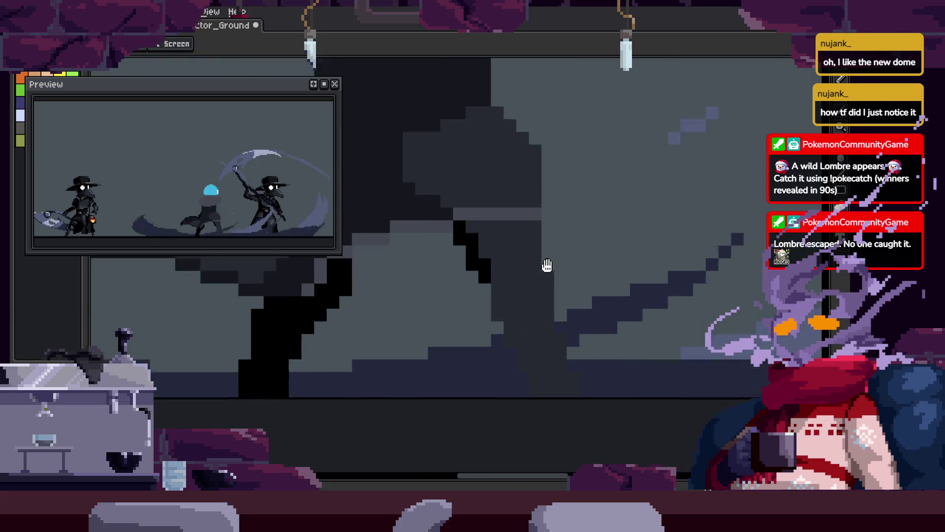
{"action": "scroll", "coordinate": [712, 252], "scroll_direction": "up", "scroll_amount": 2}
{"action": "key", "text": "b"}
{"action": "left_click_drag", "start_coordinate": [707, 317], "coordinate": [684, 345]}
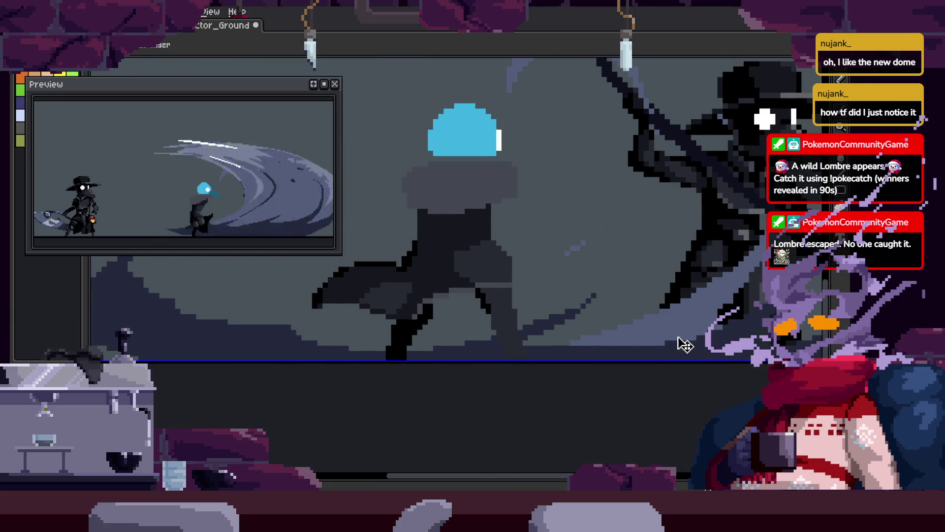
{"action": "key", "text": "z"}
{"action": "scroll", "coordinate": [721, 310], "scroll_direction": "up", "scroll_amount": 1}
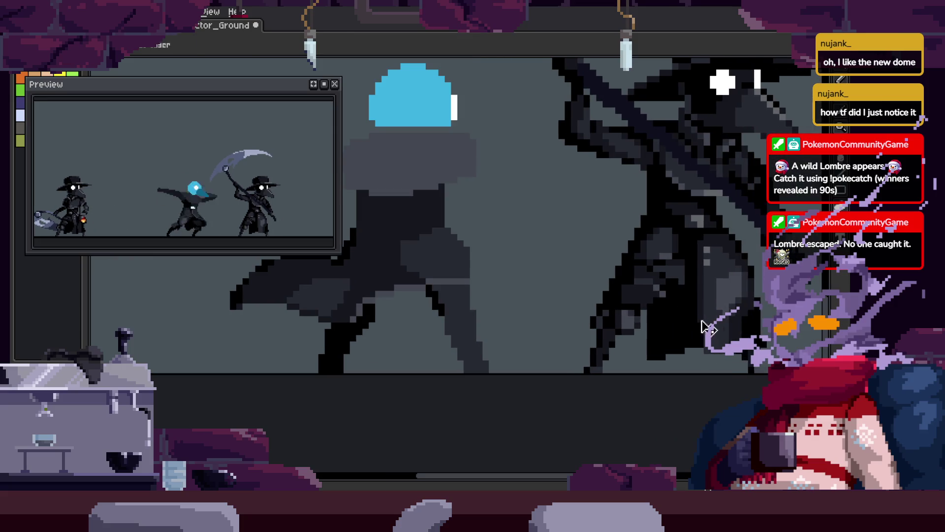
{"action": "scroll", "coordinate": [627, 317], "scroll_direction": "down", "scroll_amount": 2}
{"action": "key", "text": "ctrl+s"}
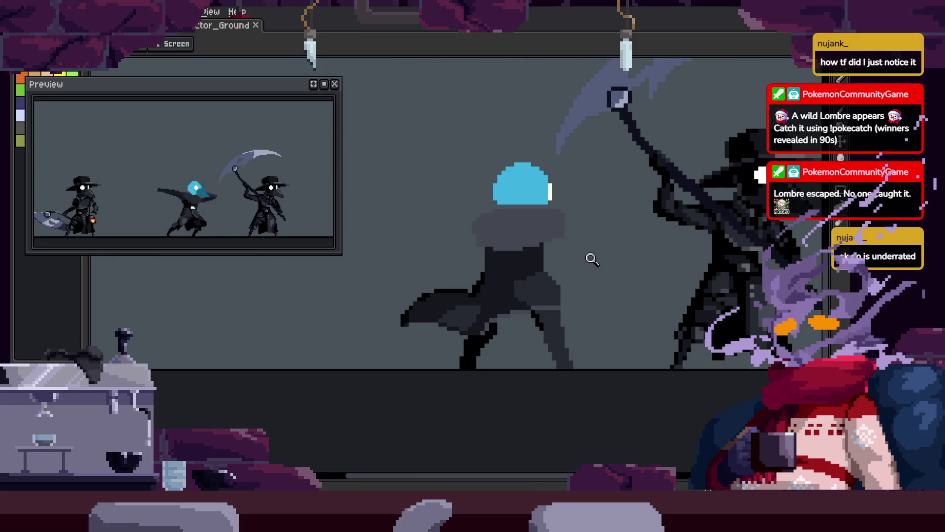
Undo the last two pixel edits and re-inspect the frame.
{"action": "scroll", "coordinate": [612, 314], "scroll_direction": "up", "scroll_amount": 3}
{"action": "scroll", "coordinate": [566, 292], "scroll_direction": "up", "scroll_amount": 1}
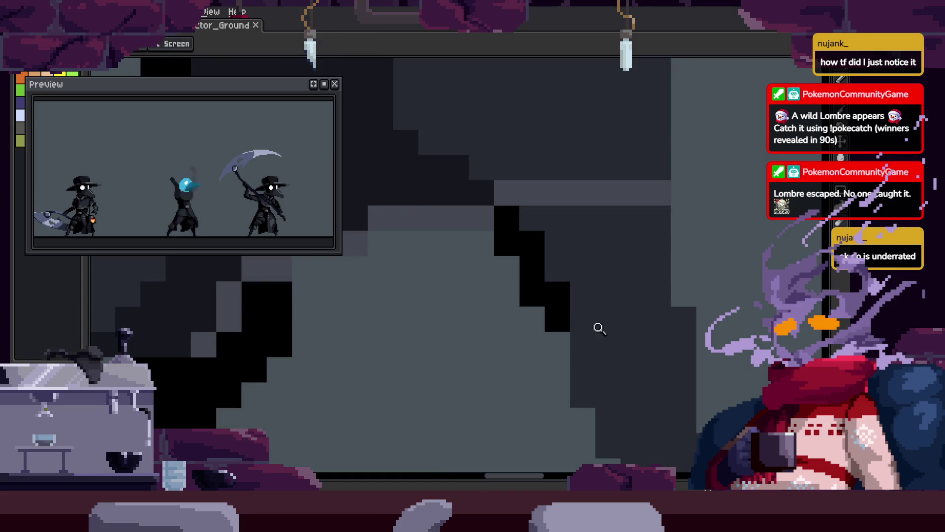
{"action": "key", "text": "ctrl+z"}
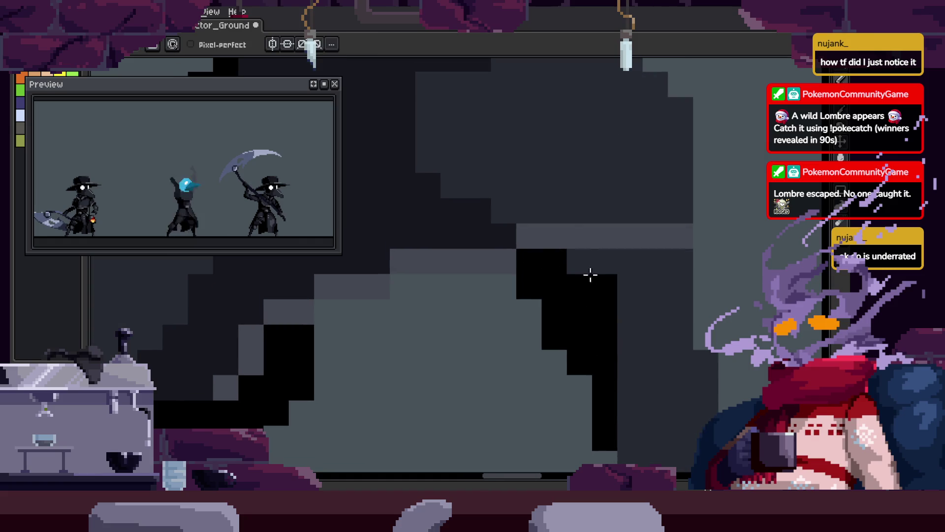
{"action": "key", "text": "ctrl+z"}
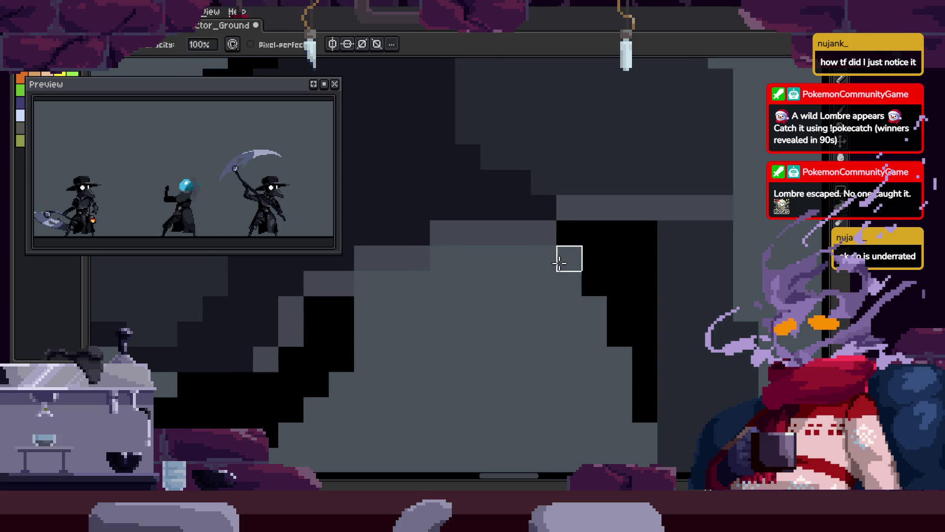
{"action": "key", "text": "z"}
{"action": "scroll", "coordinate": [541, 296], "scroll_direction": "down", "scroll_amount": 3}
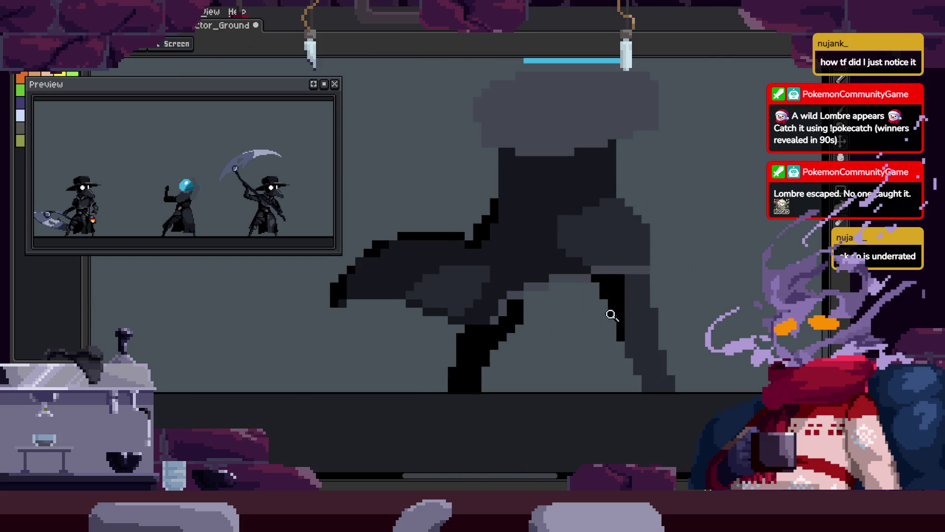
{"action": "scroll", "coordinate": [611, 315], "scroll_direction": "up", "scroll_amount": 3}
{"action": "key", "text": "b"}
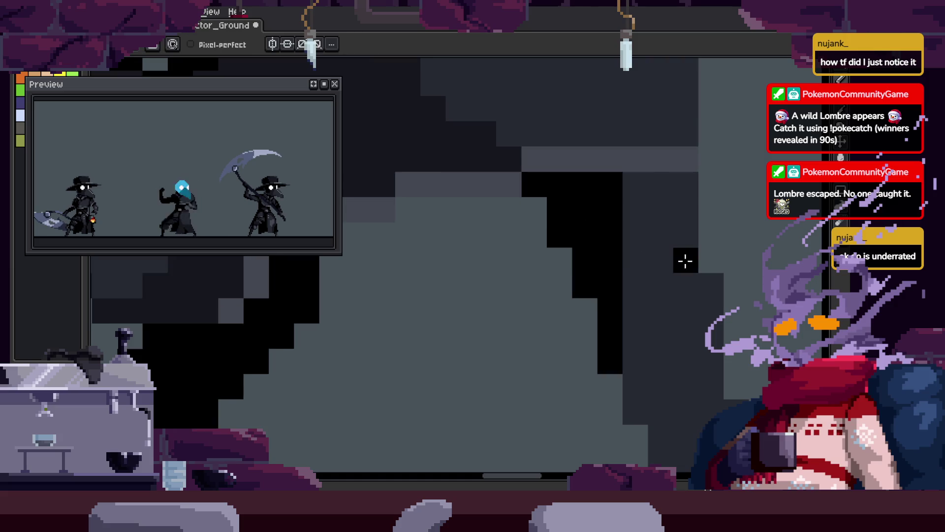
Zoom out to the whole figure and select the area around the scythe-wielding spirit.
{"action": "key", "text": "z"}
{"action": "scroll", "coordinate": [588, 313], "scroll_direction": "down", "scroll_amount": 3}
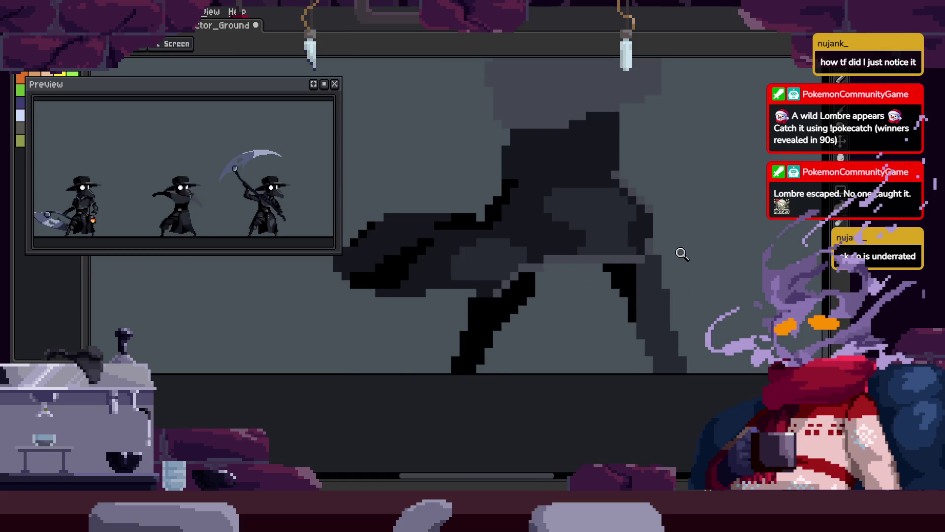
{"action": "scroll", "coordinate": [686, 314], "scroll_direction": "down", "scroll_amount": 2}
{"action": "key", "text": "v"}
{"action": "scroll", "coordinate": [742, 291], "scroll_direction": "up", "scroll_amount": 1}
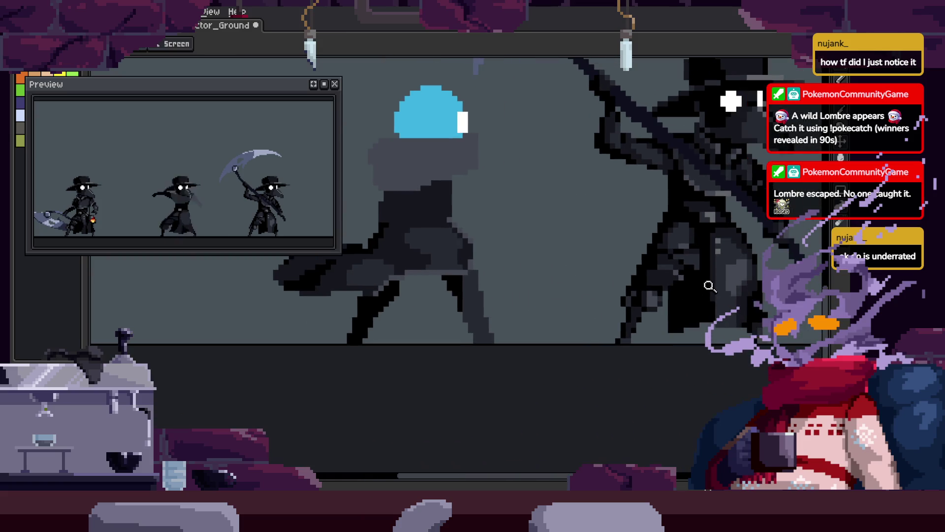
{"action": "scroll", "coordinate": [707, 302], "scroll_direction": "down", "scroll_amount": 3}
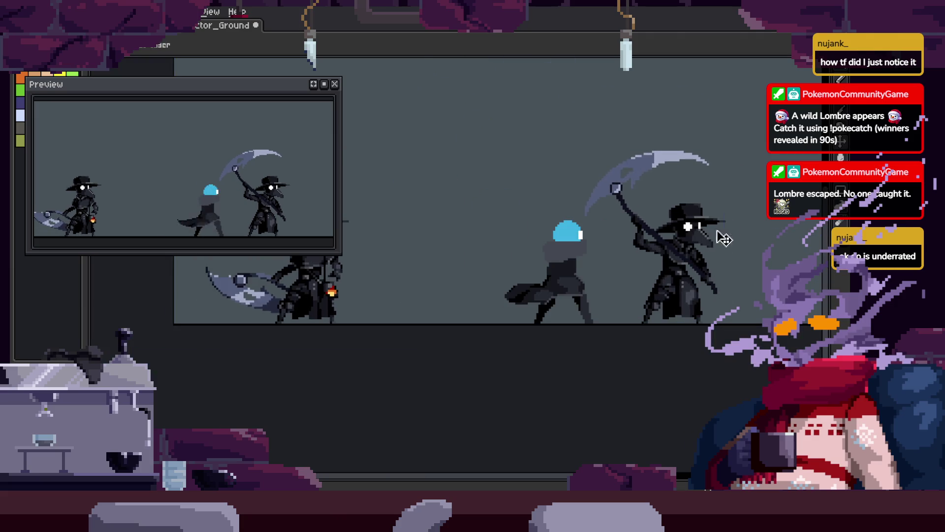
{"action": "left_click_drag", "start_coordinate": [540, 313], "coordinate": [729, 291]}
Zoom onto the spirit's robe and recolour its shading pixels.
{"action": "scroll", "coordinate": [711, 276], "scroll_direction": "up", "scroll_amount": 4}
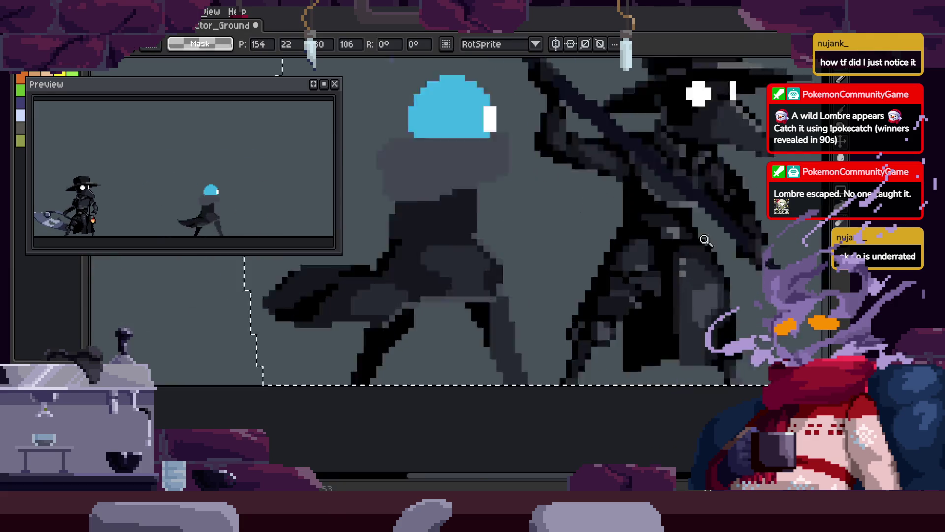
{"action": "key", "text": "b"}
{"action": "scroll", "coordinate": [466, 297], "scroll_direction": "up", "scroll_amount": 1}
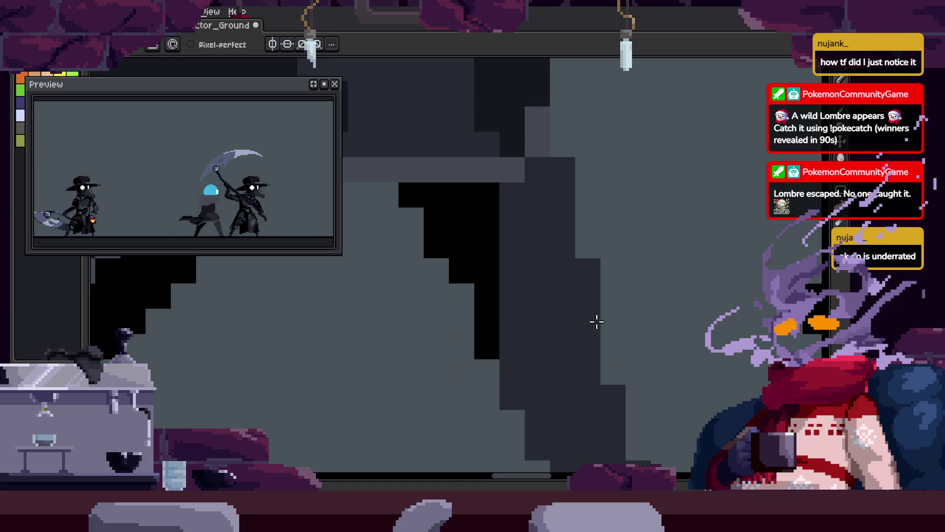
{"action": "scroll", "coordinate": [591, 330], "scroll_direction": "down", "scroll_amount": 3}
{"action": "key", "text": "z"}
{"action": "left_click", "coordinate": [572, 296]}
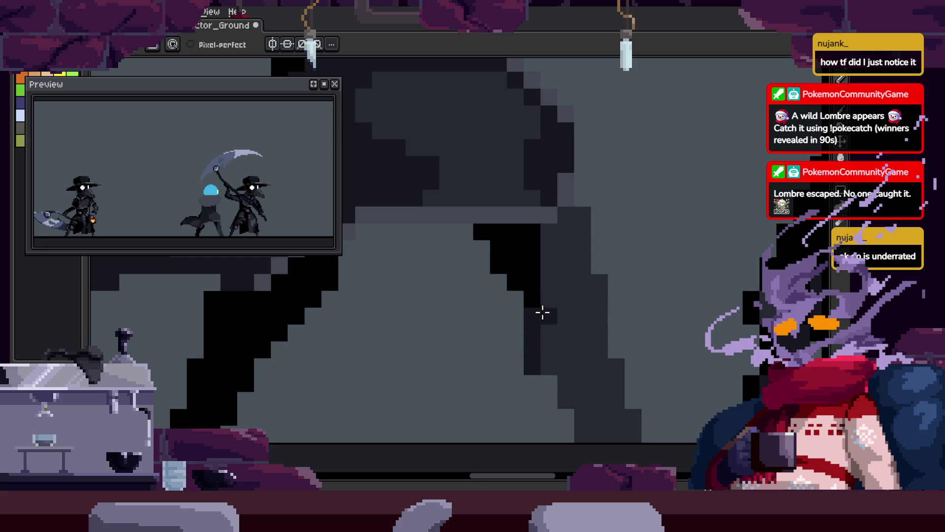
{"action": "mouse_move", "coordinate": [569, 368]}
{"action": "left_mouse_down"}
{"action": "mouse_move", "coordinate": [584, 338]}
{"action": "mouse_move", "coordinate": [580, 324]}
{"action": "left_mouse_up"}
Paint a row of lighter grey robe pixels and save the file.
{"action": "scroll", "coordinate": [601, 347], "scroll_direction": "down", "scroll_amount": 3}
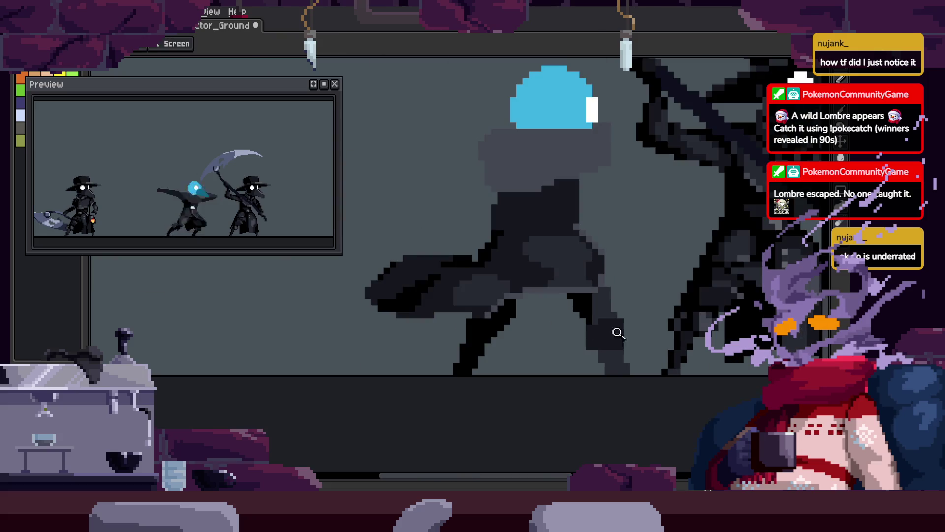
{"action": "scroll", "coordinate": [667, 332], "scroll_direction": "up", "scroll_amount": 4}
{"action": "left_click_drag", "start_coordinate": [451, 280], "coordinate": [543, 287]}
{"action": "scroll", "coordinate": [500, 363], "scroll_direction": "down", "scroll_amount": 3}
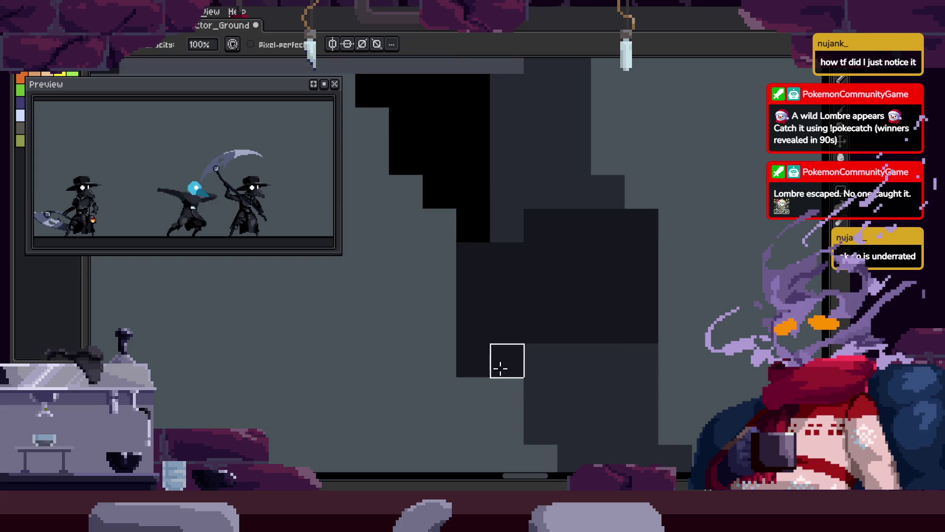
{"action": "scroll", "coordinate": [610, 315], "scroll_direction": "up", "scroll_amount": 5}
{"action": "key", "text": "ctrl+s"}
Repaint robe shading pixels and place a dark pixel block on the robe.
{"action": "scroll", "coordinate": [601, 338], "scroll_direction": "down", "scroll_amount": 3}
{"action": "scroll", "coordinate": [688, 276], "scroll_direction": "up", "scroll_amount": 3}
{"action": "scroll", "coordinate": [688, 276], "scroll_direction": "down", "scroll_amount": 3}
{"action": "key", "text": "b"}
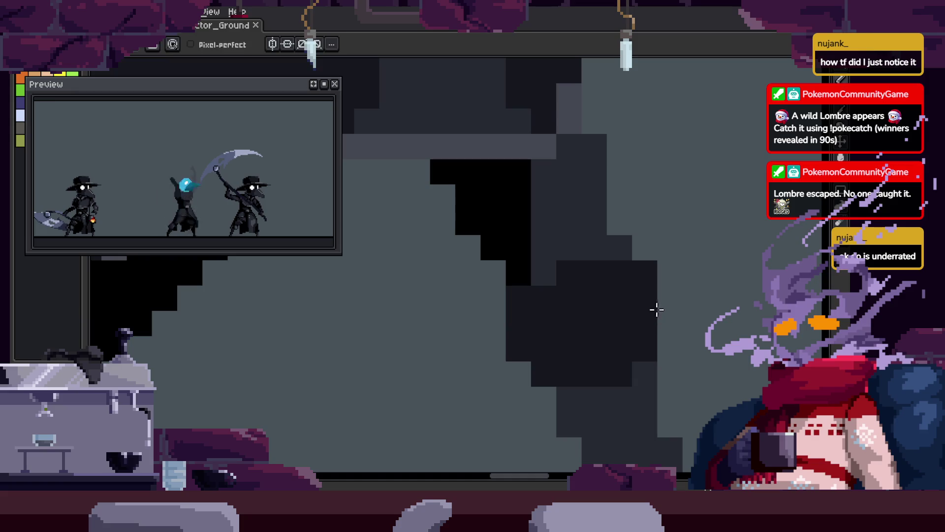
{"action": "left_click_drag", "start_coordinate": [651, 311], "coordinate": [652, 292]}
{"action": "scroll", "coordinate": [619, 277], "scroll_direction": "up", "scroll_amount": 3}
{"action": "left_click", "coordinate": [612, 269]}
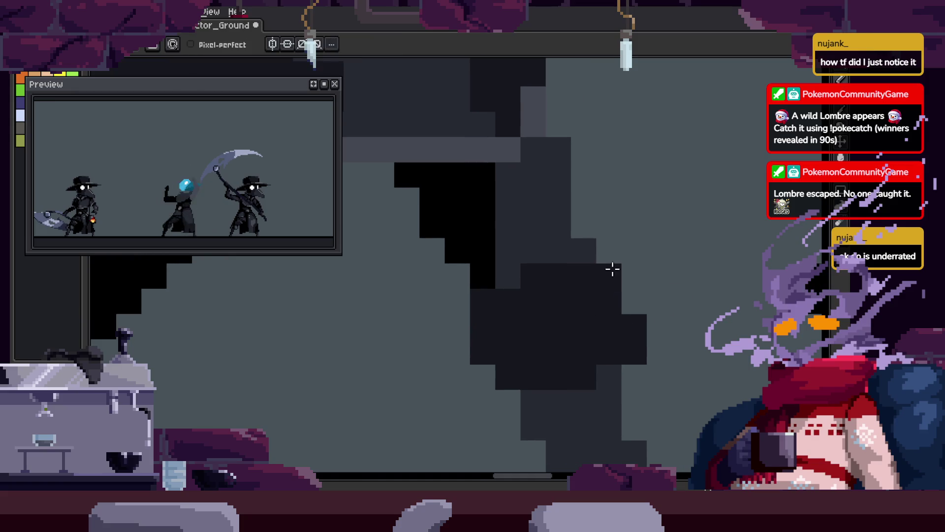
{"action": "scroll", "coordinate": [628, 327], "scroll_direction": "down", "scroll_amount": 1}
Zoom out to review the full characters, then save the animation.
{"action": "key", "text": "z"}
{"action": "scroll", "coordinate": [487, 352], "scroll_direction": "down", "scroll_amount": 5}
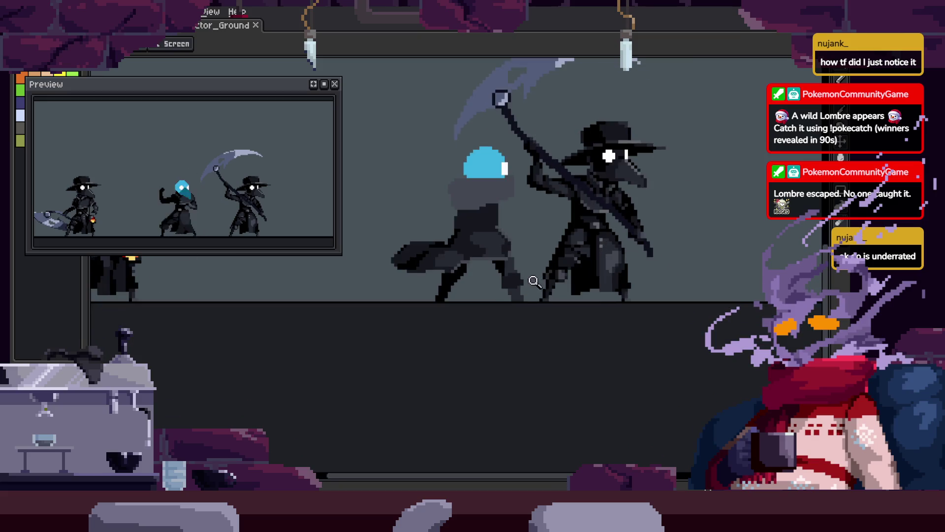
{"action": "scroll", "coordinate": [539, 288], "scroll_direction": "up", "scroll_amount": 5}
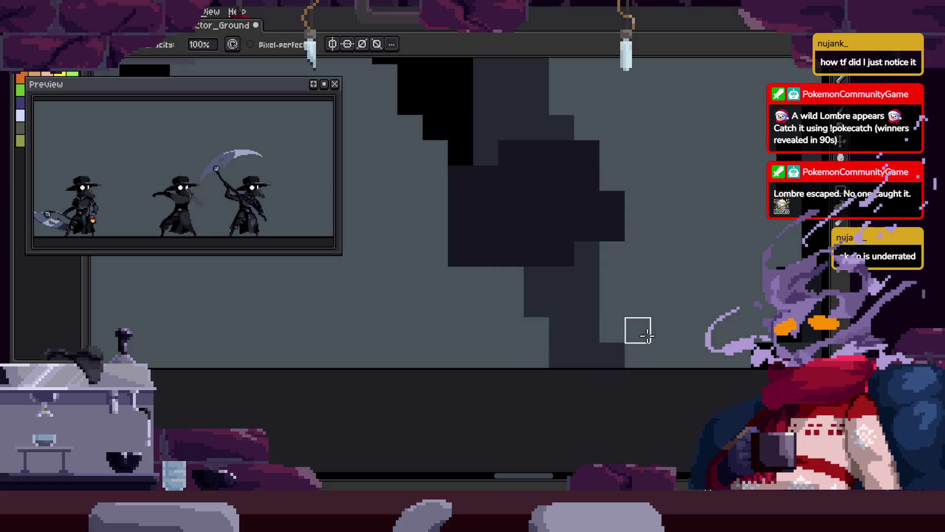
{"action": "key", "text": "z"}
{"action": "scroll", "coordinate": [627, 338], "scroll_direction": "down", "scroll_amount": 4}
{"action": "scroll", "coordinate": [671, 268], "scroll_direction": "up", "scroll_amount": 5}
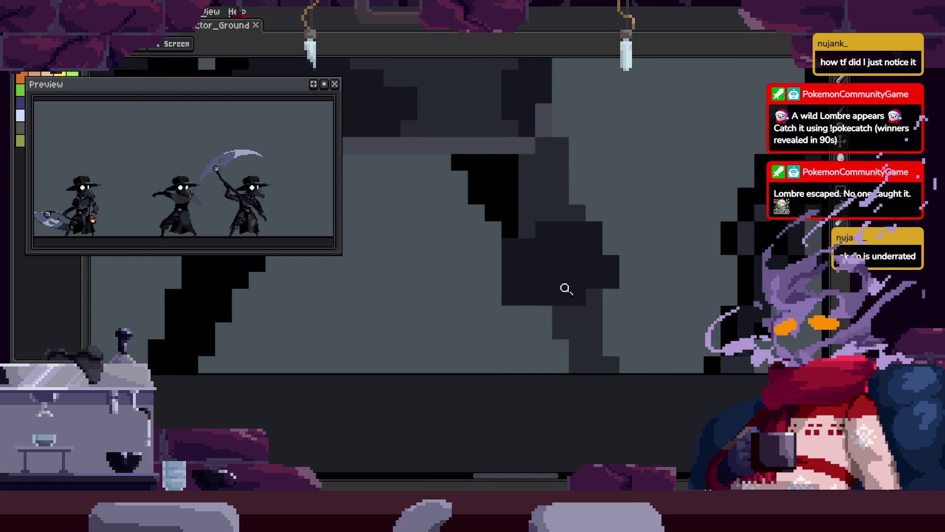
{"action": "scroll", "coordinate": [576, 268], "scroll_direction": "down", "scroll_amount": 2}
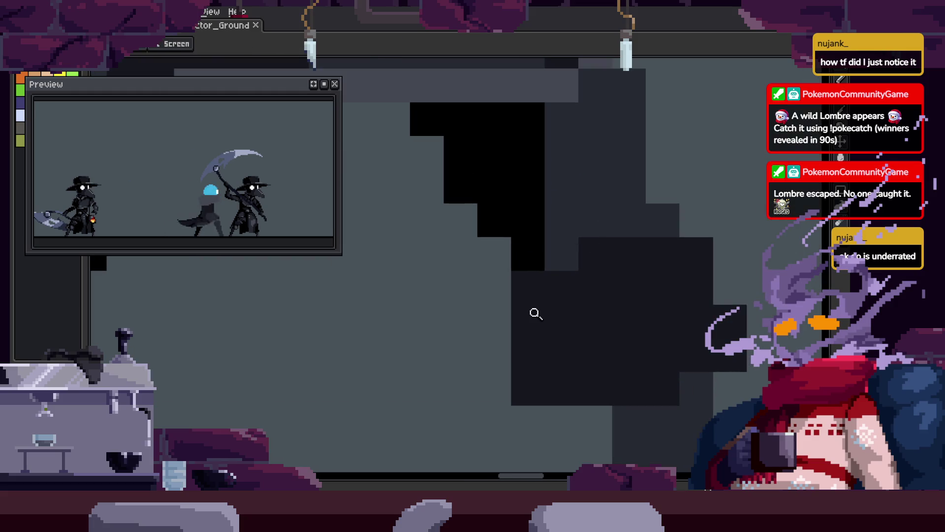
{"action": "scroll", "coordinate": [638, 348], "scroll_direction": "down", "scroll_amount": 1}
{"action": "scroll", "coordinate": [620, 316], "scroll_direction": "up", "scroll_amount": 1}
{"action": "key", "text": "ctrl+s"}
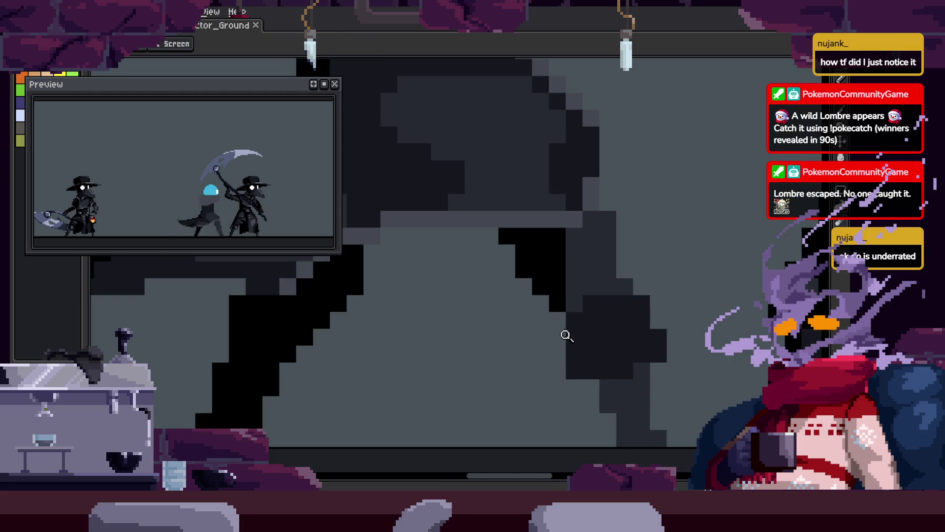
Paint black pixel blocks along the robe edge and turn one black block dark grey.
{"action": "scroll", "coordinate": [600, 327], "scroll_direction": "down", "scroll_amount": 1}
{"action": "scroll", "coordinate": [624, 334], "scroll_direction": "up", "scroll_amount": 1}
{"action": "scroll", "coordinate": [533, 339], "scroll_direction": "down", "scroll_amount": 3}
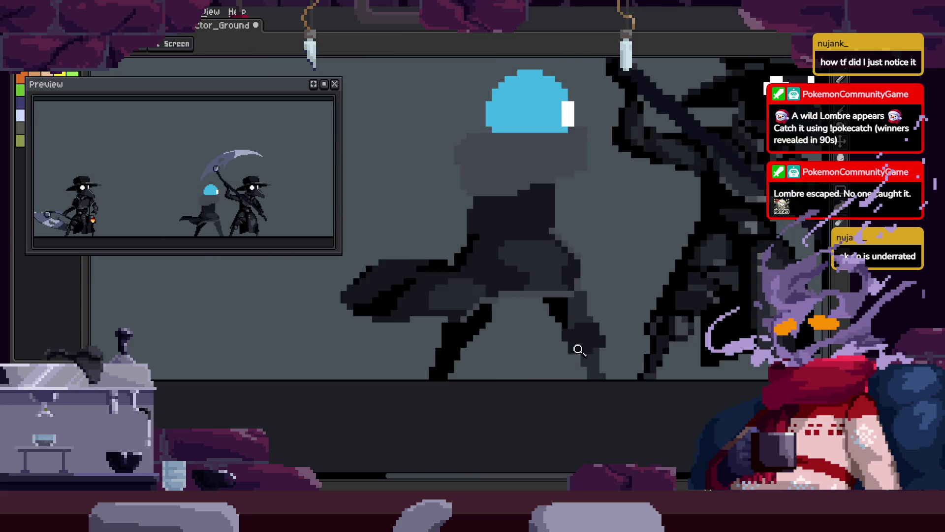
{"action": "scroll", "coordinate": [587, 342], "scroll_direction": "up", "scroll_amount": 3}
{"action": "scroll", "coordinate": [581, 394], "scroll_direction": "down", "scroll_amount": 1}
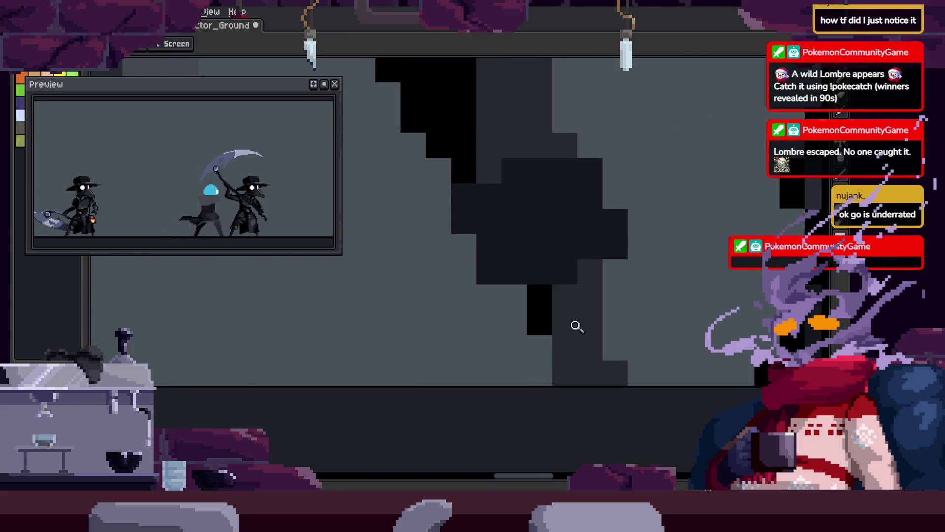
{"action": "scroll", "coordinate": [574, 323], "scroll_direction": "up", "scroll_amount": 1}
{"action": "left_click", "coordinate": [596, 255]}
{"action": "left_click_drag", "start_coordinate": [563, 356], "coordinate": [563, 390]}
{"action": "key", "text": "alt"}
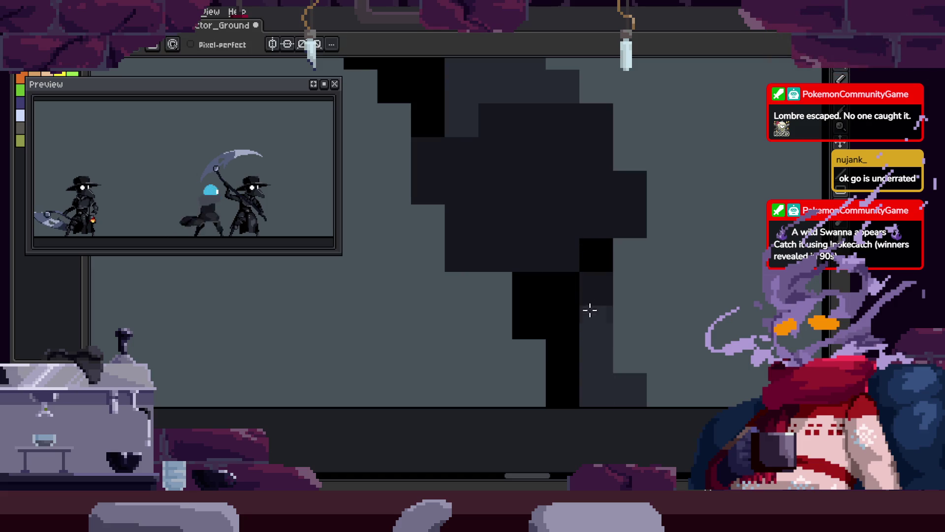
{"action": "left_click", "coordinate": [606, 352], "text": "alt"}
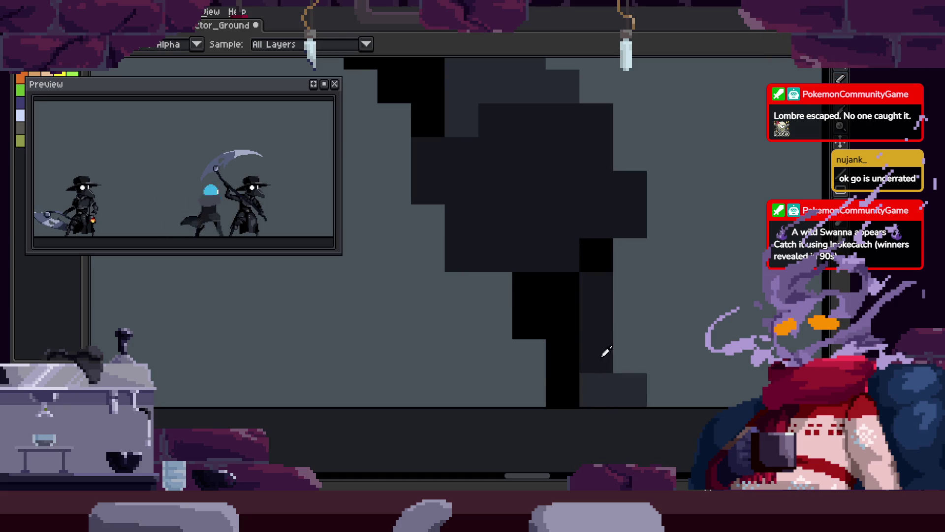
Extend the dark grey down over the black block and repaint its upper part black.
{"action": "left_click_drag", "start_coordinate": [567, 352], "coordinate": [566, 389]}
{"action": "key", "text": "alt"}
{"action": "left_click", "coordinate": [565, 355]}
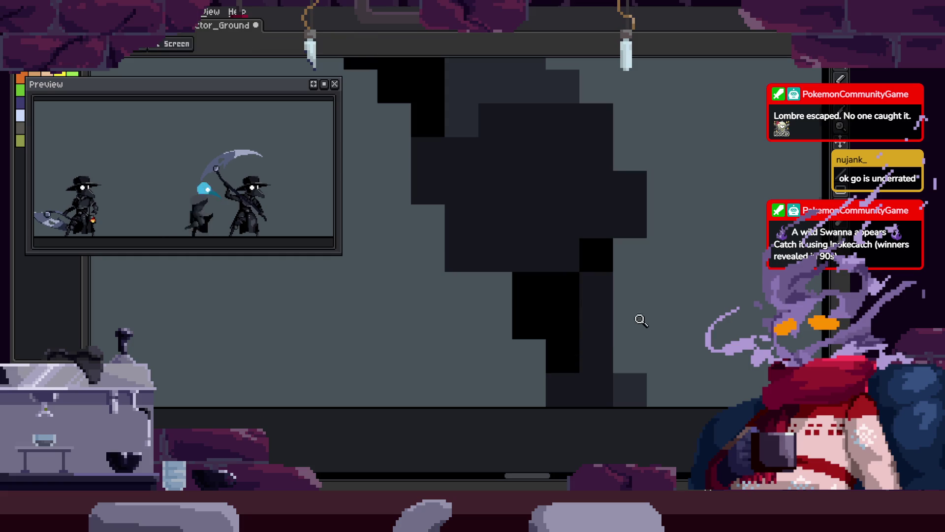
{"action": "scroll", "coordinate": [642, 320], "scroll_direction": "down", "scroll_amount": 3}
{"action": "scroll", "coordinate": [608, 338], "scroll_direction": "up", "scroll_amount": 3}
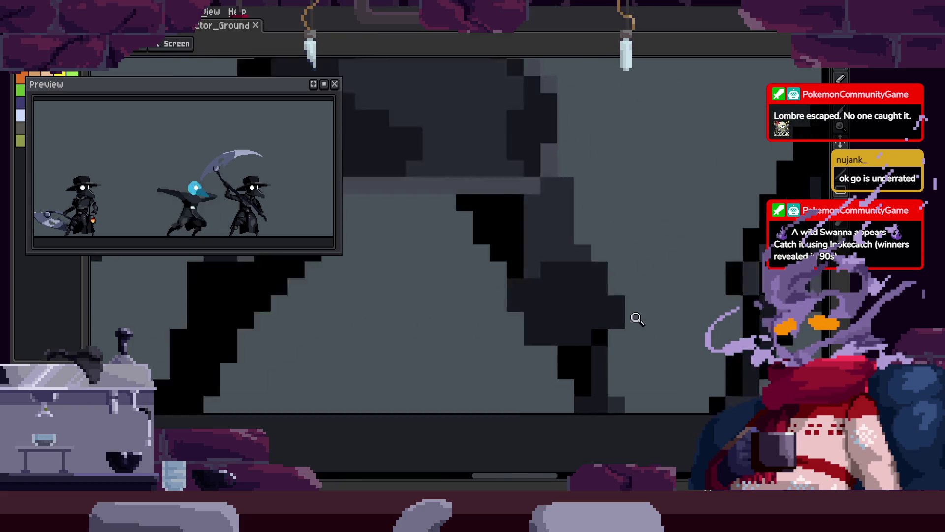
{"action": "scroll", "coordinate": [638, 319], "scroll_direction": "down", "scroll_amount": 2}
{"action": "scroll", "coordinate": [631, 271], "scroll_direction": "up", "scroll_amount": 2}
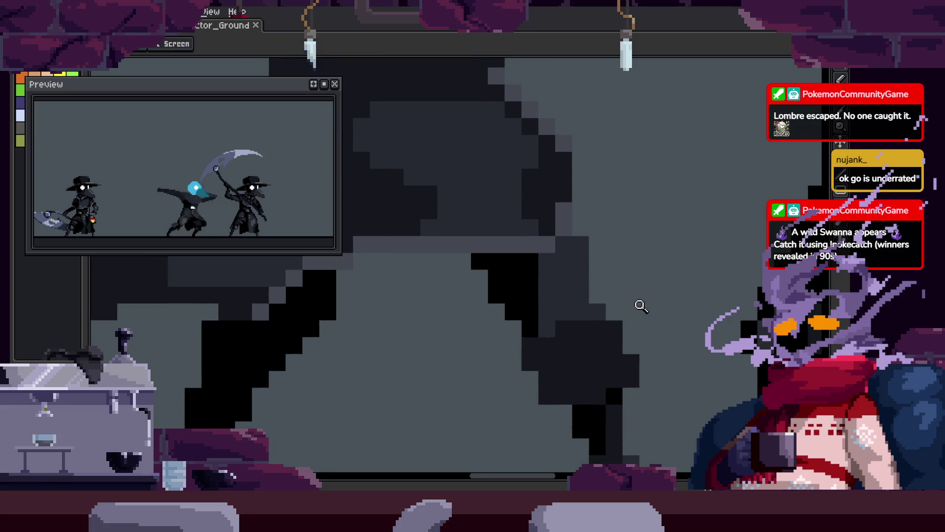
{"action": "scroll", "coordinate": [641, 306], "scroll_direction": "down", "scroll_amount": 2}
{"action": "scroll", "coordinate": [642, 292], "scroll_direction": "up", "scroll_amount": 2}
Paint a single black pixel on the spirit's leg.
{"action": "key", "text": "b"}
{"action": "left_click", "coordinate": [568, 286]}
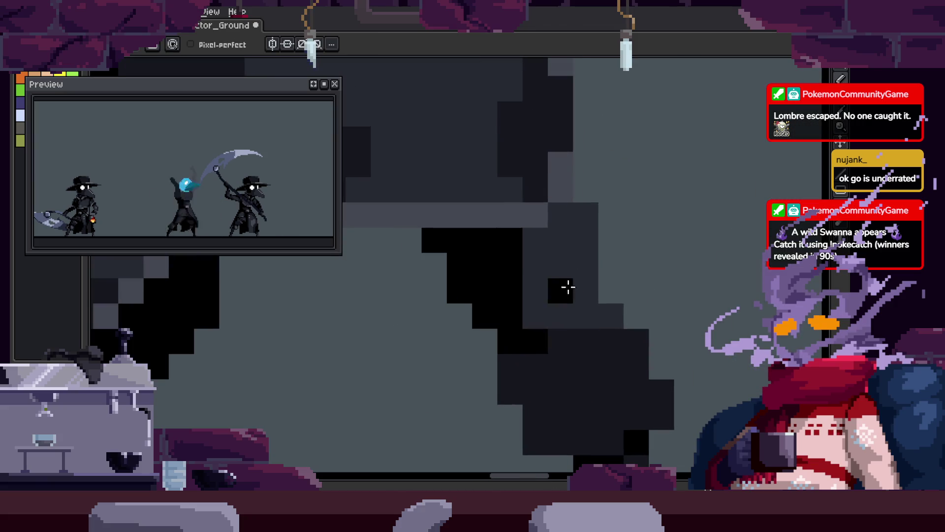
{"action": "key", "text": "z"}
{"action": "scroll", "coordinate": [593, 344], "scroll_direction": "down", "scroll_amount": 2}
{"action": "scroll", "coordinate": [640, 340], "scroll_direction": "up", "scroll_amount": 2}
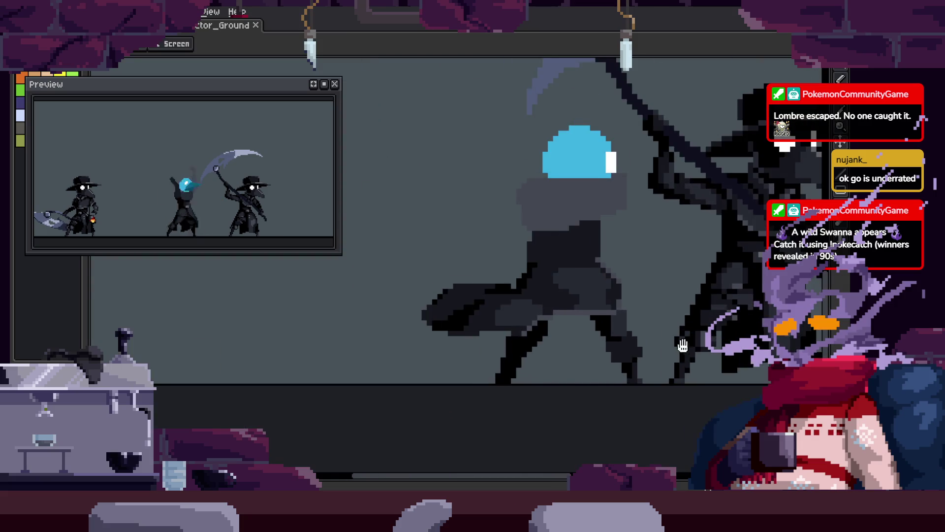
{"action": "scroll", "coordinate": [641, 296], "scroll_direction": "up", "scroll_amount": 2}
Darken the pixels along the spirit's leg outline and save the sprite.
{"action": "key", "text": "b"}
{"action": "mouse_move", "coordinate": [532, 283]}
{"action": "left_mouse_down"}
{"action": "mouse_move", "coordinate": [556, 234]}
{"action": "mouse_move", "coordinate": [566, 289]}
{"action": "mouse_move", "coordinate": [545, 282]}
{"action": "mouse_move", "coordinate": [564, 230]}
{"action": "mouse_move", "coordinate": [567, 339]}
{"action": "left_mouse_up"}
{"action": "key", "text": "space"}
{"action": "scroll", "coordinate": [598, 349], "scroll_direction": "down", "scroll_amount": 2}
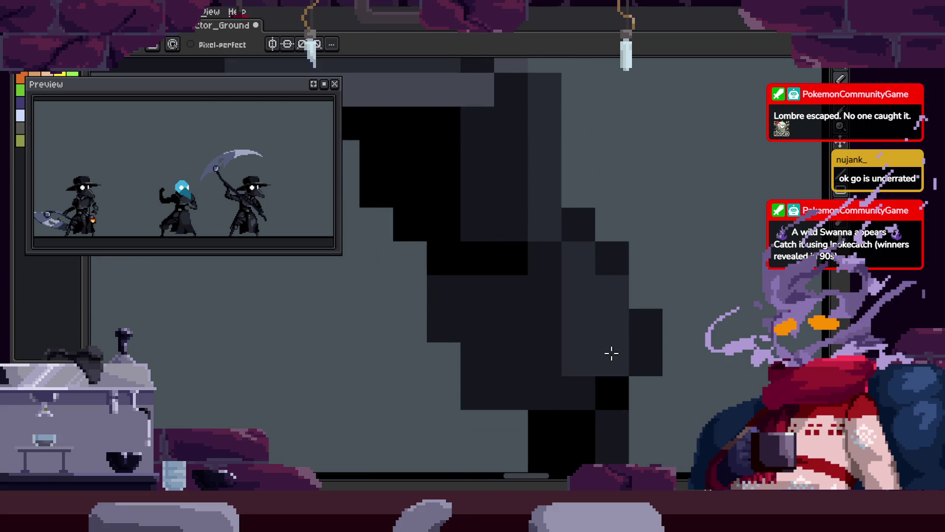
{"action": "scroll", "coordinate": [566, 365], "scroll_direction": "up", "scroll_amount": 2}
{"action": "scroll", "coordinate": [567, 364], "scroll_direction": "down", "scroll_amount": 3}
{"action": "key", "text": "ctrl+s"}
{"action": "scroll", "coordinate": [571, 310], "scroll_direction": "up", "scroll_amount": 4}
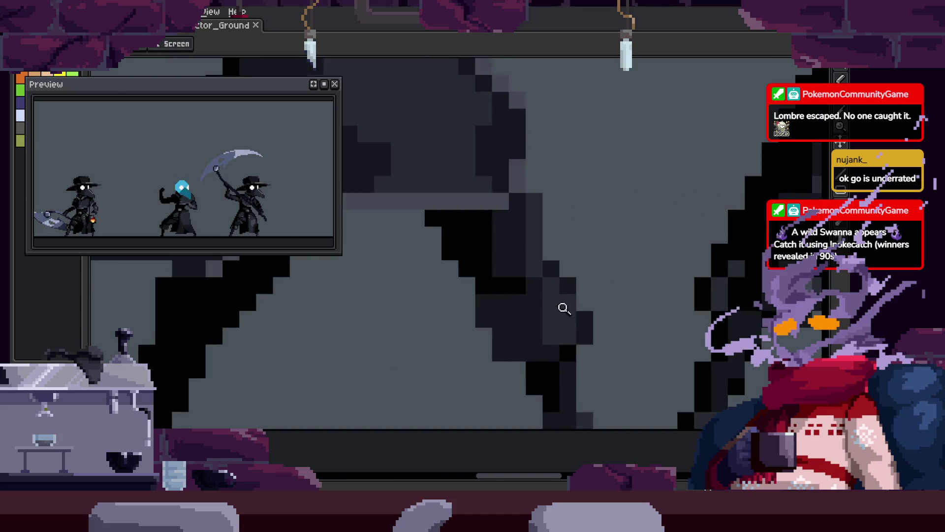
Repaint one leg pixel a lighter shade sampled from the canvas and save again.
{"action": "key", "text": "b"}
{"action": "left_click", "coordinate": [520, 375]}
{"action": "key", "text": "alt"}
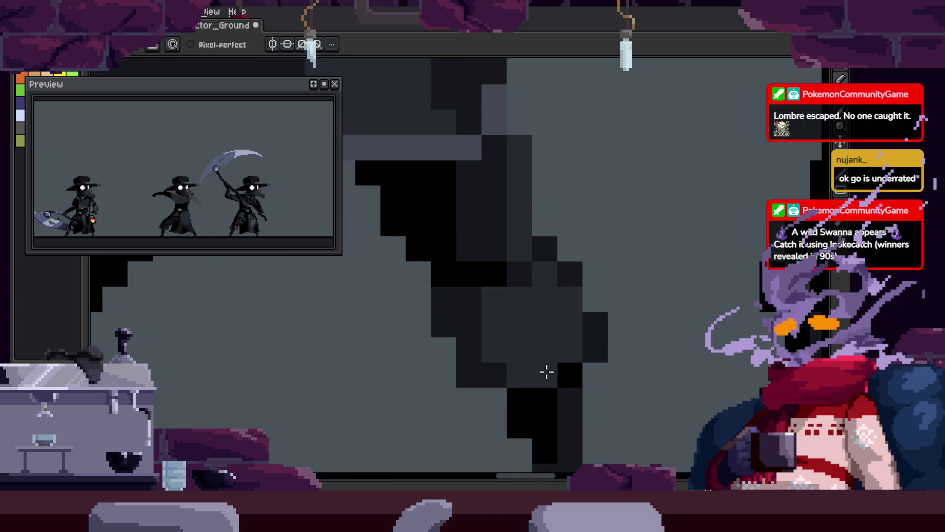
{"action": "key", "text": "ctrl+s"}
{"action": "scroll", "coordinate": [544, 308], "scroll_direction": "down", "scroll_amount": 4}
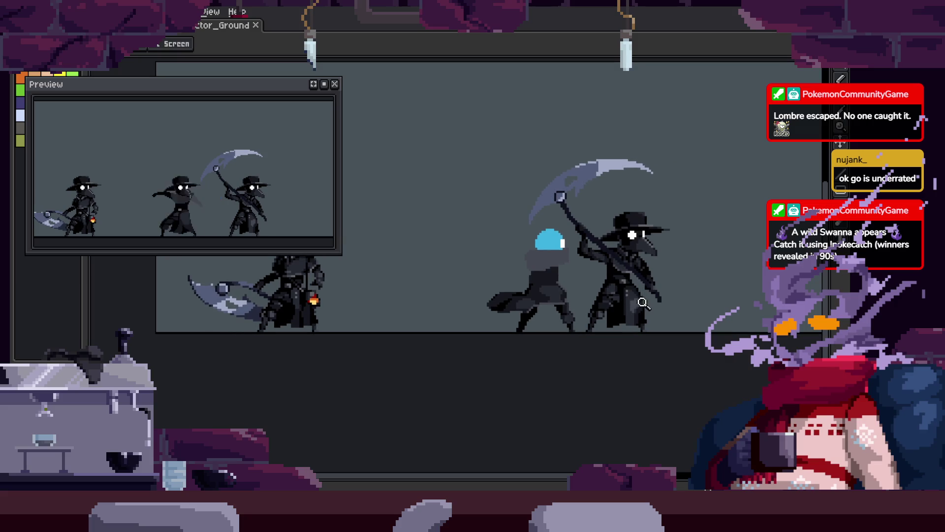
{"action": "scroll", "coordinate": [617, 320], "scroll_direction": "up", "scroll_amount": 3}
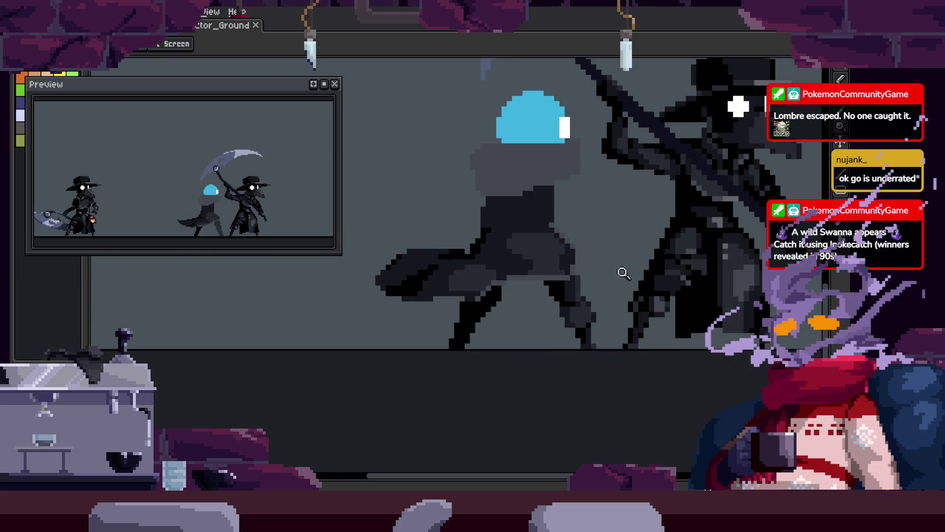
Centre the view on the spirit and select a block of leg pixels with the Rectangular Marquee.
{"action": "left_click_drag", "start_coordinate": [640, 297], "coordinate": [600, 294]}
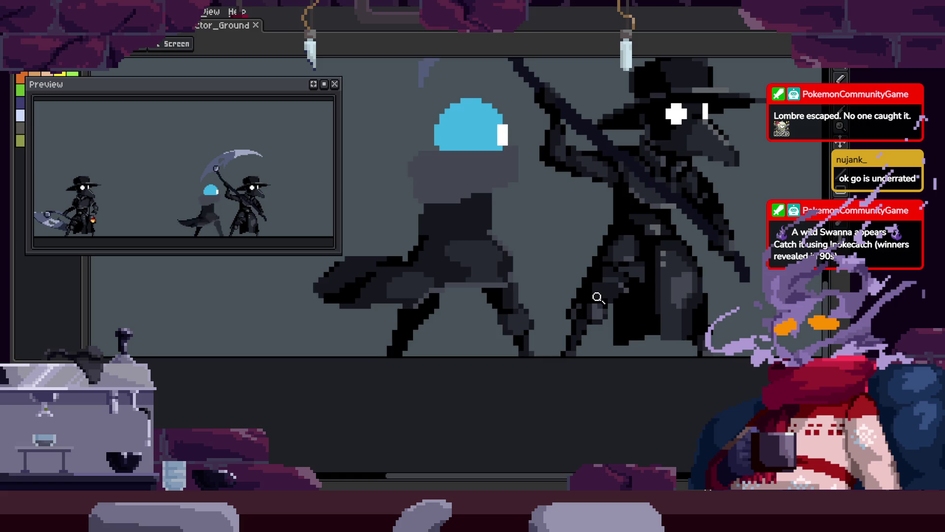
{"action": "left_click_drag", "start_coordinate": [521, 281], "coordinate": [536, 265]}
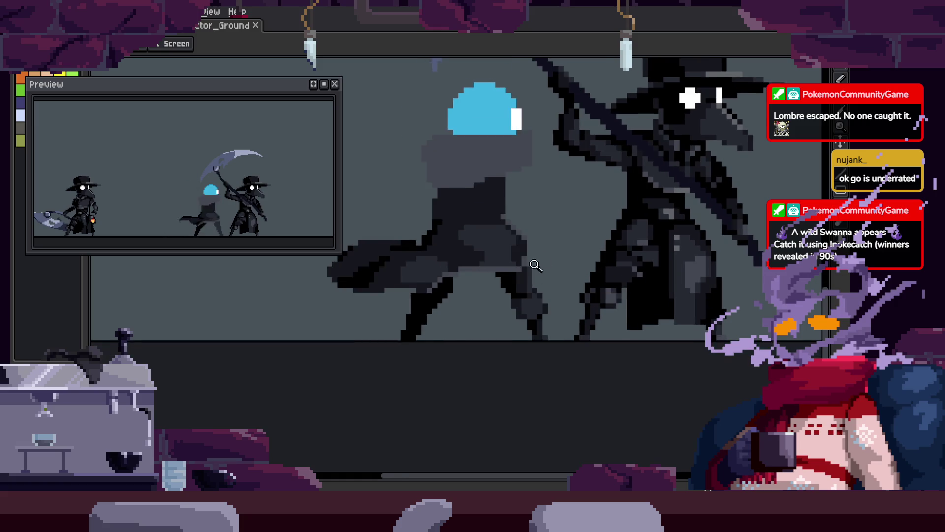
{"action": "left_click", "coordinate": [507, 299]}
{"action": "key", "text": "m"}
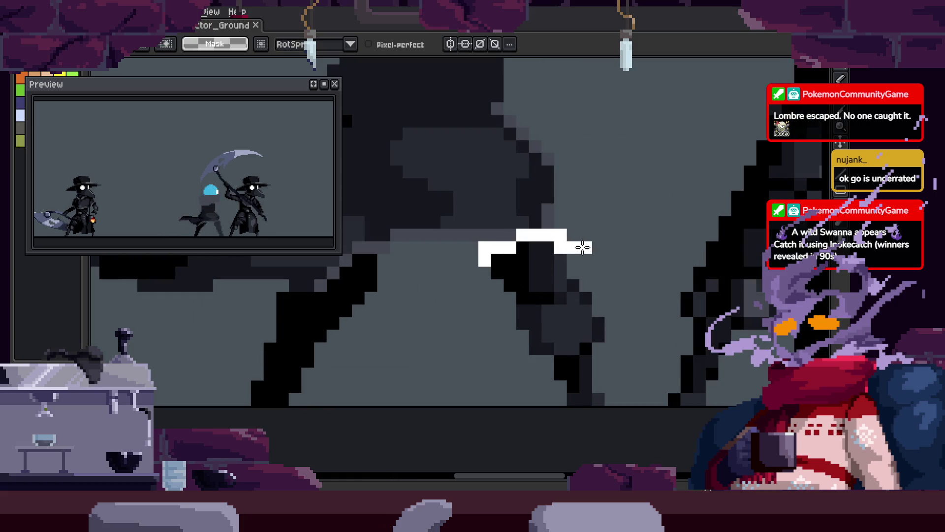
{"action": "left_click_drag", "start_coordinate": [620, 300], "coordinate": [565, 331]}
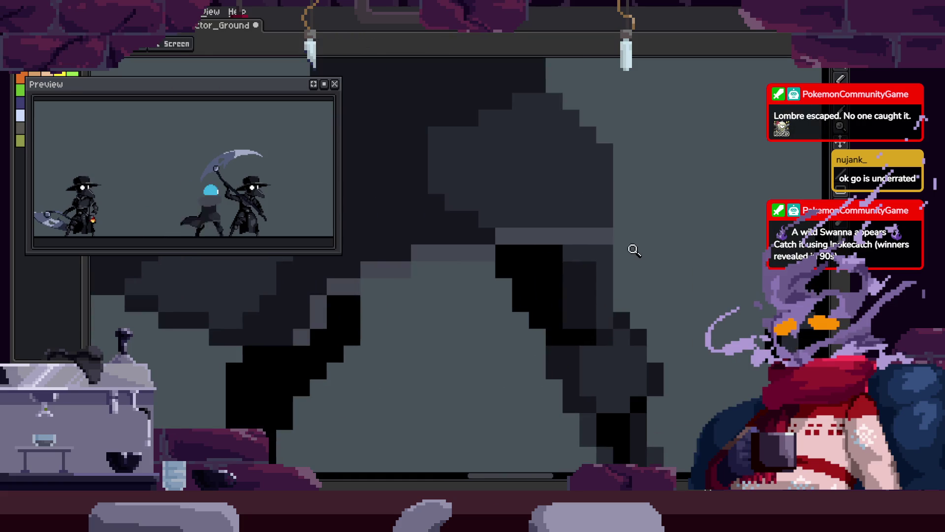
{"action": "key", "text": "z"}
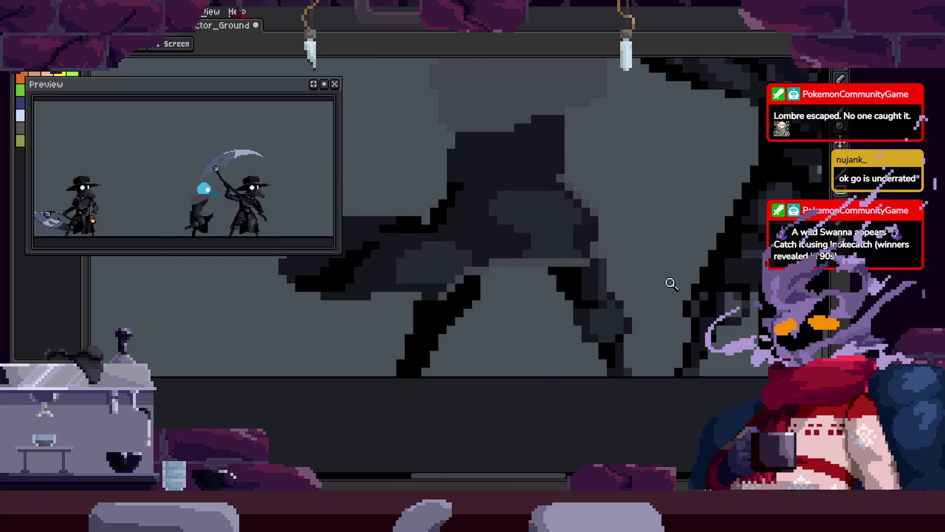
{"action": "left_click", "coordinate": [660, 281]}
{"action": "key", "text": "m"}
{"action": "key", "text": "b"}
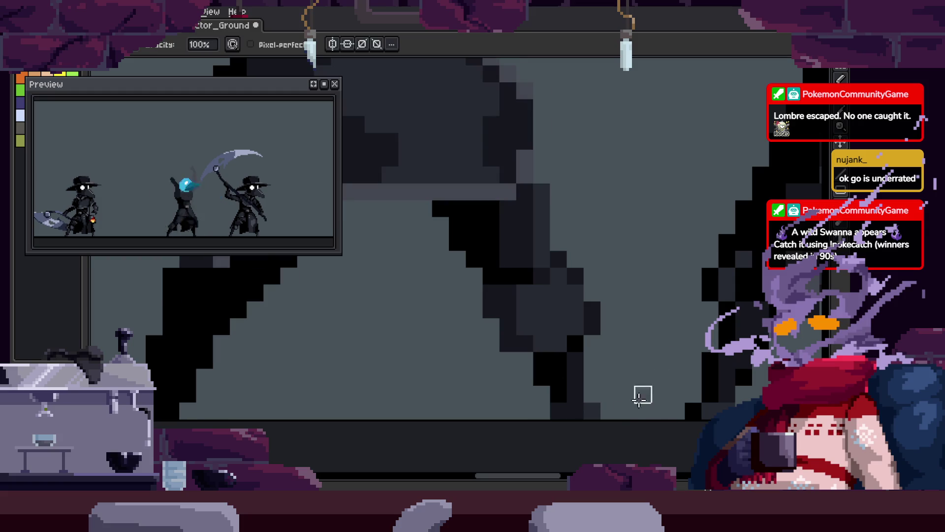
Erase and redraw pixels within the selected leg block.
{"action": "key", "text": "e"}
{"action": "key", "text": "b"}
{"action": "scroll", "coordinate": [597, 406], "scroll_direction": "up", "scroll_amount": 1}
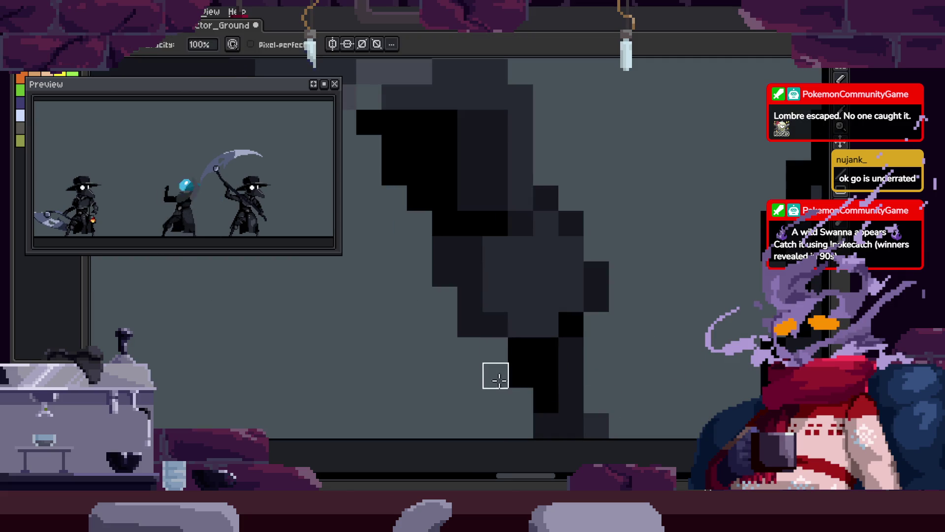
{"action": "scroll", "coordinate": [545, 338], "scroll_direction": "up", "scroll_amount": 1}
{"action": "key", "text": "e"}
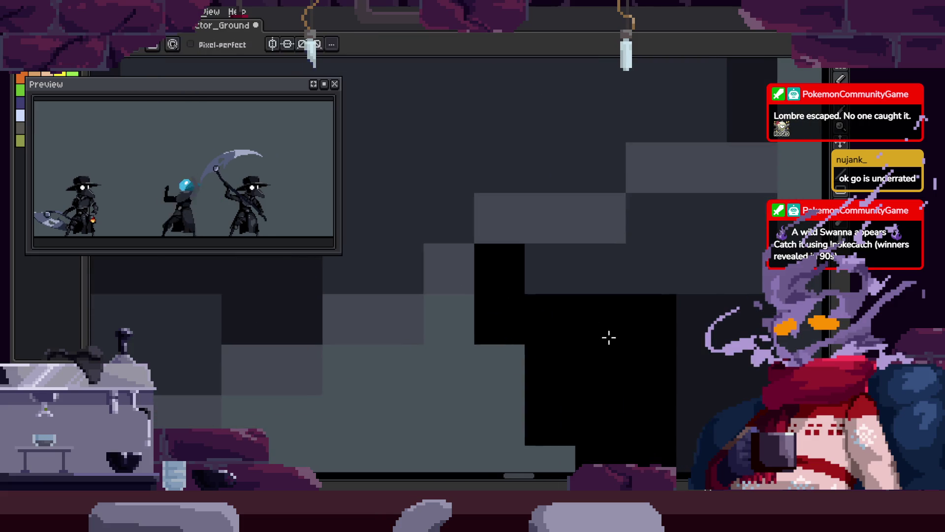
{"action": "key", "text": "z"}
Pan across the leg to review the edits and save the sprite.
{"action": "scroll", "coordinate": [679, 340], "scroll_direction": "down", "scroll_amount": 3}
{"action": "scroll", "coordinate": [687, 342], "scroll_direction": "up", "scroll_amount": 3}
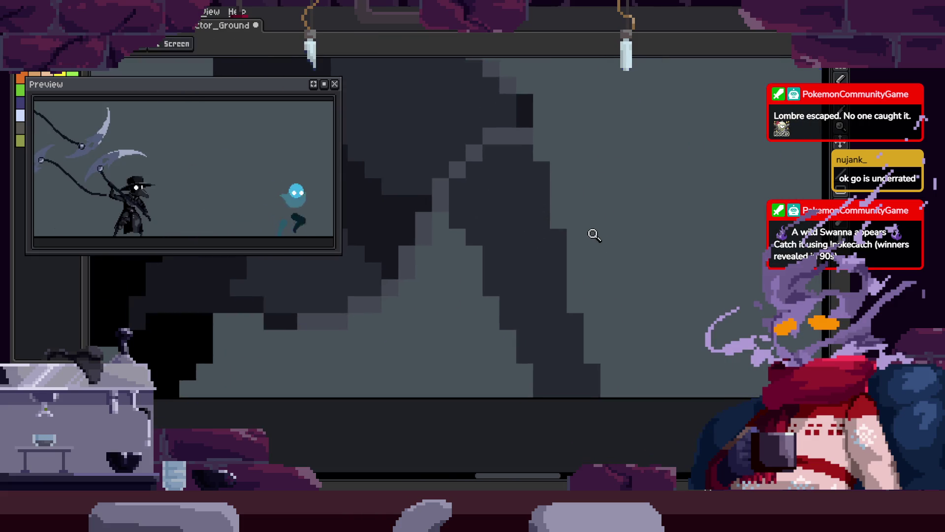
{"action": "scroll", "coordinate": [595, 237], "scroll_direction": "down", "scroll_amount": 1}
{"action": "scroll", "coordinate": [428, 262], "scroll_direction": "up", "scroll_amount": 2}
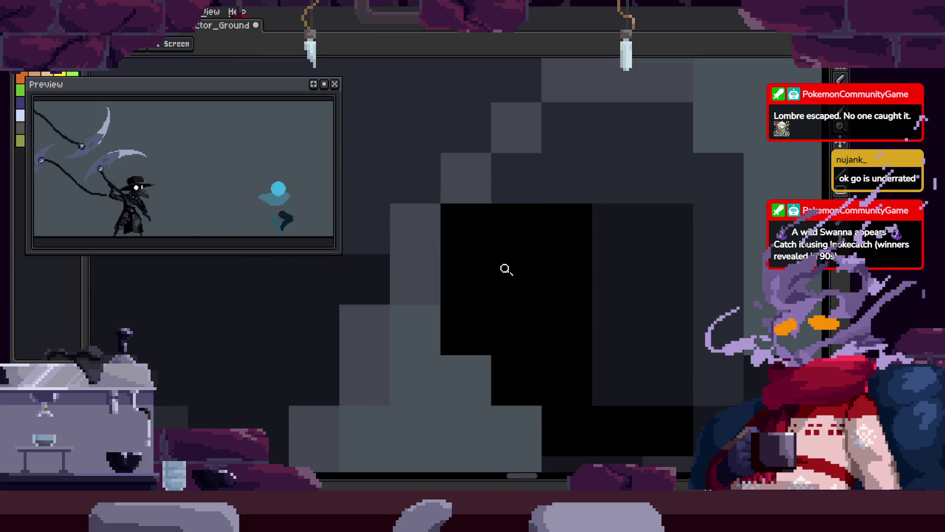
{"action": "scroll", "coordinate": [509, 314], "scroll_direction": "down", "scroll_amount": 2}
{"action": "scroll", "coordinate": [515, 345], "scroll_direction": "up", "scroll_amount": 1}
{"action": "mouse_move", "coordinate": [619, 371]}
{"action": "left_mouse_down"}
{"action": "mouse_move", "coordinate": [637, 302]}
{"action": "mouse_move", "coordinate": [548, 300]}
{"action": "left_mouse_up"}
{"action": "scroll", "coordinate": [591, 414], "scroll_direction": "down", "scroll_amount": 3}
{"action": "key", "text": "ctrl+s"}
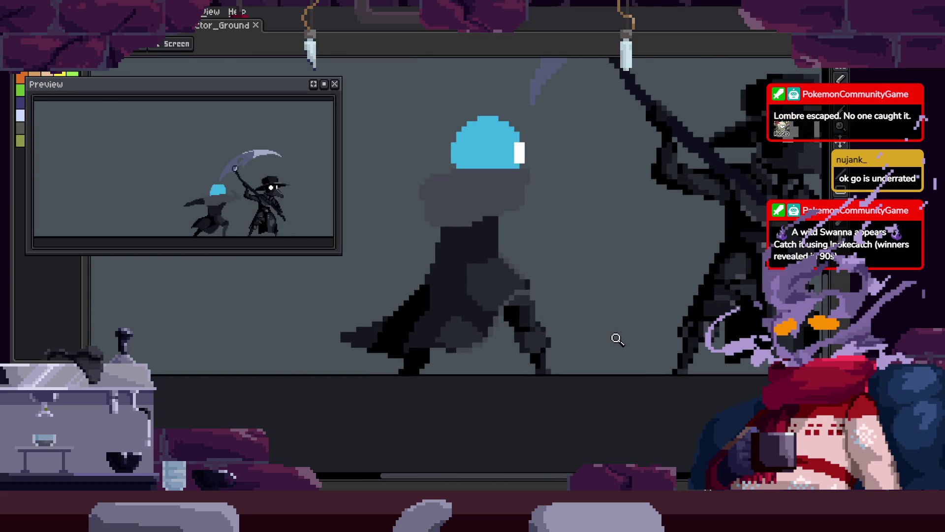
Step to the adjacent animation frame.
{"action": "key", "text": "Tab"}
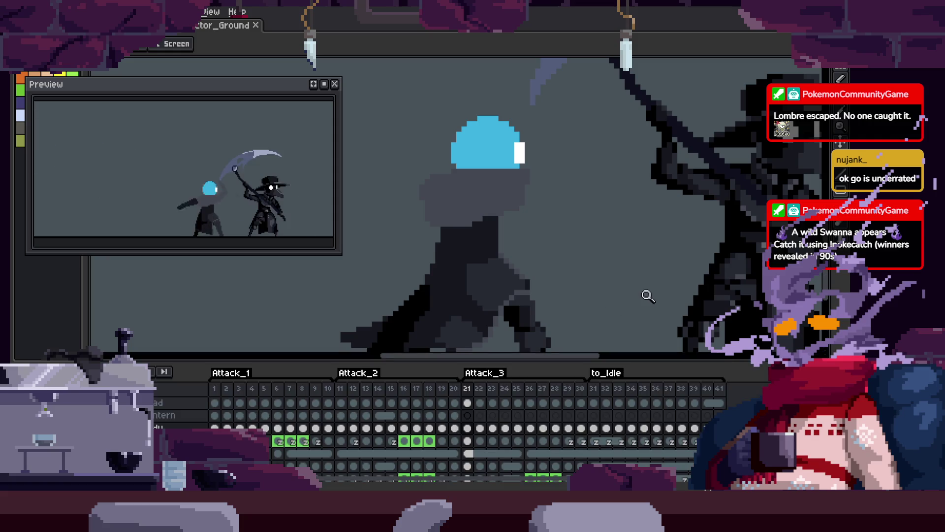
{"action": "scroll", "coordinate": [565, 258], "scroll_direction": "down", "scroll_amount": 1}
{"action": "key", "text": "Tab"}
{"action": "key", "text": "Left"}
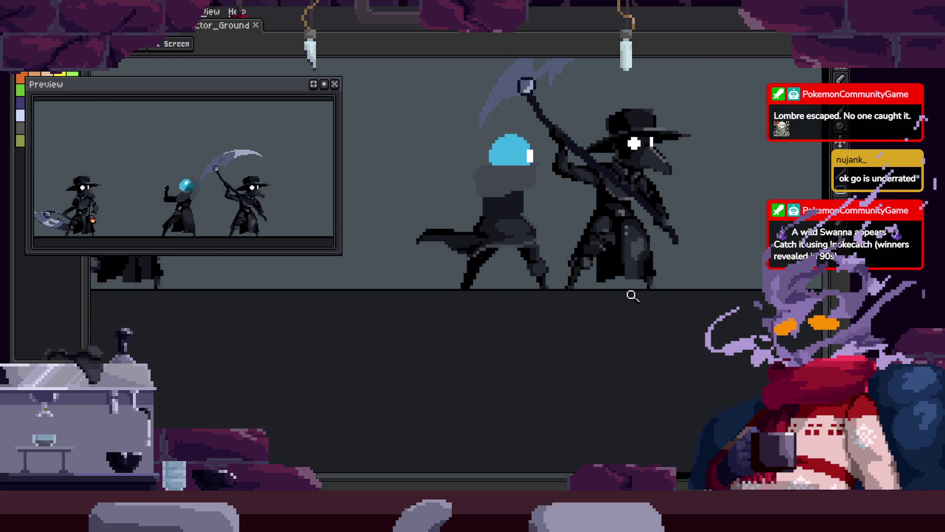
{"action": "scroll", "coordinate": [530, 252], "scroll_direction": "up", "scroll_amount": 5}
Repaint the spirit's cloak pixels with a sampled colour and add a black stroke along the leg.
{"action": "key", "text": "o"}
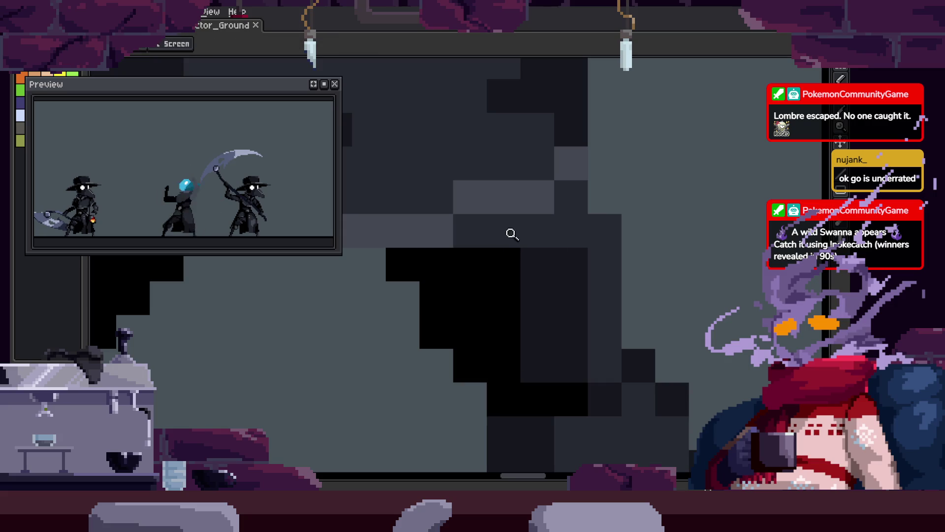
{"action": "key", "text": "b"}
{"action": "left_click_drag", "start_coordinate": [512, 234], "coordinate": [565, 205]}
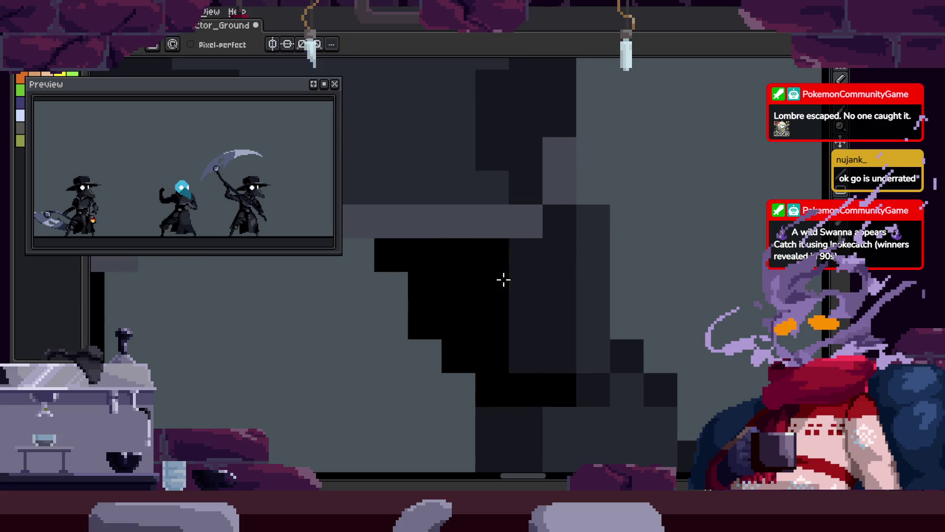
{"action": "left_click_drag", "start_coordinate": [428, 219], "coordinate": [537, 242]}
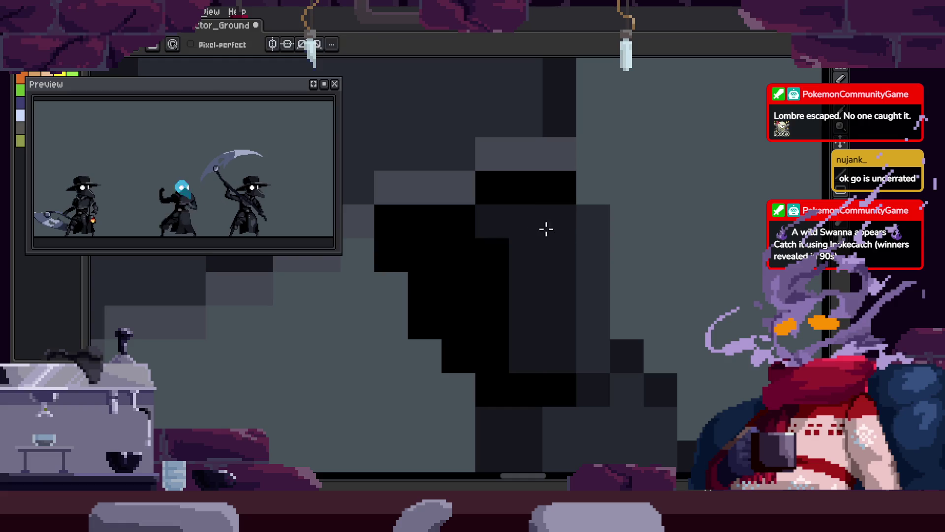
{"action": "scroll", "coordinate": [546, 229], "scroll_direction": "down", "scroll_amount": 3}
{"action": "scroll", "coordinate": [448, 232], "scroll_direction": "up", "scroll_amount": 3}
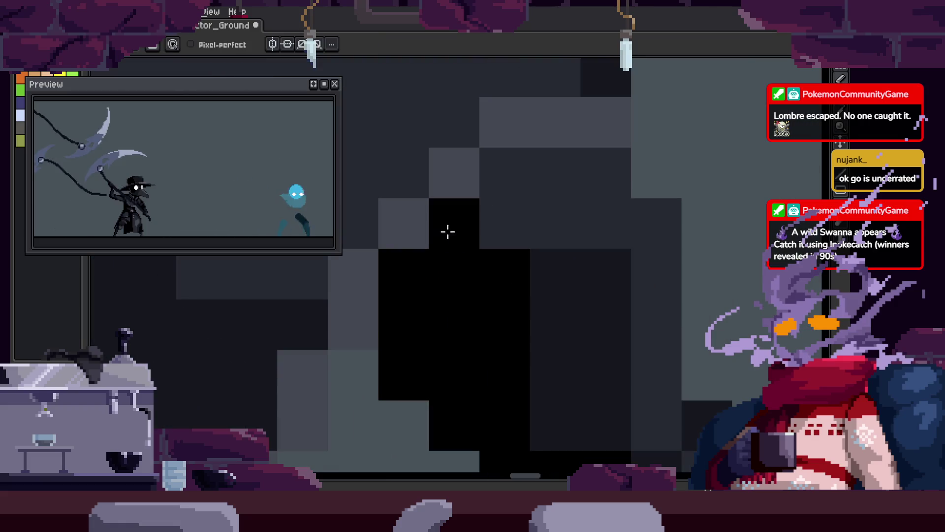
{"action": "scroll", "coordinate": [591, 236], "scroll_direction": "down", "scroll_amount": 3}
{"action": "scroll", "coordinate": [597, 287], "scroll_direction": "up", "scroll_amount": 2}
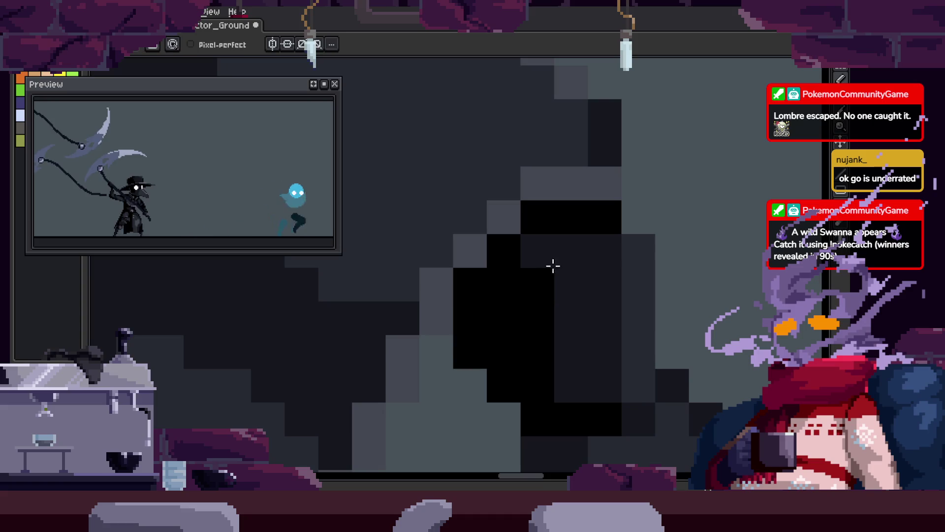
{"action": "scroll", "coordinate": [610, 320], "scroll_direction": "down", "scroll_amount": 3}
{"action": "key", "text": "z"}
{"action": "scroll", "coordinate": [513, 292], "scroll_direction": "up", "scroll_amount": 2}
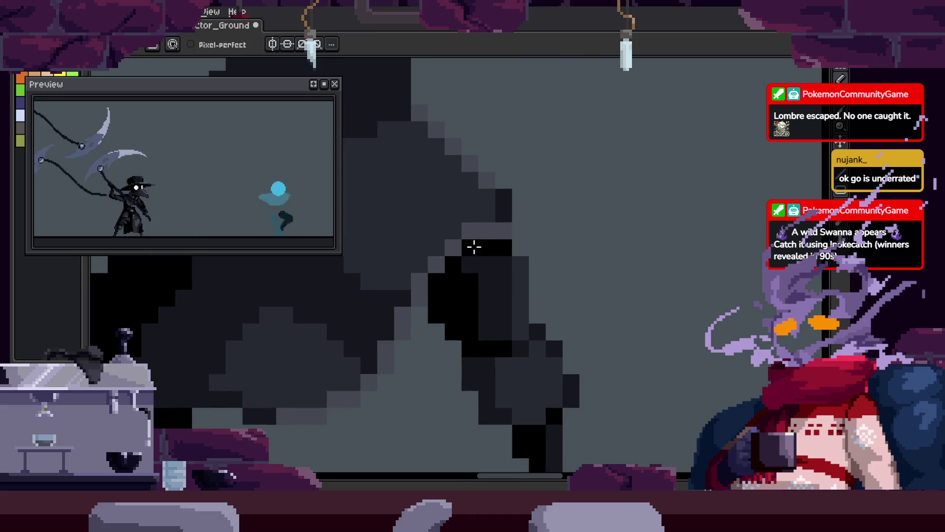
{"action": "scroll", "coordinate": [474, 247], "scroll_direction": "down", "scroll_amount": 3}
Paint two black strokes extending the spirit's leg outline and save the sprite.
{"action": "key", "text": "z"}
{"action": "key", "text": "r"}
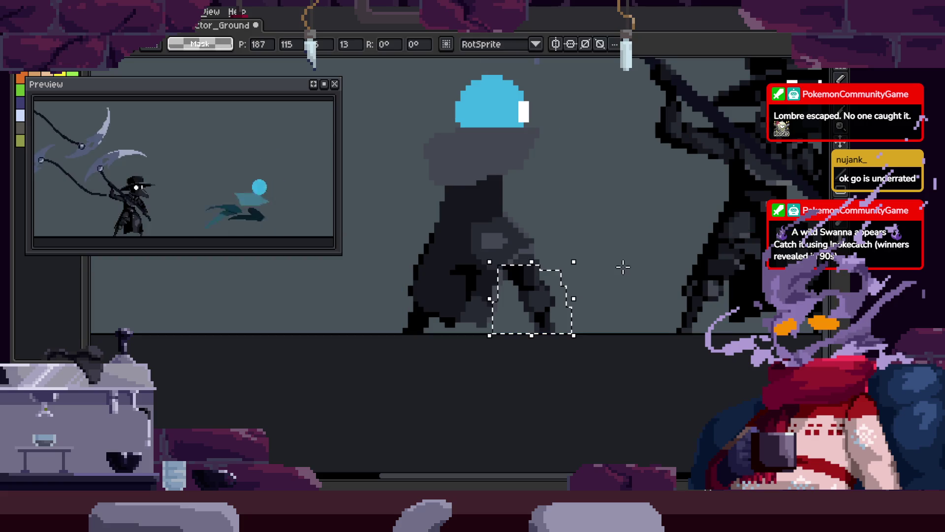
{"action": "scroll", "coordinate": [570, 177], "scroll_direction": "up", "scroll_amount": 5}
{"action": "key", "text": "b"}
{"action": "key", "text": "z"}
{"action": "scroll", "coordinate": [586, 305], "scroll_direction": "down", "scroll_amount": 1}
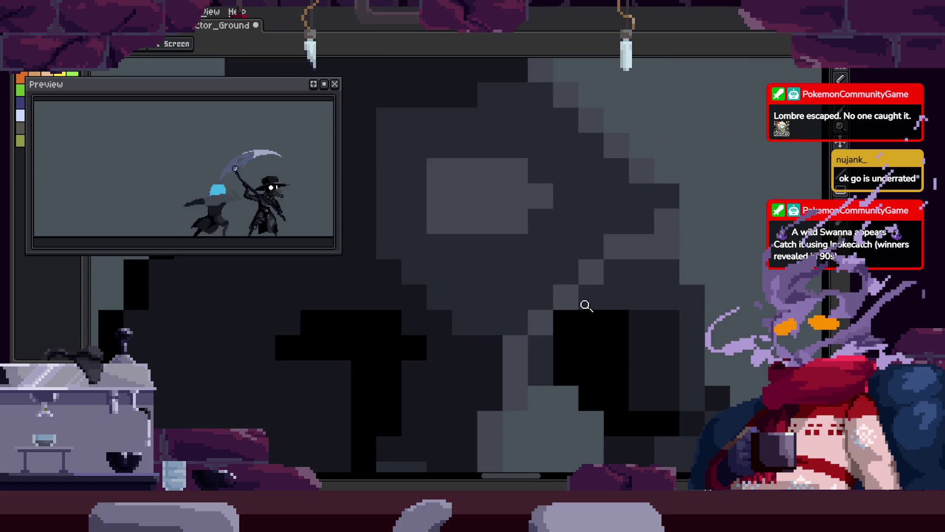
{"action": "left_click_drag", "start_coordinate": [691, 332], "coordinate": [619, 268]}
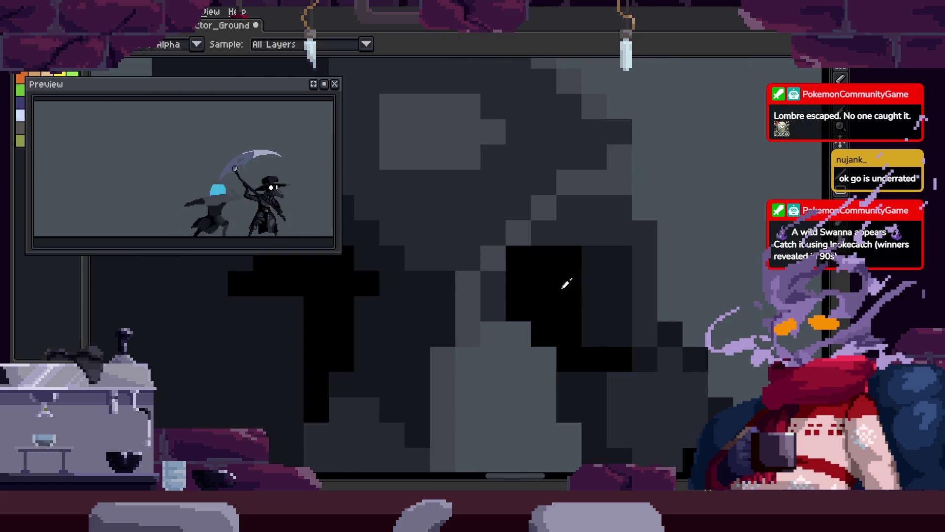
{"action": "key", "text": "b"}
{"action": "key", "text": "i"}
{"action": "key", "text": "b"}
{"action": "left_click_drag", "start_coordinate": [570, 208], "coordinate": [619, 207]}
{"action": "left_click_drag", "start_coordinate": [567, 233], "coordinate": [620, 237]}
{"action": "key", "text": "ctrl+s"}
Add dark pixels along the spirit's leg and a black pixel to its outline.
{"action": "key", "text": "z"}
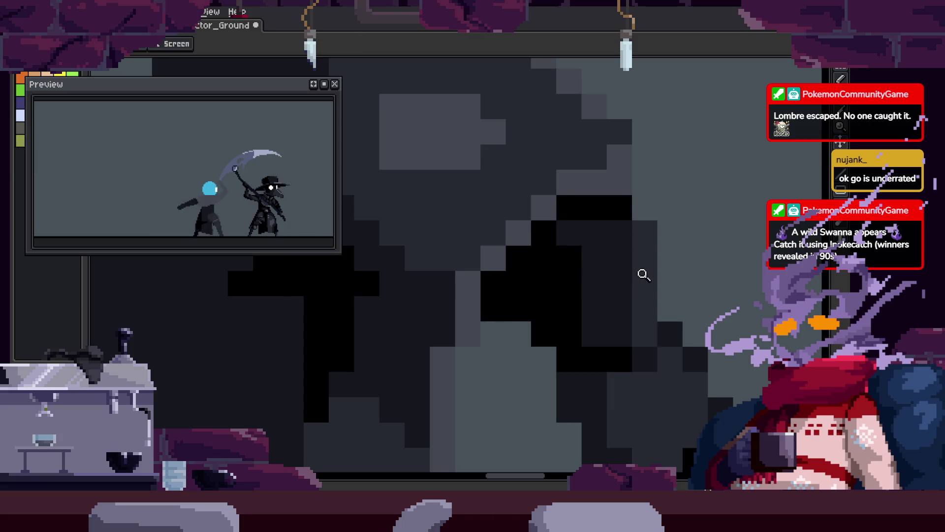
{"action": "scroll", "coordinate": [566, 249], "scroll_direction": "down", "scroll_amount": 5}
{"action": "scroll", "coordinate": [656, 274], "scroll_direction": "up", "scroll_amount": 6}
{"action": "scroll", "coordinate": [524, 311], "scroll_direction": "down", "scroll_amount": 3}
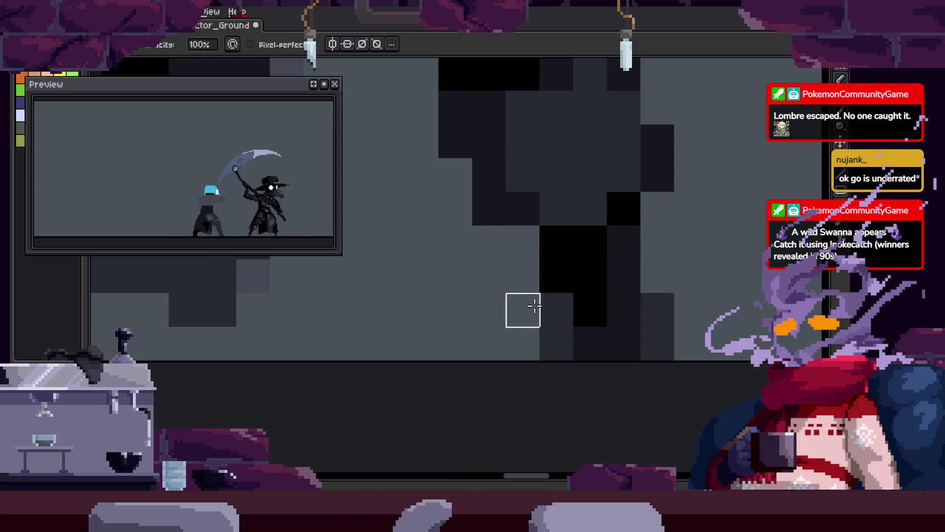
{"action": "scroll", "coordinate": [583, 318], "scroll_direction": "up", "scroll_amount": 4}
{"action": "scroll", "coordinate": [635, 277], "scroll_direction": "down", "scroll_amount": 2}
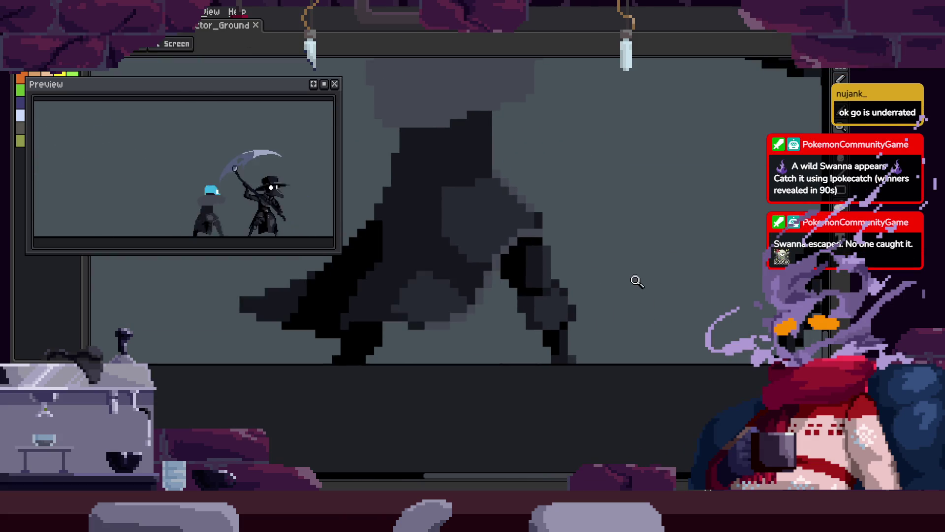
{"action": "scroll", "coordinate": [650, 162], "scroll_direction": "up", "scroll_amount": 5}
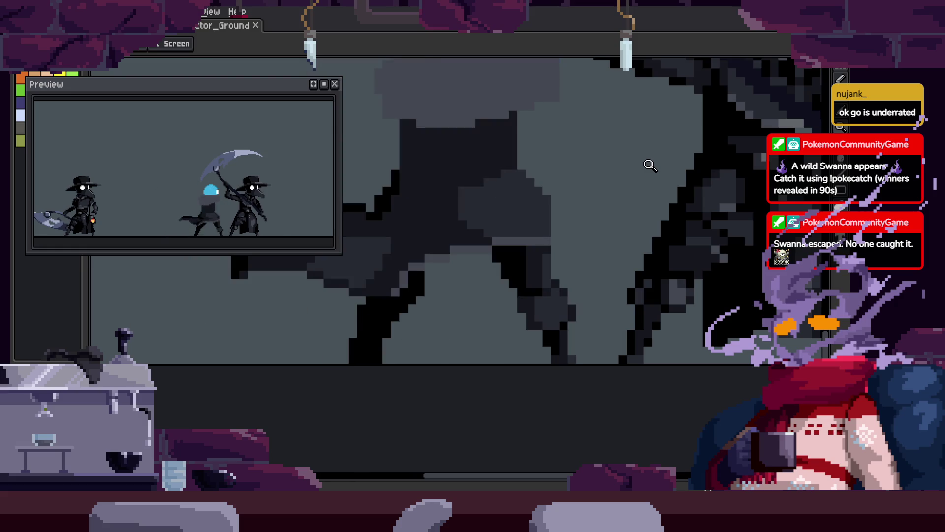
{"action": "scroll", "coordinate": [532, 253], "scroll_direction": "up", "scroll_amount": 2}
{"action": "key", "text": "b"}
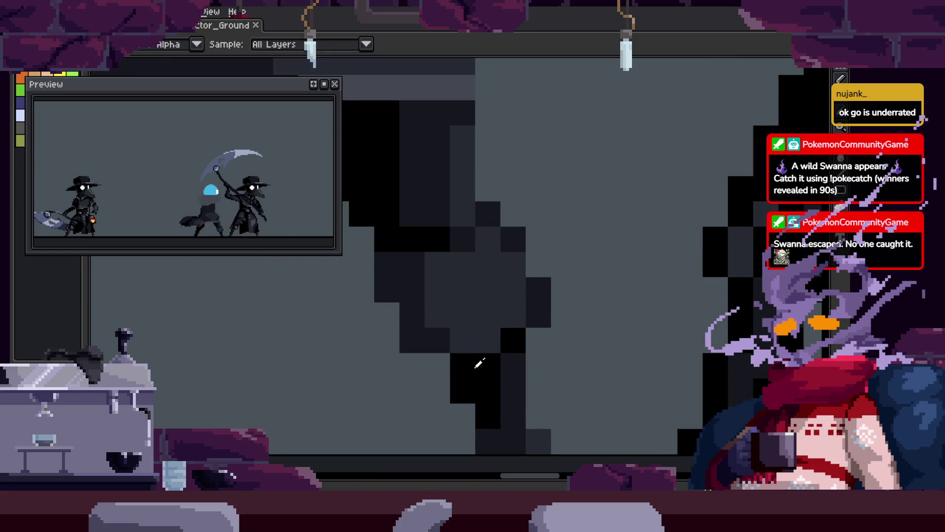
{"action": "left_click", "coordinate": [495, 342]}
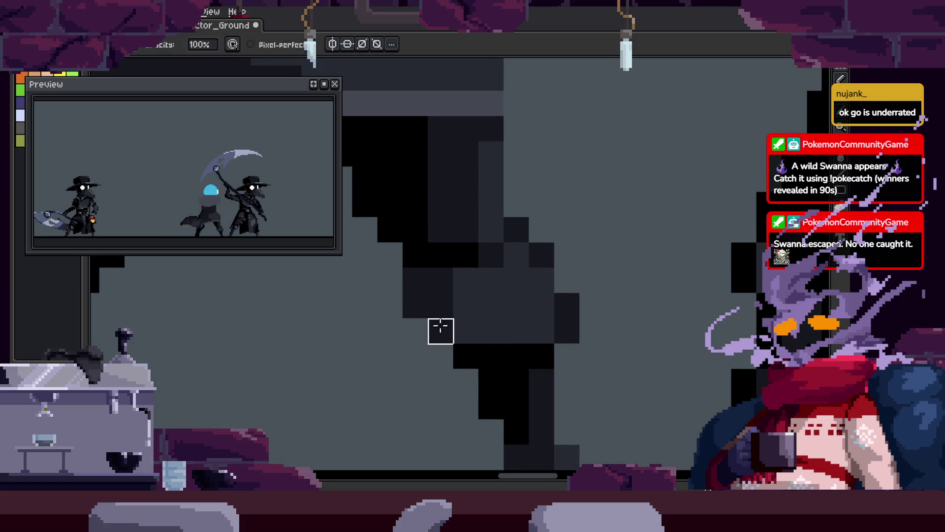
{"action": "left_click_drag", "start_coordinate": [441, 326], "coordinate": [440, 355]}
{"action": "left_click", "coordinate": [416, 293]}
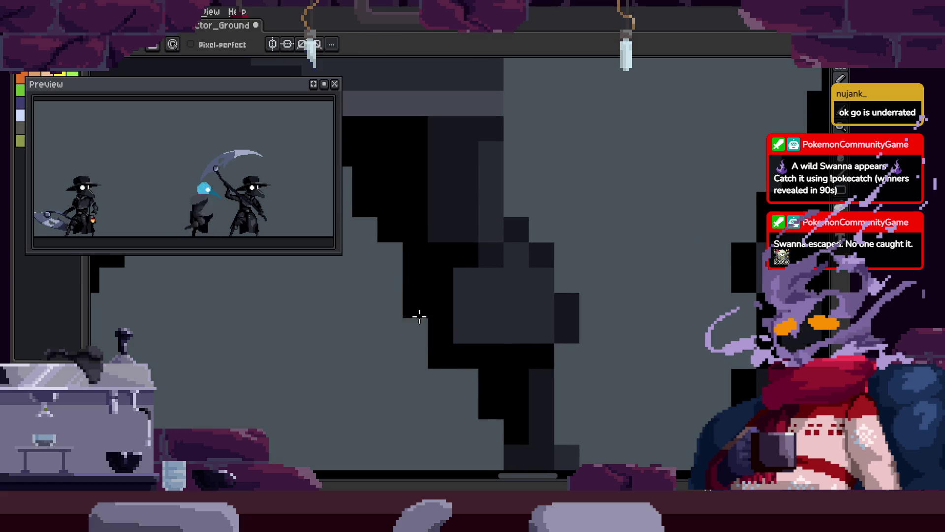
{"action": "left_click", "coordinate": [478, 318]}
Zoom out to check the reworked legs and show the animation timeline again.
{"action": "key", "text": "z"}
{"action": "scroll", "coordinate": [450, 337], "scroll_direction": "down", "scroll_amount": 4}
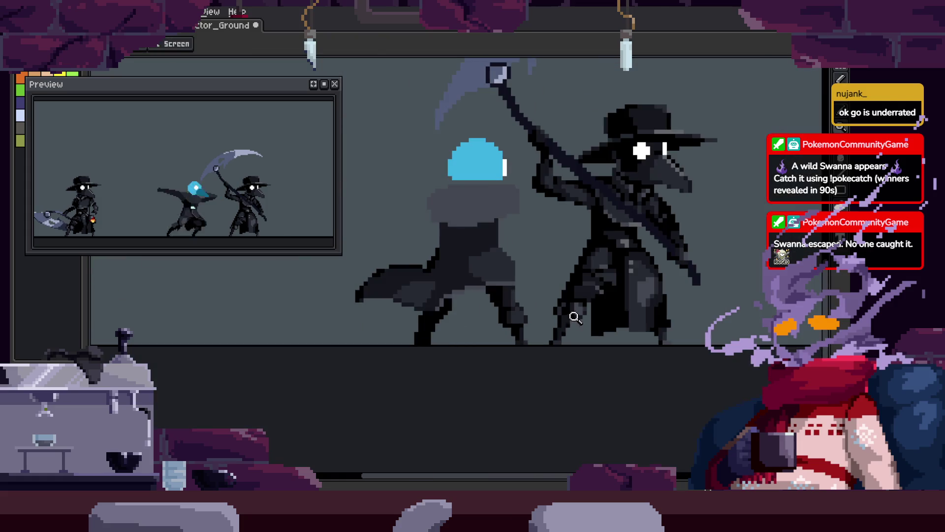
{"action": "scroll", "coordinate": [566, 333], "scroll_direction": "down", "scroll_amount": 3}
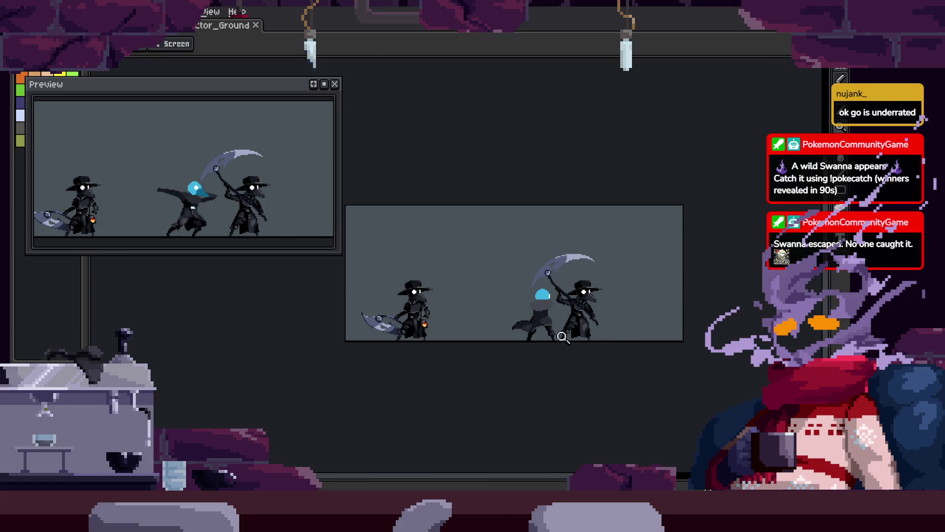
{"action": "scroll", "coordinate": [563, 336], "scroll_direction": "up", "scroll_amount": 3}
{"action": "scroll", "coordinate": [560, 309], "scroll_direction": "up", "scroll_amount": 3}
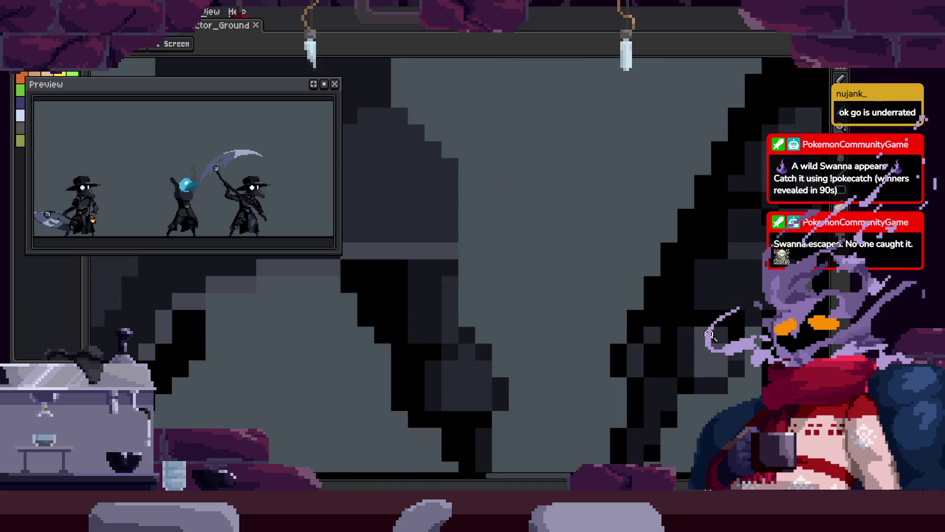
{"action": "scroll", "coordinate": [446, 325], "scroll_direction": "down", "scroll_amount": 3}
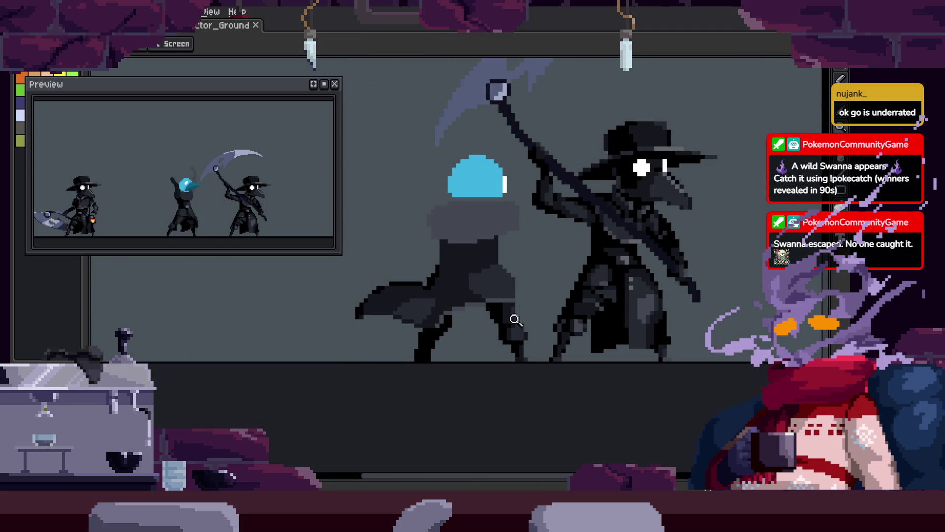
{"action": "scroll", "coordinate": [515, 320], "scroll_direction": "up", "scroll_amount": 3}
{"action": "key", "text": "Tab"}
{"action": "scroll", "coordinate": [613, 238], "scroll_direction": "up", "scroll_amount": 2}
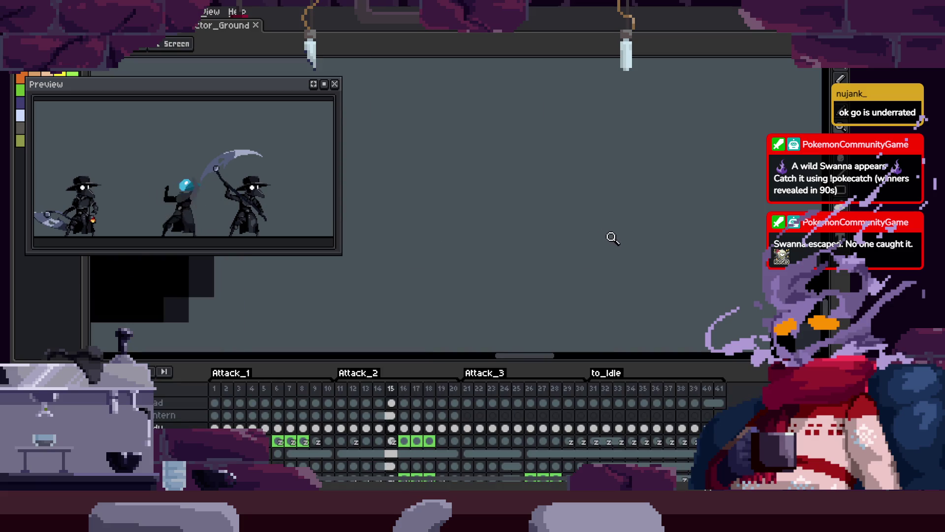
Hide the timeline, zoom in on the blue-headed spirit, and save the sprite.
{"action": "key", "text": "Tab"}
{"action": "scroll", "coordinate": [506, 298], "scroll_direction": "up", "scroll_amount": 2}
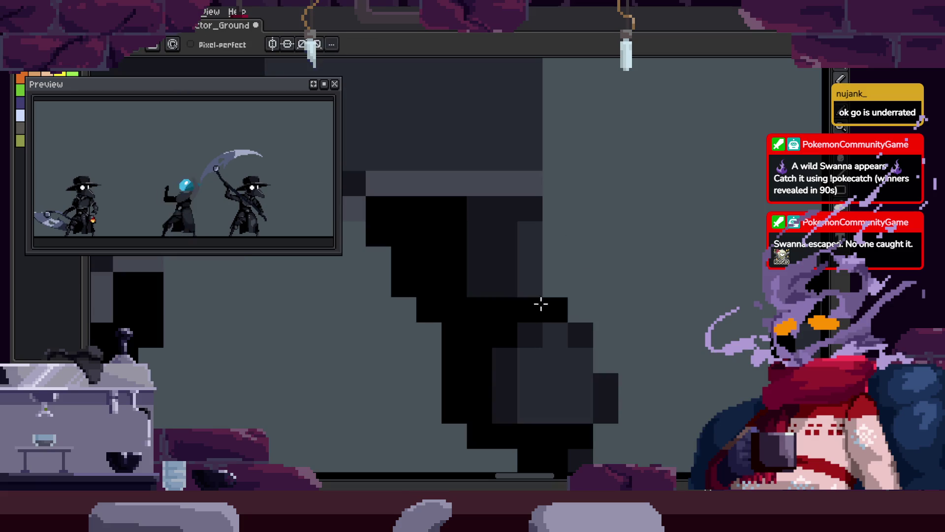
{"action": "scroll", "coordinate": [541, 304], "scroll_direction": "down", "scroll_amount": 1}
{"action": "key", "text": "z"}
{"action": "scroll", "coordinate": [541, 302], "scroll_direction": "down", "scroll_amount": 2}
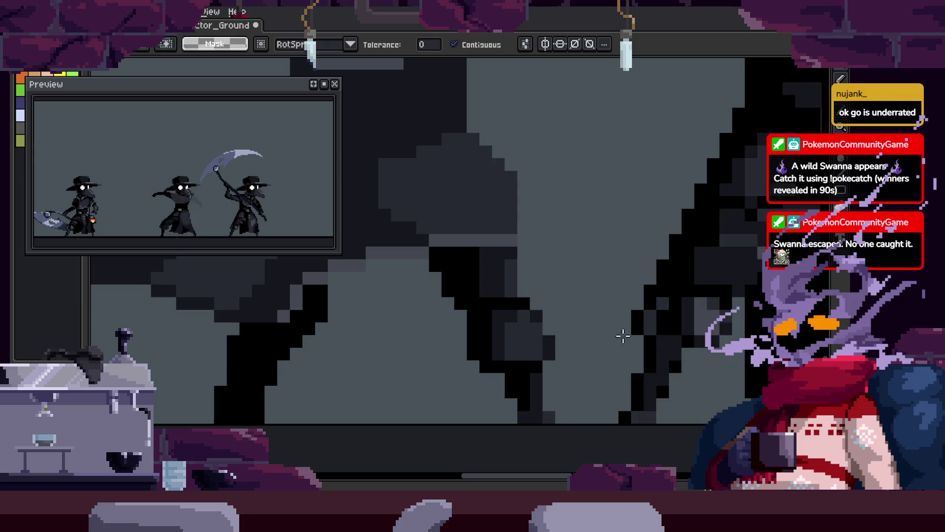
{"action": "scroll", "coordinate": [506, 291], "scroll_direction": "up", "scroll_amount": 2}
{"action": "scroll", "coordinate": [525, 314], "scroll_direction": "down", "scroll_amount": 1}
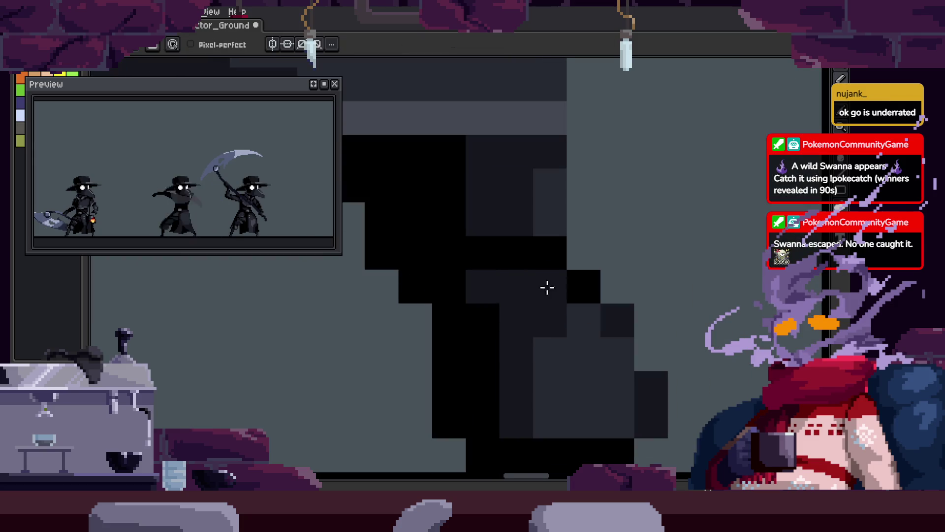
{"action": "key", "text": "ctrl+s"}
Erase the black pixel blocks on the leg and stray dark pixels along the cloak edge.
{"action": "scroll", "coordinate": [615, 270], "scroll_direction": "down", "scroll_amount": 2}
{"action": "scroll", "coordinate": [636, 313], "scroll_direction": "up", "scroll_amount": 2}
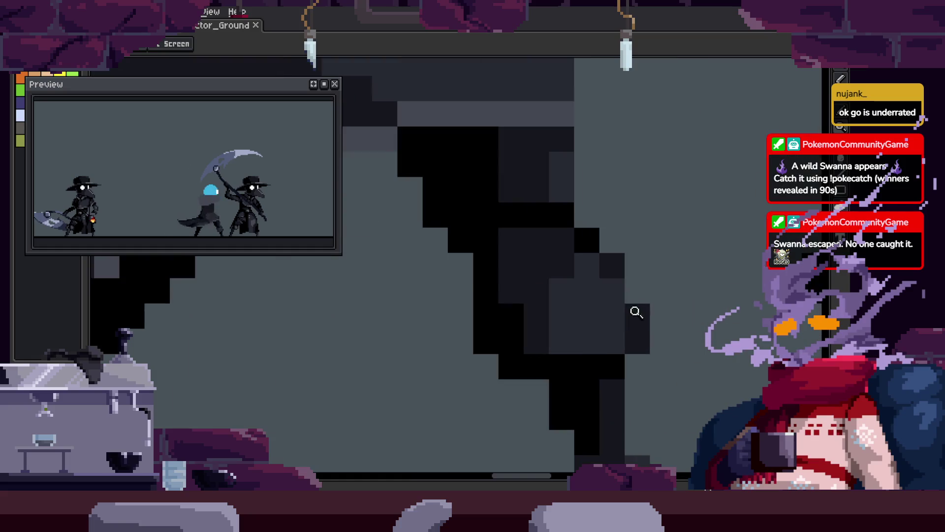
{"action": "key", "text": "b"}
{"action": "key", "text": "e"}
{"action": "left_click_drag", "start_coordinate": [500, 393], "coordinate": [492, 374]}
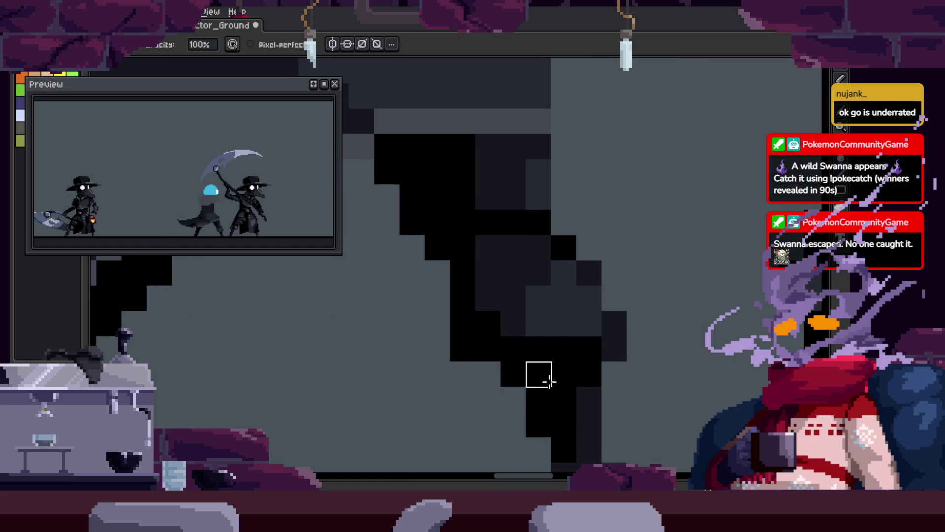
{"action": "key", "text": "e"}
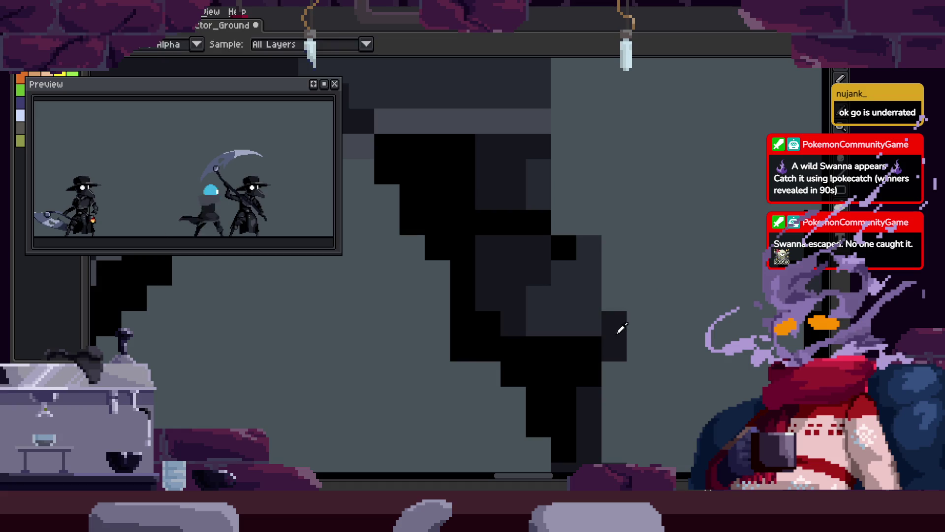
{"action": "left_click_drag", "start_coordinate": [615, 350], "coordinate": [614, 308]}
{"action": "key", "text": "b"}
{"action": "key", "text": "e"}
{"action": "left_click_drag", "start_coordinate": [579, 262], "coordinate": [592, 299]}
{"action": "key", "text": "b"}
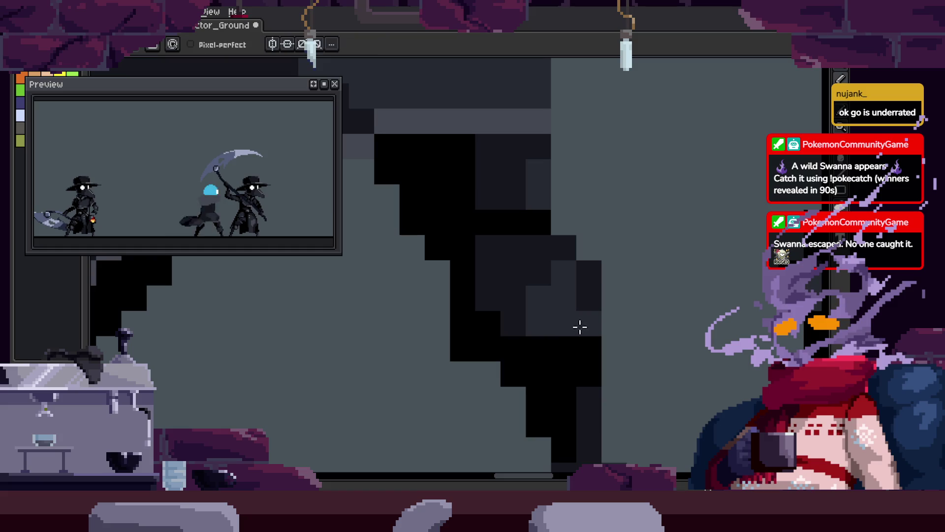
Pick a dark grey from the sprite and draw a vertical dark grey stroke on the leg.
{"action": "scroll", "coordinate": [557, 340], "scroll_direction": "down", "scroll_amount": 3}
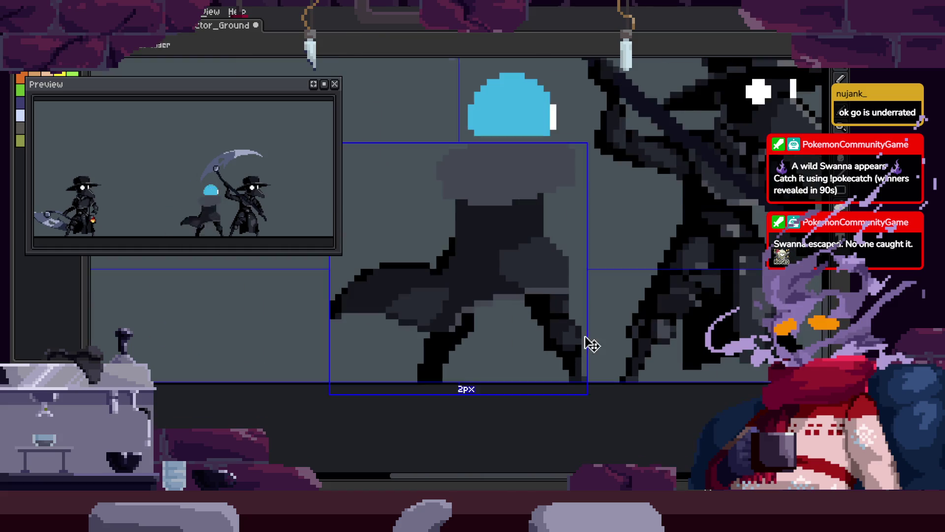
{"action": "scroll", "coordinate": [593, 331], "scroll_direction": "up", "scroll_amount": 3}
{"action": "key", "text": "i"}
{"action": "key", "text": "b"}
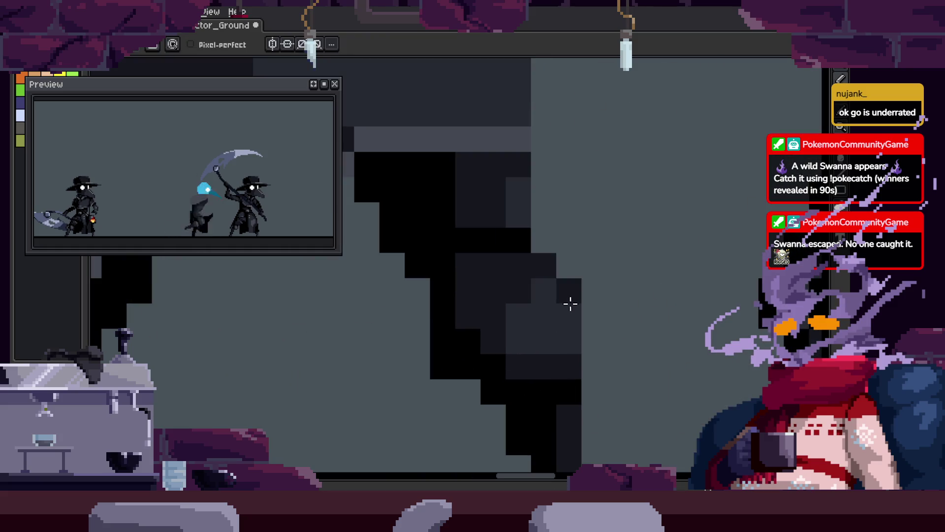
{"action": "scroll", "coordinate": [596, 320], "scroll_direction": "down", "scroll_amount": 3}
{"action": "scroll", "coordinate": [517, 295], "scroll_direction": "up", "scroll_amount": 3}
{"action": "key", "text": "b"}
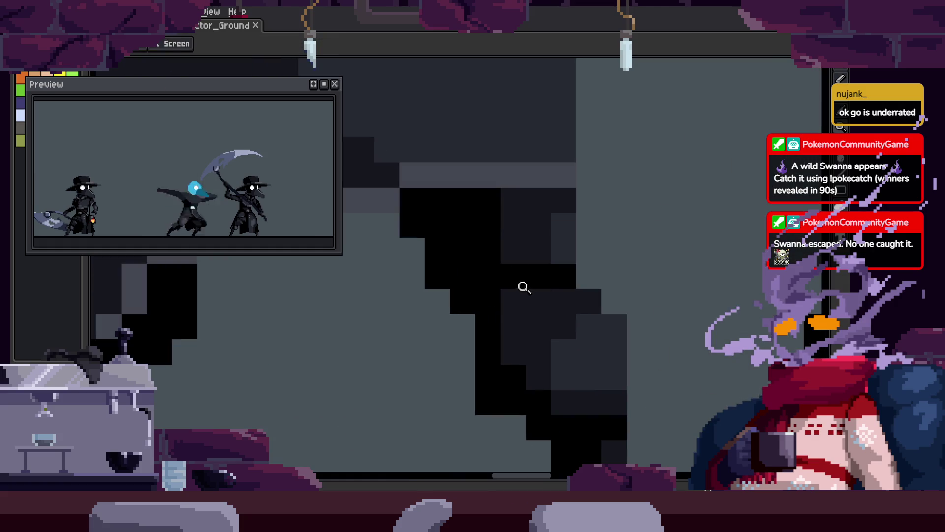
{"action": "scroll", "coordinate": [584, 316], "scroll_direction": "down", "scroll_amount": 3}
{"action": "scroll", "coordinate": [564, 348], "scroll_direction": "up", "scroll_amount": 3}
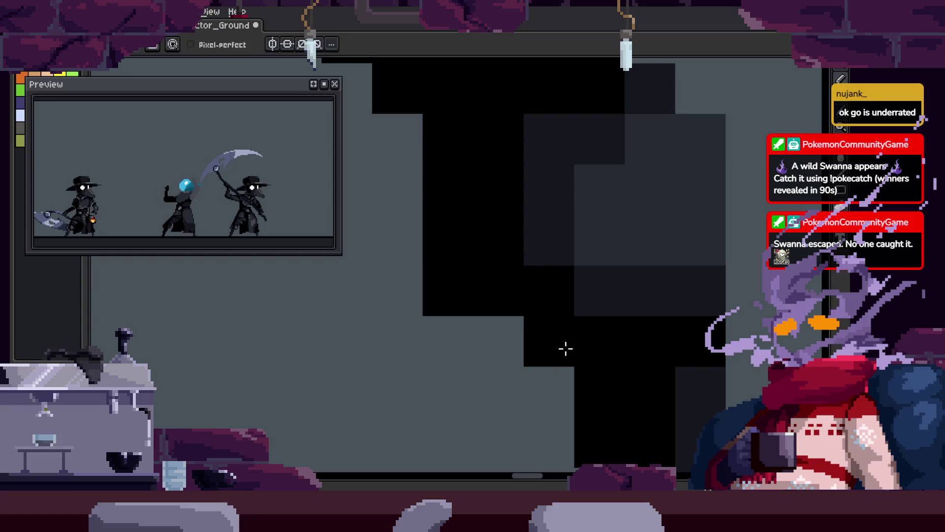
{"action": "left_click", "coordinate": [559, 250], "text": "alt"}
{"action": "left_click_drag", "start_coordinate": [458, 237], "coordinate": [458, 338]}
Repaint individual leg pixels, turning a black pixel dark grey and another pixel black.
{"action": "key", "text": "alt"}
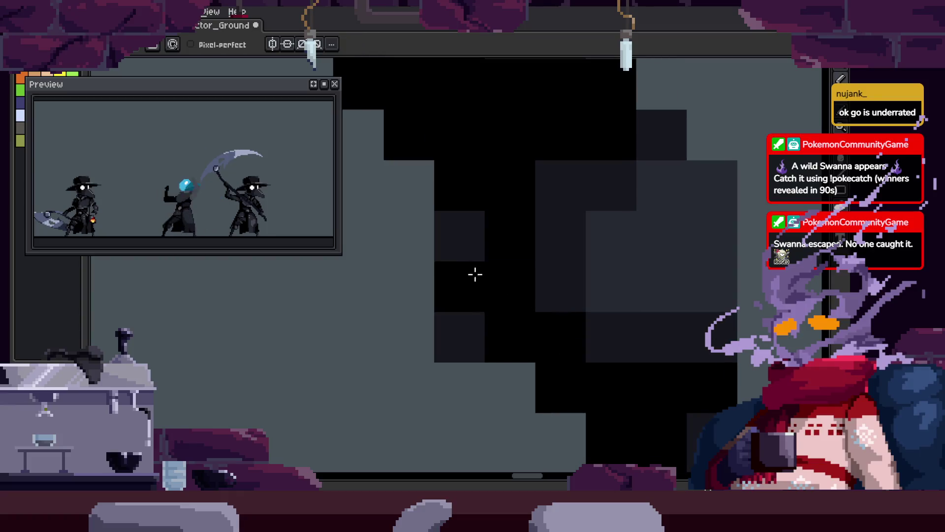
{"action": "left_click", "coordinate": [475, 274]}
{"action": "scroll", "coordinate": [488, 277], "scroll_direction": "down", "scroll_amount": 3}
{"action": "scroll", "coordinate": [488, 277], "scroll_direction": "up", "scroll_amount": 3}
{"action": "left_click", "coordinate": [516, 237]}
{"action": "left_click", "coordinate": [650, 290]}
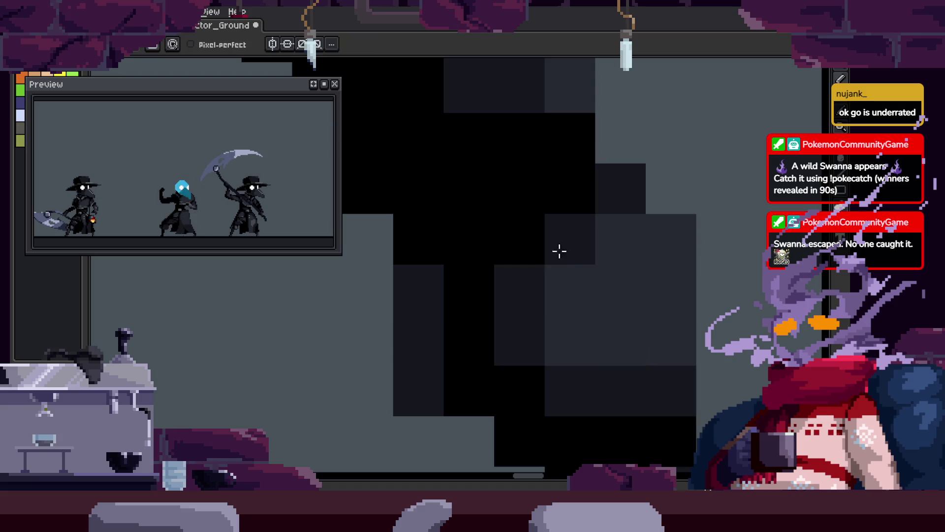
Move to another part of the leg, repaint a few pixels there, and save the sprite.
{"action": "left_click_drag", "start_coordinate": [559, 251], "coordinate": [622, 329]}
{"action": "scroll", "coordinate": [544, 332], "scroll_direction": "down", "scroll_amount": 3}
{"action": "left_click_drag", "start_coordinate": [544, 332], "coordinate": [569, 257]}
{"action": "scroll", "coordinate": [569, 257], "scroll_direction": "down", "scroll_amount": 2}
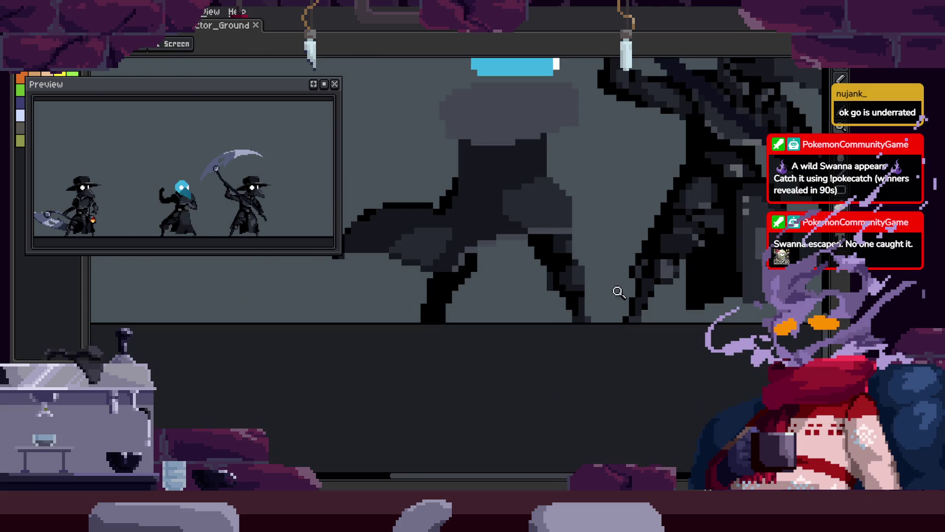
{"action": "scroll", "coordinate": [578, 300], "scroll_direction": "up", "scroll_amount": 2}
{"action": "scroll", "coordinate": [536, 344], "scroll_direction": "up", "scroll_amount": 2}
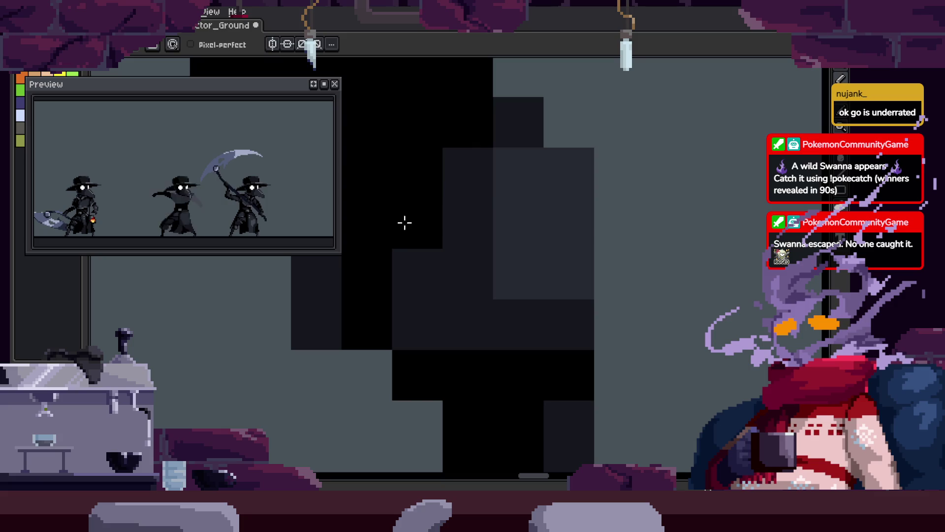
{"action": "scroll", "coordinate": [525, 245], "scroll_direction": "down", "scroll_amount": 3}
{"action": "left_click", "coordinate": [424, 235]}
{"action": "left_click", "coordinate": [477, 185]}
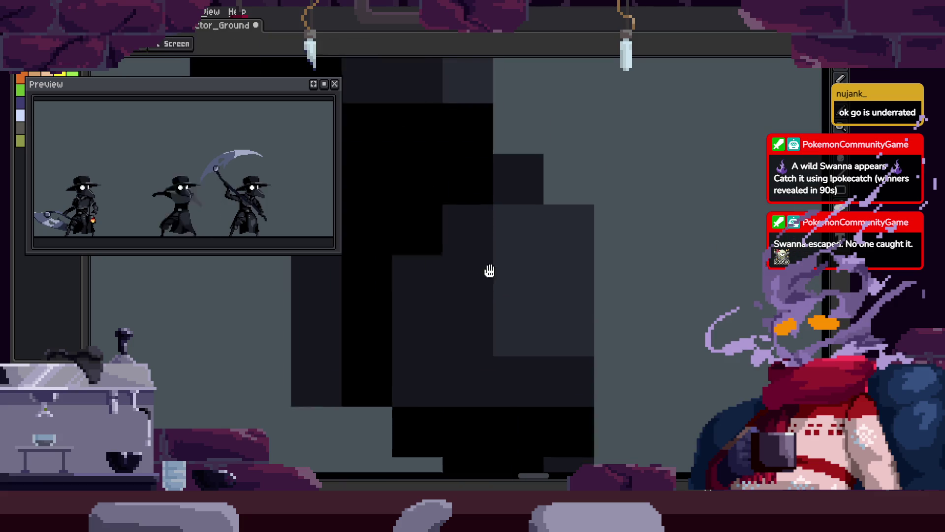
{"action": "scroll", "coordinate": [551, 315], "scroll_direction": "up", "scroll_amount": 3}
{"action": "key", "text": "ctrl+s"}
Zoom around the spirit and step to the next frame to review the motion.
{"action": "scroll", "coordinate": [588, 298], "scroll_direction": "down", "scroll_amount": 1}
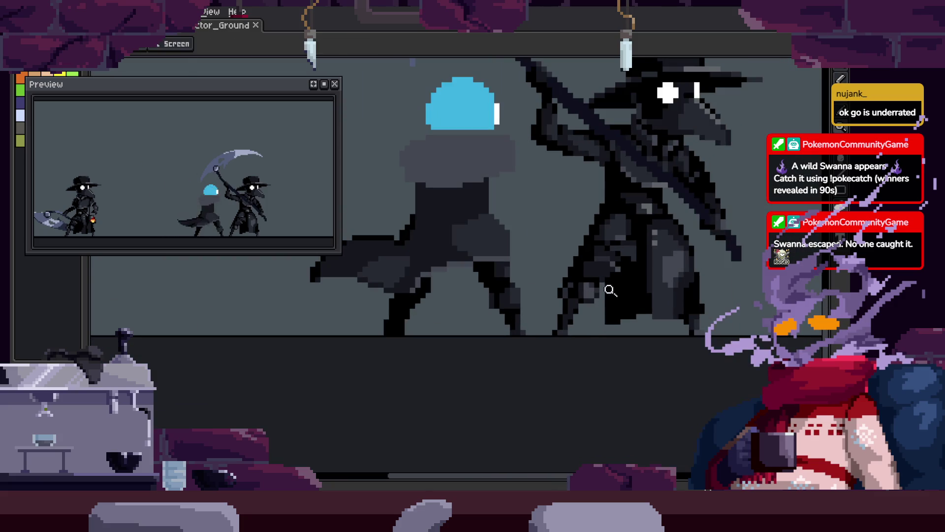
{"action": "scroll", "coordinate": [610, 291], "scroll_direction": "up", "scroll_amount": 2}
{"action": "scroll", "coordinate": [520, 260], "scroll_direction": "up", "scroll_amount": 2}
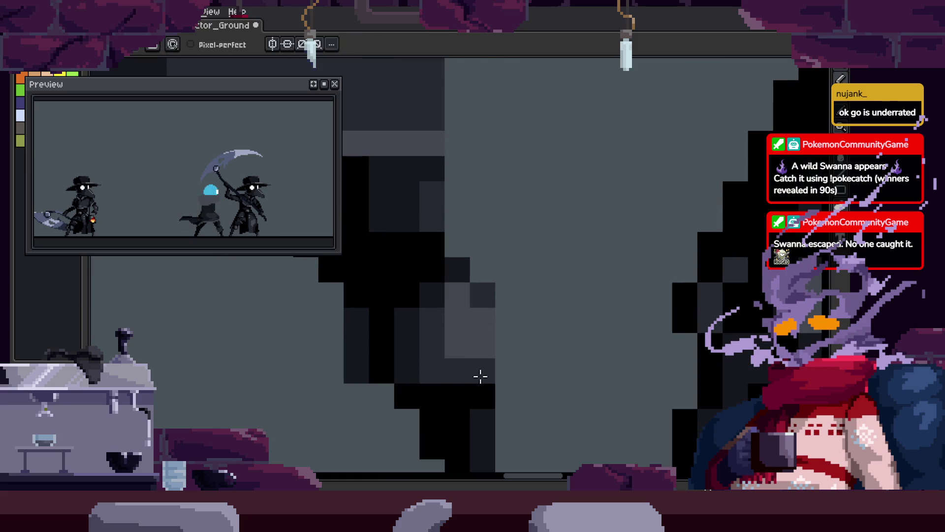
{"action": "scroll", "coordinate": [515, 375], "scroll_direction": "down", "scroll_amount": 2}
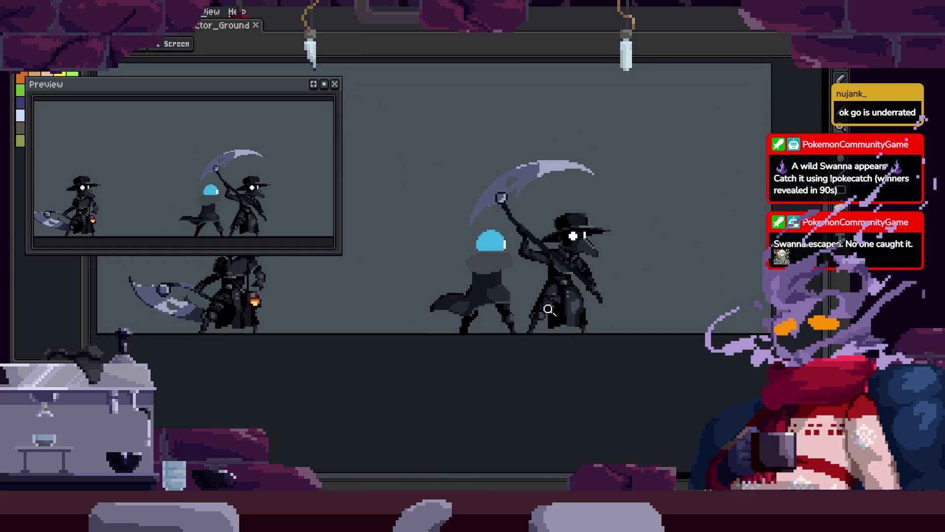
{"action": "scroll", "coordinate": [545, 306], "scroll_direction": "up", "scroll_amount": 2}
{"action": "scroll", "coordinate": [553, 253], "scroll_direction": "up", "scroll_amount": 1}
{"action": "scroll", "coordinate": [534, 219], "scroll_direction": "down", "scroll_amount": 3}
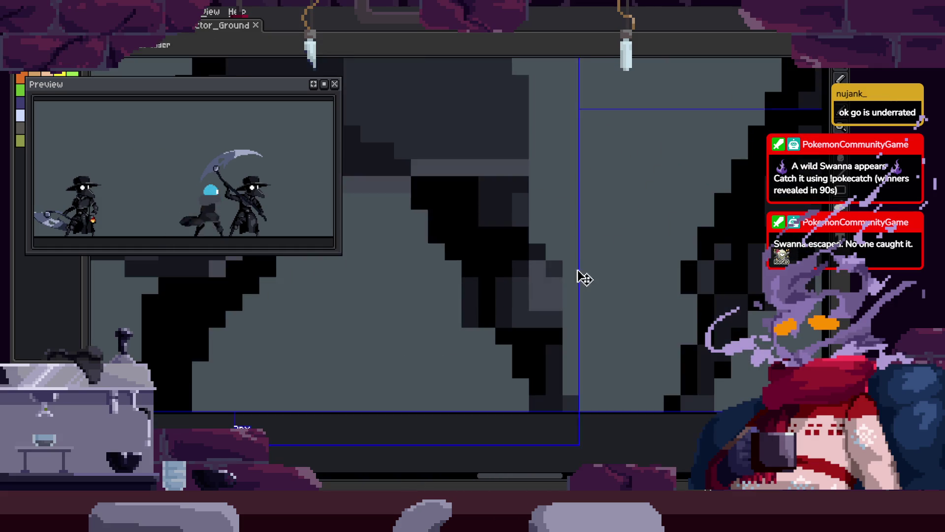
{"action": "scroll", "coordinate": [573, 265], "scroll_direction": "up", "scroll_amount": 1}
{"action": "scroll", "coordinate": [517, 236], "scroll_direction": "up", "scroll_amount": 2}
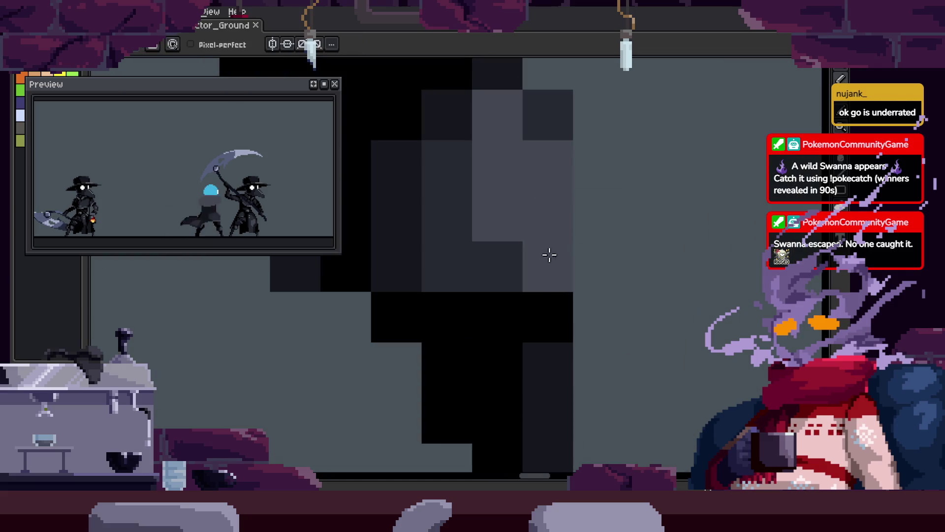
{"action": "scroll", "coordinate": [452, 276], "scroll_direction": "up", "scroll_amount": 1}
{"action": "scroll", "coordinate": [594, 295], "scroll_direction": "down", "scroll_amount": 1}
{"action": "scroll", "coordinate": [592, 331], "scroll_direction": "up", "scroll_amount": 1}
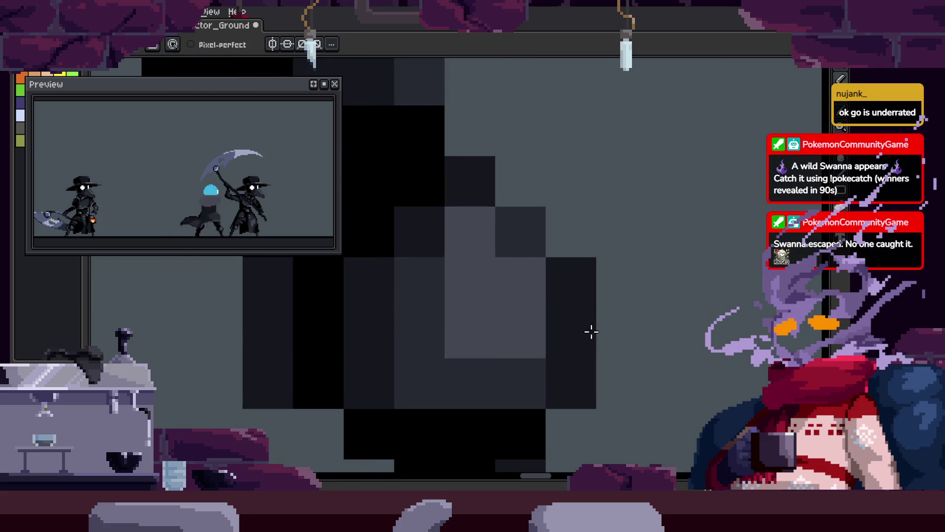
{"action": "scroll", "coordinate": [595, 276], "scroll_direction": "down", "scroll_amount": 3}
{"action": "key", "text": "Right"}
{"action": "key", "text": "Right"}
{"action": "key", "text": "Right"}
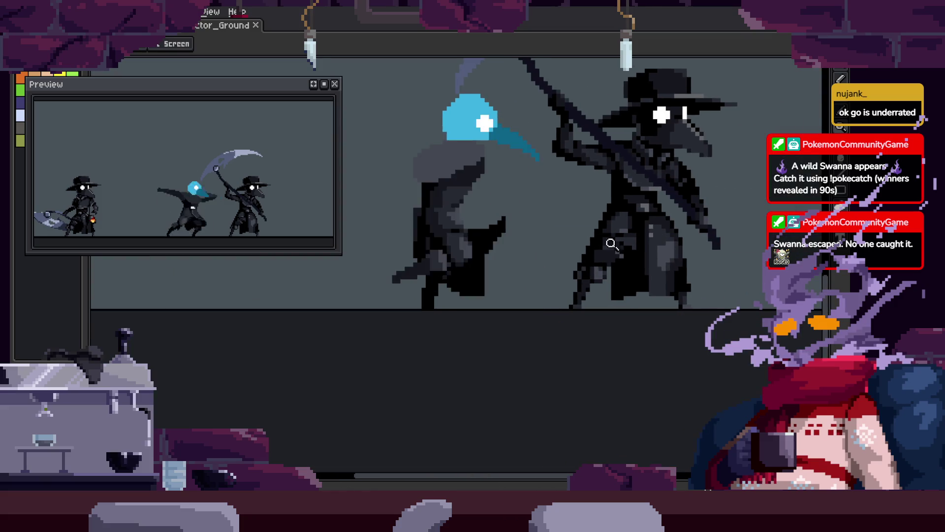
{"action": "scroll", "coordinate": [577, 261], "scroll_direction": "up", "scroll_amount": 3}
Paint black pixels along the spirit's leg edge, then undo the stroke and zoom out.
{"action": "key", "text": "b"}
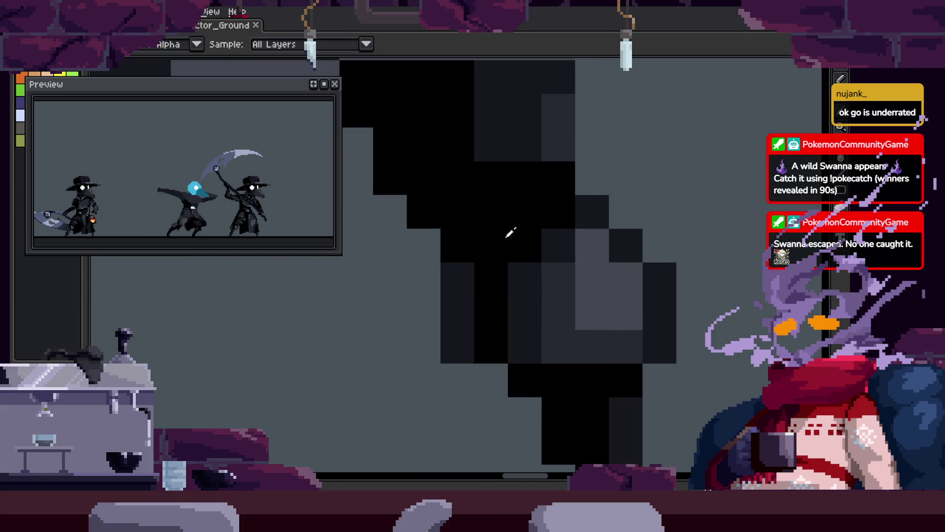
{"action": "left_click_drag", "start_coordinate": [458, 281], "coordinate": [458, 345]}
{"action": "key", "text": "ctrl+z"}
{"action": "key", "text": "z"}
{"action": "scroll", "coordinate": [542, 321], "scroll_direction": "down", "scroll_amount": 4}
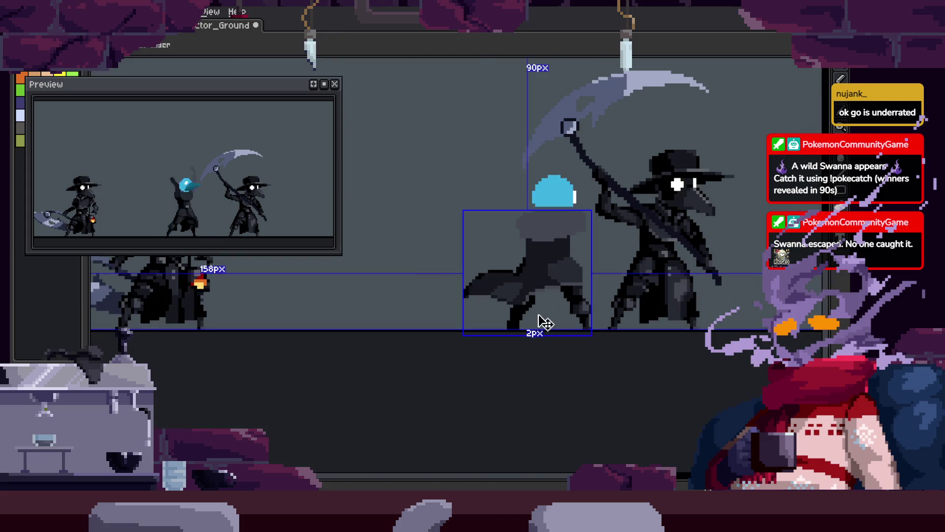
{"action": "scroll", "coordinate": [607, 274], "scroll_direction": "up", "scroll_amount": 2}
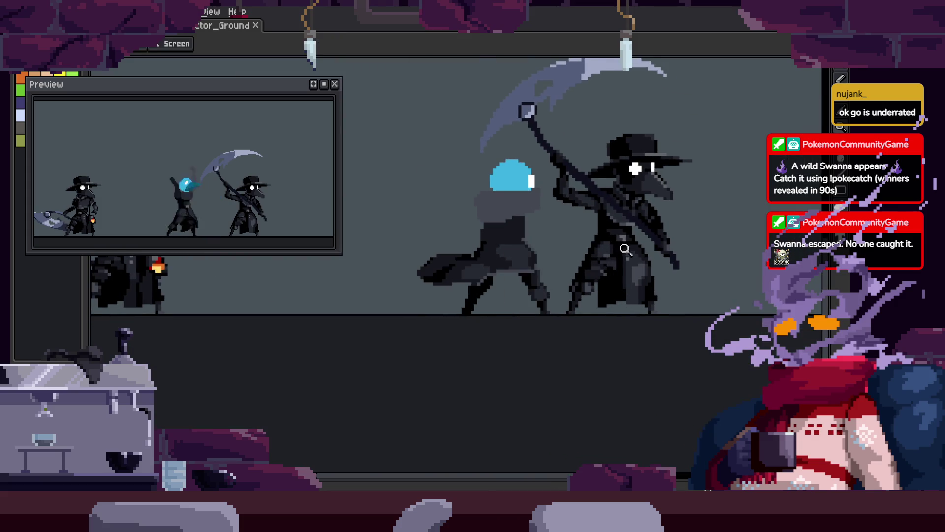
{"action": "scroll", "coordinate": [621, 249], "scroll_direction": "up", "scroll_amount": 3}
{"action": "key", "text": "b"}
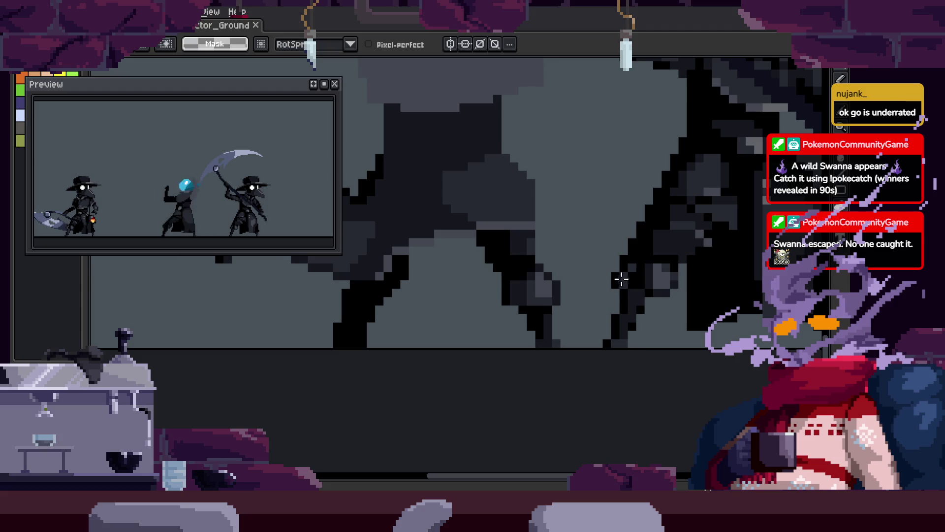
{"action": "scroll", "coordinate": [602, 247], "scroll_direction": "up", "scroll_amount": 1}
{"action": "key", "text": "b"}
{"action": "scroll", "coordinate": [543, 345], "scroll_direction": "up", "scroll_amount": 1}
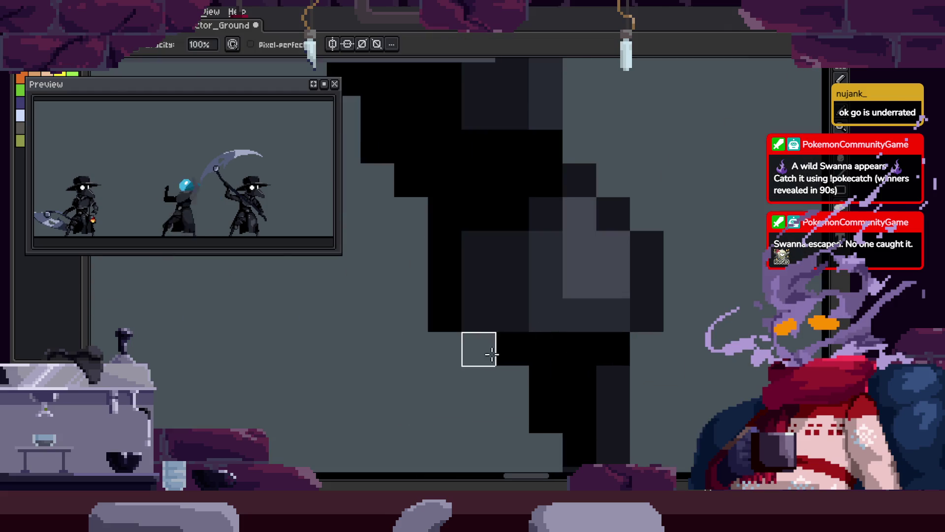
{"action": "scroll", "coordinate": [675, 338], "scroll_direction": "down", "scroll_amount": 2}
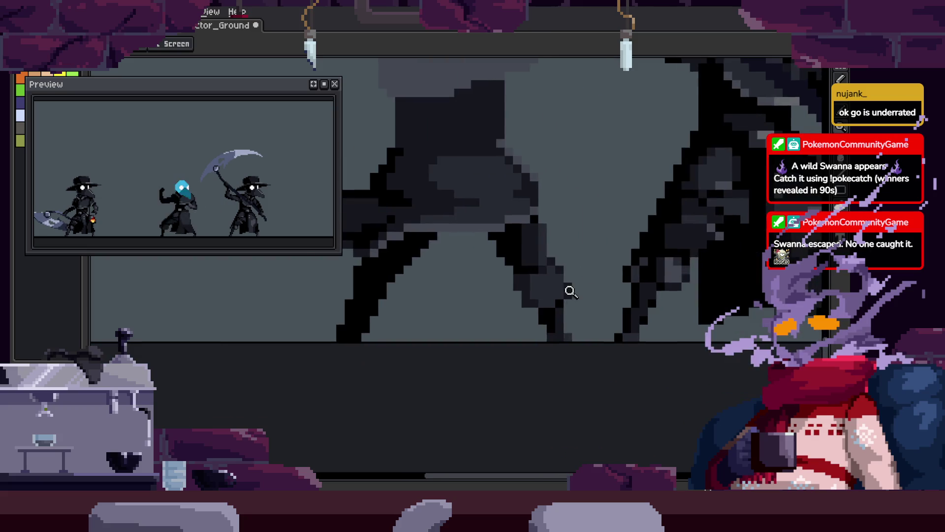
{"action": "scroll", "coordinate": [506, 318], "scroll_direction": "up", "scroll_amount": 2}
Move to another frame and undo the last several pixel edits that didn't work.
{"action": "key", "text": "Right"}
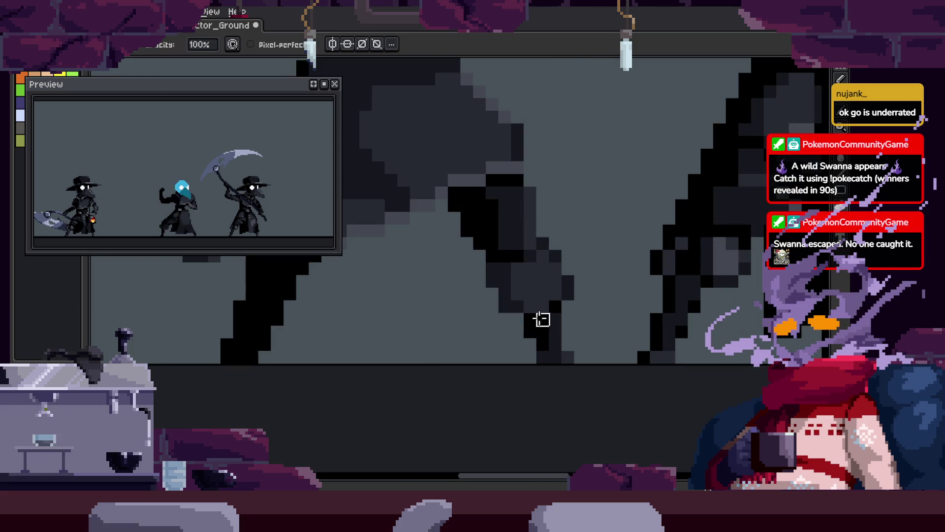
{"action": "key", "text": "ctrl+z"}
{"action": "key", "text": "ctrl+z"}
{"action": "key", "text": "ctrl+z"}
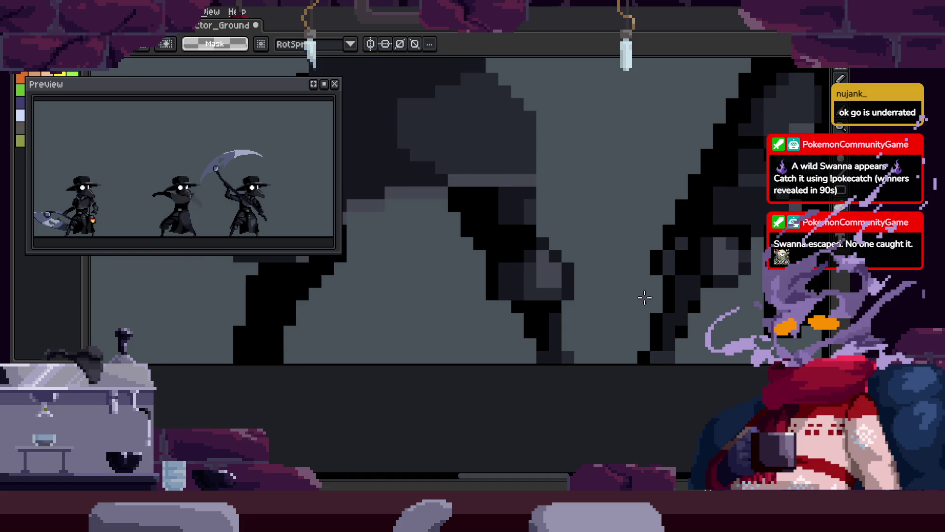
{"action": "key", "text": "ctrl+z"}
{"action": "key", "text": "ctrl+z"}
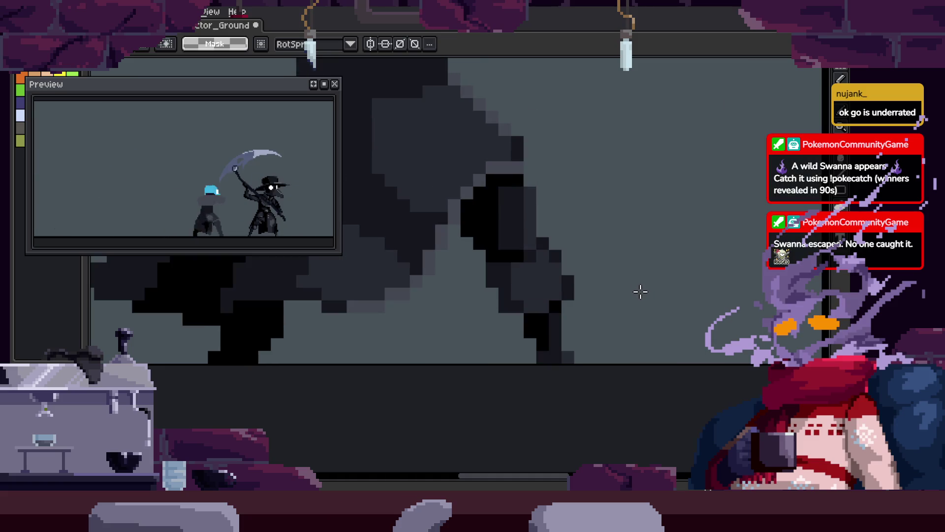
{"action": "key", "text": "z"}
{"action": "key", "text": "ctrl+z"}
{"action": "key", "text": "ctrl+z"}
{"action": "key", "text": "ctrl+z"}
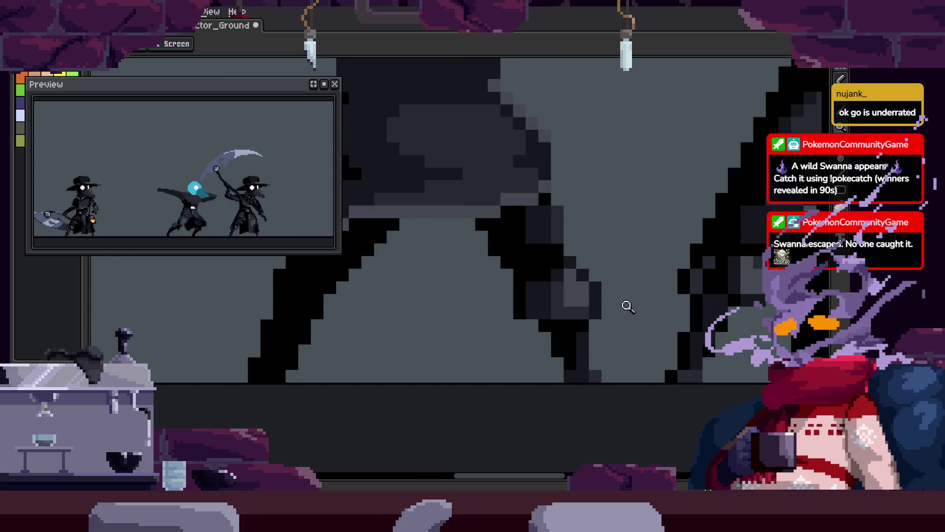
{"action": "key", "text": "ctrl+z"}
{"action": "key", "text": "ctrl+z"}
{"action": "key", "text": "ctrl+z"}
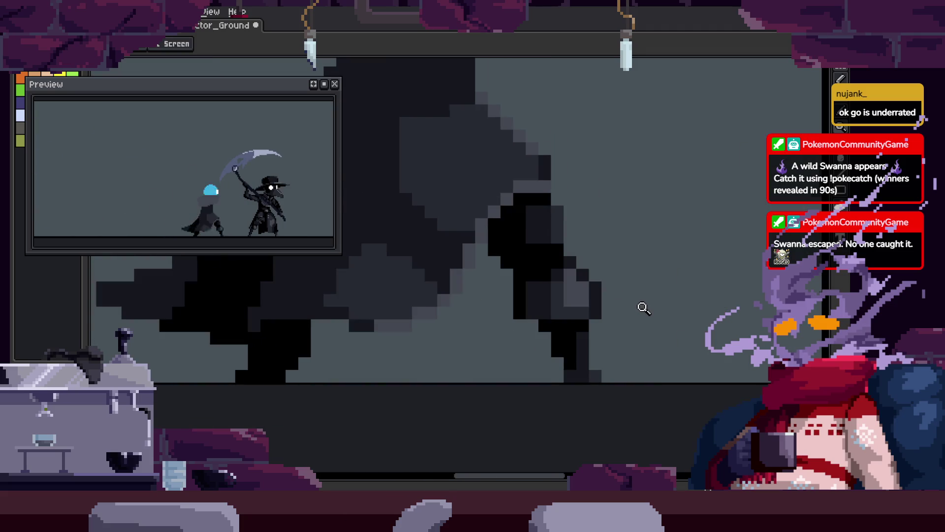
{"action": "key", "text": "ctrl+z"}
{"action": "key", "text": "ctrl+z"}
{"action": "key", "text": "ctrl+z"}
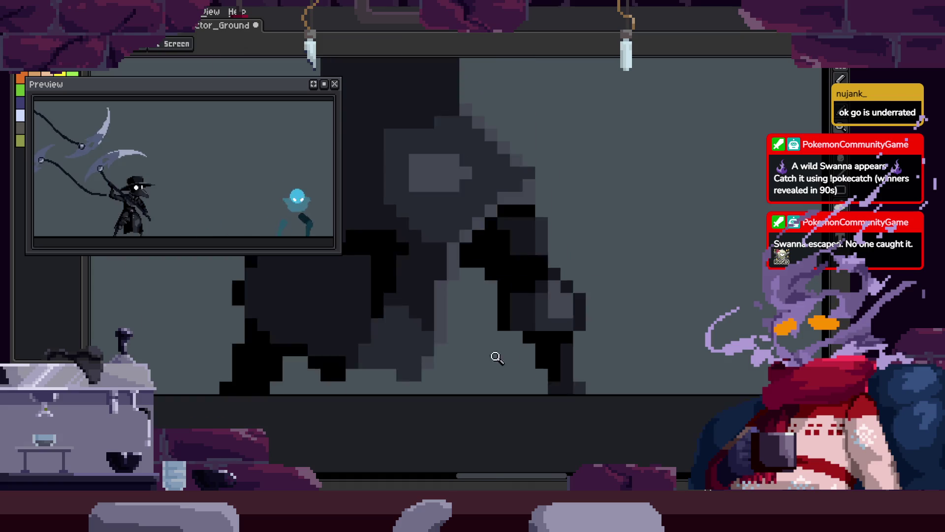
{"action": "key", "text": "b"}
Pan up toward the spirit's torso, redo one edit, and zoom in closer on the leg pixels.
{"action": "scroll", "coordinate": [501, 342], "scroll_direction": "up", "scroll_amount": 2}
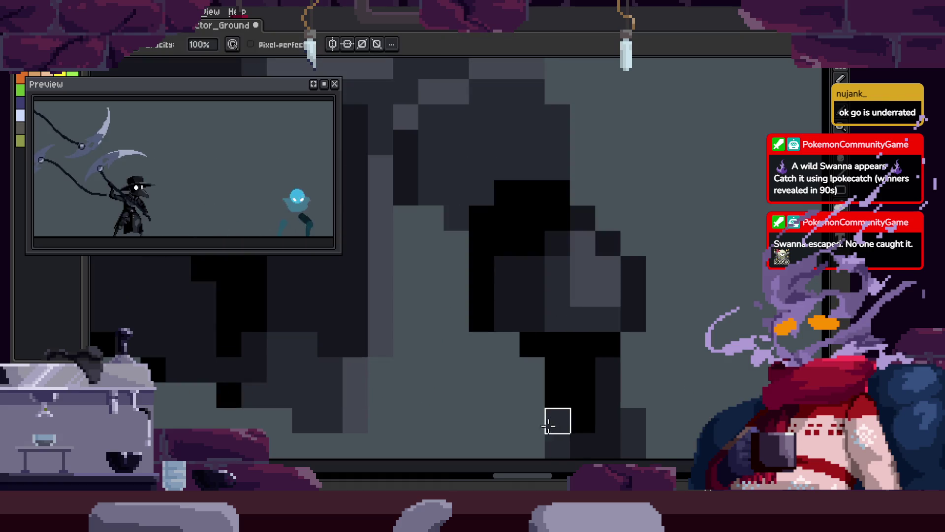
{"action": "left_click_drag", "start_coordinate": [638, 433], "coordinate": [609, 321]}
{"action": "key", "text": "i"}
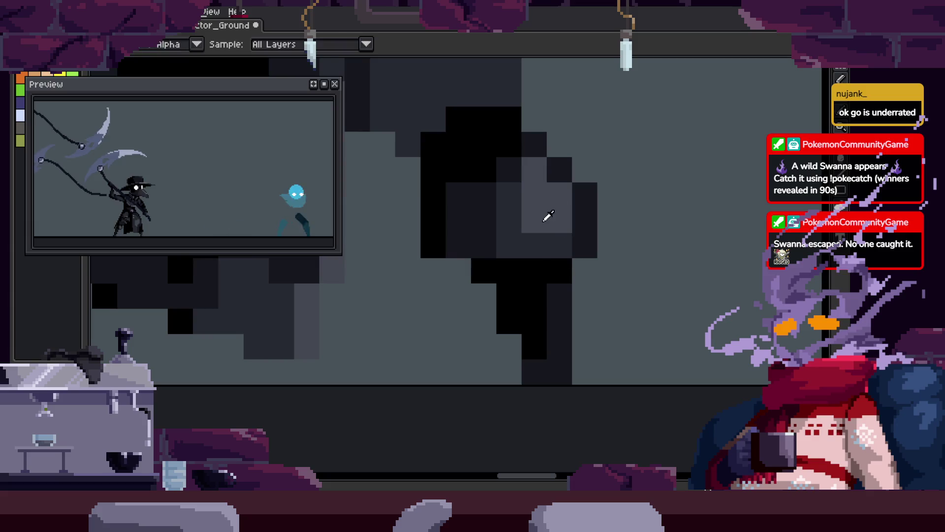
{"action": "key", "text": "ctrl+y"}
{"action": "key", "text": "ctrl+y"}
{"action": "key", "text": "ctrl+y"}
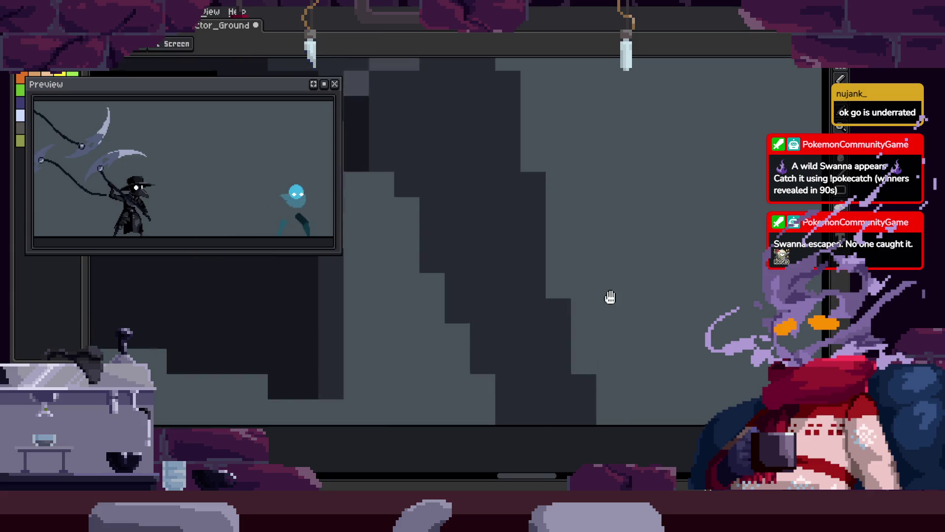
{"action": "left_click", "coordinate": [647, 275]}
{"action": "key", "text": "b"}
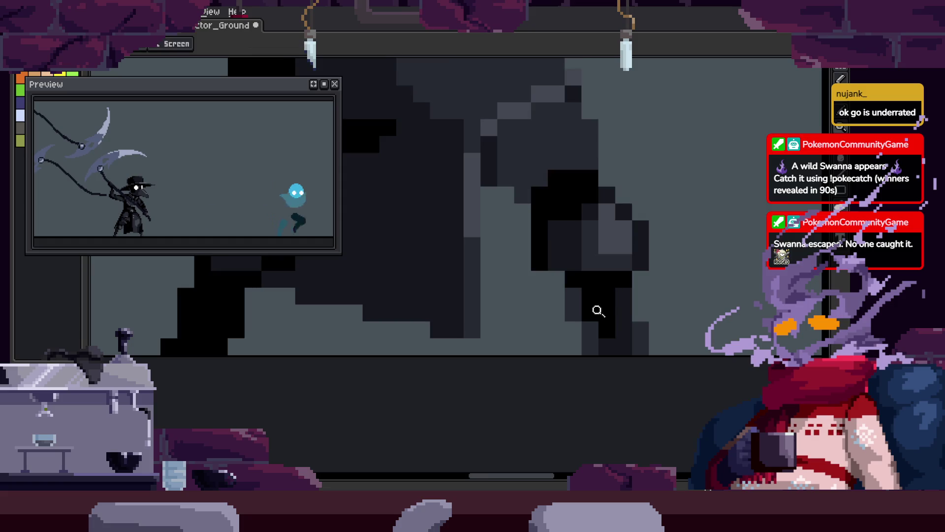
{"action": "left_click", "coordinate": [598, 311]}
Zoom in on the blue-headed spirit's dash frame and play the animation to review it.
{"action": "key", "text": "b"}
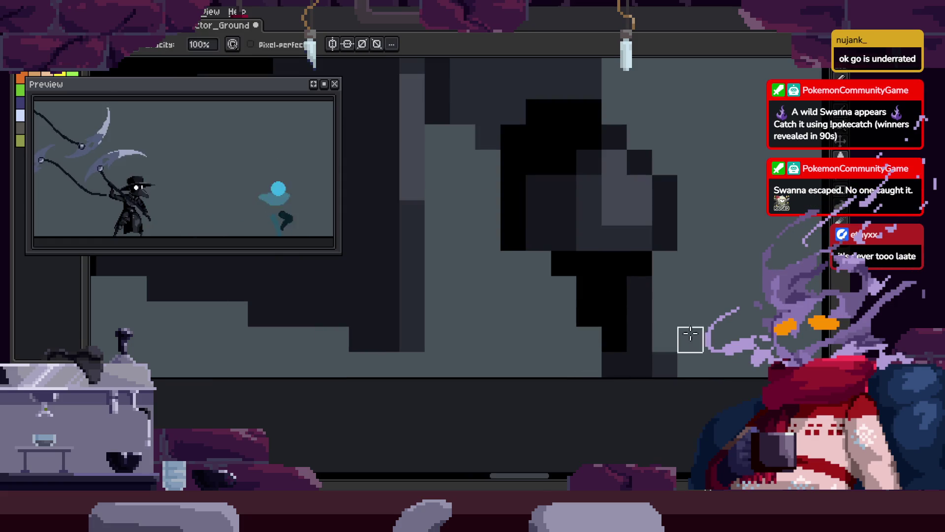
{"action": "key", "text": "ctrl+z"}
{"action": "key", "text": "z"}
{"action": "key", "text": "ctrl+z"}
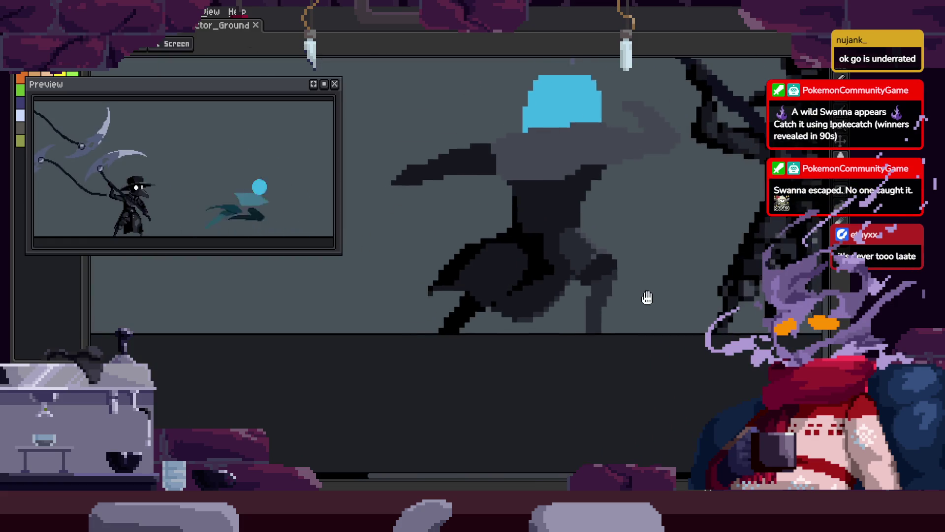
{"action": "key", "text": "ctrl+z"}
{"action": "key", "text": "ctrl+z"}
{"action": "key", "text": "ctrl+z"}
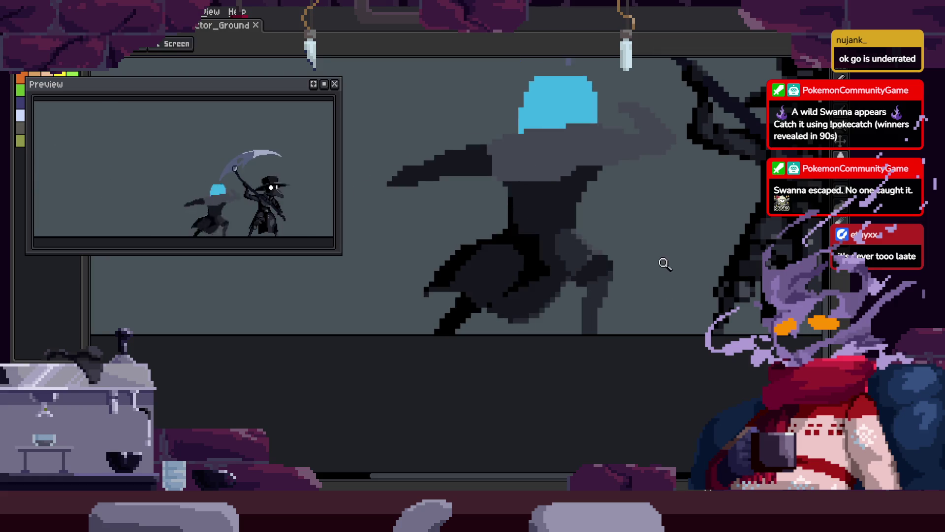
{"action": "left_click", "coordinate": [607, 245]}
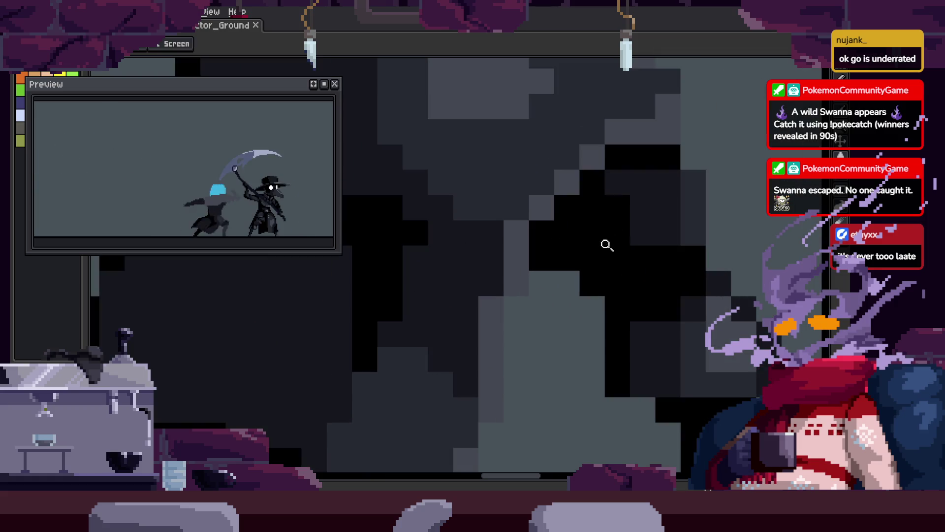
{"action": "scroll", "coordinate": [615, 258], "scroll_direction": "down", "scroll_amount": 2}
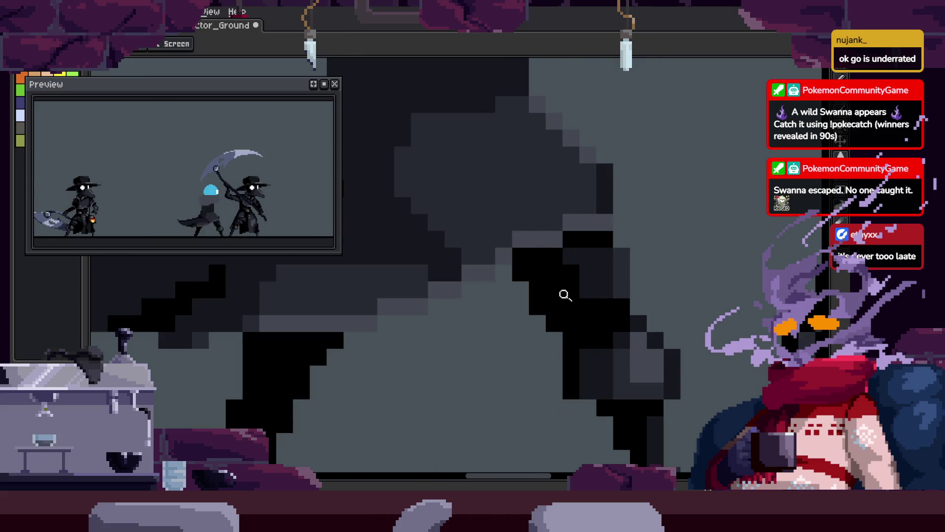
{"action": "key", "text": "b"}
{"action": "key", "text": "Right"}
{"action": "key", "text": "z"}
{"action": "scroll", "coordinate": [531, 317], "scroll_direction": "down", "scroll_amount": 1}
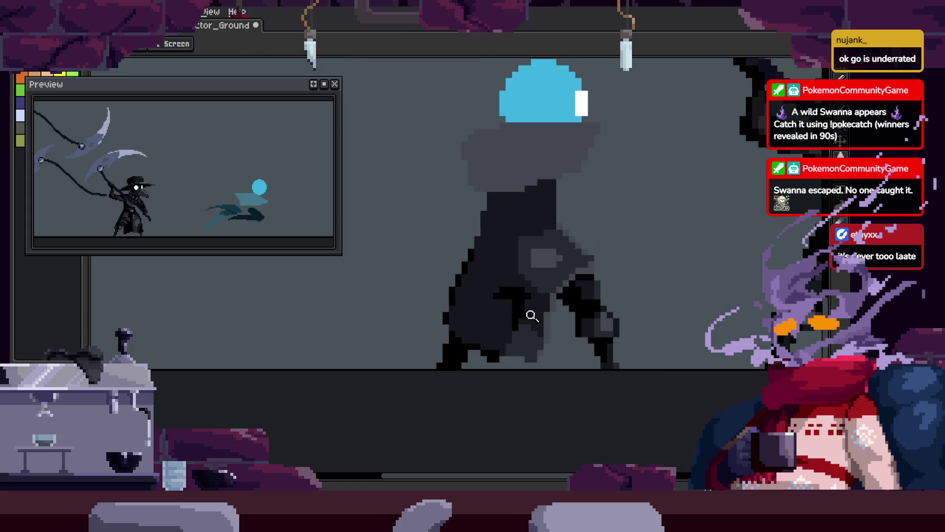
{"action": "key", "text": "Return"}
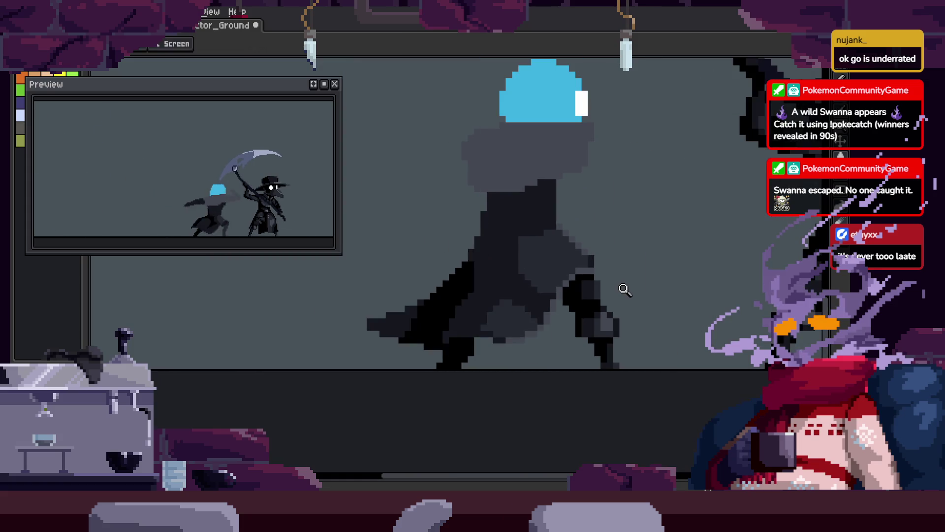
{"action": "scroll", "coordinate": [583, 281], "scroll_direction": "up", "scroll_amount": 4}
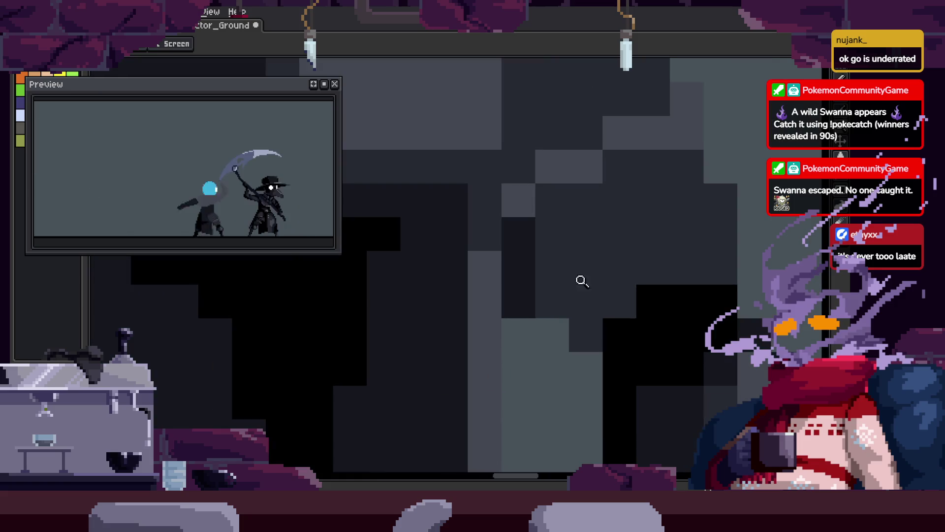
{"action": "scroll", "coordinate": [567, 275], "scroll_direction": "down", "scroll_amount": 1}
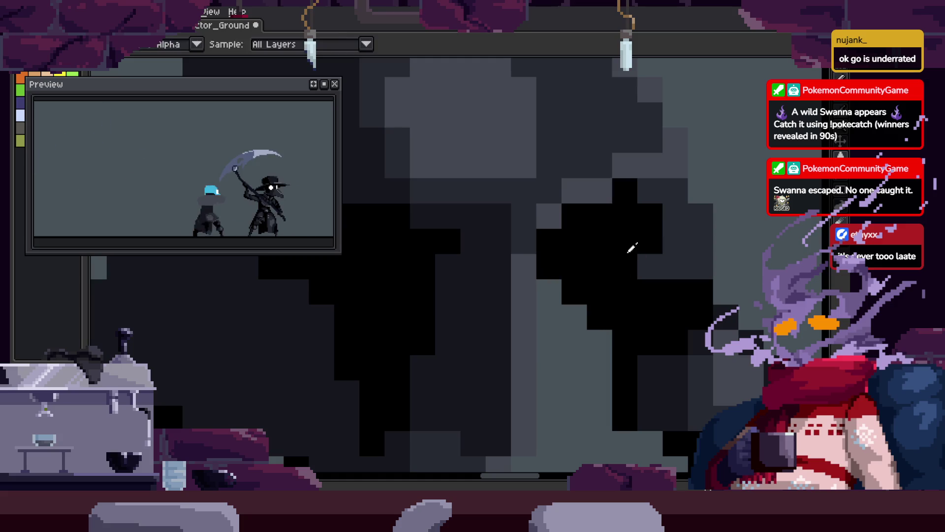
Paint a block of black pixels on the spirit's leg and zoom in closer.
{"action": "left_click_drag", "start_coordinate": [632, 248], "coordinate": [674, 216]}
{"action": "key", "text": "z"}
{"action": "scroll", "coordinate": [709, 236], "scroll_direction": "down", "scroll_amount": 4}
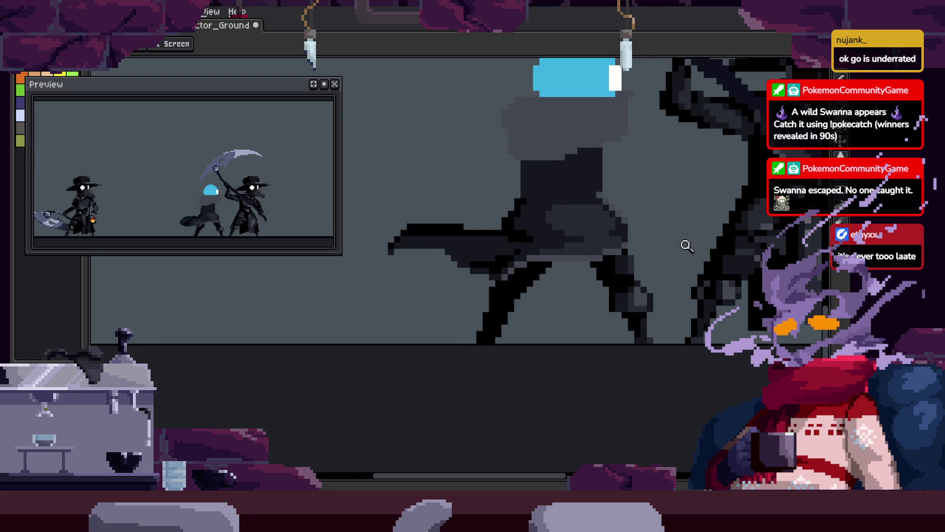
{"action": "left_click", "coordinate": [610, 232]}
{"action": "left_click", "coordinate": [610, 233]}
{"action": "key", "text": "b"}
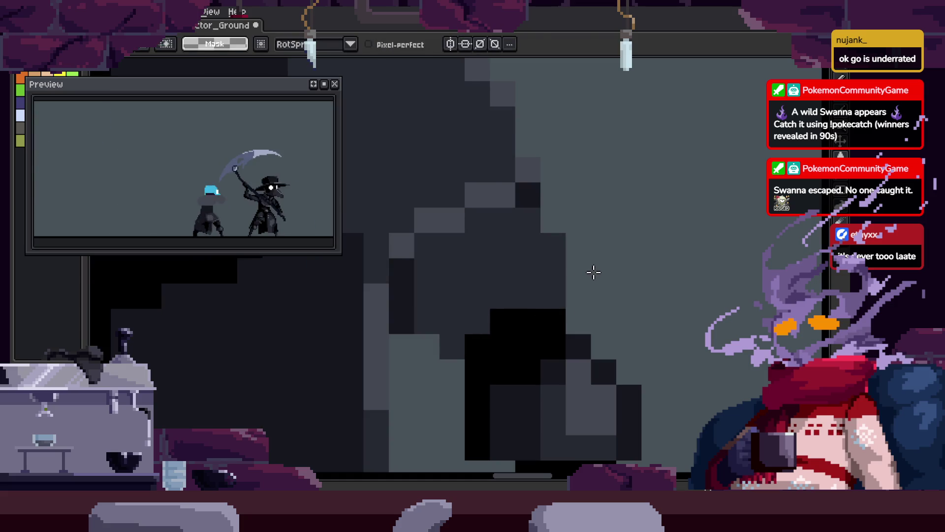
{"action": "key", "text": "g"}
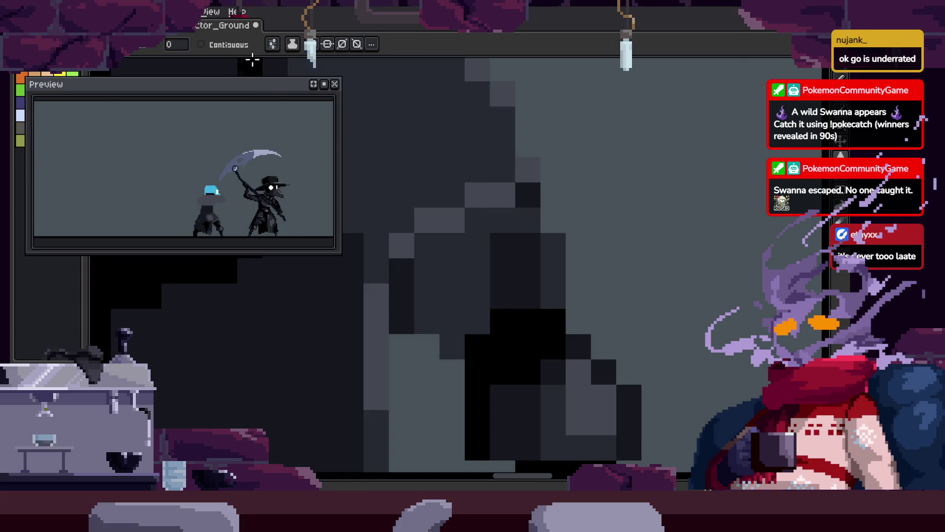
{"action": "key", "text": "z"}
{"action": "scroll", "coordinate": [552, 270], "scroll_direction": "down", "scroll_amount": 3}
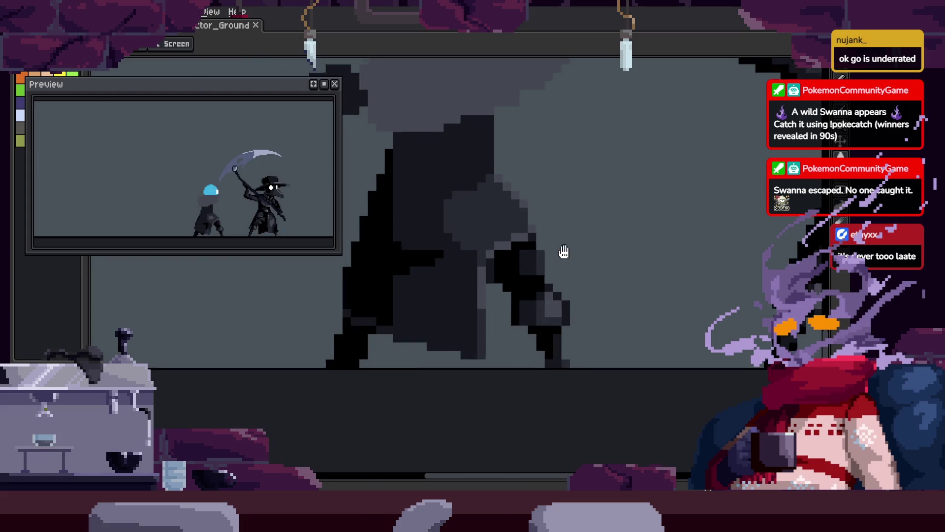
{"action": "scroll", "coordinate": [597, 211], "scroll_direction": "up", "scroll_amount": 2}
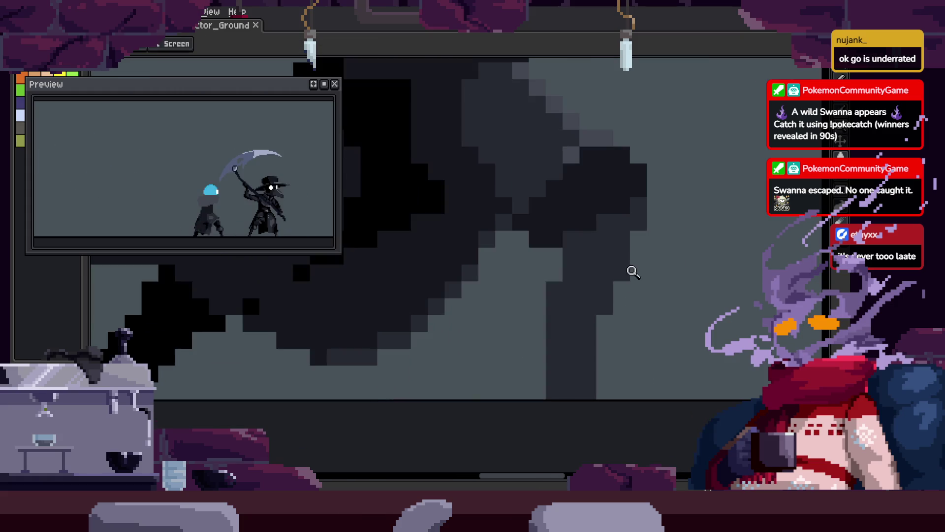
Sample a colour from the sprite and fill an area of the spirit.
{"action": "key", "text": "i"}
{"action": "key", "text": "z"}
{"action": "scroll", "coordinate": [633, 266], "scroll_direction": "down", "scroll_amount": 2}
{"action": "scroll", "coordinate": [575, 229], "scroll_direction": "up", "scroll_amount": 3}
{"action": "key", "text": "i"}
{"action": "scroll", "coordinate": [412, 207], "scroll_direction": "down", "scroll_amount": 2}
{"action": "key", "text": "g"}
{"action": "scroll", "coordinate": [576, 176], "scroll_direction": "up", "scroll_amount": 2}
{"action": "left_click", "coordinate": [583, 249]}
{"action": "key", "text": "z"}
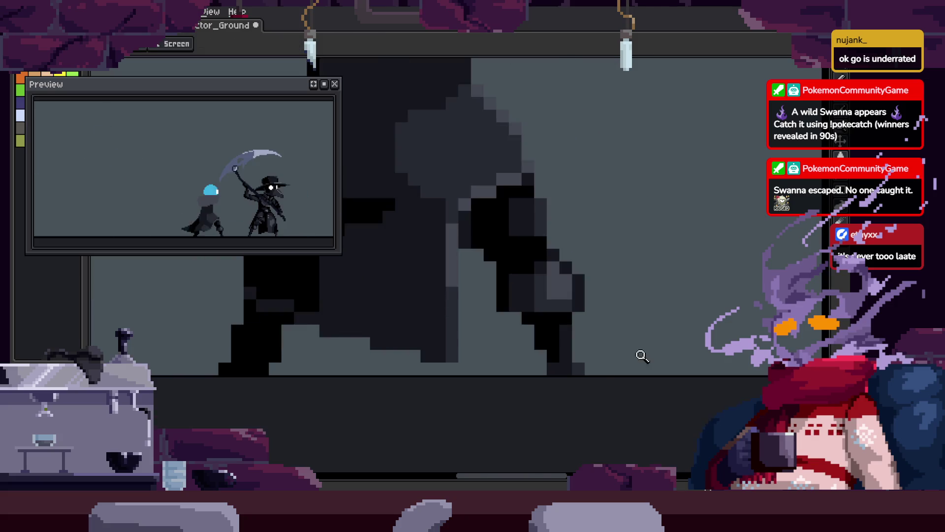
Step to the next frame and undo the last pixel change.
{"action": "key", "text": "Right"}
{"action": "key", "text": "b"}
{"action": "scroll", "coordinate": [690, 328], "scroll_direction": "down", "scroll_amount": 2}
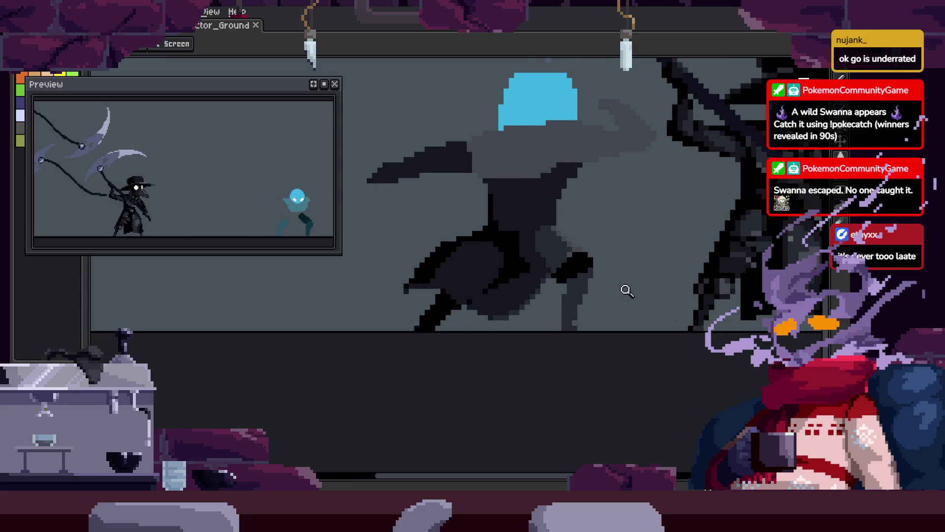
{"action": "scroll", "coordinate": [606, 276], "scroll_direction": "up", "scroll_amount": 2}
{"action": "key", "text": "ctrl+z"}
{"action": "scroll", "coordinate": [514, 294], "scroll_direction": "up", "scroll_amount": 1}
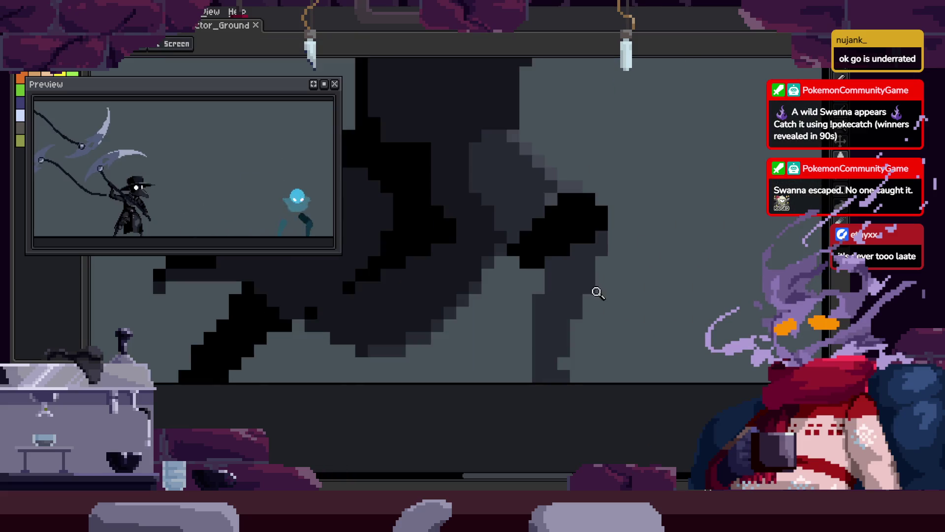
{"action": "scroll", "coordinate": [597, 291], "scroll_direction": "up", "scroll_amount": 1}
{"action": "key", "text": "b"}
Paint a light-grey line across the body, recolour a dark block mid-grey, add dark-grey pixels, and save.
{"action": "mouse_move", "coordinate": [517, 252]}
{"action": "left_mouse_down"}
{"action": "mouse_move", "coordinate": [670, 269]}
{"action": "mouse_move", "coordinate": [485, 251]}
{"action": "mouse_move", "coordinate": [648, 269]}
{"action": "left_mouse_up"}
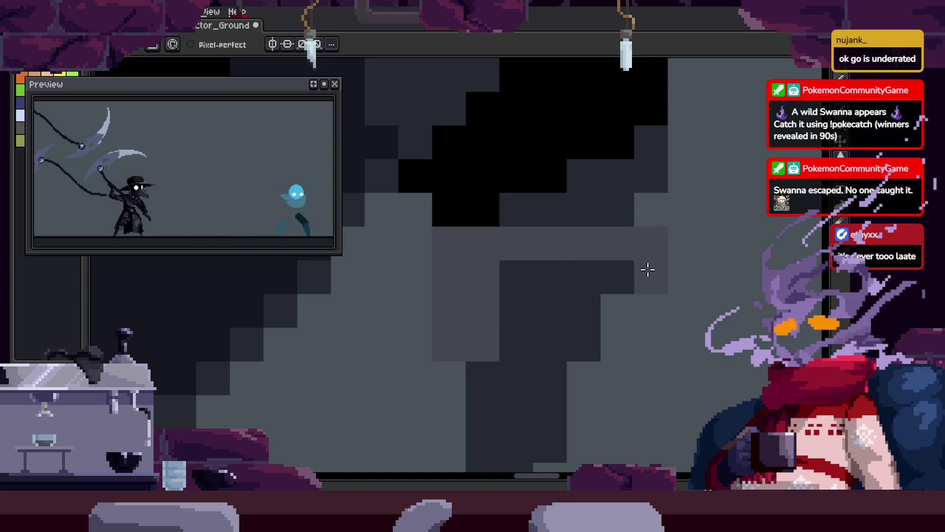
{"action": "left_click_drag", "start_coordinate": [502, 338], "coordinate": [545, 345]}
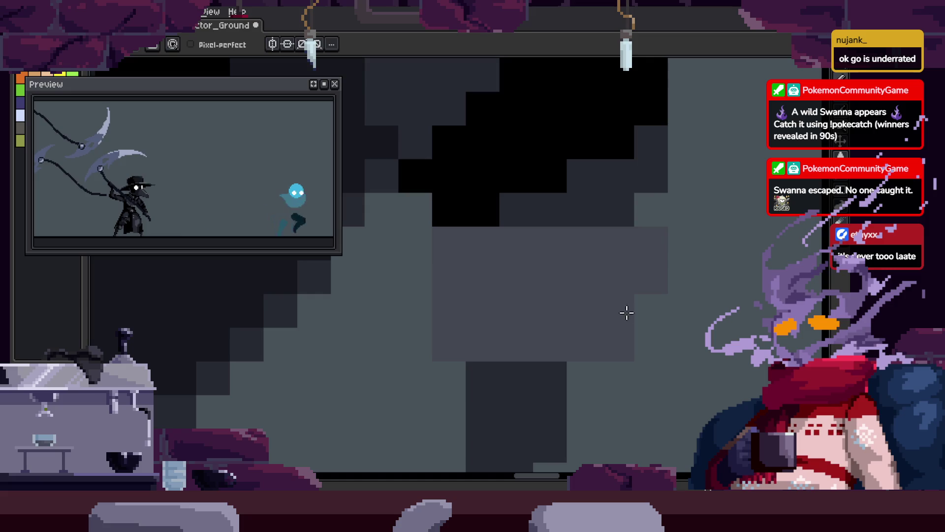
{"action": "key", "text": "z"}
{"action": "scroll", "coordinate": [451, 254], "scroll_direction": "down", "scroll_amount": 1}
{"action": "scroll", "coordinate": [508, 238], "scroll_direction": "up", "scroll_amount": 1}
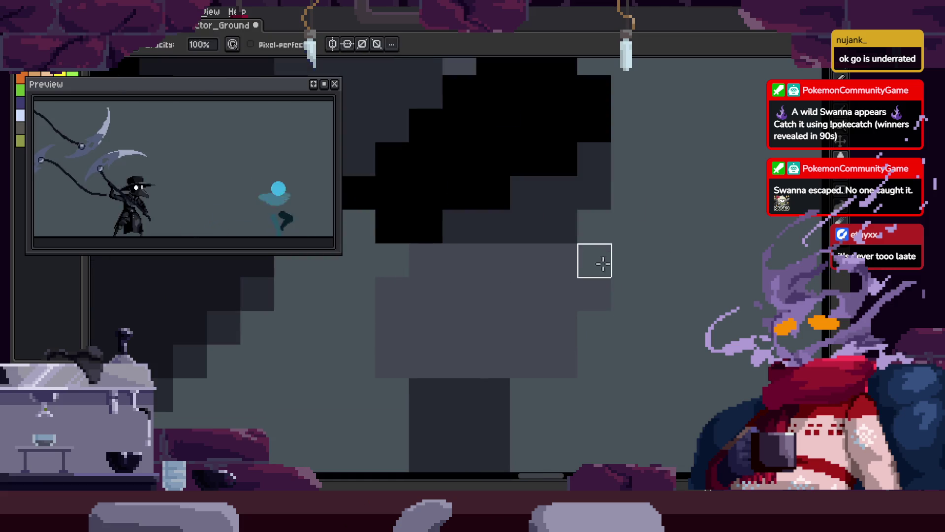
{"action": "left_click", "coordinate": [557, 218], "text": "alt"}
{"action": "left_click_drag", "start_coordinate": [497, 260], "coordinate": [542, 254]}
{"action": "scroll", "coordinate": [586, 323], "scroll_direction": "down", "scroll_amount": 2}
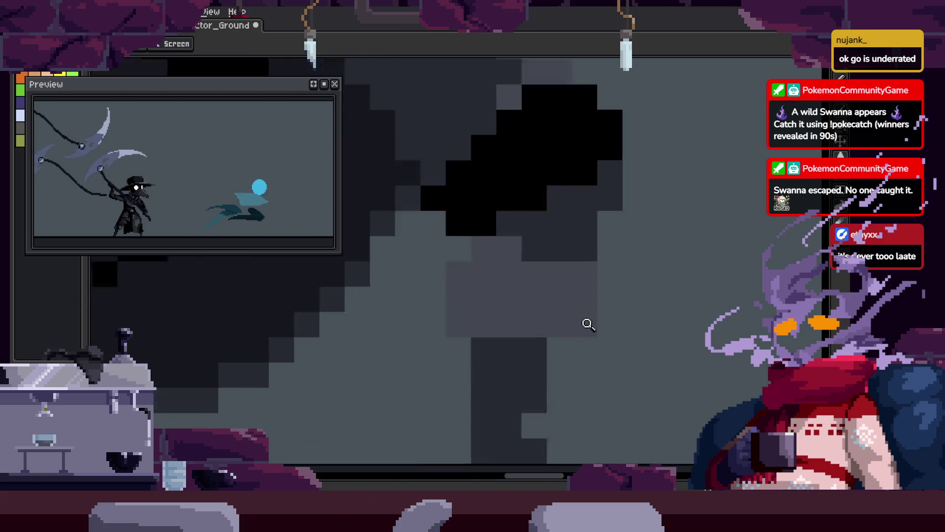
{"action": "key", "text": "ctrl+s"}
{"action": "scroll", "coordinate": [640, 316], "scroll_direction": "up", "scroll_amount": 2}
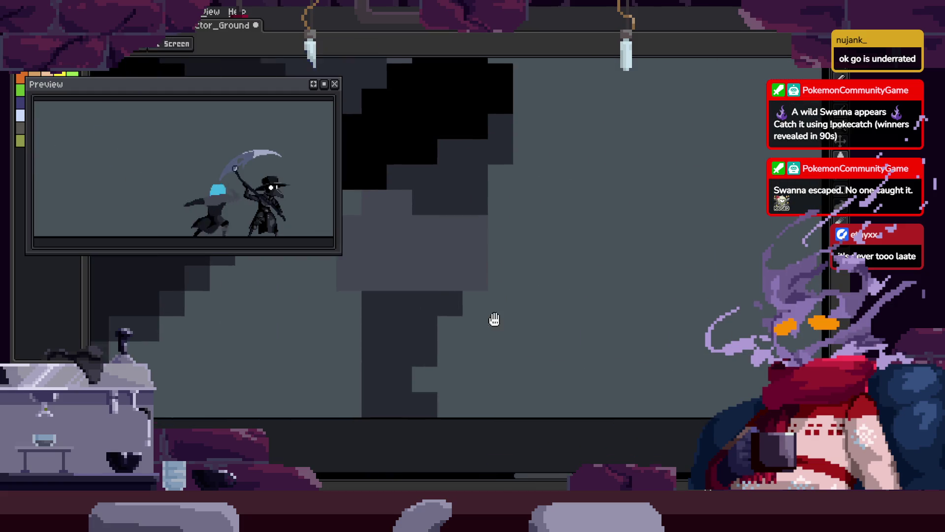
{"action": "scroll", "coordinate": [570, 315], "scroll_direction": "down", "scroll_amount": 1}
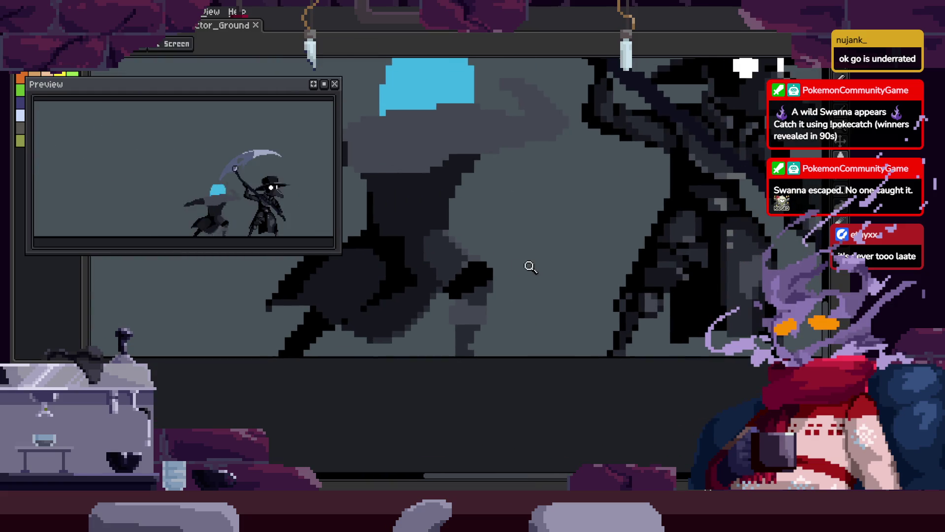
{"action": "scroll", "coordinate": [531, 266], "scroll_direction": "up", "scroll_amount": 4}
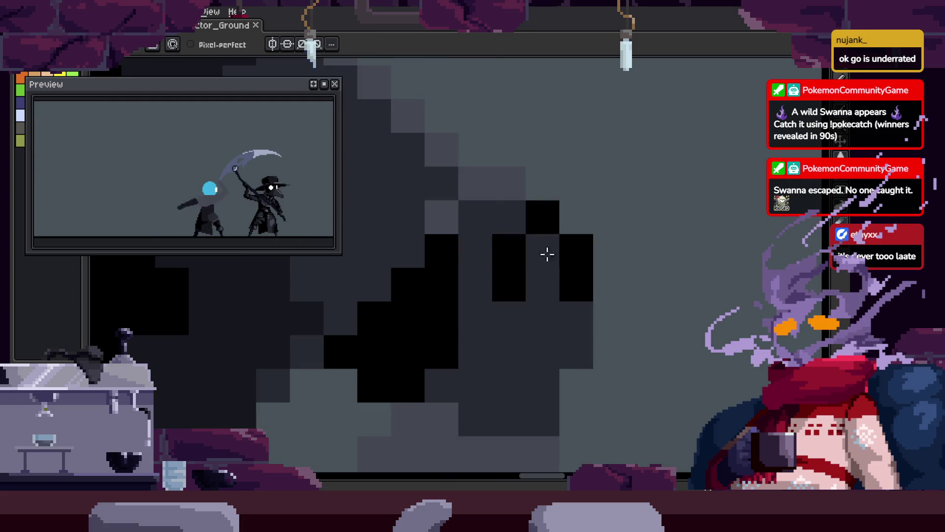
Cover stray black pixels in dark grey, repaint several body blocks grey, and save again.
{"action": "left_click_drag", "start_coordinate": [547, 254], "coordinate": [567, 282]}
{"action": "left_click", "coordinate": [463, 375]}
{"action": "left_click_drag", "start_coordinate": [462, 374], "coordinate": [454, 325]}
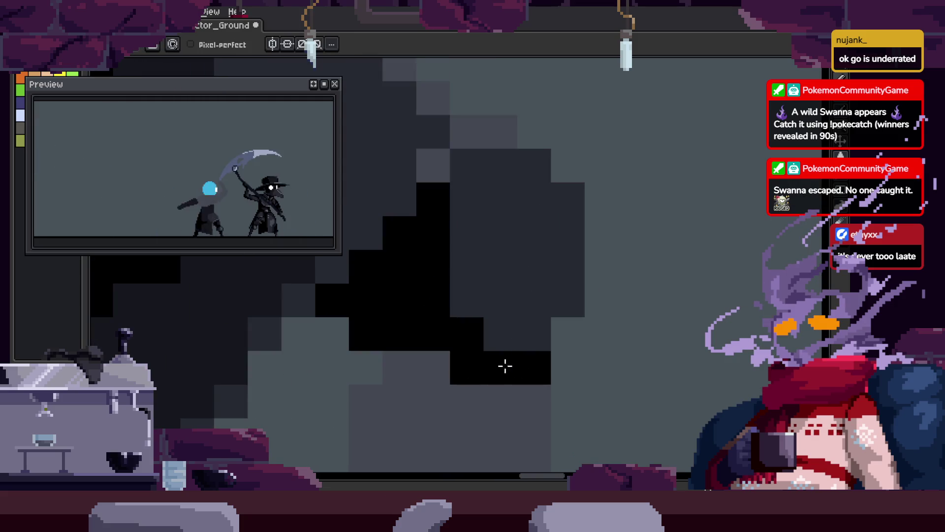
{"action": "scroll", "coordinate": [585, 266], "scroll_direction": "up", "scroll_amount": 1}
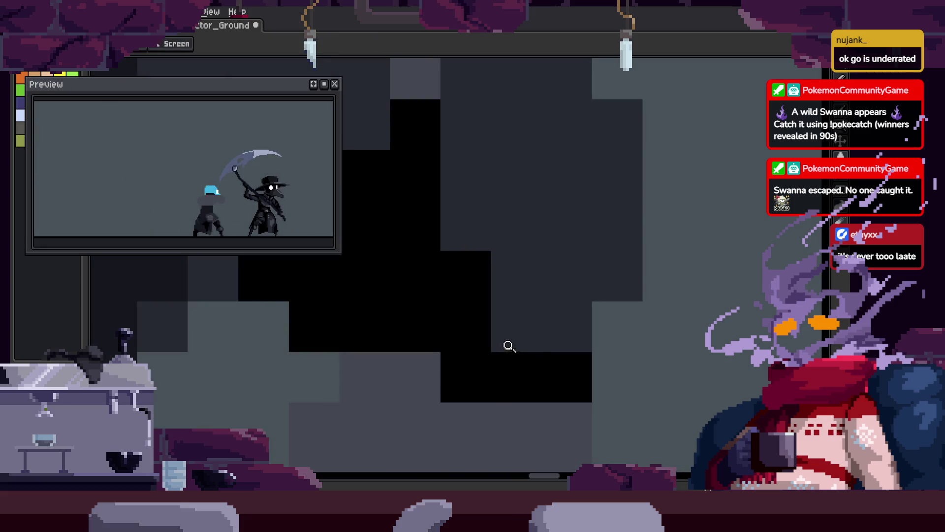
{"action": "left_click_drag", "start_coordinate": [498, 262], "coordinate": [566, 331]}
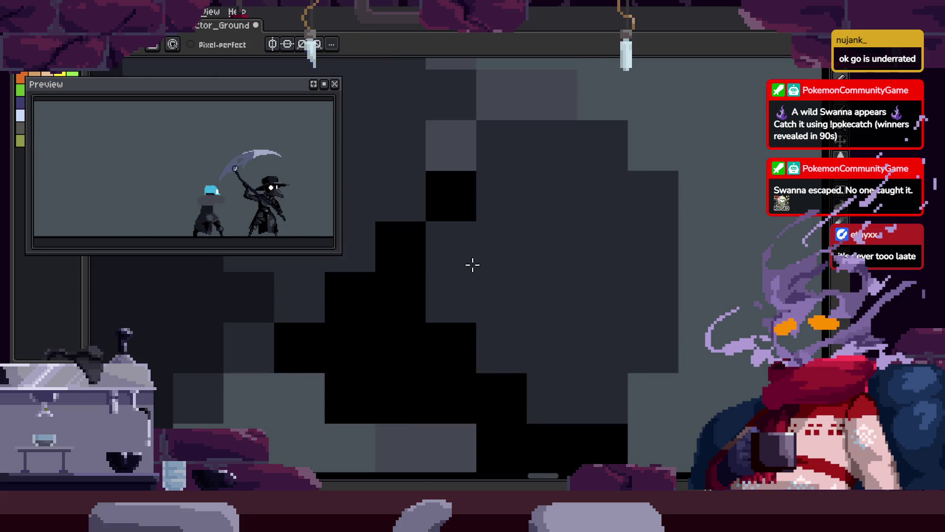
{"action": "scroll", "coordinate": [472, 293], "scroll_direction": "down", "scroll_amount": 2}
{"action": "scroll", "coordinate": [563, 266], "scroll_direction": "up", "scroll_amount": 3}
{"action": "key", "text": "i"}
{"action": "key", "text": "ctrl+s"}
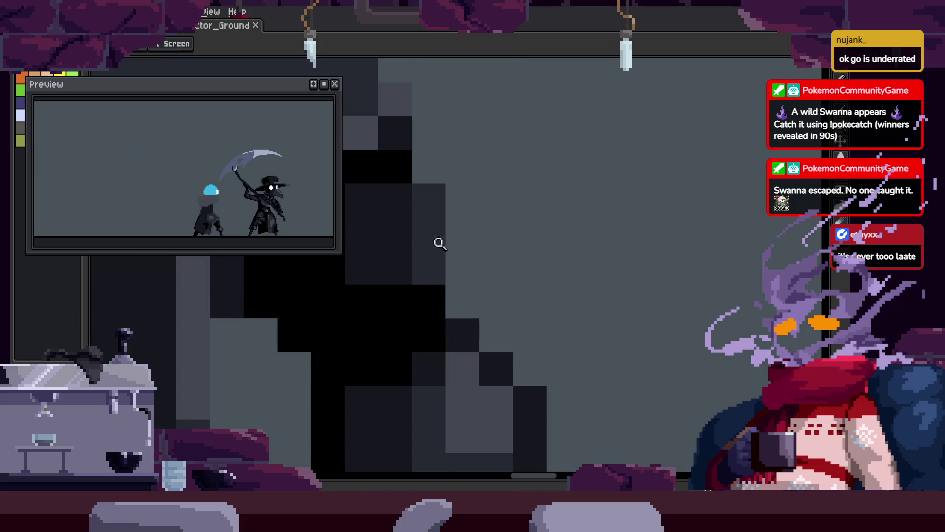
{"action": "key", "text": "b"}
{"action": "scroll", "coordinate": [648, 245], "scroll_direction": "down", "scroll_amount": 1}
{"action": "scroll", "coordinate": [648, 245], "scroll_direction": "up", "scroll_amount": 1}
Paint dark pixels along the spirit's body edge and upper body.
{"action": "mouse_move", "coordinate": [648, 245]}
{"action": "left_mouse_down"}
{"action": "mouse_move", "coordinate": [591, 249]}
{"action": "mouse_move", "coordinate": [626, 325]}
{"action": "left_mouse_up"}
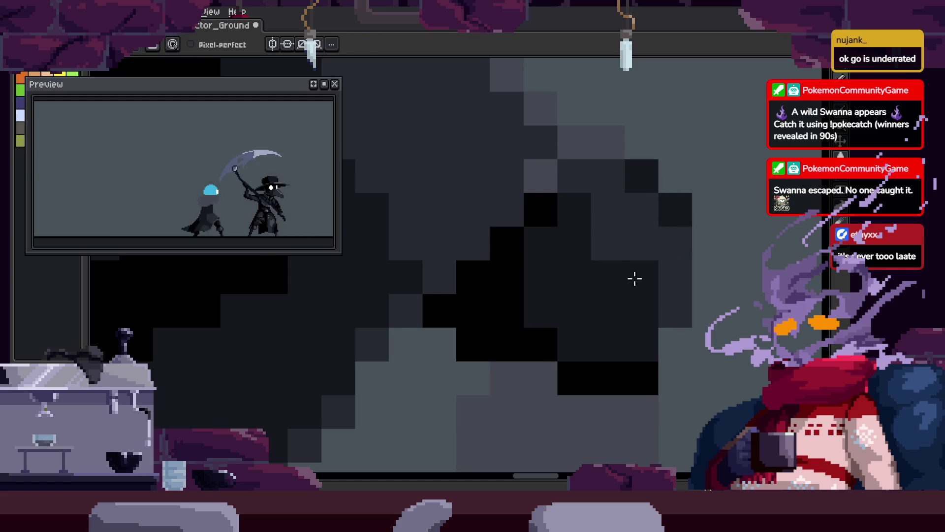
{"action": "key", "text": "b"}
{"action": "left_click_drag", "start_coordinate": [591, 193], "coordinate": [612, 200]}
{"action": "scroll", "coordinate": [564, 220], "scroll_direction": "right", "scroll_amount": 2}
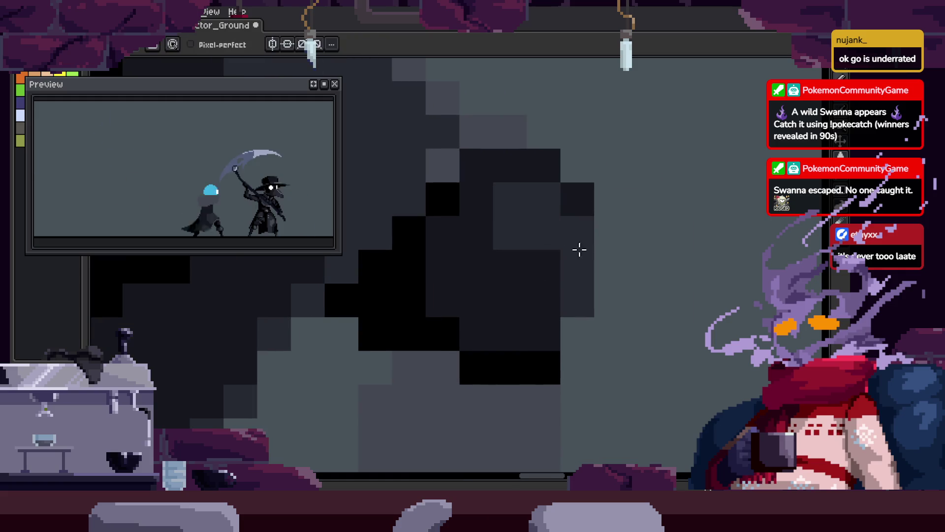
{"action": "key", "text": "h"}
{"action": "scroll", "coordinate": [635, 280], "scroll_direction": "down", "scroll_amount": 2}
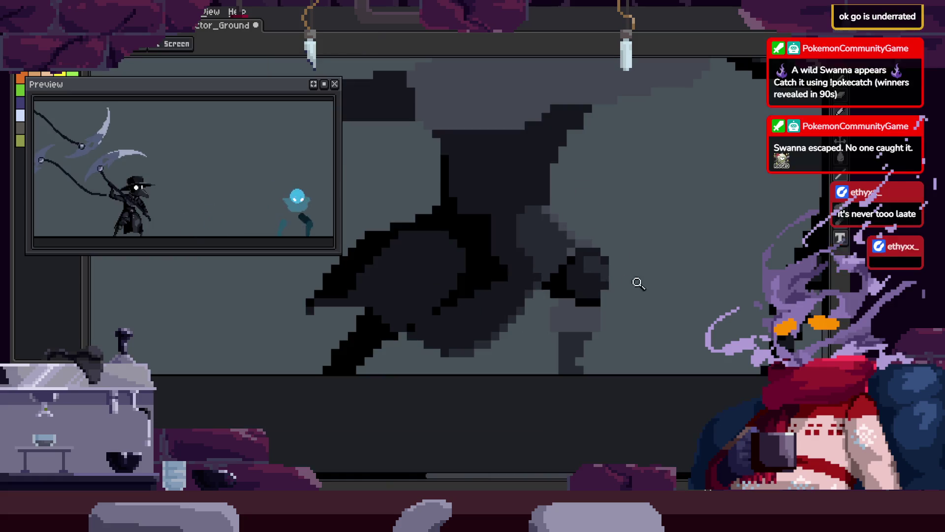
{"action": "scroll", "coordinate": [689, 204], "scroll_direction": "up", "scroll_amount": 3}
{"action": "key", "text": "b"}
{"action": "scroll", "coordinate": [572, 287], "scroll_direction": "right", "scroll_amount": 1}
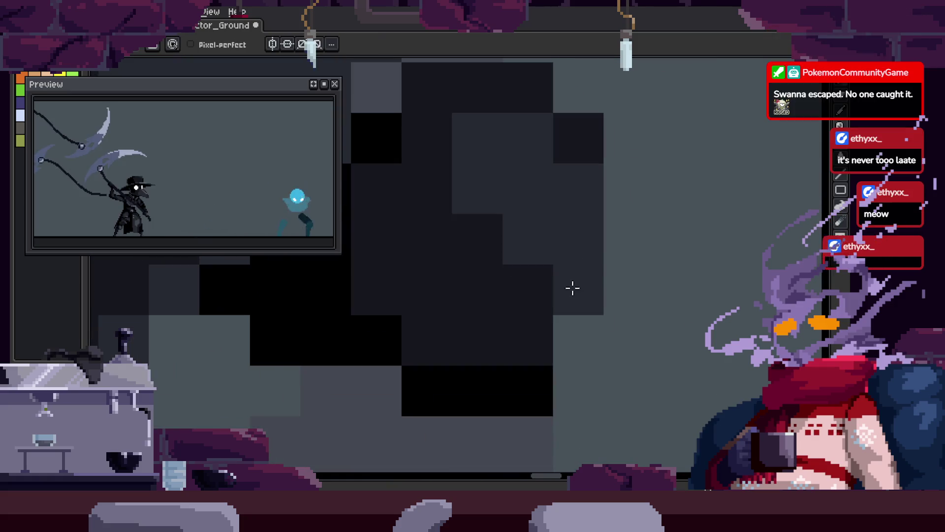
{"action": "scroll", "coordinate": [599, 303], "scroll_direction": "up", "scroll_amount": 1}
{"action": "scroll", "coordinate": [565, 253], "scroll_direction": "down", "scroll_amount": 3}
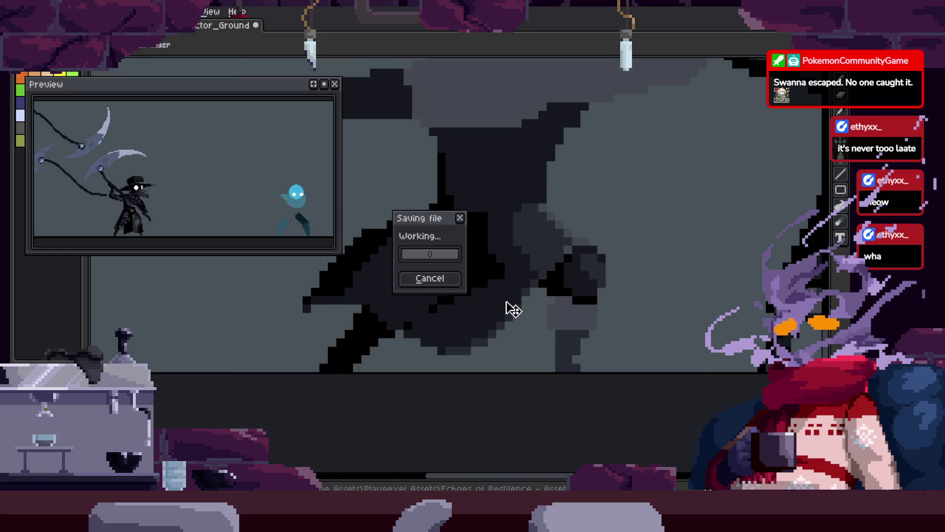
Fill in a large dark area of the spirit's body.
{"action": "key", "text": "h"}
{"action": "scroll", "coordinate": [639, 331], "scroll_direction": "up", "scroll_amount": 3}
{"action": "scroll", "coordinate": [581, 223], "scroll_direction": "up", "scroll_amount": 2}
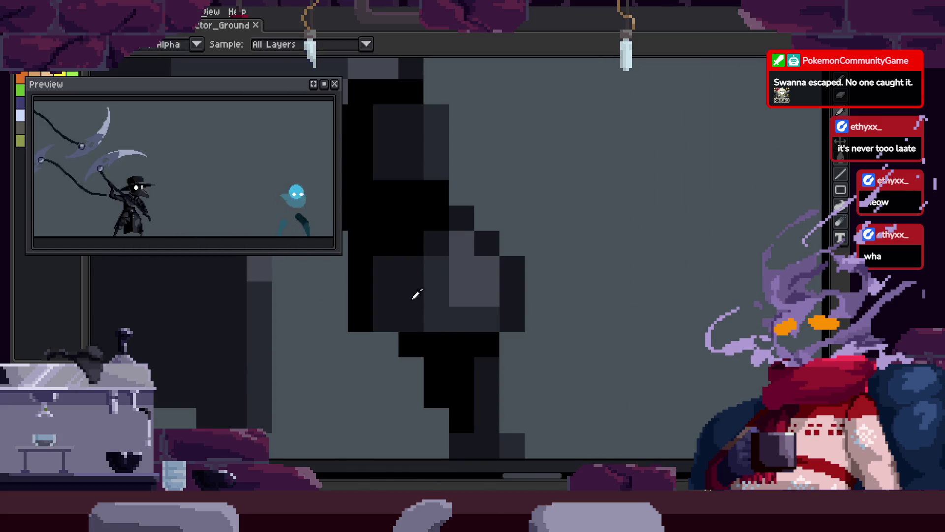
{"action": "key", "text": "b"}
{"action": "scroll", "coordinate": [418, 256], "scroll_direction": "up", "scroll_amount": 1}
{"action": "mouse_move", "coordinate": [405, 234]}
{"action": "left_mouse_down"}
{"action": "mouse_move", "coordinate": [418, 255]}
{"action": "mouse_move", "coordinate": [471, 194]}
{"action": "mouse_move", "coordinate": [535, 297]}
{"action": "left_mouse_up"}
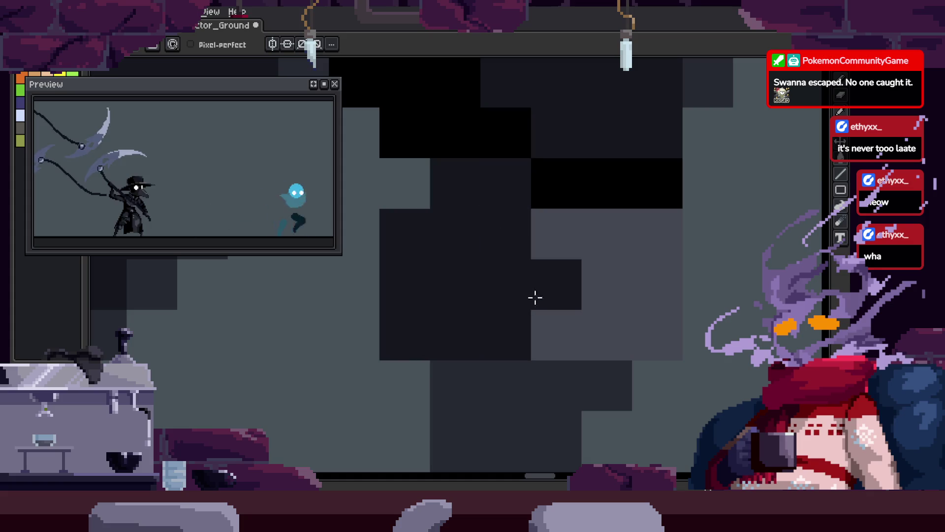
Paint black pixels down the spirit's leg.
{"action": "key", "text": "z"}
{"action": "scroll", "coordinate": [580, 274], "scroll_direction": "down", "scroll_amount": 1}
{"action": "scroll", "coordinate": [624, 251], "scroll_direction": "up", "scroll_amount": 1}
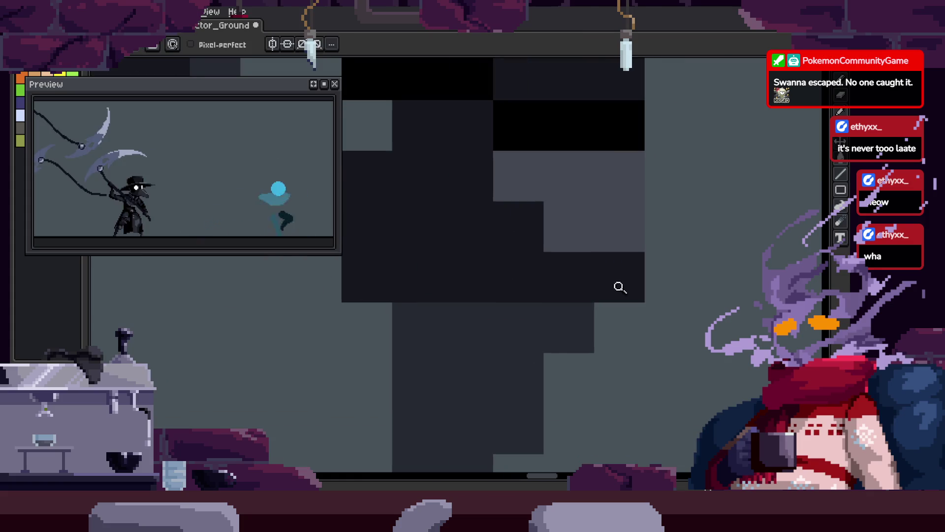
{"action": "scroll", "coordinate": [618, 284], "scroll_direction": "down", "scroll_amount": 2}
{"action": "key", "text": "b"}
{"action": "key", "text": "z"}
{"action": "scroll", "coordinate": [625, 241], "scroll_direction": "up", "scroll_amount": 2}
{"action": "key", "text": "b"}
{"action": "mouse_move", "coordinate": [537, 325]}
{"action": "left_mouse_down"}
{"action": "mouse_move", "coordinate": [566, 416]}
{"action": "mouse_move", "coordinate": [662, 283]}
{"action": "mouse_move", "coordinate": [605, 353]}
{"action": "left_mouse_up"}
Pan and zoom left across the spirit to reach the next area to clean up.
{"action": "key", "text": "z"}
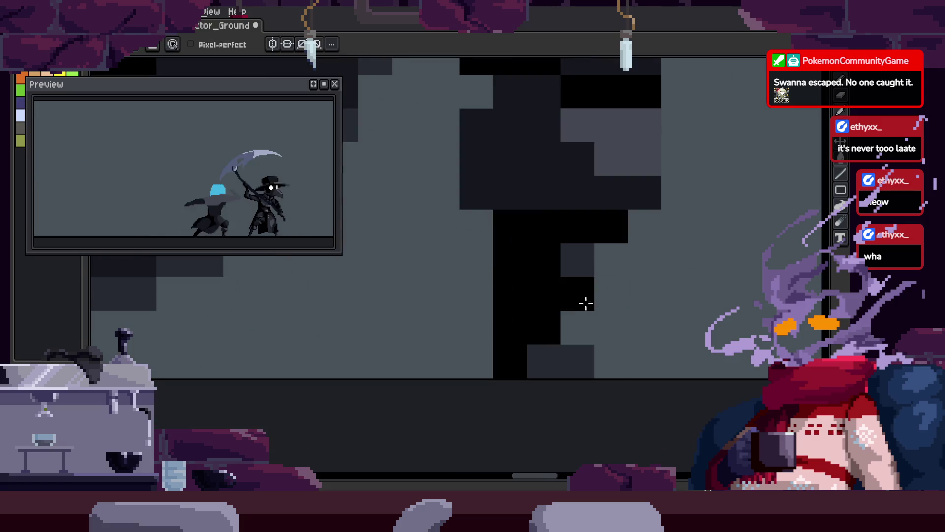
{"action": "scroll", "coordinate": [570, 317], "scroll_direction": "down", "scroll_amount": 2}
{"action": "scroll", "coordinate": [675, 274], "scroll_direction": "up", "scroll_amount": 1}
{"action": "scroll", "coordinate": [606, 291], "scroll_direction": "up", "scroll_amount": 1}
{"action": "key", "text": "b"}
{"action": "key", "text": "z"}
{"action": "scroll", "coordinate": [563, 308], "scroll_direction": "down", "scroll_amount": 2}
{"action": "scroll", "coordinate": [644, 276], "scroll_direction": "up", "scroll_amount": 1}
{"action": "scroll", "coordinate": [623, 285], "scroll_direction": "up", "scroll_amount": 1}
{"action": "key", "text": "b"}
{"action": "key", "text": "z"}
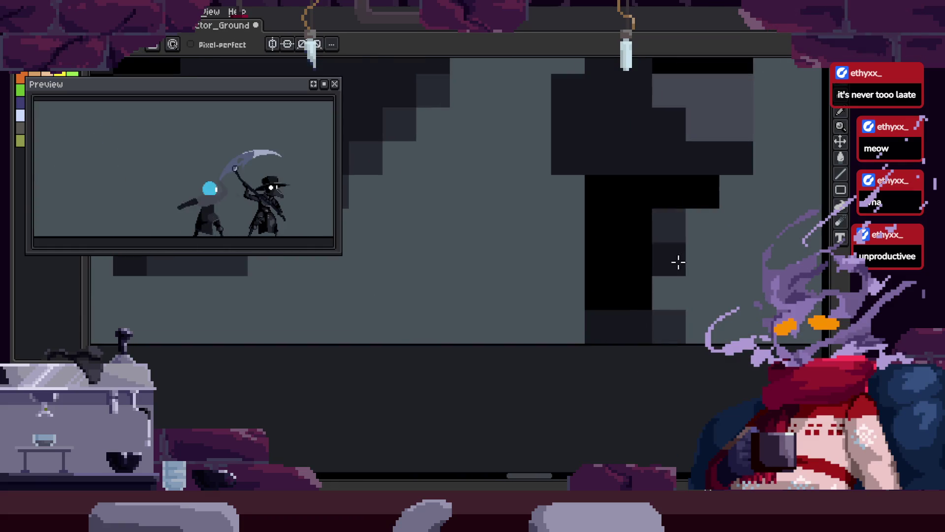
{"action": "left_click_drag", "start_coordinate": [690, 255], "coordinate": [652, 256]}
{"action": "key", "text": "b"}
{"action": "key", "text": "z"}
{"action": "scroll", "coordinate": [521, 321], "scroll_direction": "down", "scroll_amount": 2}
{"action": "key", "text": "b"}
{"action": "key", "text": "z"}
{"action": "scroll", "coordinate": [559, 331], "scroll_direction": "up", "scroll_amount": 1}
{"action": "scroll", "coordinate": [648, 285], "scroll_direction": "up", "scroll_amount": 1}
{"action": "left_click_drag", "start_coordinate": [648, 285], "coordinate": [615, 290]}
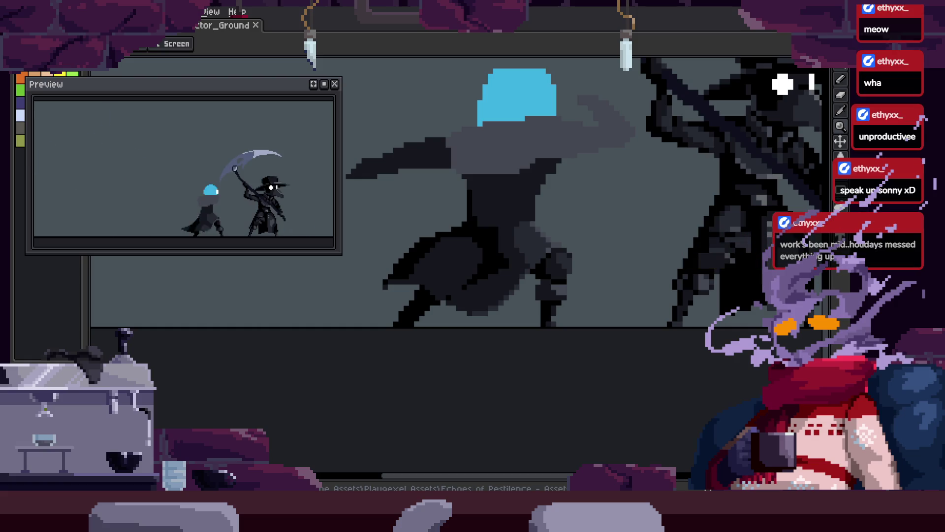
Pan and zoom out to frame the whole blue-headed spirit.
{"action": "left_click_drag", "start_coordinate": [628, 294], "coordinate": [590, 316]}
{"action": "scroll", "coordinate": [560, 302], "scroll_direction": "down", "scroll_amount": 3}
{"action": "scroll", "coordinate": [542, 313], "scroll_direction": "up", "scroll_amount": 3}
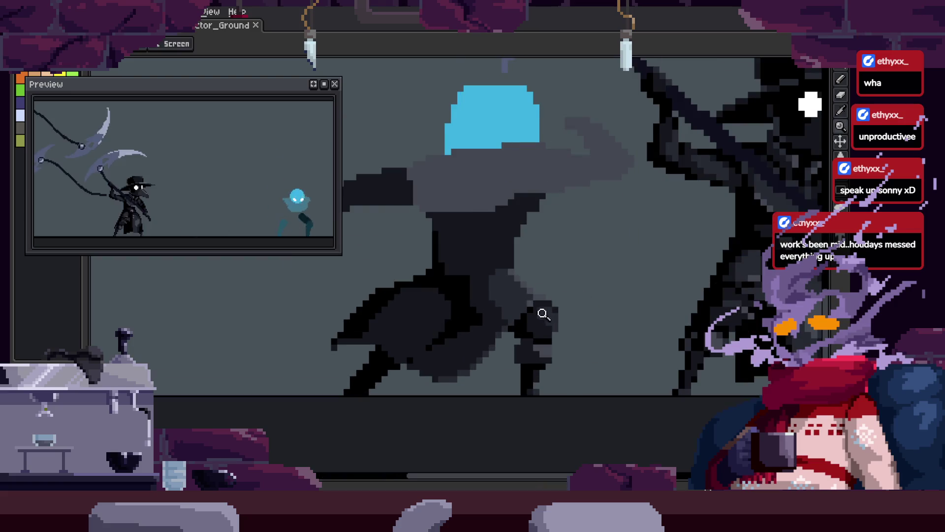
{"action": "scroll", "coordinate": [582, 284], "scroll_direction": "up", "scroll_amount": 1}
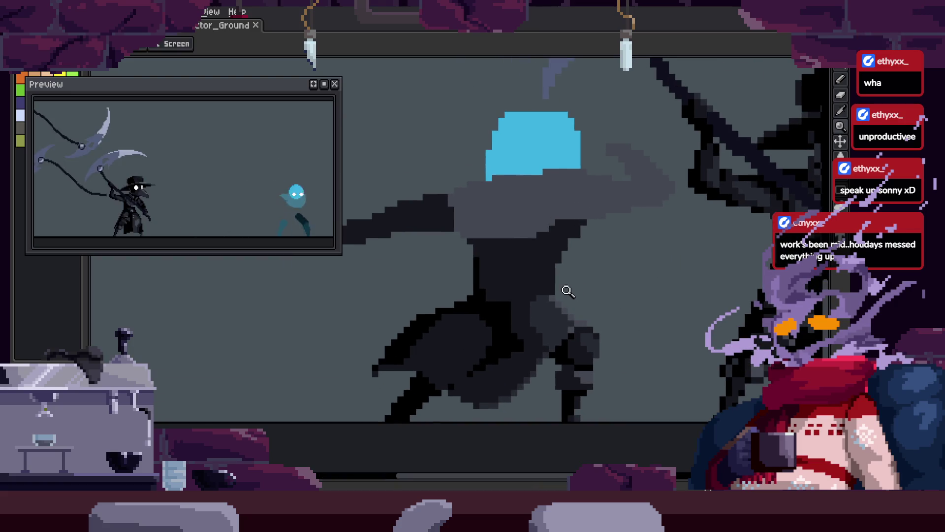
{"action": "scroll", "coordinate": [572, 300], "scroll_direction": "down", "scroll_amount": 3}
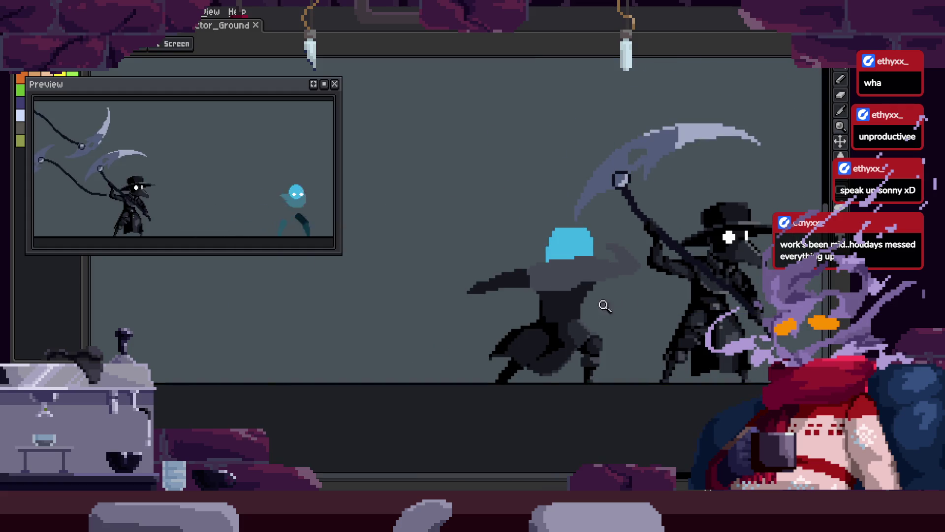
{"action": "scroll", "coordinate": [604, 295], "scroll_direction": "up", "scroll_amount": 1}
{"action": "scroll", "coordinate": [616, 268], "scroll_direction": "up", "scroll_amount": 2}
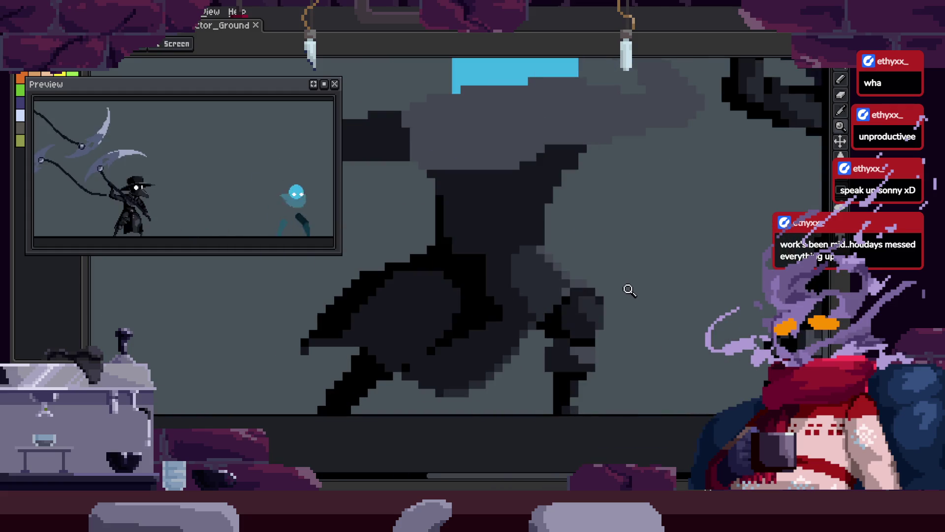
{"action": "scroll", "coordinate": [611, 246], "scroll_direction": "up", "scroll_amount": 2}
{"action": "scroll", "coordinate": [620, 236], "scroll_direction": "down", "scroll_amount": 1}
{"action": "scroll", "coordinate": [625, 268], "scroll_direction": "up", "scroll_amount": 1}
{"action": "scroll", "coordinate": [591, 247], "scroll_direction": "up", "scroll_amount": 1}
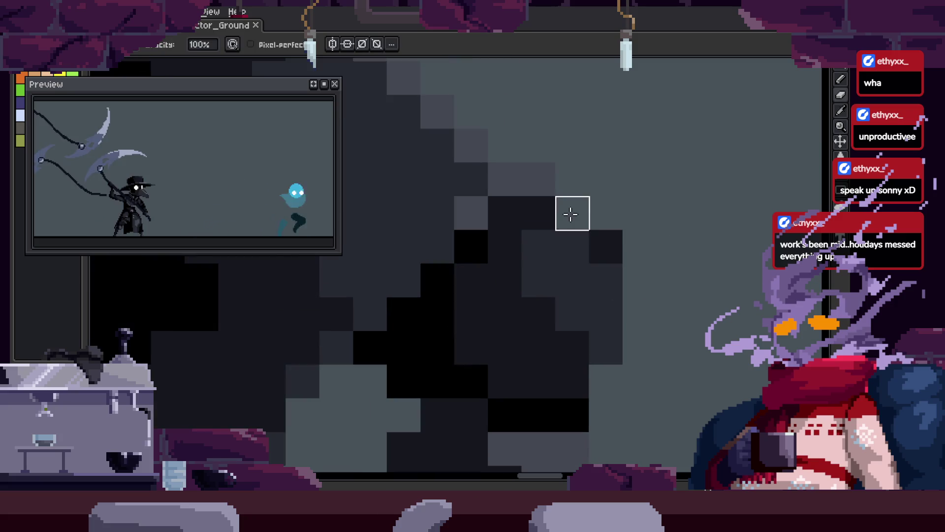
Bring both characters into view and play the attack combo animation.
{"action": "key", "text": "m"}
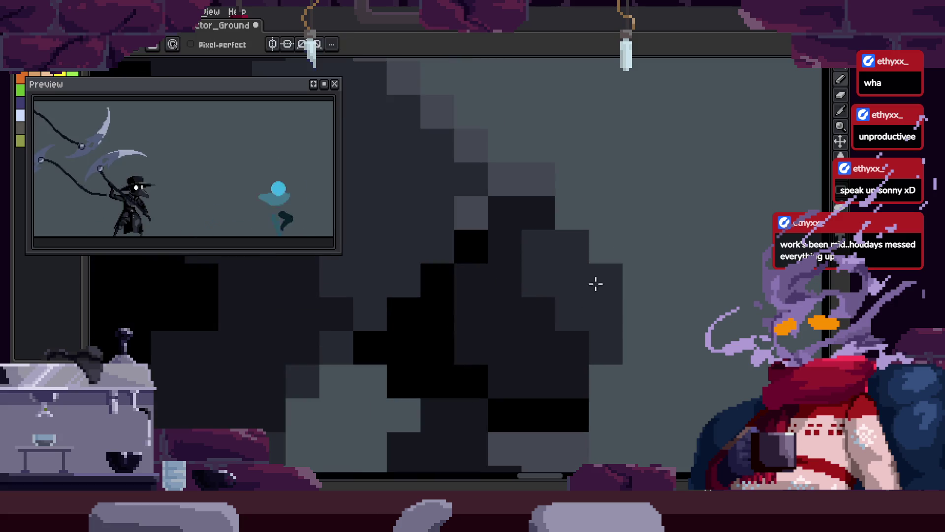
{"action": "scroll", "coordinate": [557, 295], "scroll_direction": "down", "scroll_amount": 5}
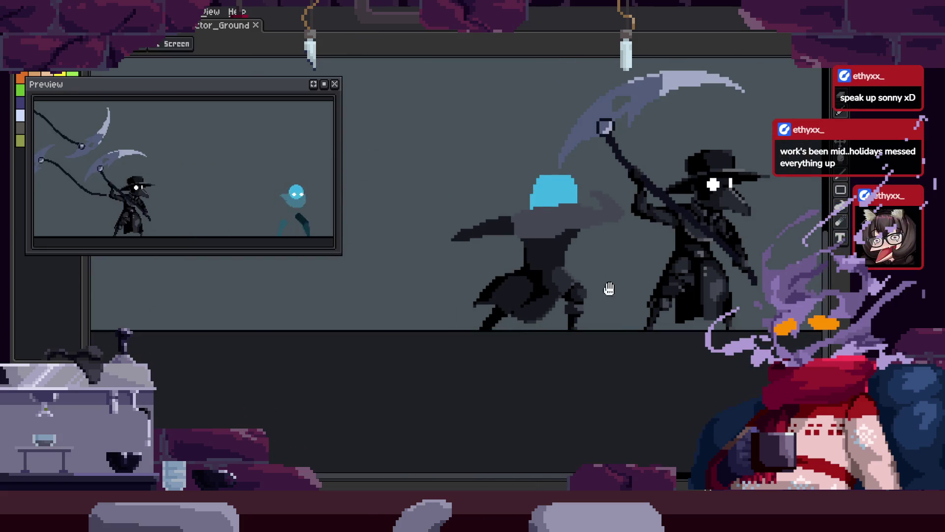
{"action": "left_click_drag", "start_coordinate": [610, 289], "coordinate": [608, 265]}
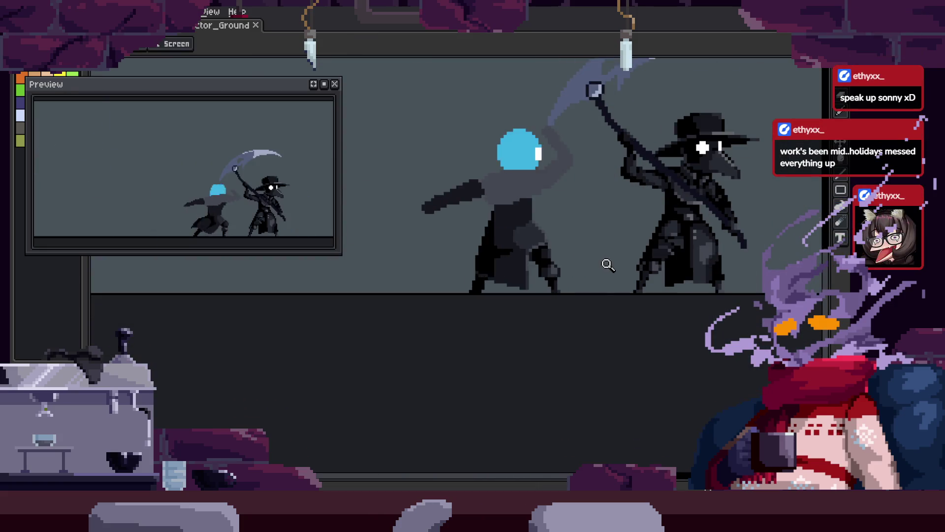
{"action": "key", "text": "Return"}
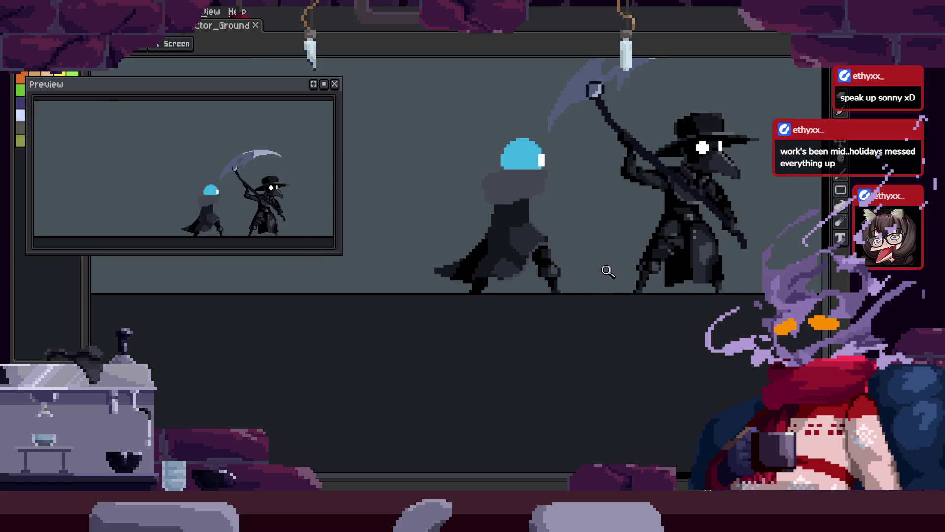
{"action": "scroll", "coordinate": [607, 264], "scroll_direction": "up", "scroll_amount": 3}
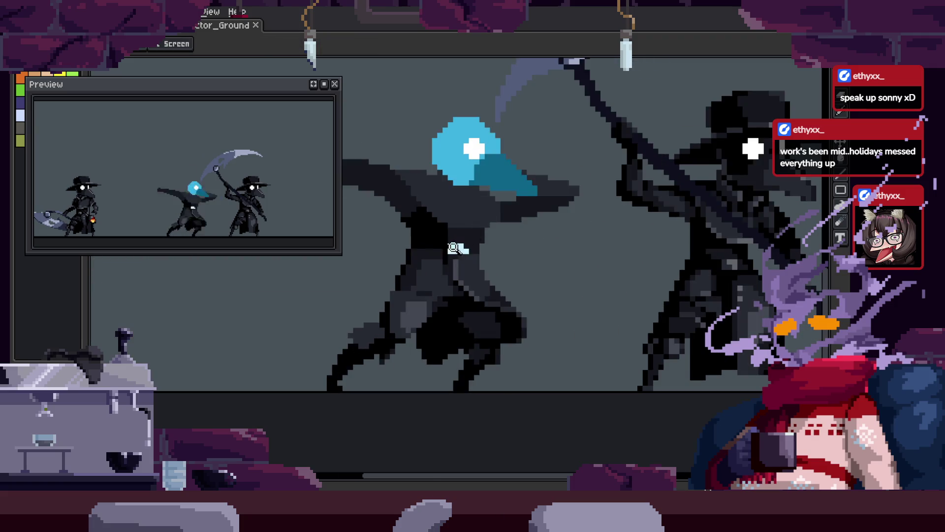
Zoom in close on the blue-headed spirit's torso.
{"action": "key", "text": "z"}
{"action": "left_click", "coordinate": [604, 268]}
{"action": "scroll", "coordinate": [605, 267], "scroll_direction": "down", "scroll_amount": 3}
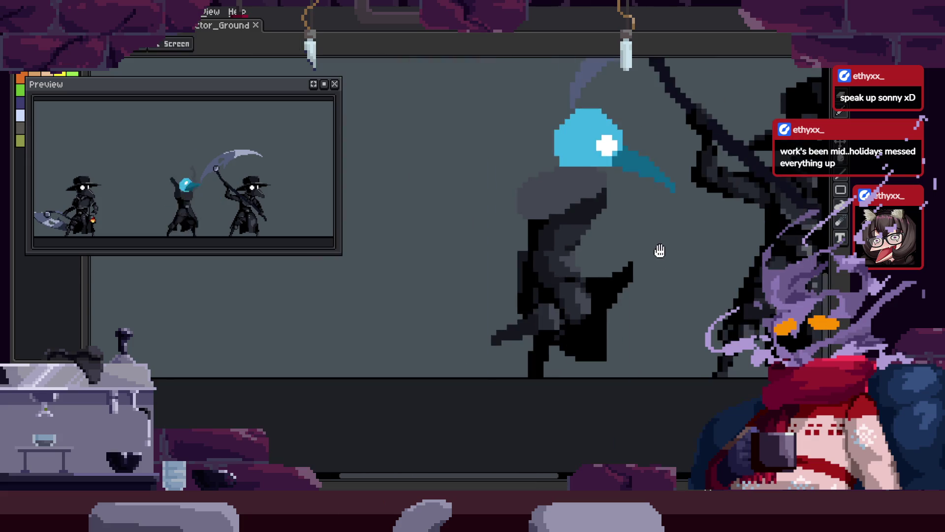
{"action": "scroll", "coordinate": [620, 275], "scroll_direction": "right", "scroll_amount": 2}
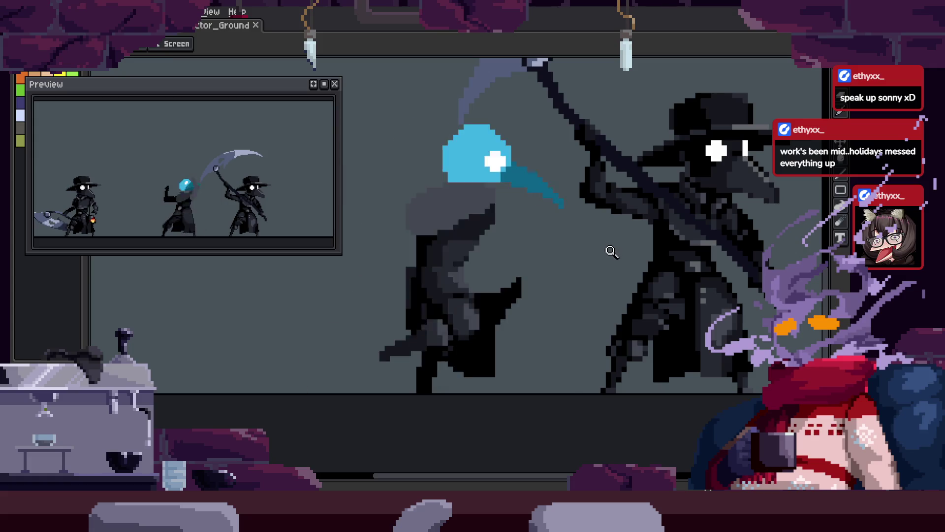
{"action": "left_click", "coordinate": [592, 222]}
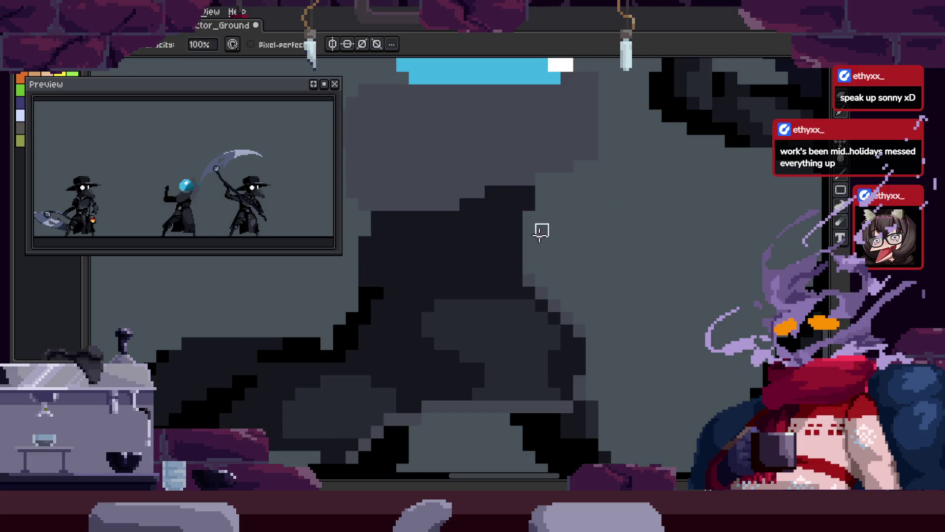
{"action": "scroll", "coordinate": [541, 231], "scroll_direction": "down", "scroll_amount": 3}
{"action": "scroll", "coordinate": [586, 206], "scroll_direction": "up", "scroll_amount": 2}
{"action": "scroll", "coordinate": [542, 237], "scroll_direction": "down", "scroll_amount": 2}
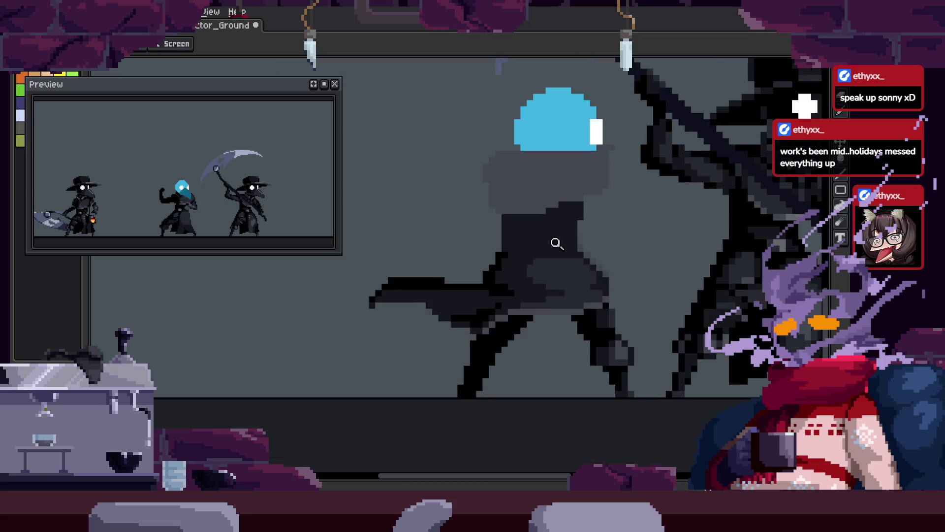
{"action": "scroll", "coordinate": [556, 243], "scroll_direction": "up", "scroll_amount": 3}
Switch to the Pencil tool and save the Actor_Ground sprite with Ctrl+S.
{"action": "key", "text": "b"}
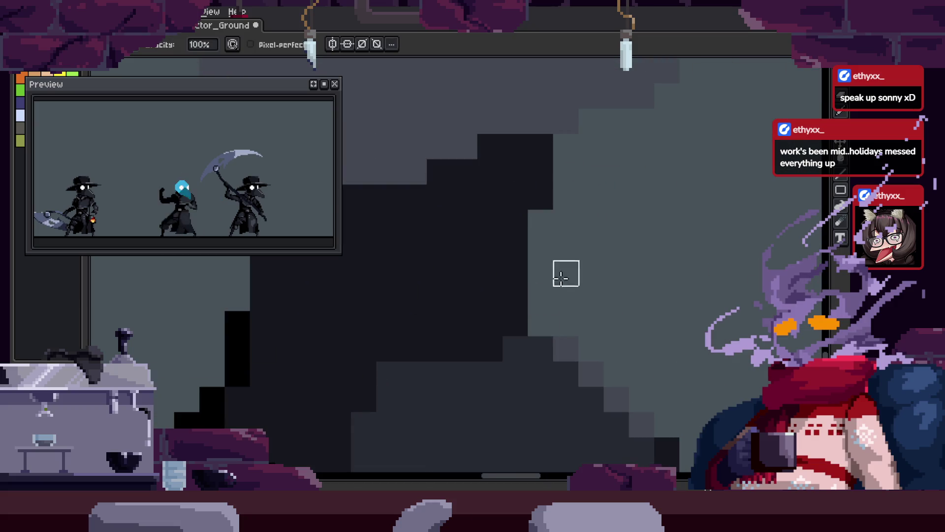
{"action": "scroll", "coordinate": [630, 249], "scroll_direction": "down", "scroll_amount": 3}
{"action": "scroll", "coordinate": [570, 302], "scroll_direction": "up", "scroll_amount": 2}
{"action": "scroll", "coordinate": [632, 251], "scroll_direction": "down", "scroll_amount": 1}
{"action": "scroll", "coordinate": [631, 251], "scroll_direction": "down", "scroll_amount": 3}
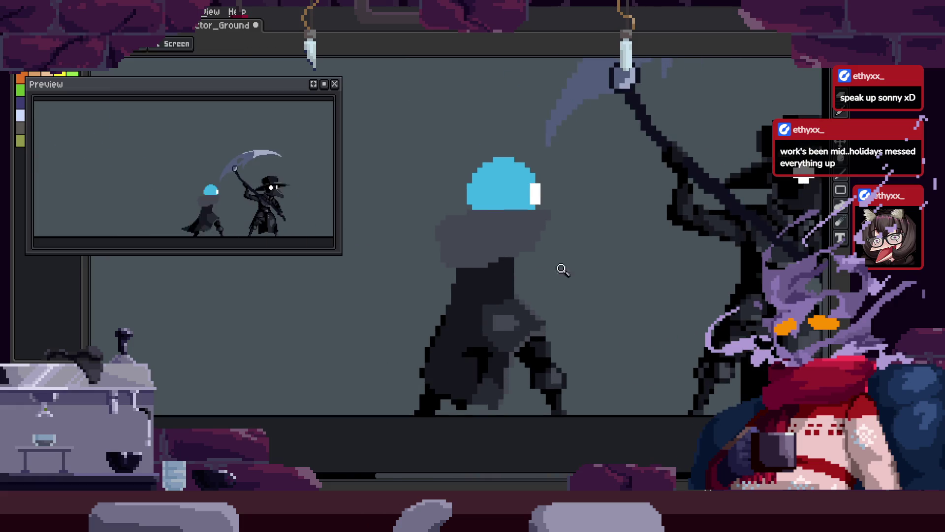
{"action": "scroll", "coordinate": [563, 270], "scroll_direction": "up", "scroll_amount": 3}
{"action": "scroll", "coordinate": [571, 300], "scroll_direction": "down", "scroll_amount": 3}
{"action": "scroll", "coordinate": [659, 320], "scroll_direction": "up", "scroll_amount": 1}
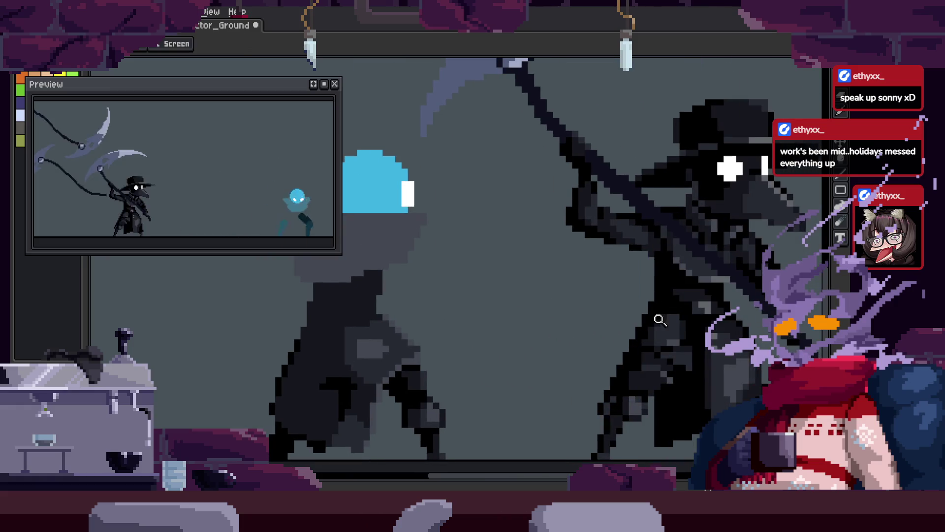
{"action": "key", "text": "ctrl+s"}
{"action": "scroll", "coordinate": [672, 311], "scroll_direction": "down", "scroll_amount": 3}
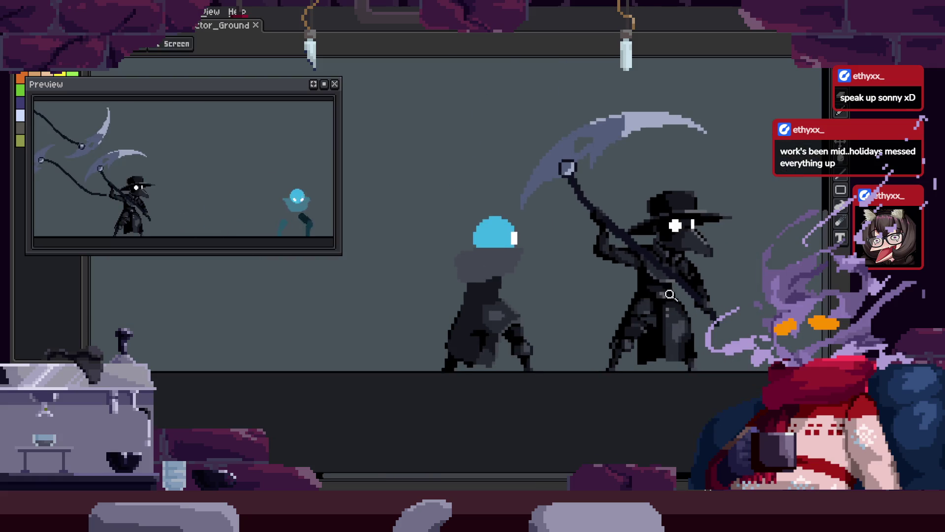
{"action": "scroll", "coordinate": [490, 291], "scroll_direction": "up", "scroll_amount": 3}
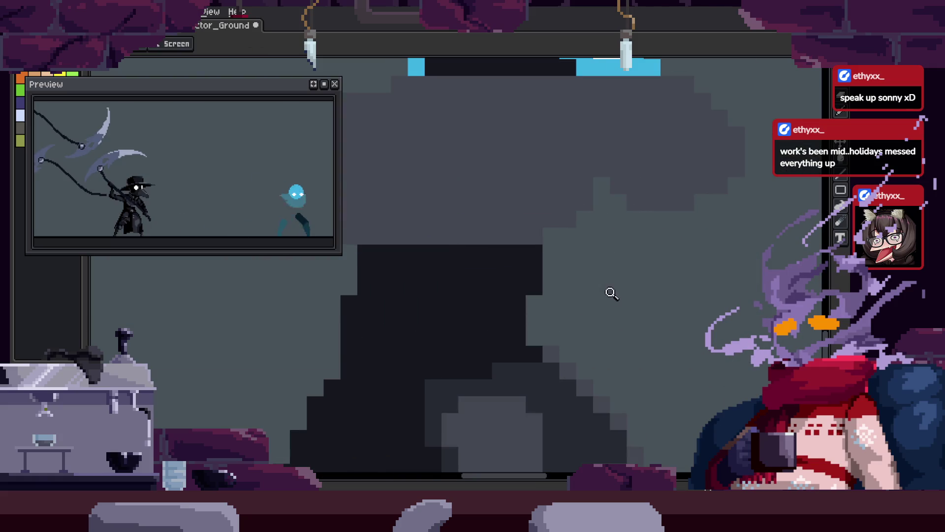
{"action": "scroll", "coordinate": [610, 294], "scroll_direction": "down", "scroll_amount": 2}
{"action": "scroll", "coordinate": [640, 296], "scroll_direction": "up", "scroll_amount": 2}
Check the Attack_2 frame in the timeline, then hide the timeline to enlarge the canvas.
{"action": "key", "text": "b"}
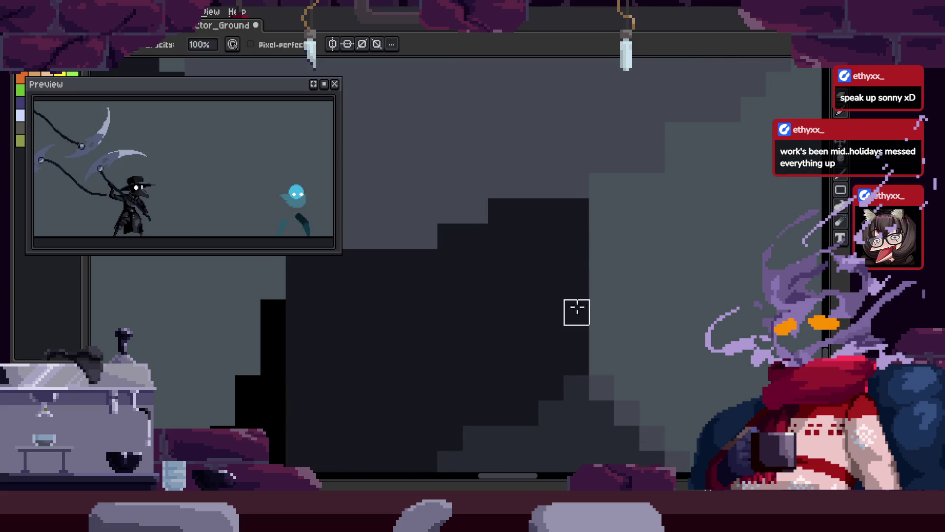
{"action": "key", "text": "z"}
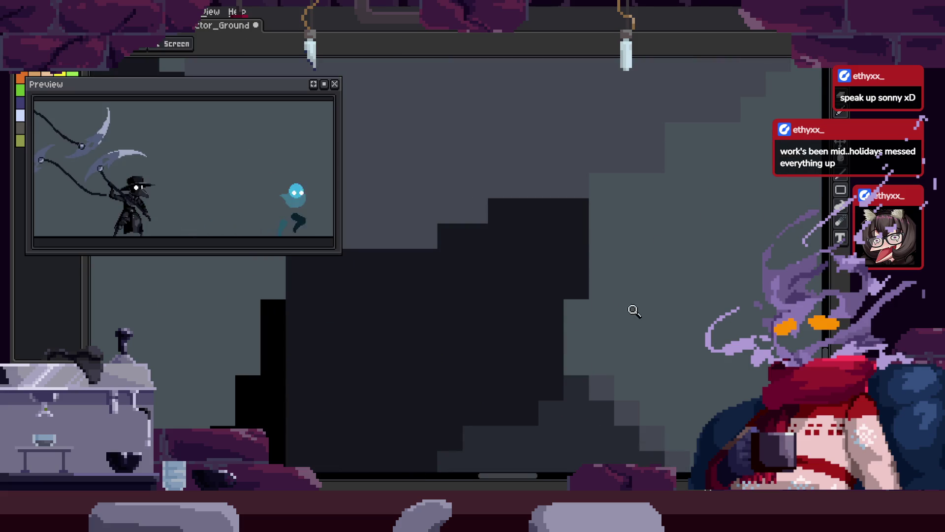
{"action": "scroll", "coordinate": [633, 310], "scroll_direction": "down", "scroll_amount": 2}
{"action": "scroll", "coordinate": [557, 305], "scroll_direction": "up", "scroll_amount": 1}
{"action": "scroll", "coordinate": [557, 305], "scroll_direction": "down", "scroll_amount": 3}
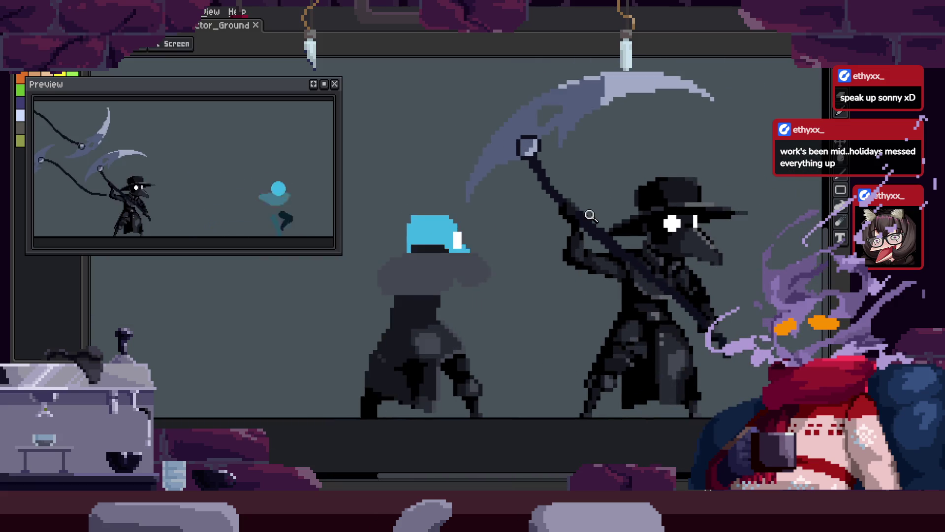
{"action": "key", "text": "Tab"}
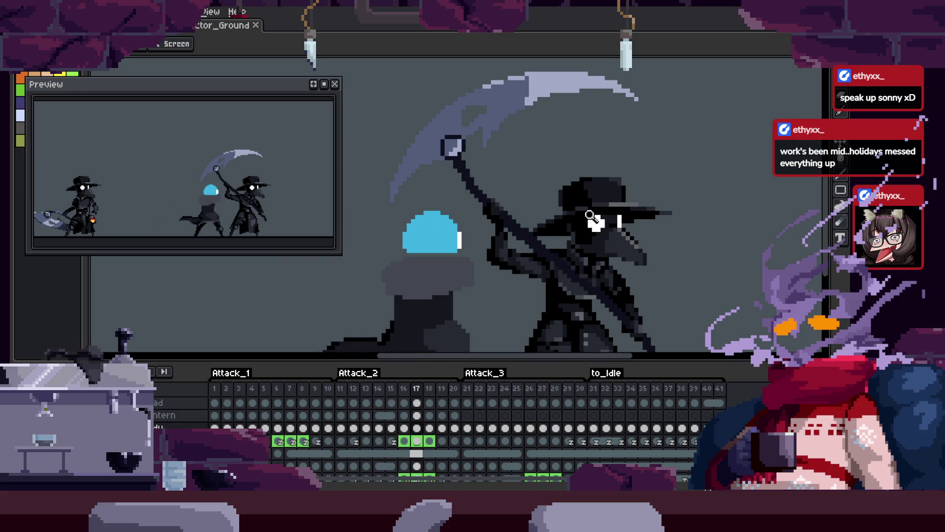
{"action": "key", "text": "Tab"}
{"action": "scroll", "coordinate": [459, 309], "scroll_direction": "up", "scroll_amount": 3}
{"action": "key", "text": "Tab"}
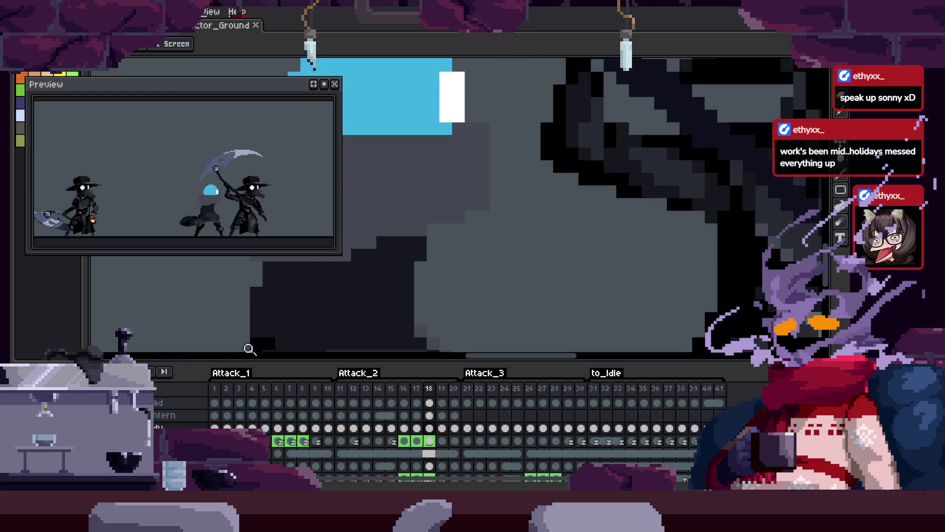
{"action": "key", "text": "Tab"}
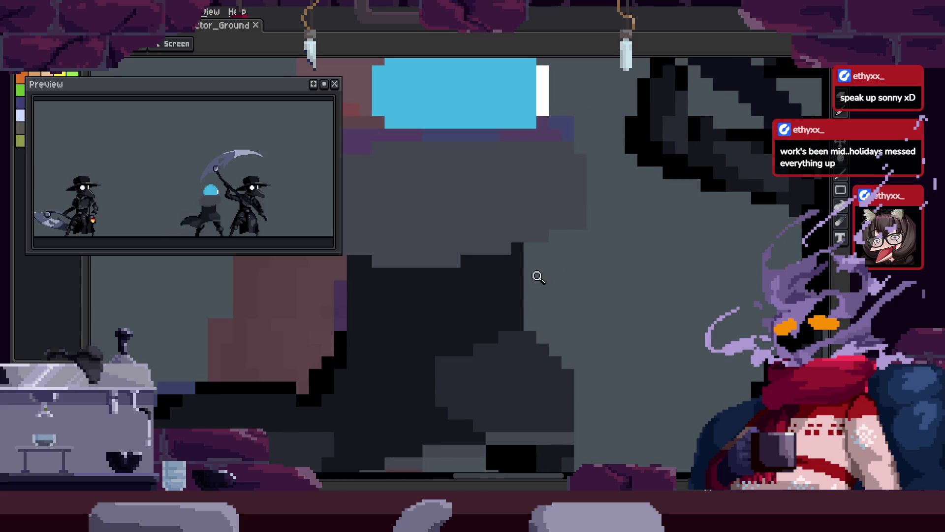
Fill in the missing dark pixel on the spirit's robe.
{"action": "scroll", "coordinate": [538, 277], "scroll_direction": "up", "scroll_amount": 1}
{"action": "left_click", "coordinate": [547, 247]}
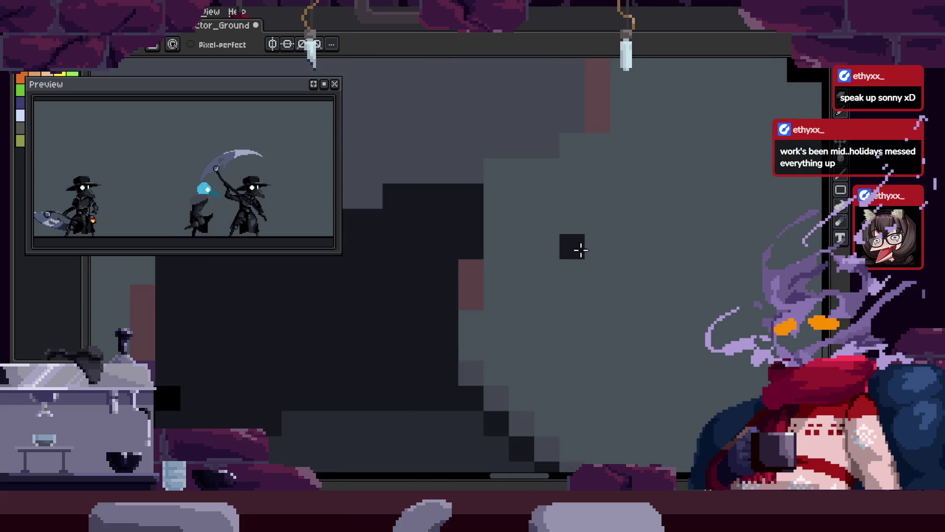
{"action": "key", "text": "z"}
{"action": "scroll", "coordinate": [561, 278], "scroll_direction": "down", "scroll_amount": 3}
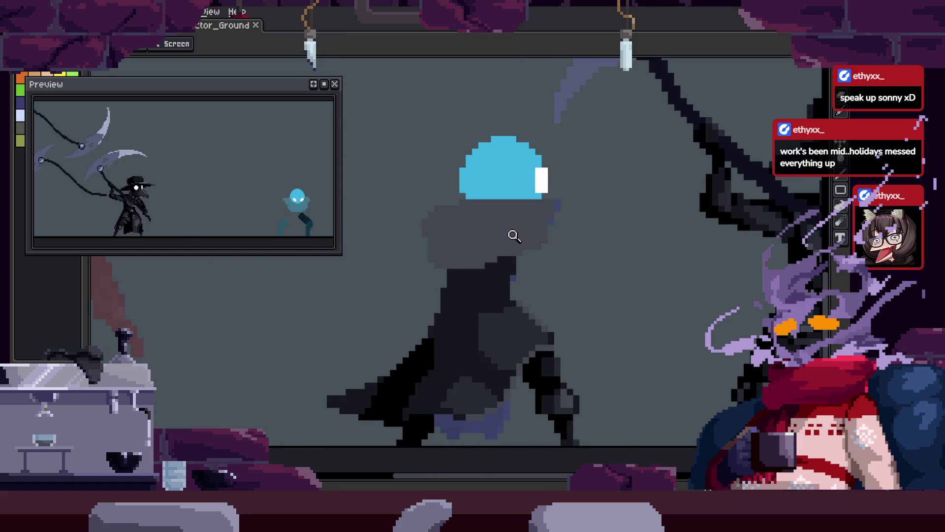
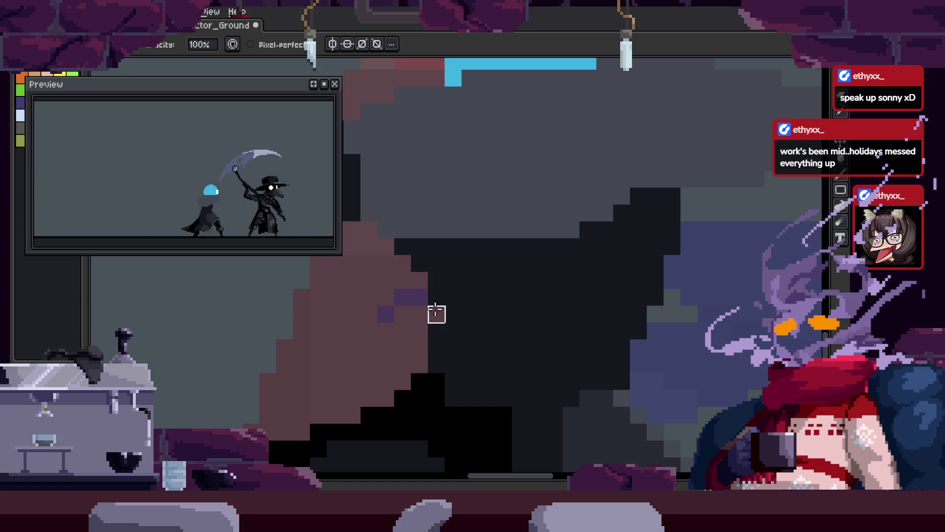
Zoom in on the figure's blue head and dark hood to inspect them.
{"action": "key", "text": "z"}
{"action": "scroll", "coordinate": [460, 333], "scroll_direction": "down", "scroll_amount": 4}
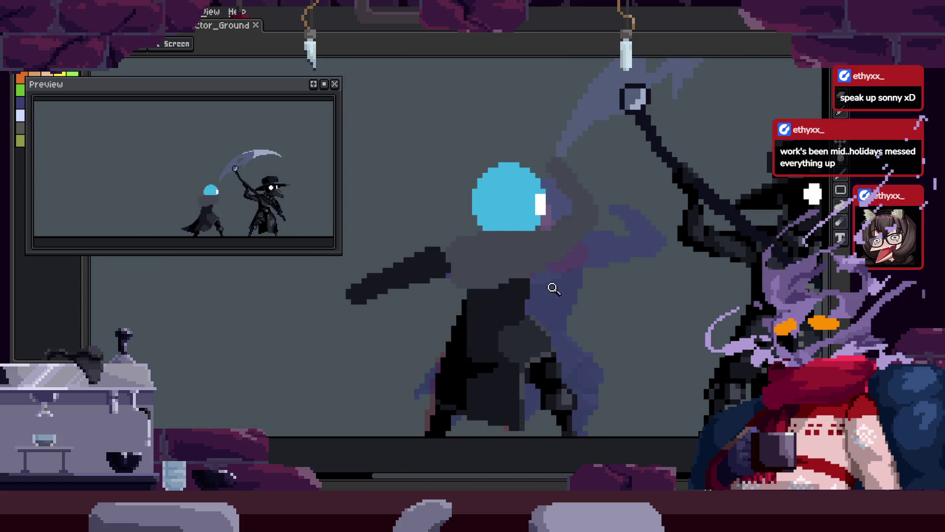
{"action": "scroll", "coordinate": [579, 247], "scroll_direction": "up", "scroll_amount": 4}
{"action": "key", "text": "z"}
{"action": "scroll", "coordinate": [532, 296], "scroll_direction": "down", "scroll_amount": 1}
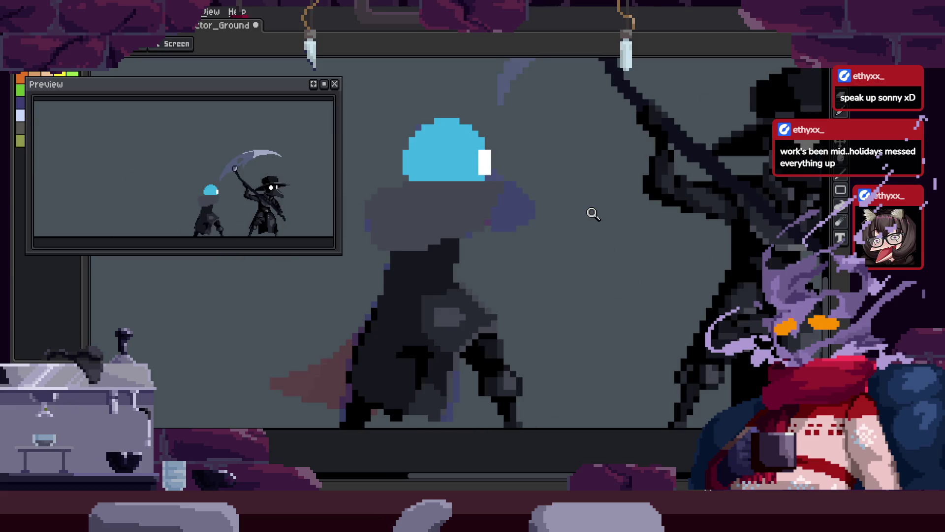
{"action": "left_click", "coordinate": [509, 283]}
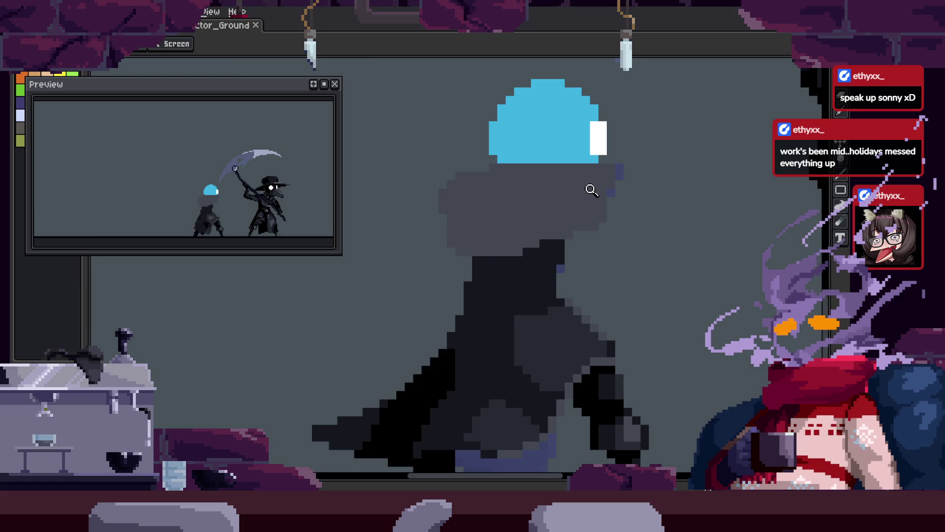
Save the sprite repeatedly with Ctrl+S, showing and hiding the frame timeline in between.
{"action": "key", "text": "ctrl+s"}
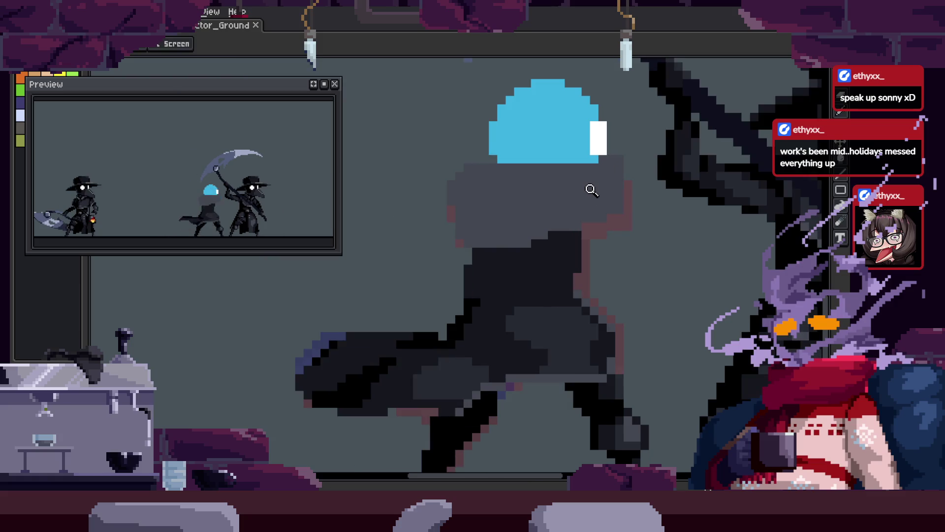
{"action": "key", "text": "Tab"}
{"action": "key", "text": "ctrl+s"}
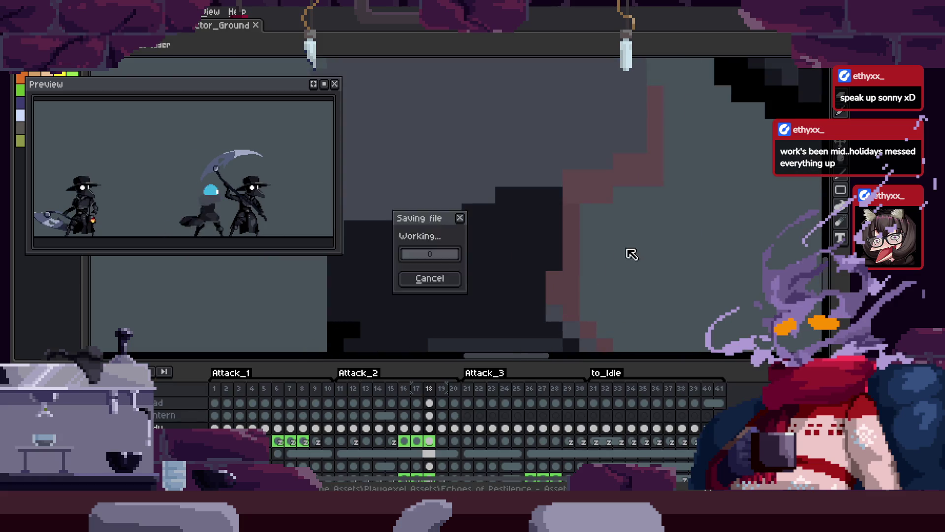
{"action": "key", "text": "Tab"}
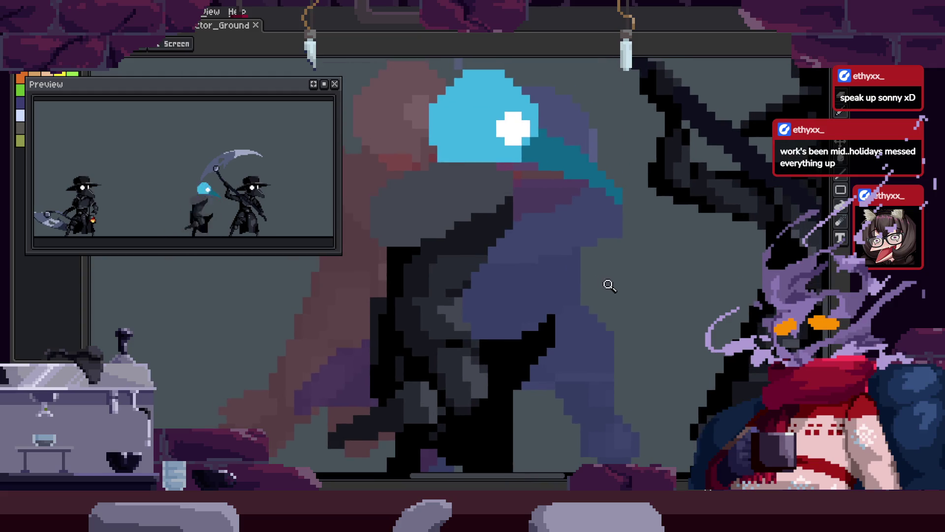
{"action": "scroll", "coordinate": [637, 247], "scroll_direction": "down", "scroll_amount": 1}
{"action": "key", "text": "ctrl+s"}
{"action": "key", "text": "Tab"}
{"action": "key", "text": "Tab"}
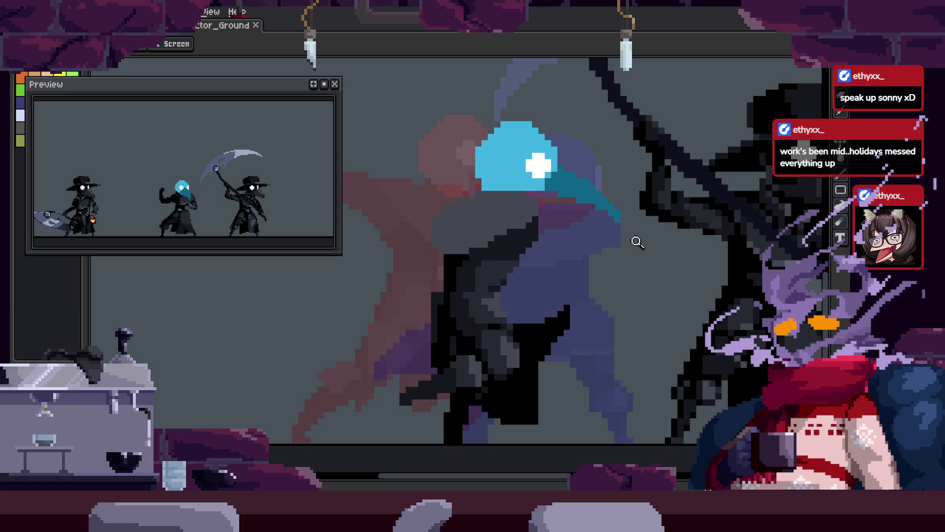
Save, then review the attack poses between frames 12 and 14 before hiding the timeline.
{"action": "key", "text": "ctrl+s"}
{"action": "key", "text": "Tab"}
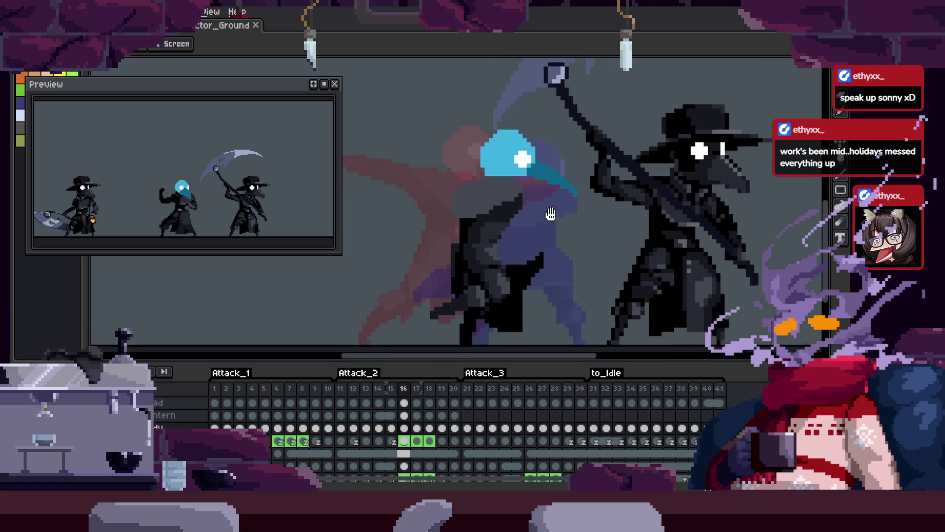
{"action": "key", "text": "Left"}
{"action": "key", "text": "Left"}
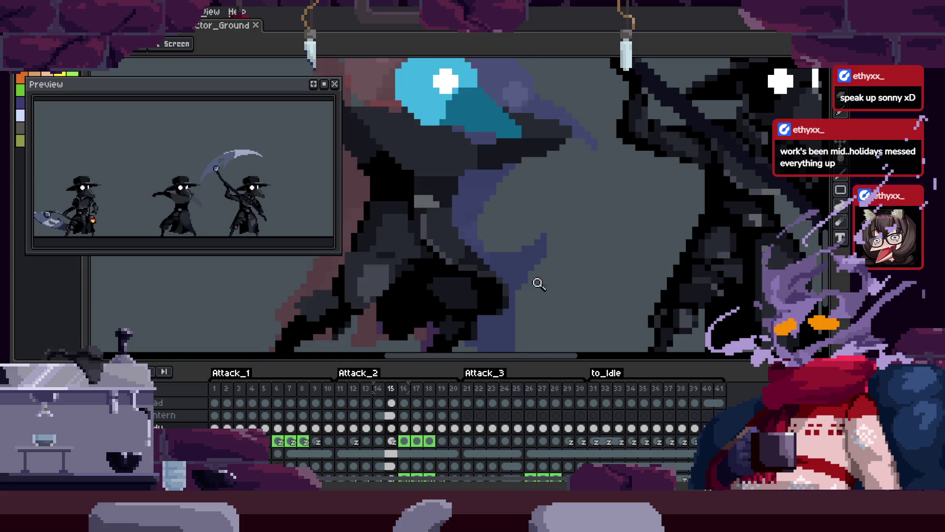
{"action": "scroll", "coordinate": [534, 256], "scroll_direction": "down", "scroll_amount": 2}
{"action": "key", "text": "Right"}
{"action": "key", "text": "Right"}
{"action": "key", "text": "Right"}
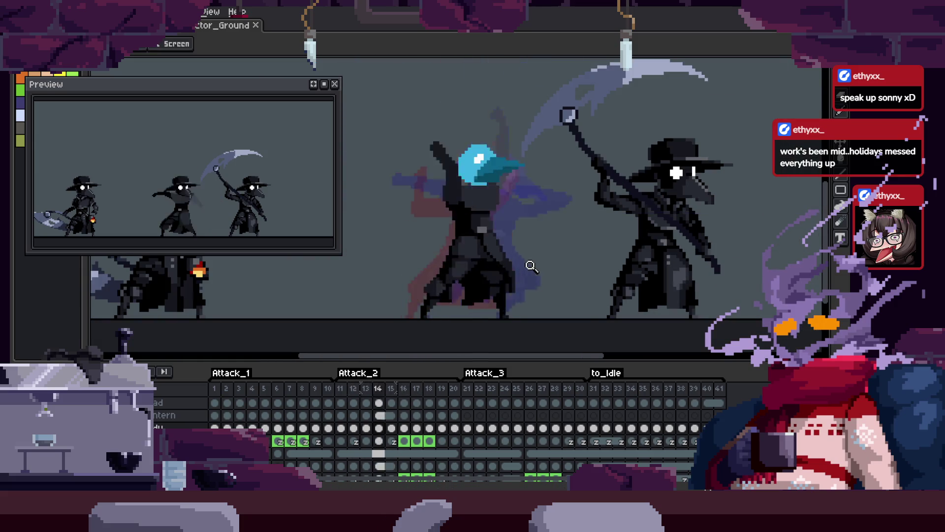
{"action": "key", "text": "Left"}
{"action": "key", "text": "Left"}
{"action": "key", "text": "Left"}
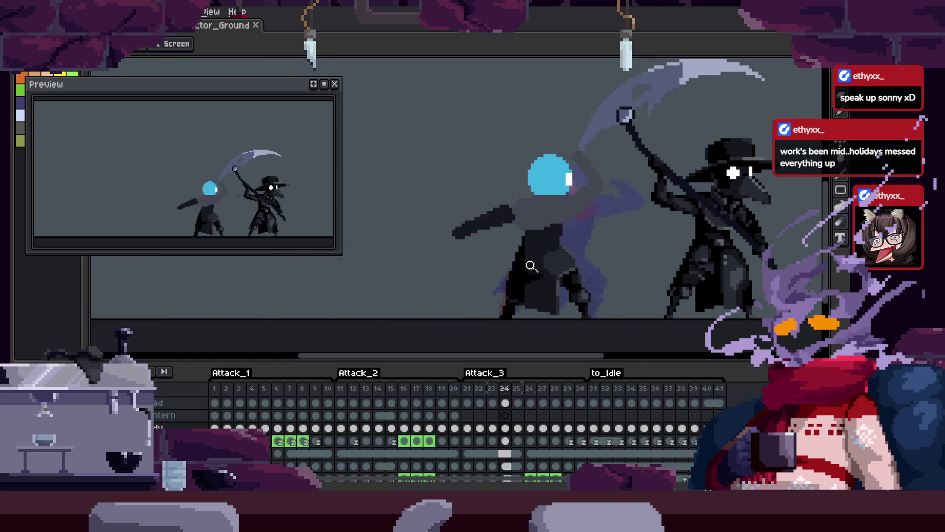
{"action": "key", "text": "Right"}
{"action": "key", "text": "Right"}
{"action": "key", "text": "Right"}
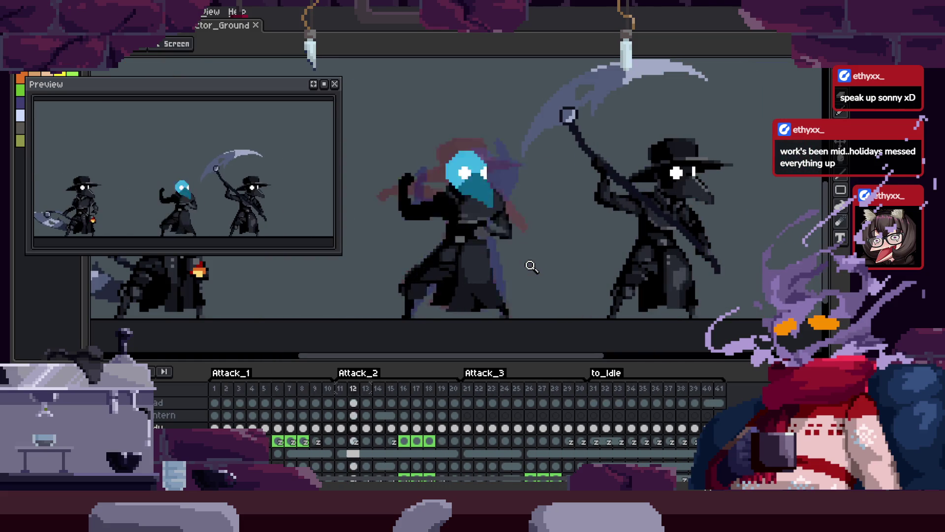
{"action": "key", "text": "Left"}
{"action": "key", "text": "Left"}
{"action": "key", "text": "Left"}
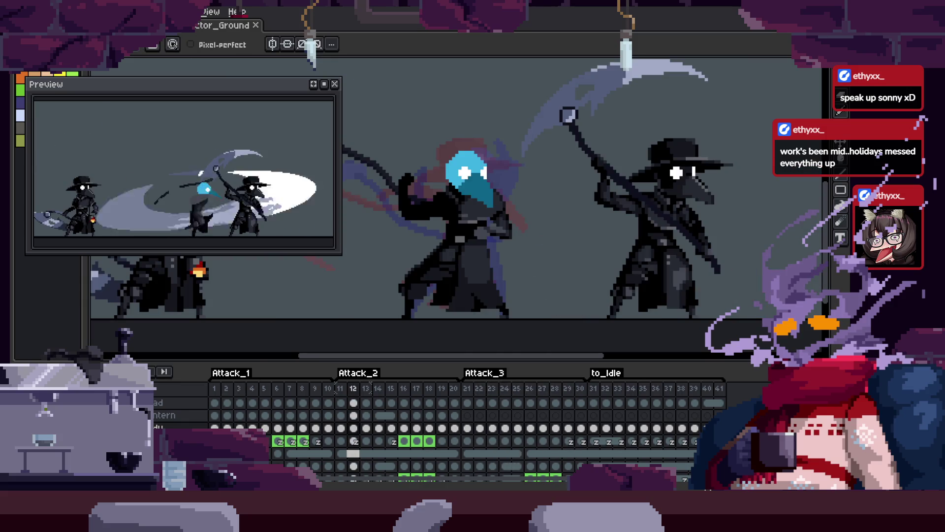
{"action": "key", "text": "Tab"}
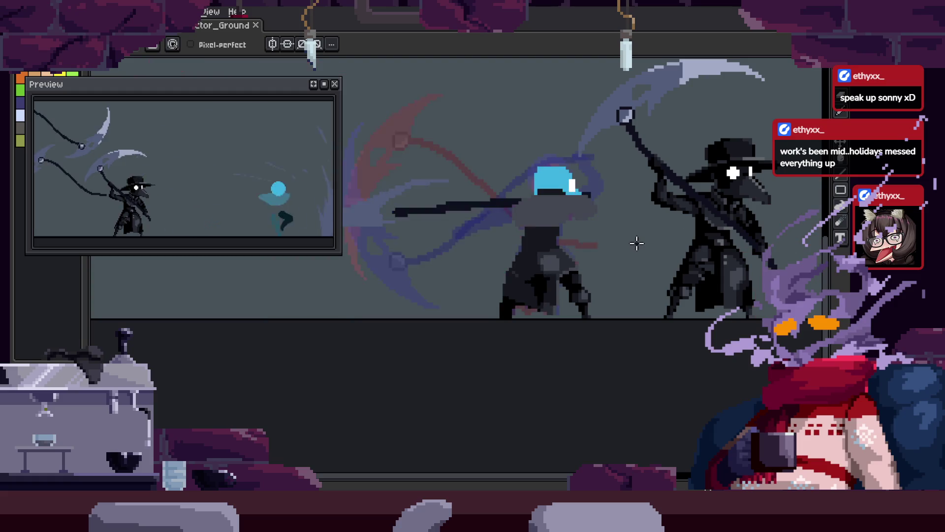
Zoom in closely on the figure's torso below the blue head.
{"action": "scroll", "coordinate": [603, 244], "scroll_direction": "up", "scroll_amount": 4}
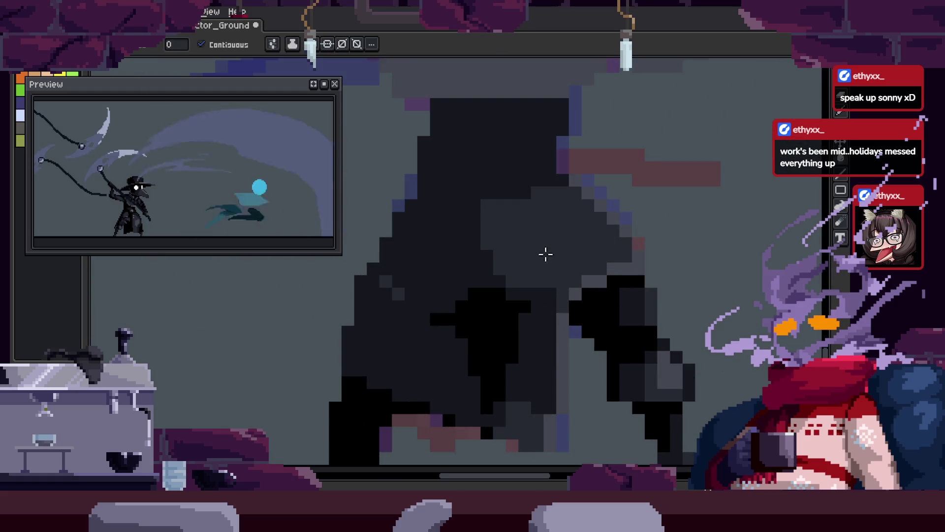
{"action": "scroll", "coordinate": [589, 221], "scroll_direction": "down", "scroll_amount": 3}
{"action": "scroll", "coordinate": [647, 228], "scroll_direction": "up", "scroll_amount": 3}
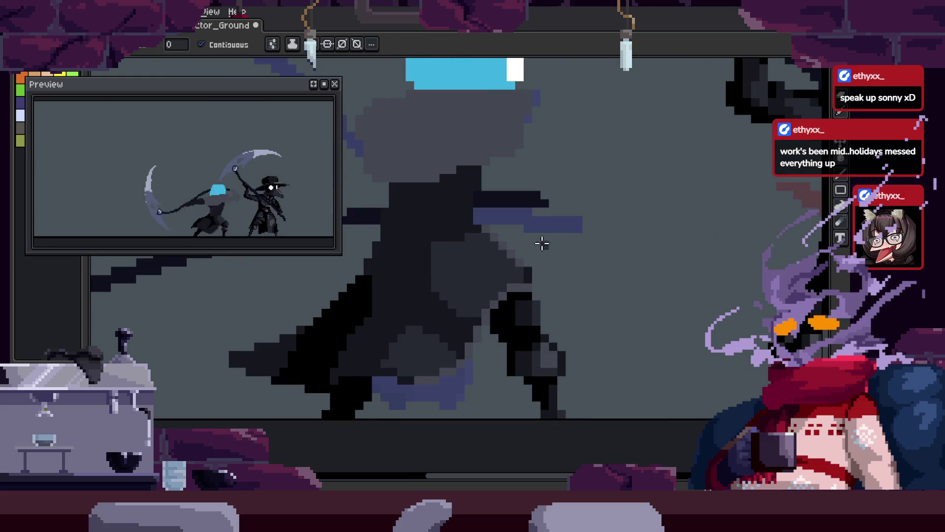
{"action": "key", "text": "v"}
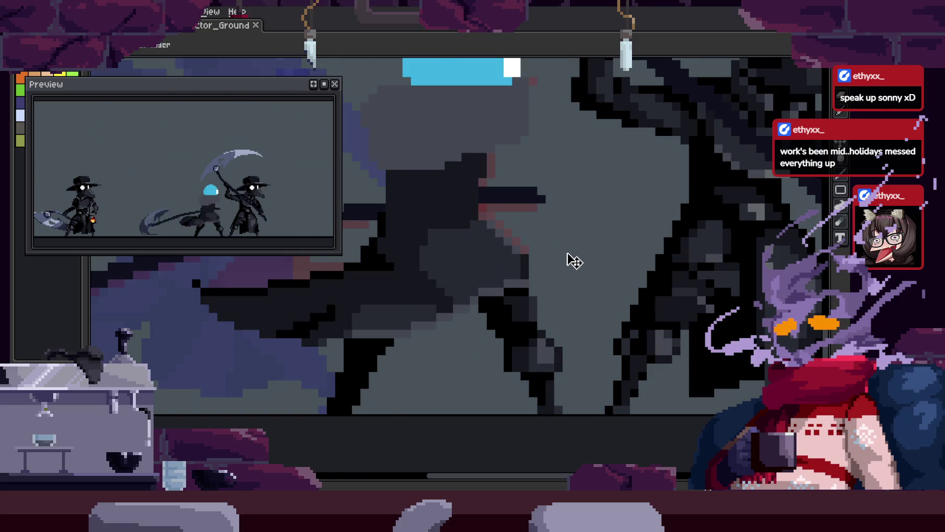
{"action": "key", "text": "z"}
{"action": "left_click", "coordinate": [570, 239]}
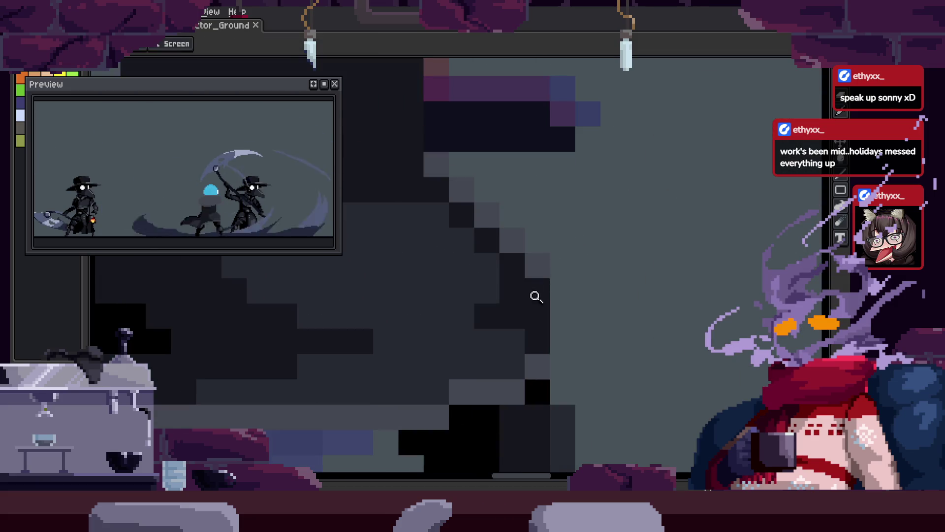
Zoom further onto the hood pixels, ready to repaint with the Pencil.
{"action": "key", "text": "b"}
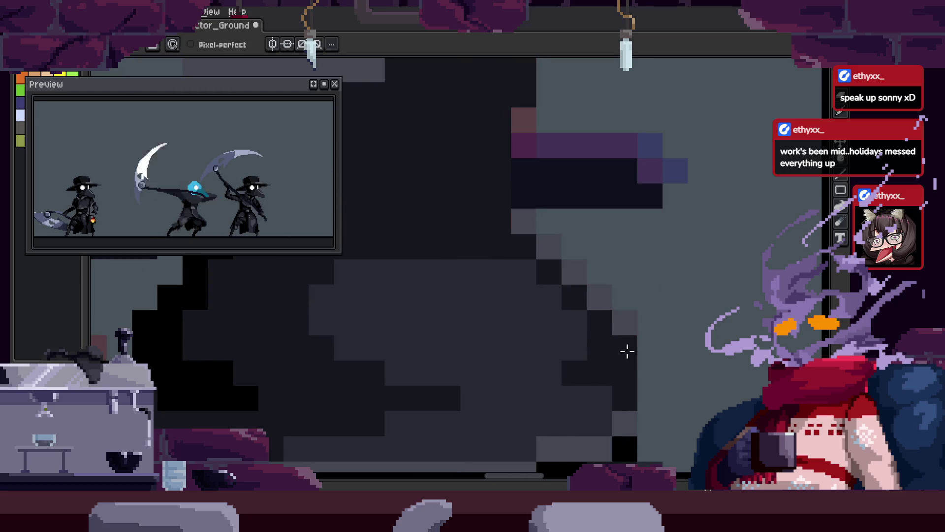
{"action": "scroll", "coordinate": [566, 290], "scroll_direction": "down", "scroll_amount": 3}
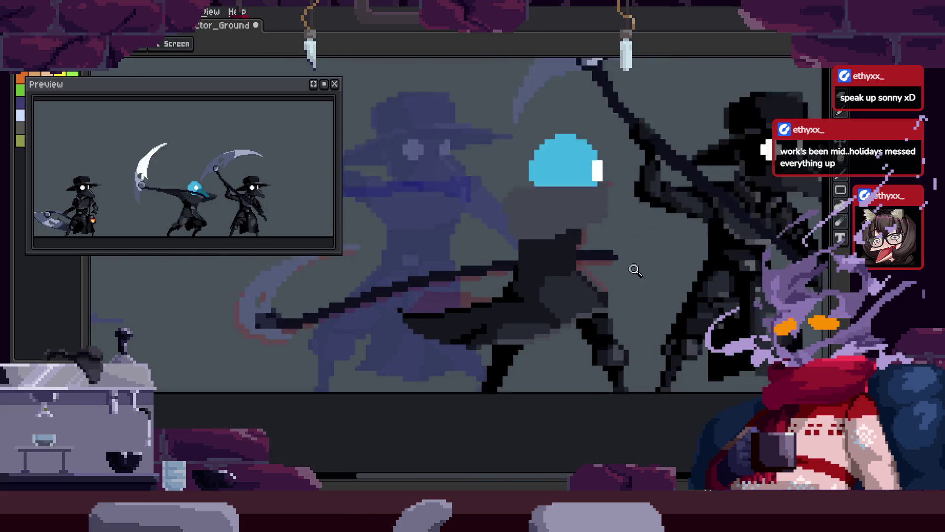
{"action": "scroll", "coordinate": [582, 321], "scroll_direction": "up", "scroll_amount": 2}
{"action": "key", "text": "z"}
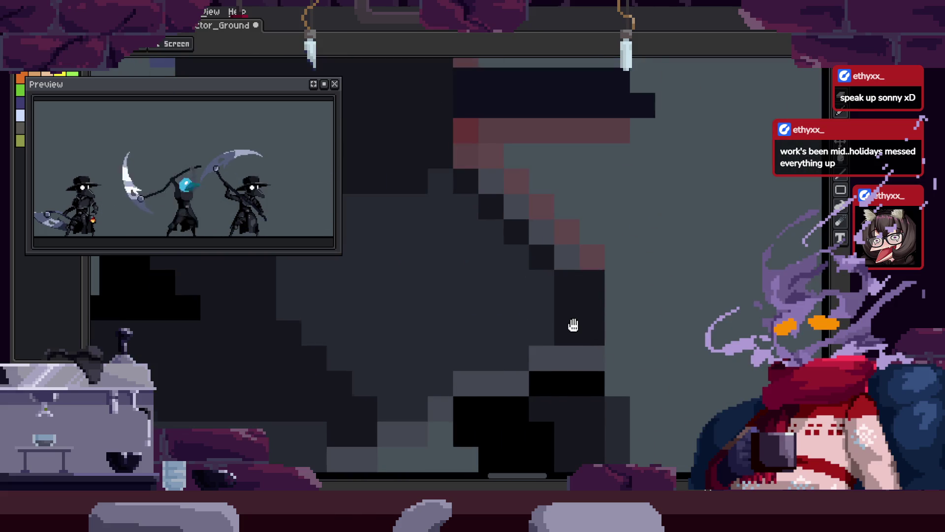
{"action": "left_click", "coordinate": [596, 285]}
{"action": "key", "text": "b"}
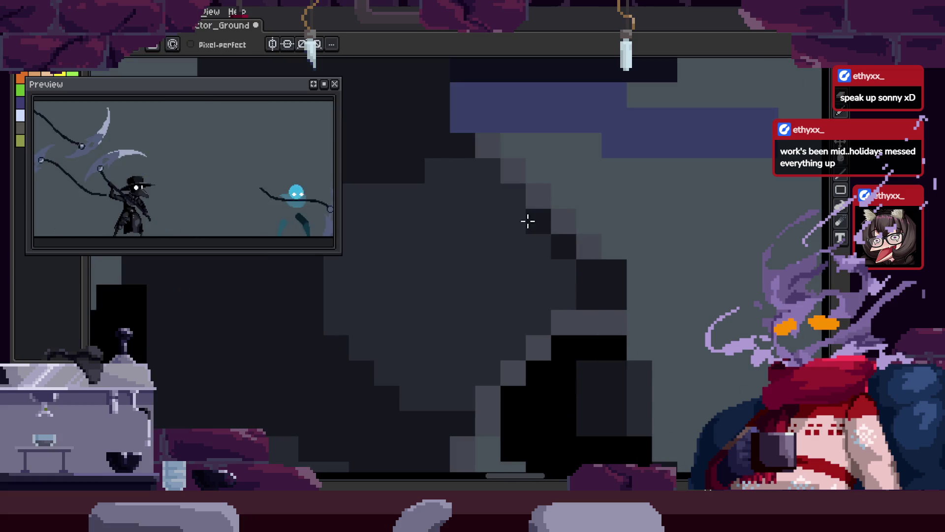
Repaint the dark hood and torso shading pixels pure black and confirm the edit.
{"action": "key", "text": "z"}
{"action": "scroll", "coordinate": [496, 226], "scroll_direction": "down", "scroll_amount": 3}
{"action": "scroll", "coordinate": [608, 155], "scroll_direction": "up", "scroll_amount": 3}
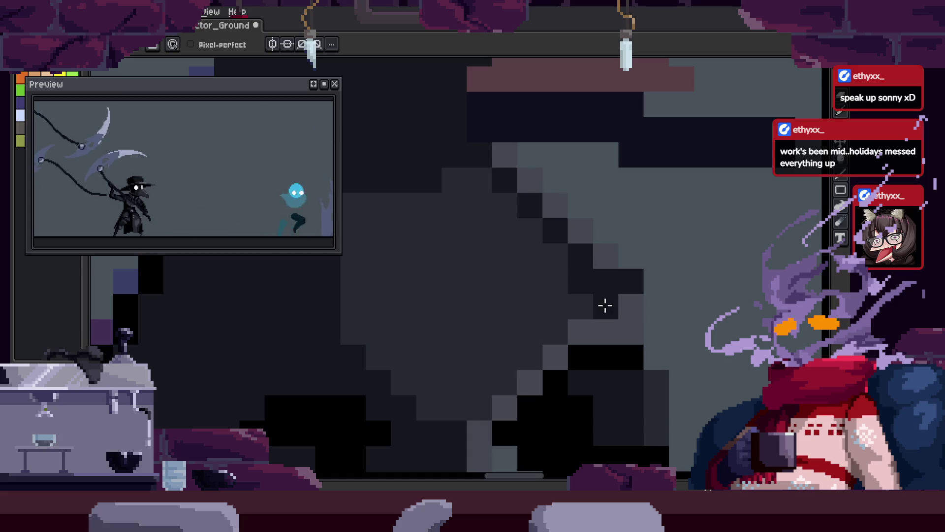
{"action": "key", "text": "z"}
{"action": "scroll", "coordinate": [640, 295], "scroll_direction": "down", "scroll_amount": 3}
{"action": "scroll", "coordinate": [644, 202], "scroll_direction": "up", "scroll_amount": 3}
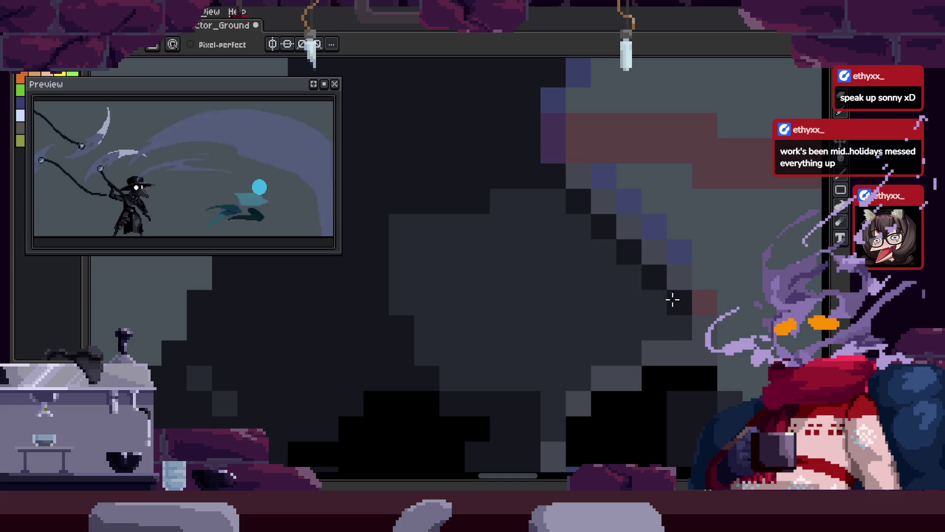
{"action": "scroll", "coordinate": [699, 304], "scroll_direction": "down", "scroll_amount": 3}
{"action": "scroll", "coordinate": [656, 285], "scroll_direction": "up", "scroll_amount": 3}
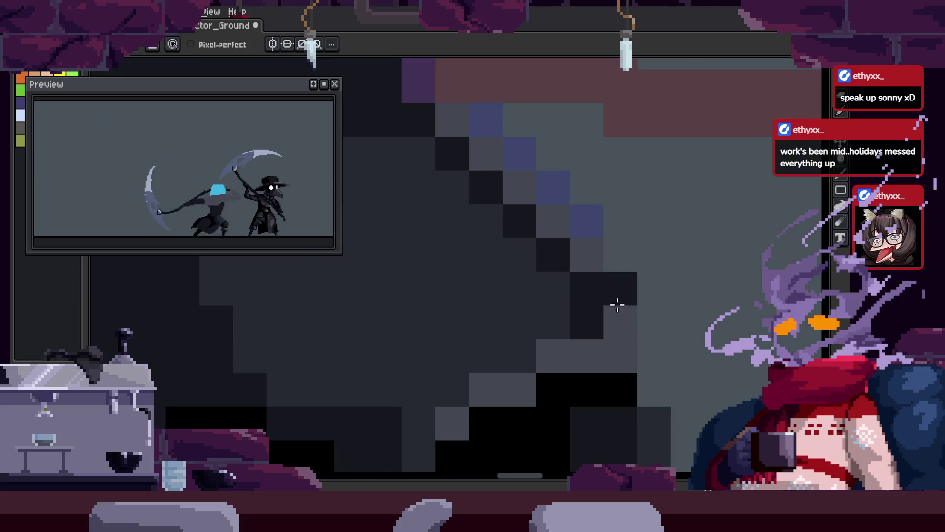
{"action": "scroll", "coordinate": [616, 309], "scroll_direction": "down", "scroll_amount": 1}
{"action": "scroll", "coordinate": [654, 271], "scroll_direction": "down", "scroll_amount": 2}
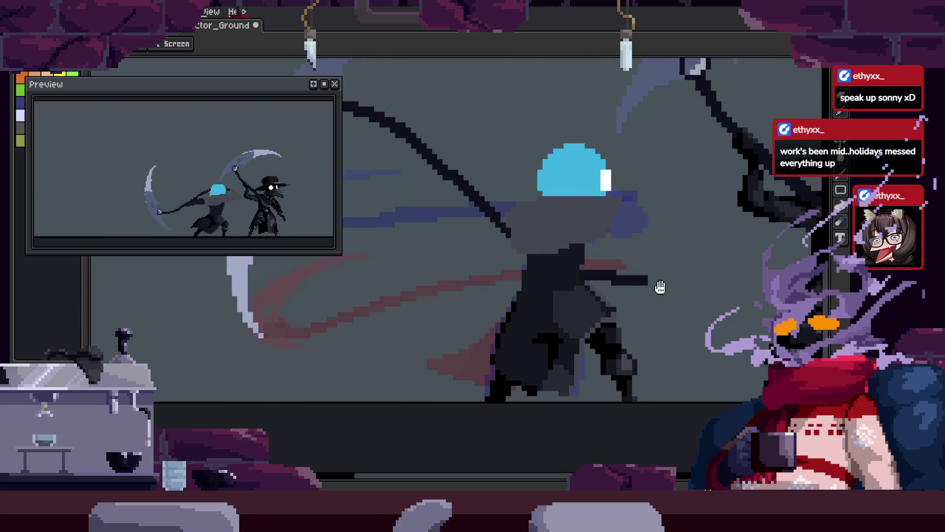
{"action": "scroll", "coordinate": [669, 300], "scroll_direction": "down", "scroll_amount": 2}
{"action": "key", "text": "Return"}
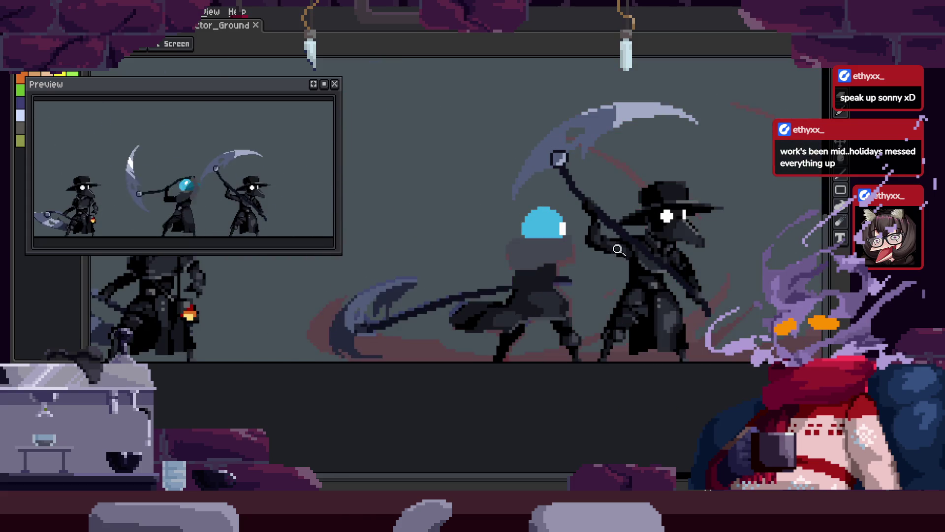
Select the dark torso region with the Magic Wand.
{"action": "scroll", "coordinate": [579, 212], "scroll_direction": "up", "scroll_amount": 5}
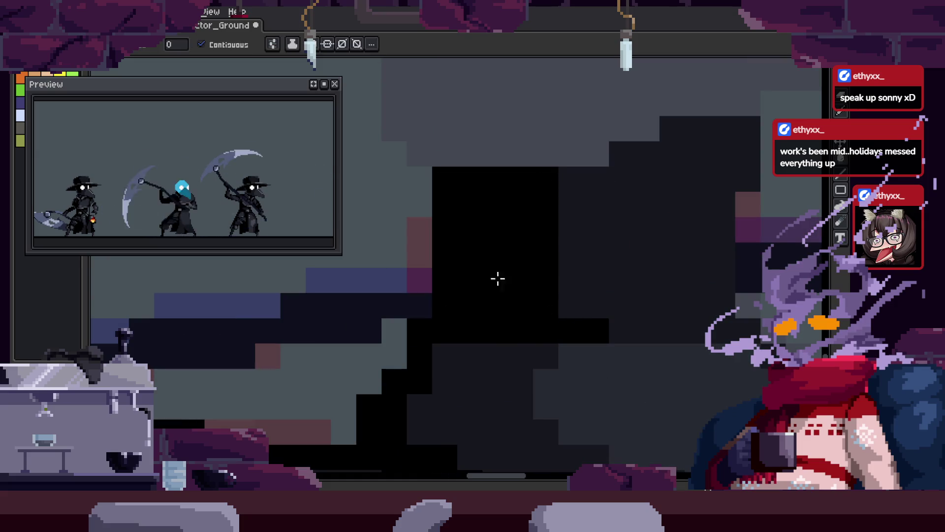
{"action": "scroll", "coordinate": [595, 291], "scroll_direction": "down", "scroll_amount": 5}
{"action": "scroll", "coordinate": [582, 211], "scroll_direction": "up", "scroll_amount": 5}
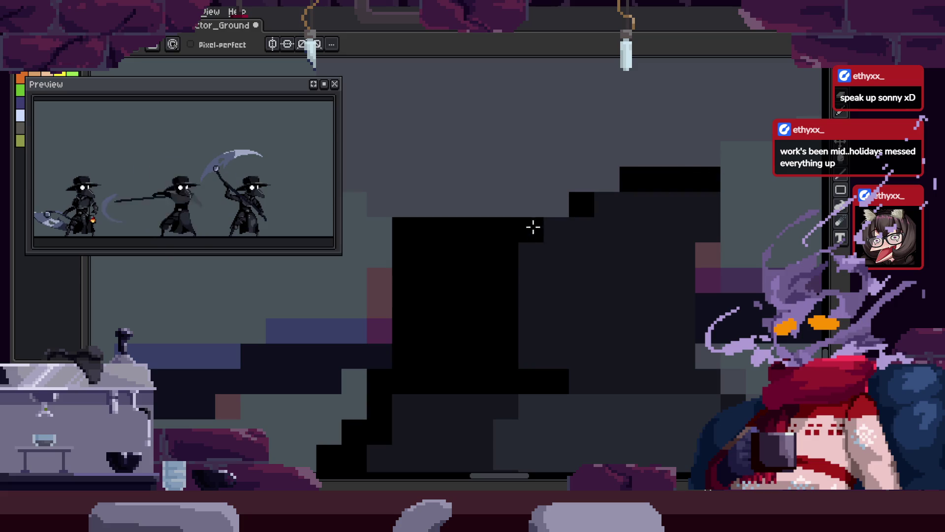
{"action": "key", "text": "z"}
{"action": "scroll", "coordinate": [539, 352], "scroll_direction": "down", "scroll_amount": 5}
{"action": "scroll", "coordinate": [554, 325], "scroll_direction": "up", "scroll_amount": 5}
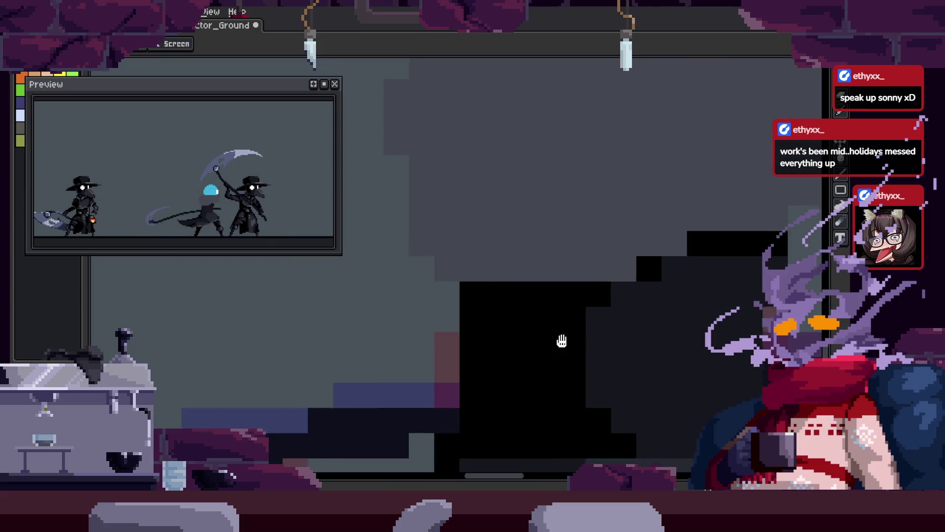
{"action": "key", "text": "w"}
{"action": "left_click", "coordinate": [570, 291]}
Fill the selected dark torso and hood areas with black, redoing the fill once.
{"action": "left_click", "coordinate": [556, 358]}
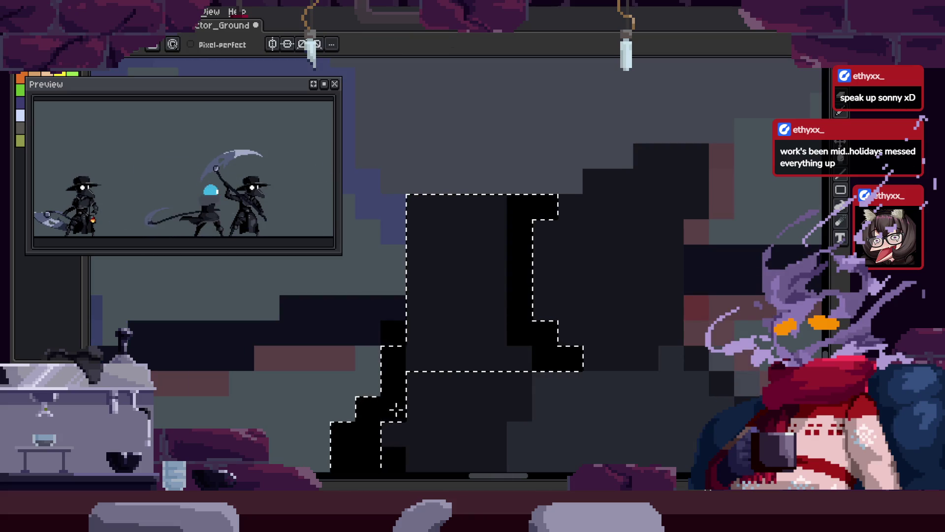
{"action": "key", "text": "f"}
{"action": "key", "text": "b"}
{"action": "key", "text": "ctrl+d"}
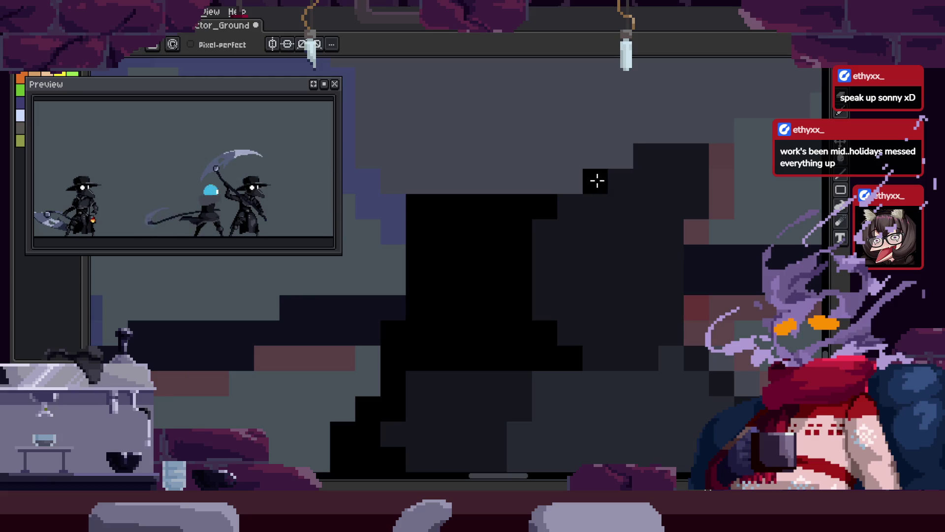
{"action": "key", "text": "ctrl+z"}
{"action": "key", "text": "ctrl+z"}
{"action": "key", "text": "ctrl+z"}
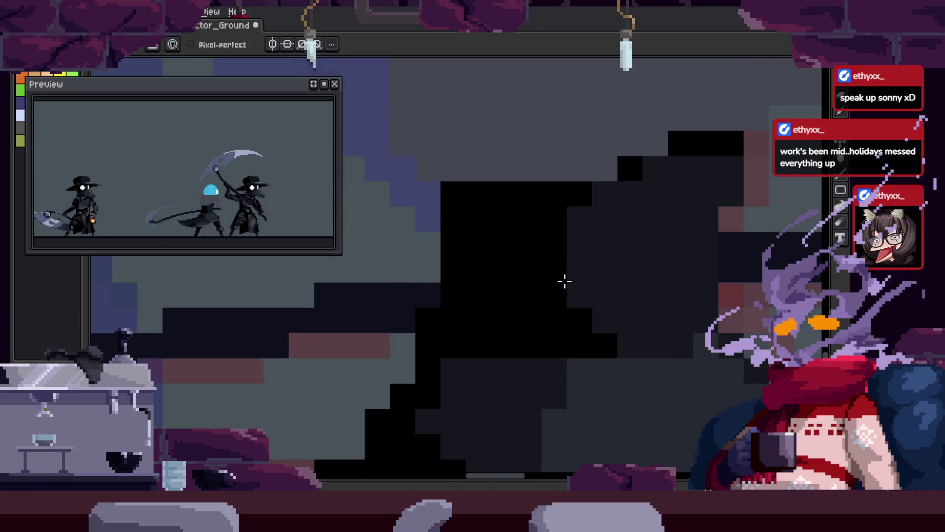
{"action": "key", "text": "w"}
{"action": "key", "text": "b"}
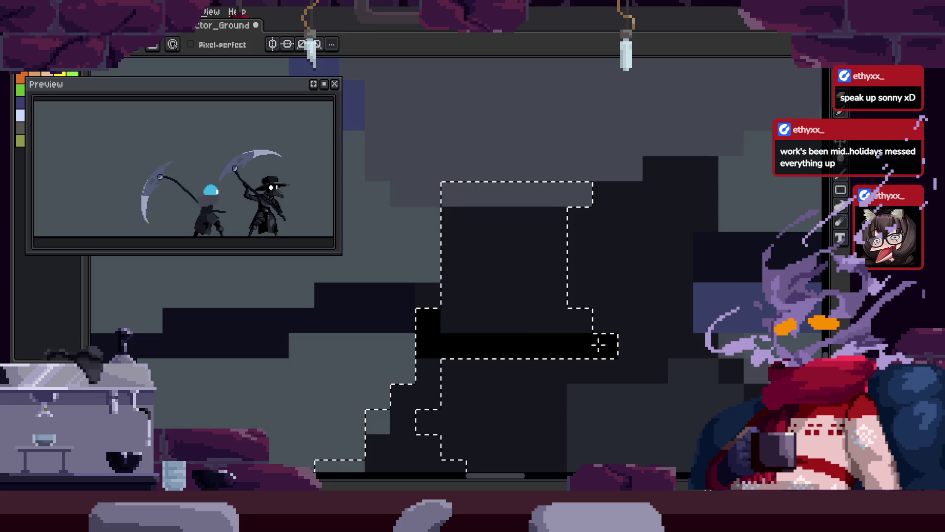
{"action": "key", "text": "g"}
{"action": "left_click", "coordinate": [528, 282]}
{"action": "key", "text": "ctrl+d"}
Pan to another dark part of the body and fill that torso region black.
{"action": "scroll", "coordinate": [566, 286], "scroll_direction": "down", "scroll_amount": 3}
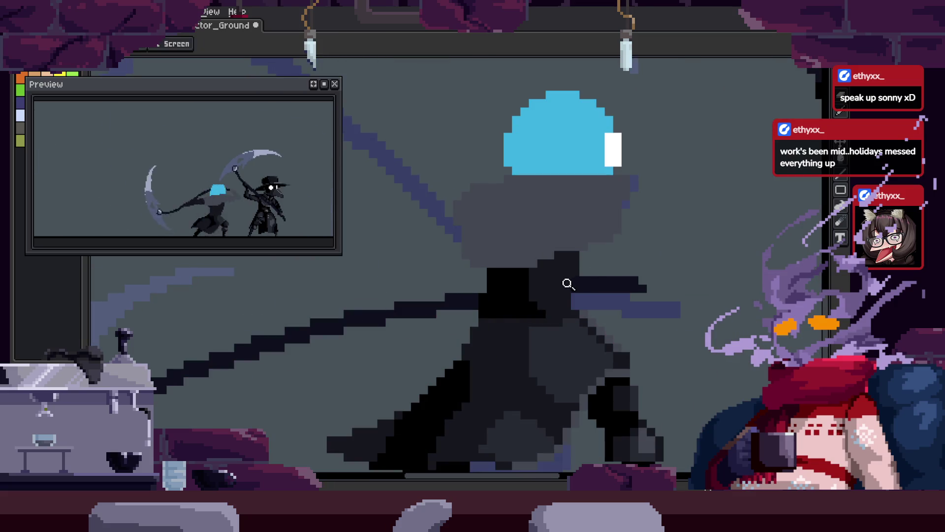
{"action": "scroll", "coordinate": [557, 260], "scroll_direction": "up", "scroll_amount": 3}
{"action": "left_click_drag", "start_coordinate": [641, 235], "coordinate": [468, 309]}
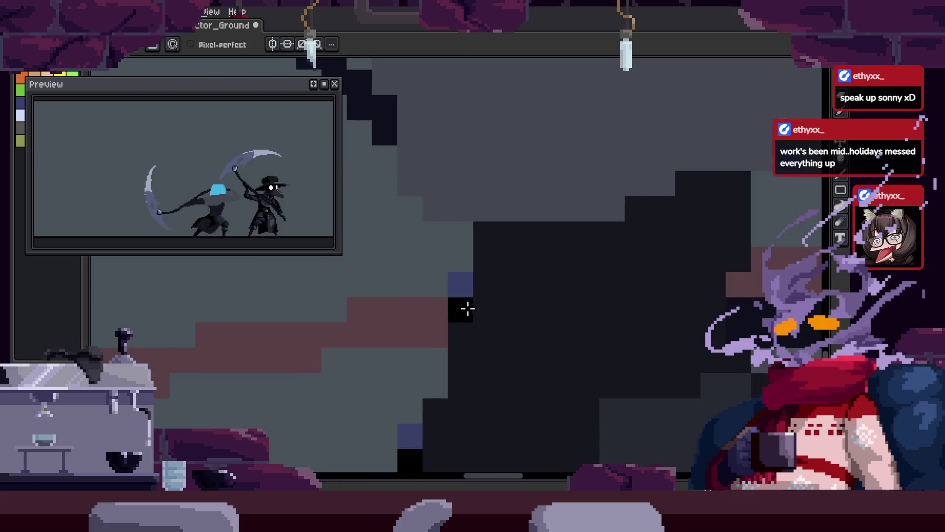
{"action": "left_click", "coordinate": [597, 317]}
{"action": "left_click", "coordinate": [597, 317]}
{"action": "key", "text": "ctrl+d"}
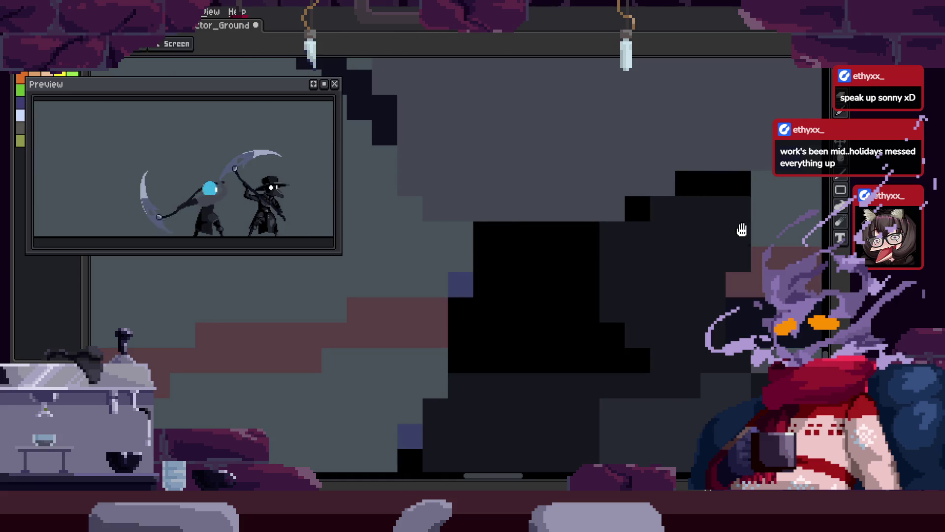
Fill the remaining dark hood regions with black and clear the selection.
{"action": "scroll", "coordinate": [742, 230], "scroll_direction": "down", "scroll_amount": 3}
{"action": "scroll", "coordinate": [657, 213], "scroll_direction": "up", "scroll_amount": 2}
{"action": "left_click", "coordinate": [579, 317]}
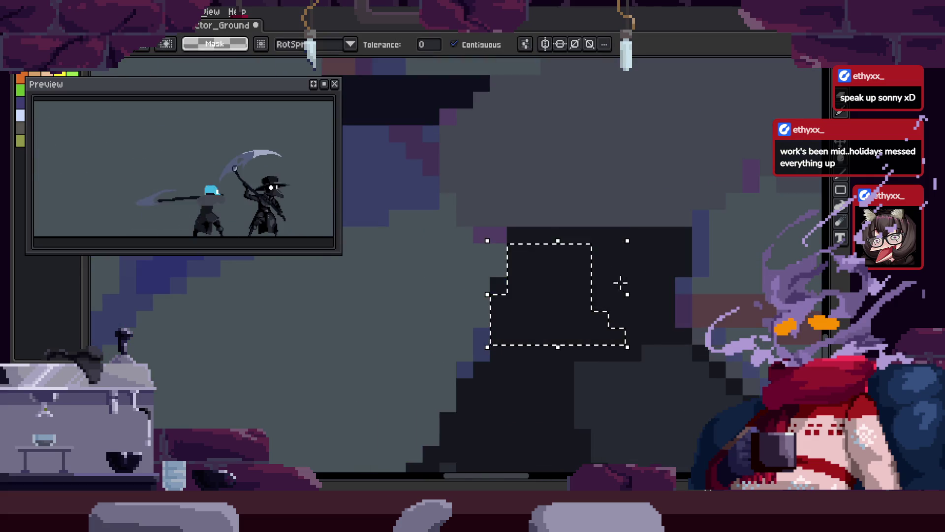
{"action": "key", "text": "g"}
{"action": "left_click", "coordinate": [559, 303]}
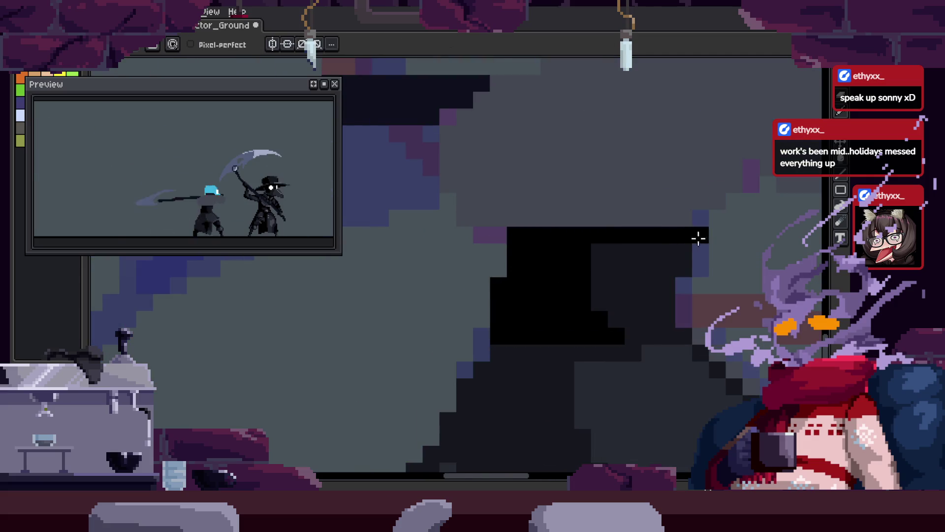
{"action": "left_click_drag", "start_coordinate": [698, 239], "coordinate": [616, 275]}
{"action": "key", "text": "w"}
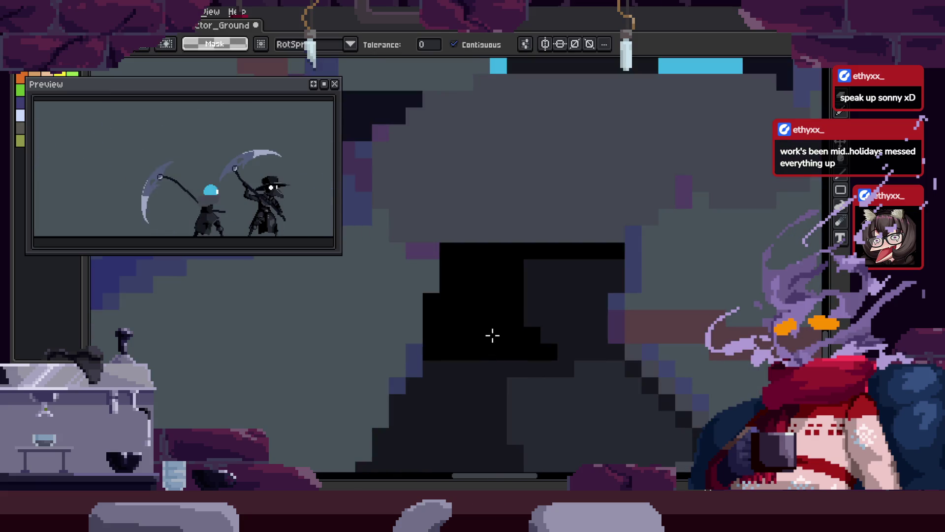
{"action": "left_click", "coordinate": [539, 301]}
{"action": "key", "text": "f"}
{"action": "key", "text": "ctrl+d"}
{"action": "key", "text": "b"}
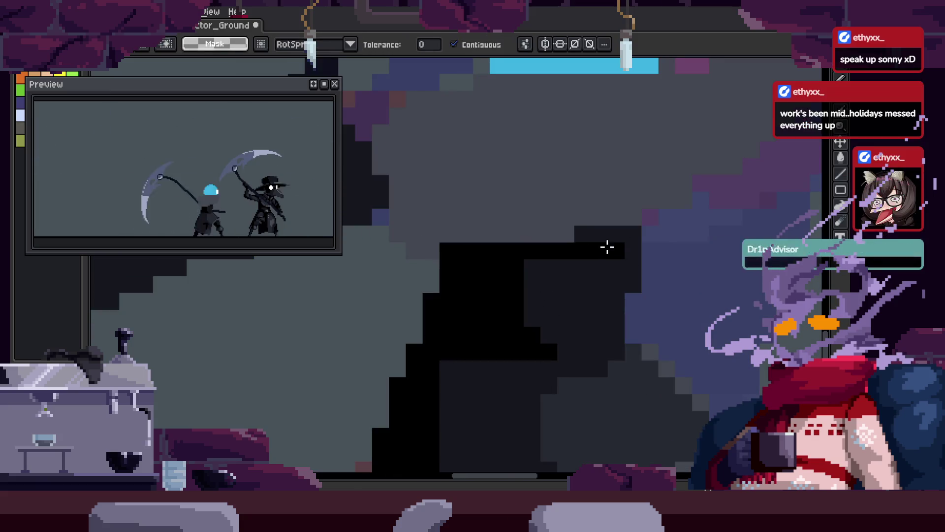
Save the animation file after the black fills.
{"action": "scroll", "coordinate": [629, 226], "scroll_direction": "up", "scroll_amount": 2}
{"action": "key", "text": "z"}
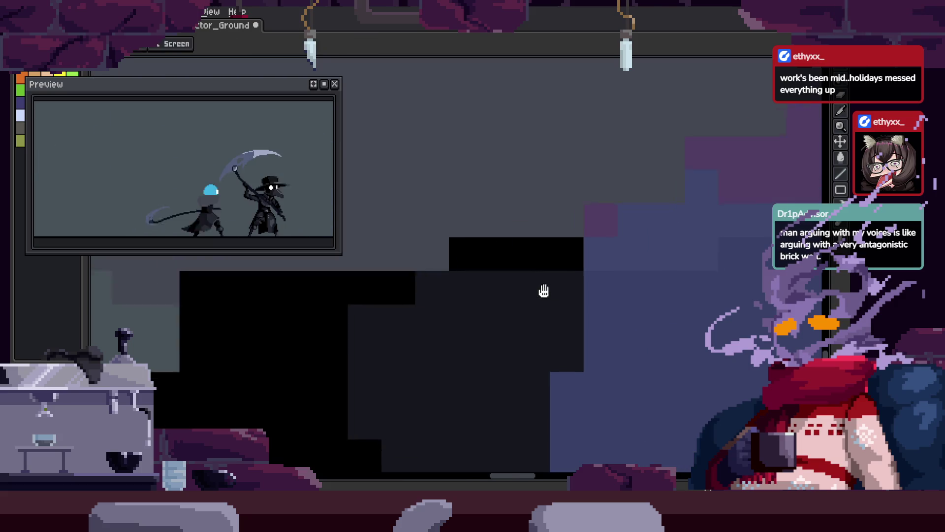
{"action": "scroll", "coordinate": [542, 293], "scroll_direction": "down", "scroll_amount": 2}
{"action": "key", "text": "ctrl+s"}
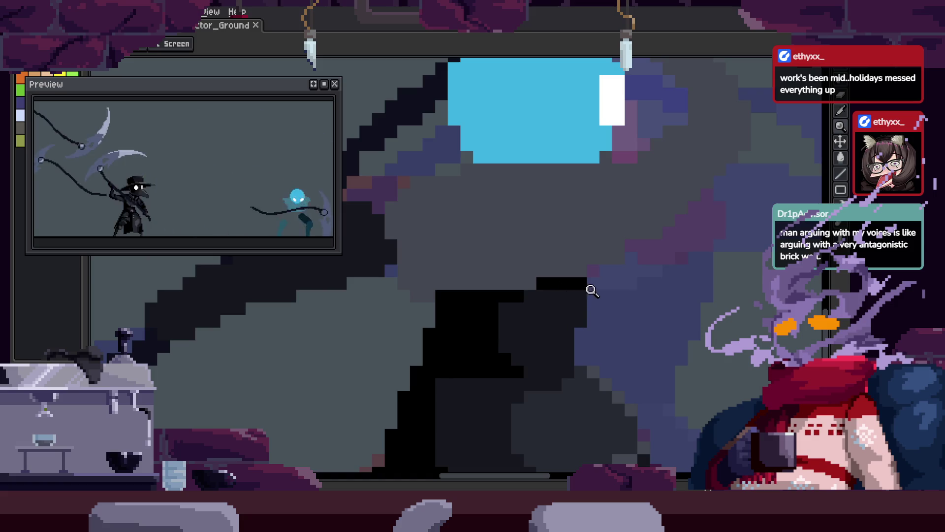
{"action": "scroll", "coordinate": [597, 174], "scroll_direction": "up", "scroll_amount": 3}
{"action": "key", "text": "i"}
{"action": "scroll", "coordinate": [510, 320], "scroll_direction": "down", "scroll_amount": 3}
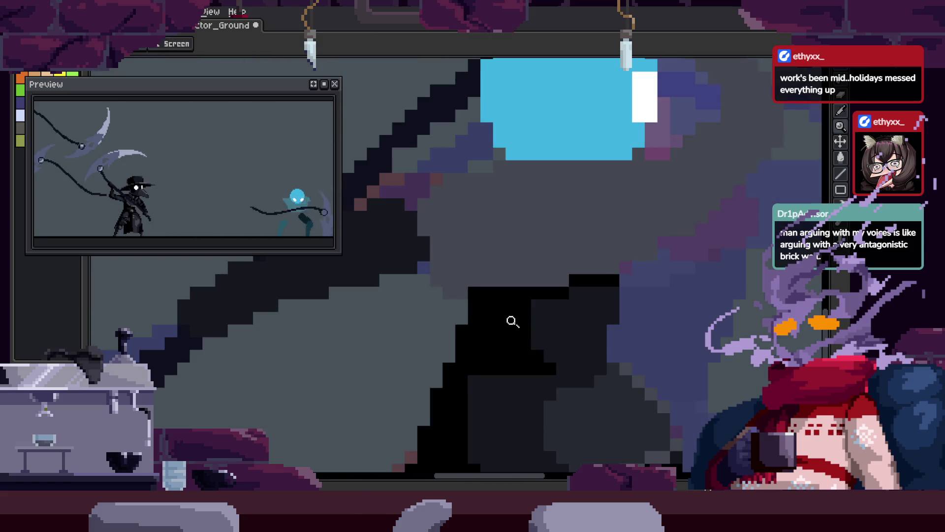
{"action": "key", "text": "ctrl+s"}
{"action": "scroll", "coordinate": [635, 243], "scroll_direction": "down", "scroll_amount": 2}
{"action": "scroll", "coordinate": [625, 266], "scroll_direction": "up", "scroll_amount": 3}
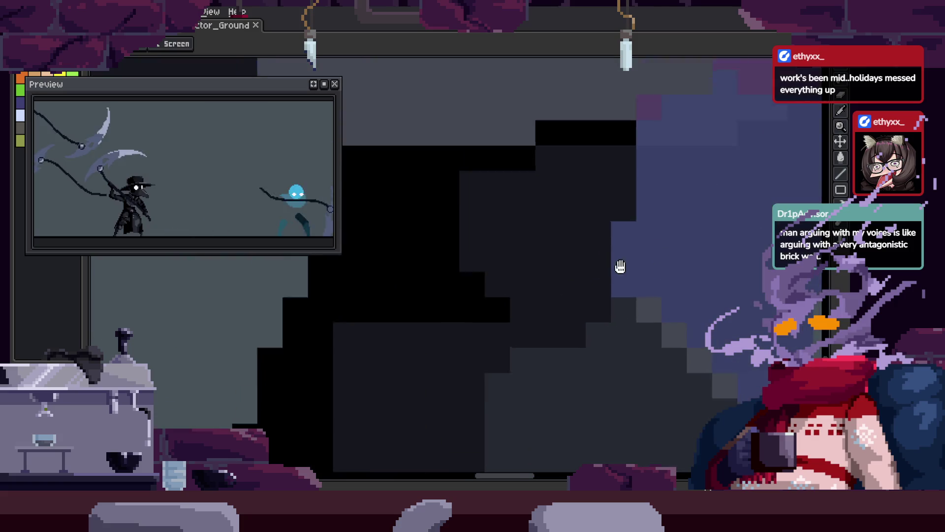
{"action": "scroll", "coordinate": [619, 285], "scroll_direction": "down", "scroll_amount": 3}
{"action": "key", "text": "ctrl+s"}
{"action": "scroll", "coordinate": [497, 261], "scroll_direction": "up", "scroll_amount": 3}
{"action": "scroll", "coordinate": [487, 254], "scroll_direction": "down", "scroll_amount": 3}
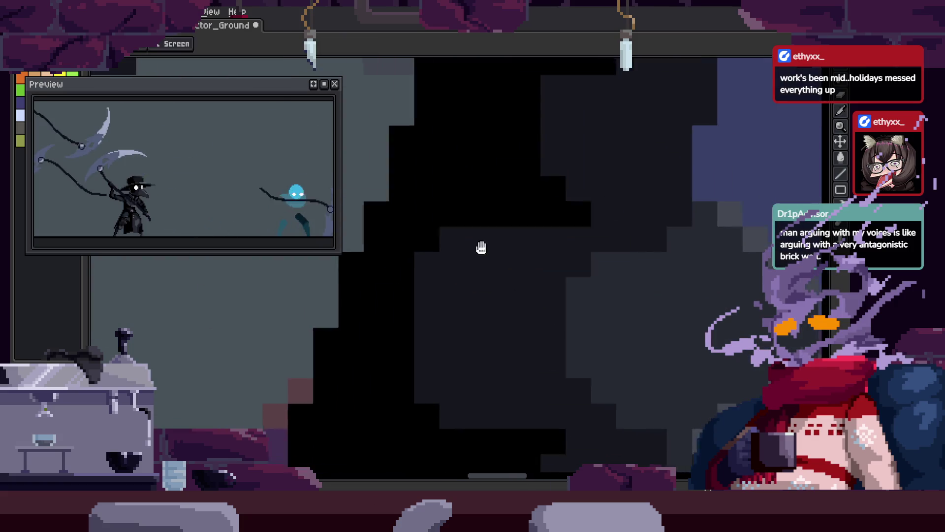
{"action": "scroll", "coordinate": [559, 276], "scroll_direction": "up", "scroll_amount": 2}
{"action": "scroll", "coordinate": [511, 266], "scroll_direction": "down", "scroll_amount": 2}
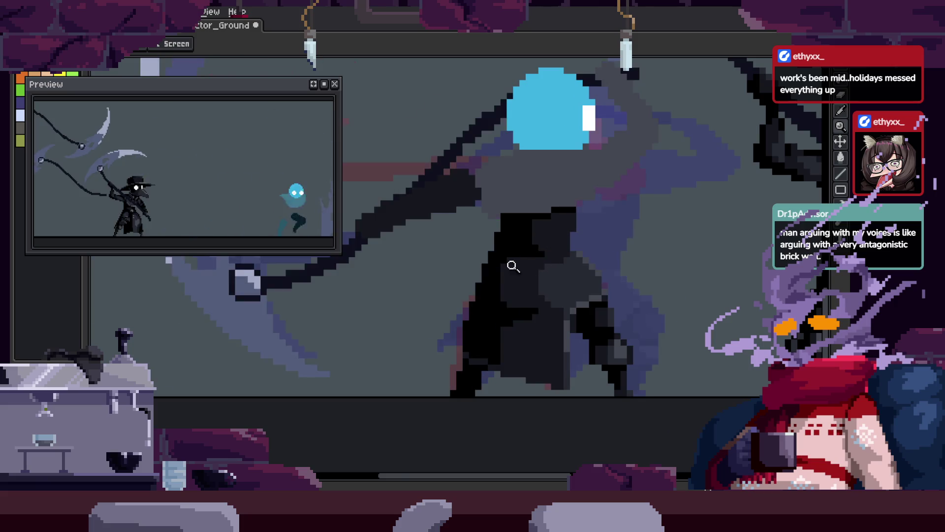
{"action": "scroll", "coordinate": [472, 255], "scroll_direction": "up", "scroll_amount": 3}
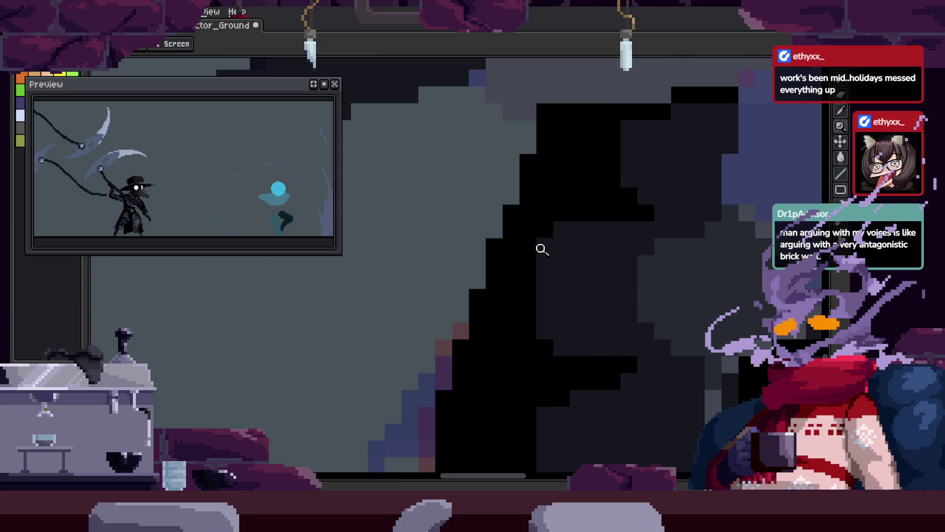
Select the dark torso region on this frame and touch it up with the Pencil.
{"action": "key", "text": "w"}
{"action": "left_click", "coordinate": [518, 314]}
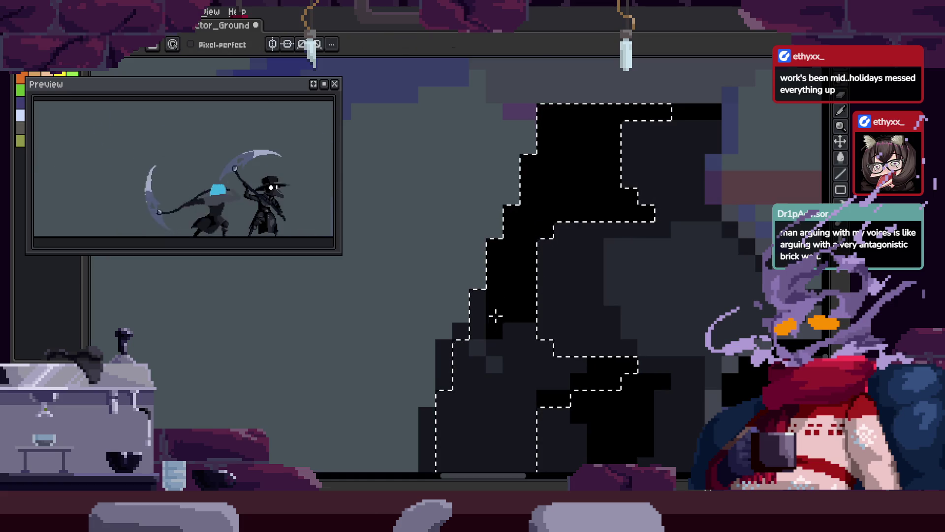
{"action": "scroll", "coordinate": [545, 343], "scroll_direction": "down", "scroll_amount": 3}
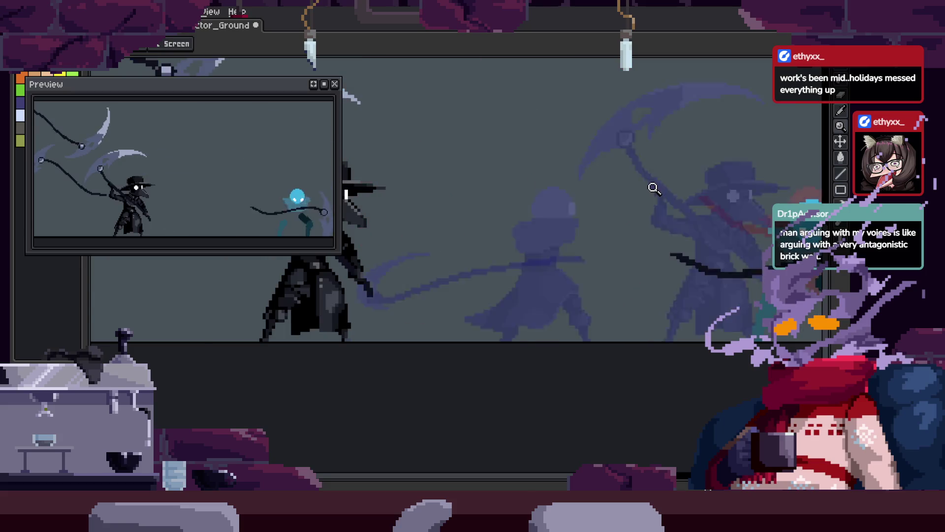
{"action": "scroll", "coordinate": [594, 251], "scroll_direction": "up", "scroll_amount": 3}
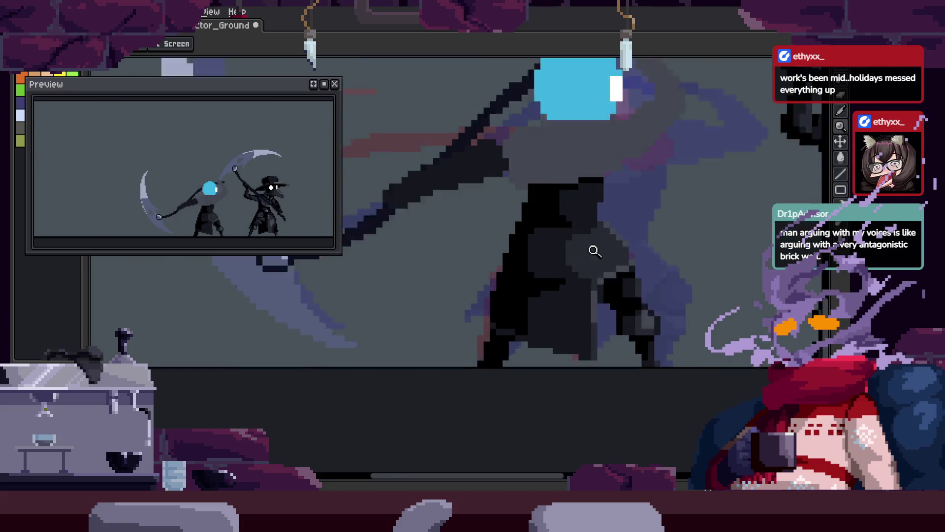
{"action": "scroll", "coordinate": [590, 254], "scroll_direction": "up", "scroll_amount": 3}
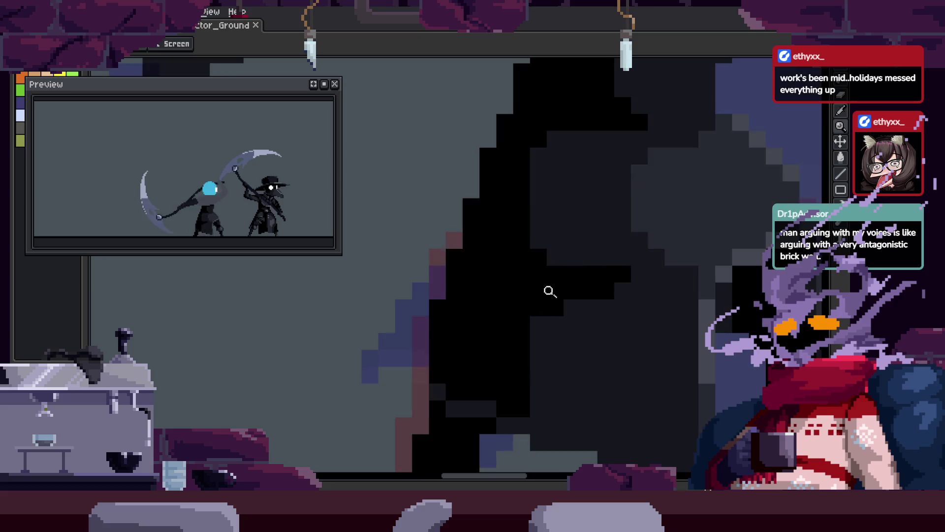
{"action": "key", "text": "b"}
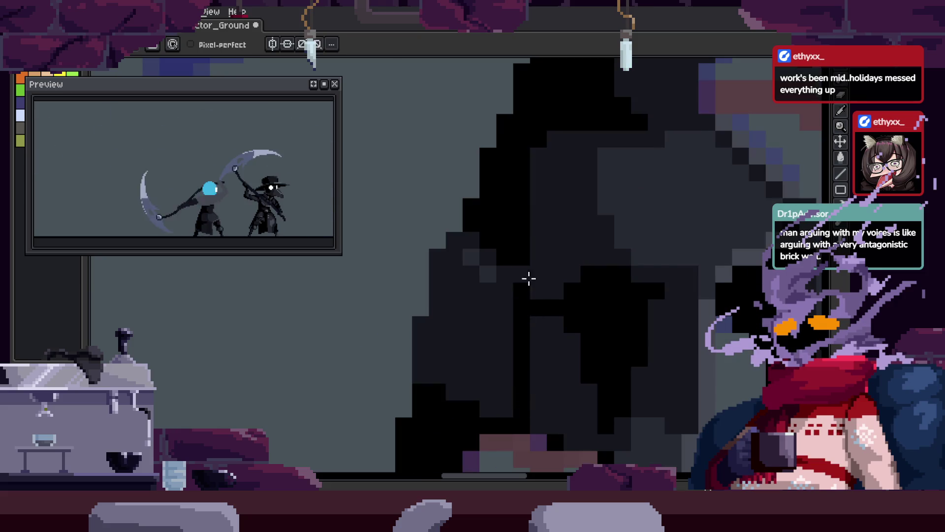
{"action": "scroll", "coordinate": [492, 300], "scroll_direction": "up", "scroll_amount": 2}
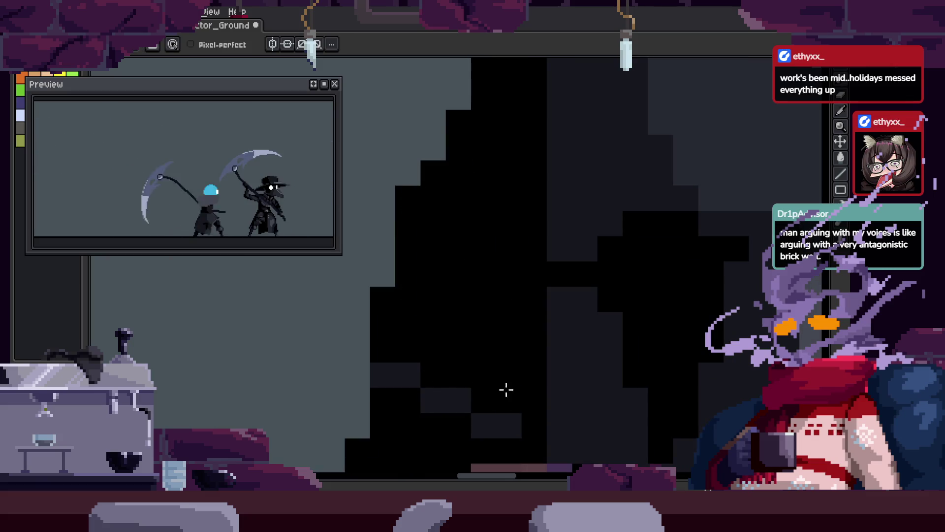
{"action": "scroll", "coordinate": [602, 319], "scroll_direction": "down", "scroll_amount": 3}
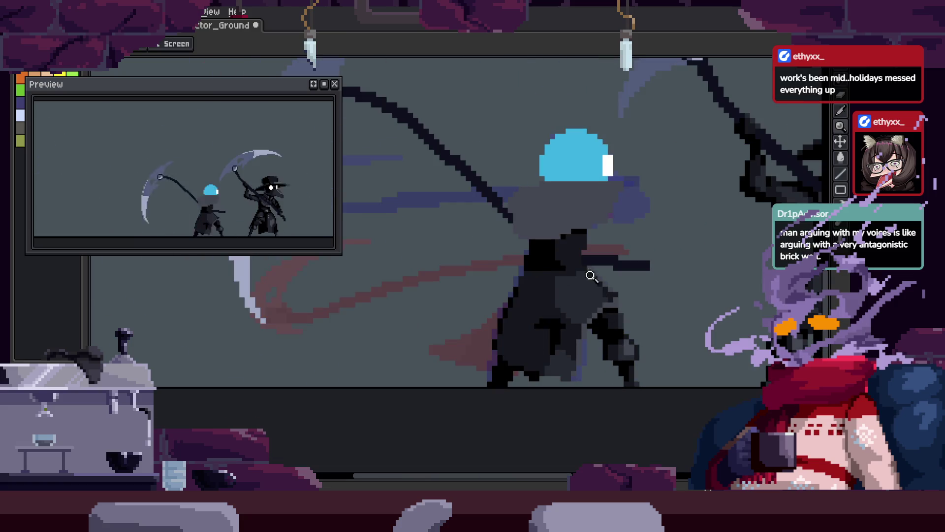
{"action": "scroll", "coordinate": [549, 348], "scroll_direction": "up", "scroll_amount": 2}
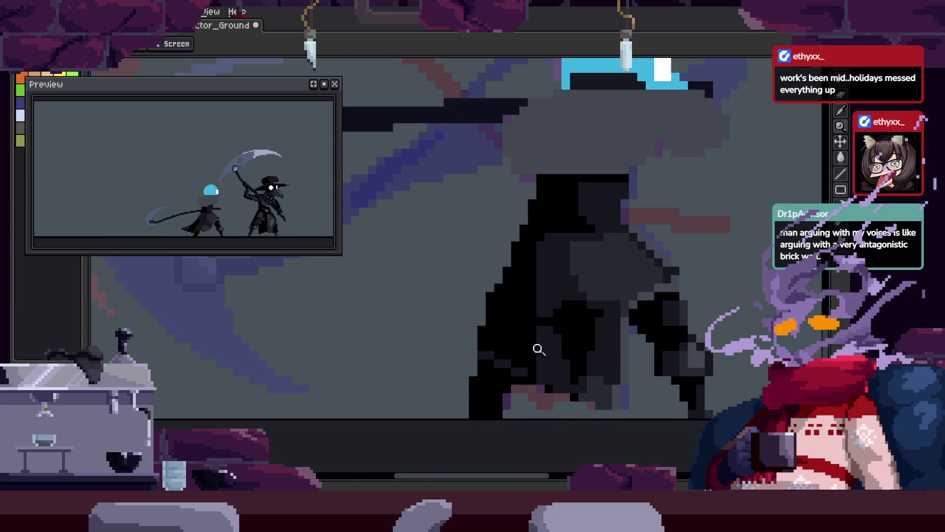
{"action": "scroll", "coordinate": [539, 349], "scroll_direction": "up", "scroll_amount": 1}
{"action": "key", "text": "b"}
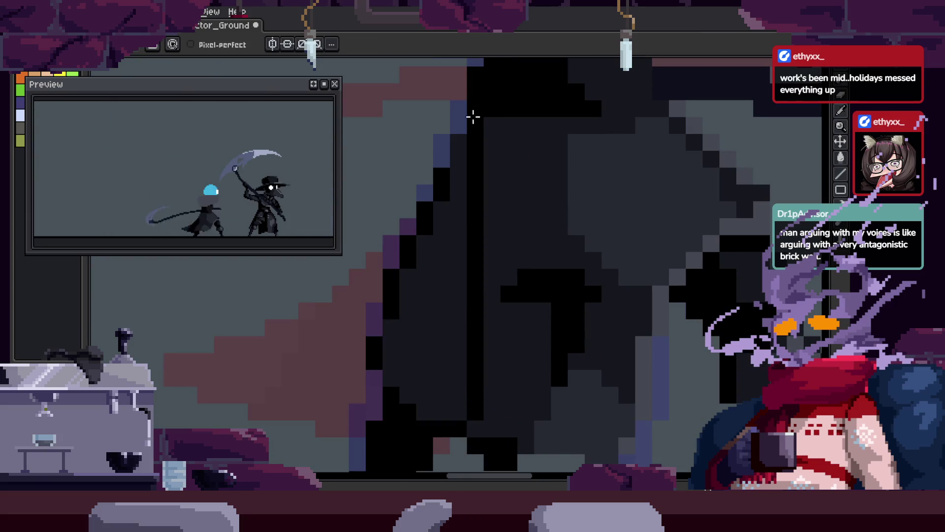
Step between neighbouring frames with the timeline showing the Attack_1–3 and to_Idle tags.
{"action": "key", "text": "z"}
{"action": "scroll", "coordinate": [485, 359], "scroll_direction": "down", "scroll_amount": 3}
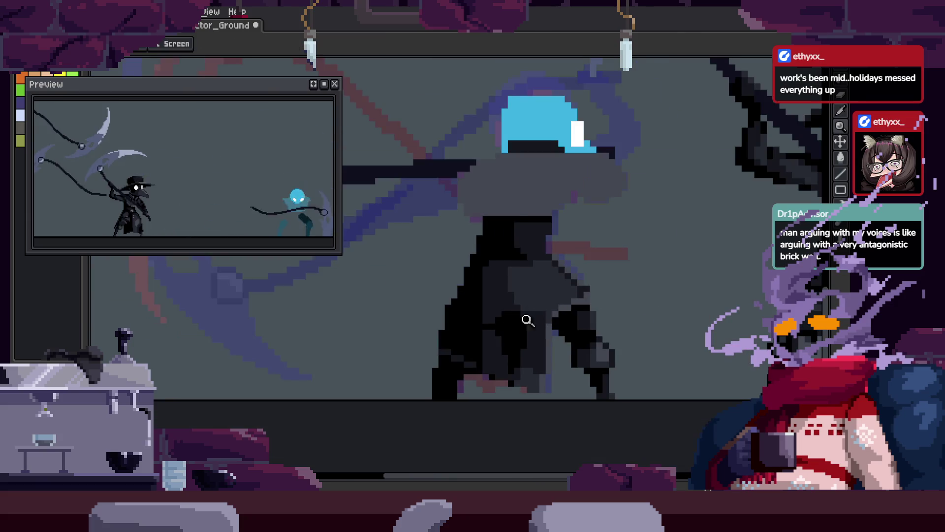
{"action": "scroll", "coordinate": [502, 370], "scroll_direction": "up", "scroll_amount": 3}
{"action": "key", "text": "v"}
{"action": "scroll", "coordinate": [500, 365], "scroll_direction": "down", "scroll_amount": 1}
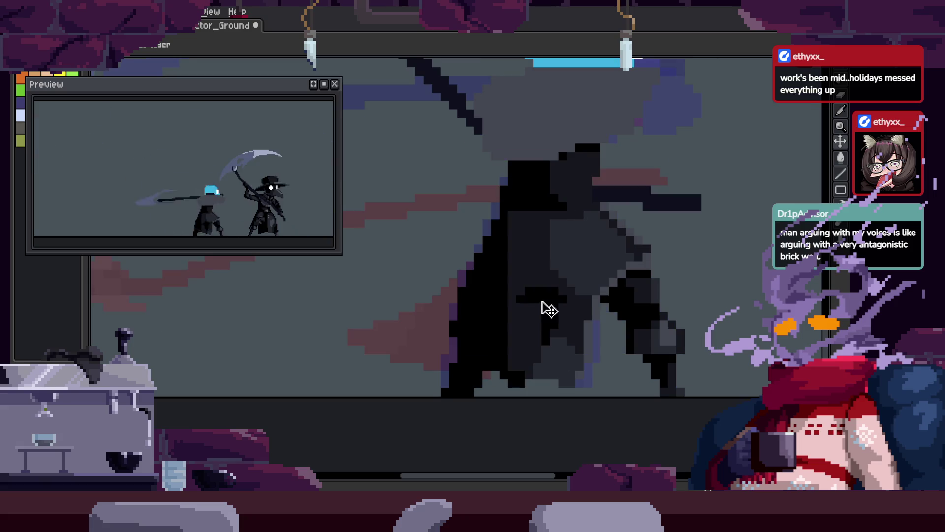
{"action": "scroll", "coordinate": [477, 300], "scroll_direction": "up", "scroll_amount": 1}
{"action": "scroll", "coordinate": [492, 307], "scroll_direction": "up", "scroll_amount": 1}
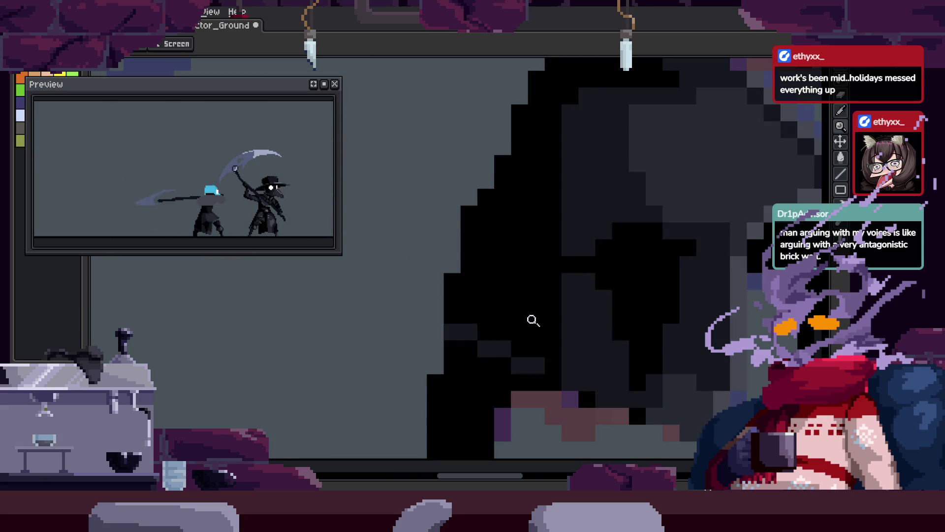
{"action": "scroll", "coordinate": [526, 298], "scroll_direction": "up", "scroll_amount": 1}
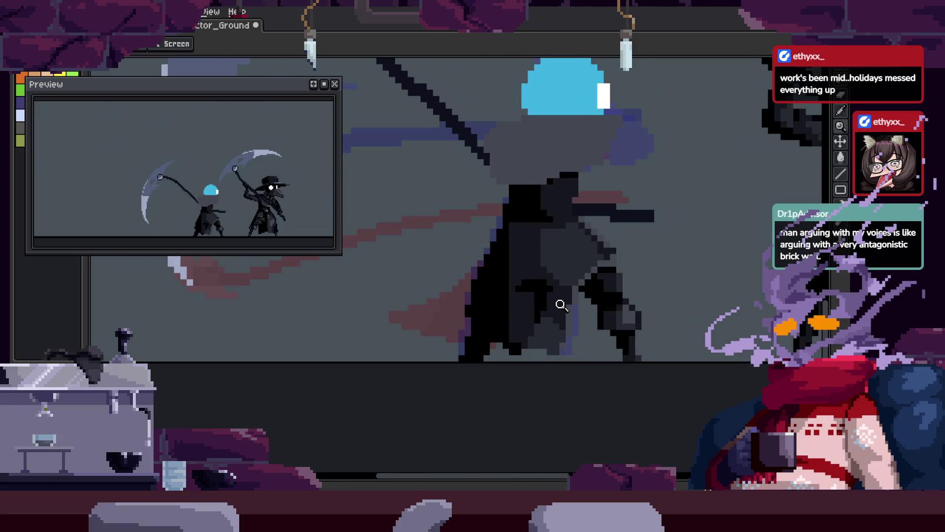
{"action": "key", "text": "Right"}
{"action": "key", "text": "Tab"}
{"action": "key", "text": "Left"}
{"action": "key", "text": "Left"}
{"action": "key", "text": "Left"}
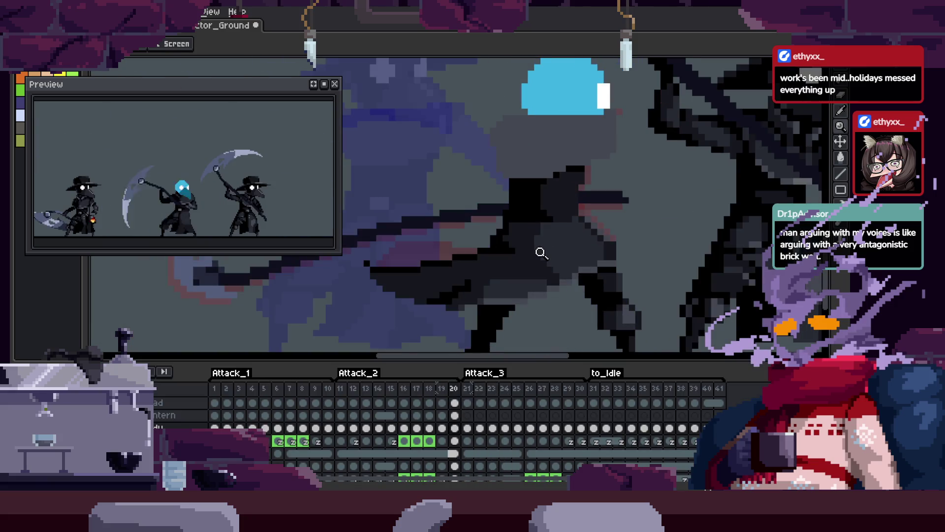
Go back to an earlier swing frame and paint dark-grey pixels into the torso and hood.
{"action": "key", "text": "Tab"}
{"action": "key", "text": "Left"}
{"action": "key", "text": "Left"}
{"action": "key", "text": "Tab"}
{"action": "key", "text": "Left"}
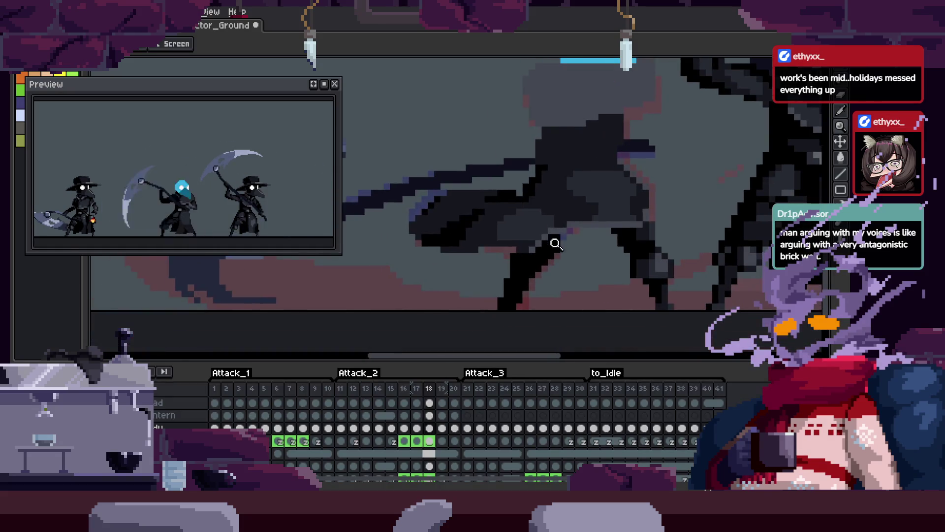
{"action": "key", "text": "Tab"}
{"action": "scroll", "coordinate": [566, 281], "scroll_direction": "down", "scroll_amount": 2}
{"action": "scroll", "coordinate": [661, 216], "scroll_direction": "up", "scroll_amount": 3}
{"action": "scroll", "coordinate": [661, 216], "scroll_direction": "up", "scroll_amount": 1}
{"action": "scroll", "coordinate": [640, 266], "scroll_direction": "right", "scroll_amount": 2}
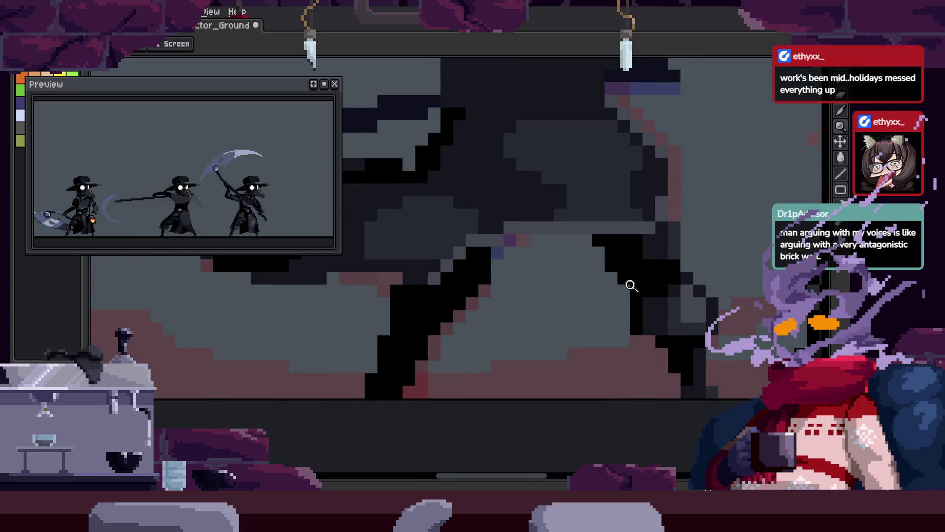
{"action": "scroll", "coordinate": [562, 322], "scroll_direction": "up", "scroll_amount": 2}
{"action": "left_click_drag", "start_coordinate": [460, 295], "coordinate": [518, 340]}
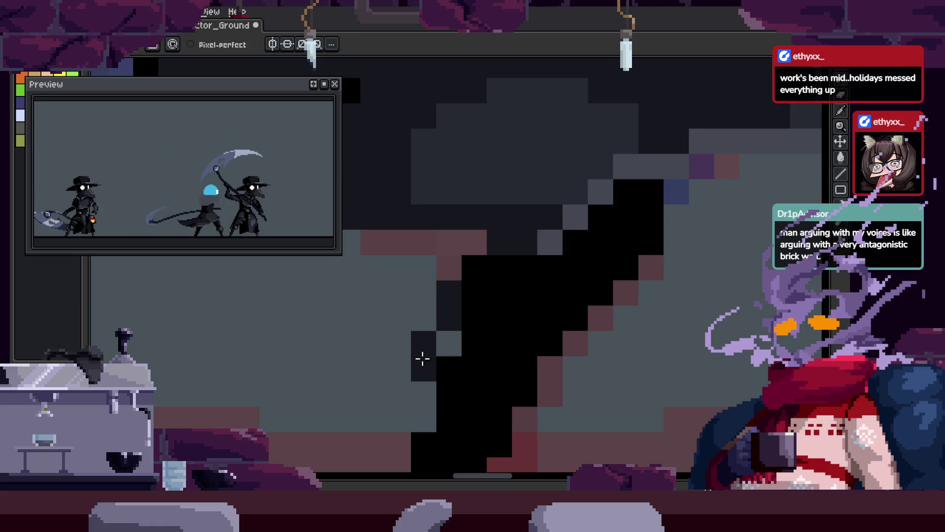
{"action": "left_click_drag", "start_coordinate": [550, 380], "coordinate": [534, 379]}
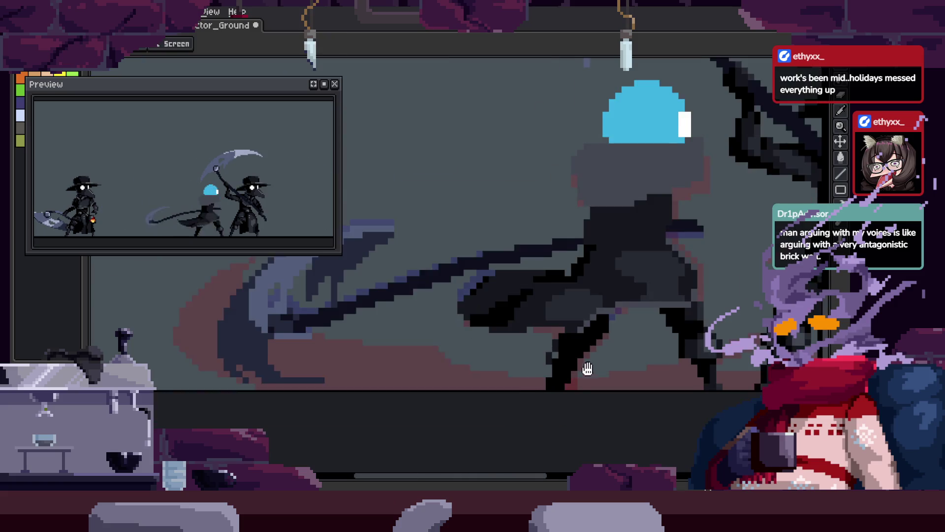
Move the dark rectangular block of pixels left into the torso.
{"action": "scroll", "coordinate": [584, 371], "scroll_direction": "down", "scroll_amount": 4}
{"action": "scroll", "coordinate": [586, 316], "scroll_direction": "up", "scroll_amount": 3}
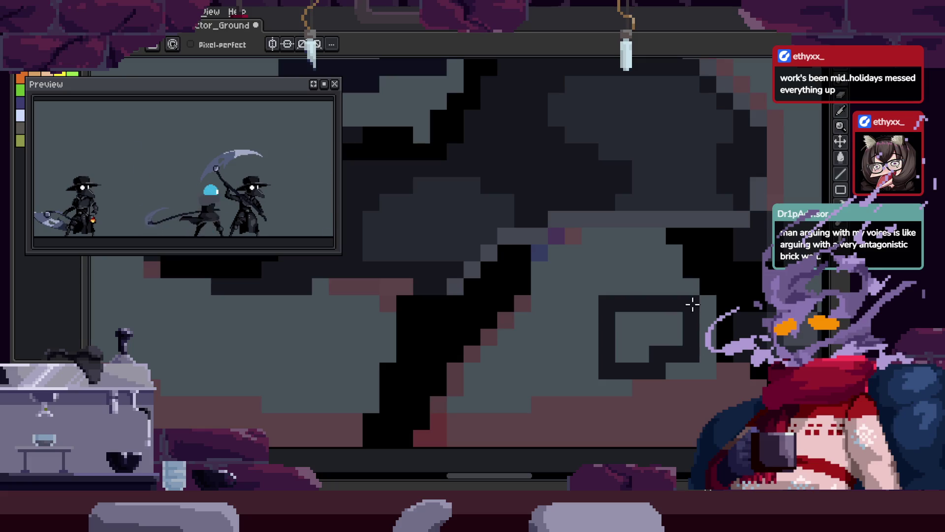
{"action": "left_click", "coordinate": [650, 337]}
{"action": "mouse_move", "coordinate": [671, 363]}
{"action": "left_mouse_down"}
{"action": "mouse_move", "coordinate": [433, 375]}
{"action": "mouse_move", "coordinate": [476, 361]}
{"action": "left_mouse_up"}
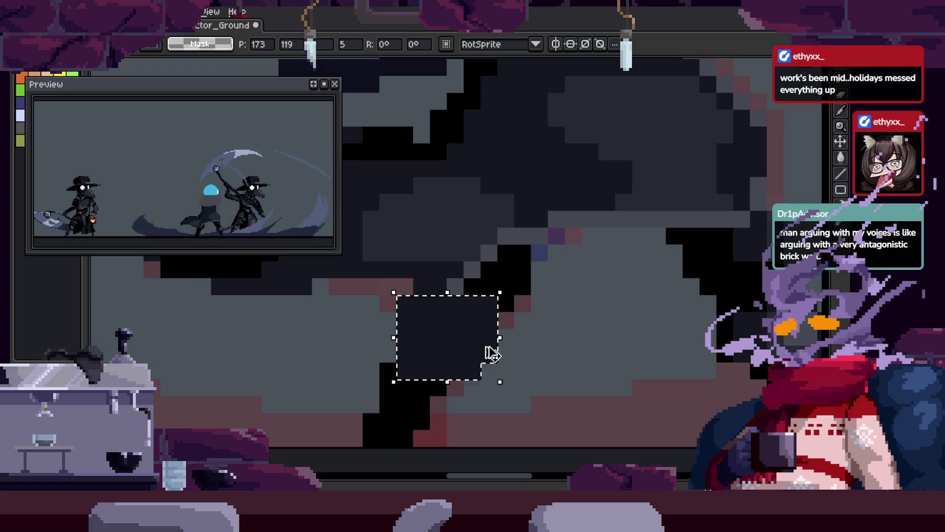
{"action": "key", "text": "z"}
{"action": "left_click", "coordinate": [480, 319]}
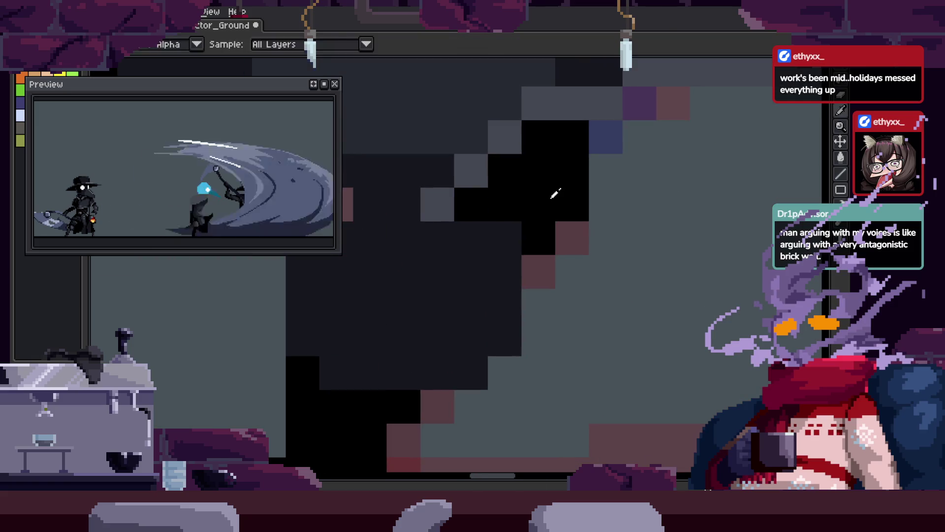
Draw a black line across the hood and blacken the hood edge and torso pixels.
{"action": "left_click_drag", "start_coordinate": [444, 276], "coordinate": [609, 282]}
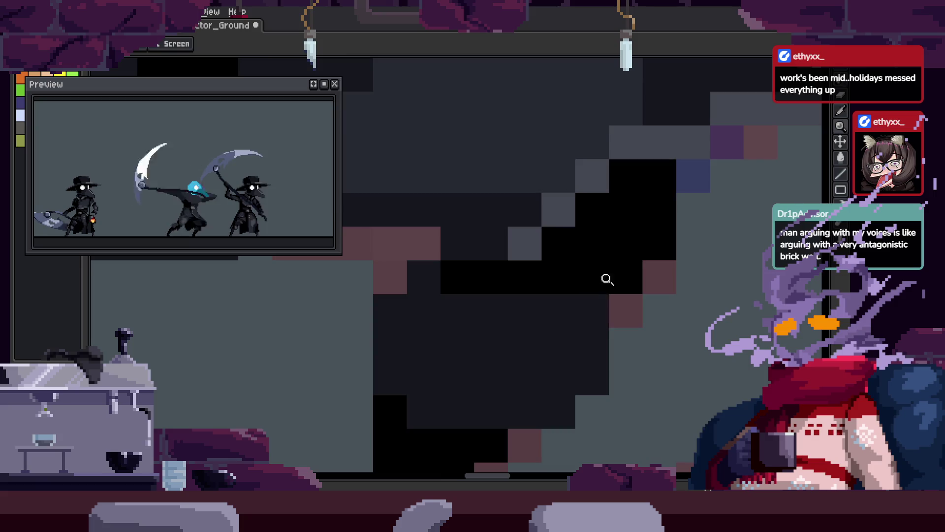
{"action": "scroll", "coordinate": [607, 279], "scroll_direction": "down", "scroll_amount": 3}
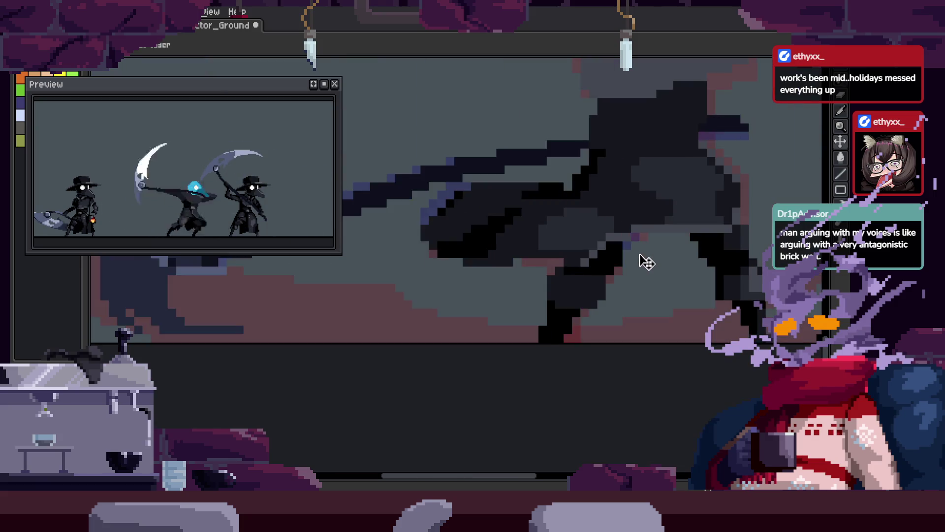
{"action": "scroll", "coordinate": [647, 262], "scroll_direction": "up", "scroll_amount": 2}
{"action": "key", "text": "z"}
{"action": "left_click", "coordinate": [624, 251]}
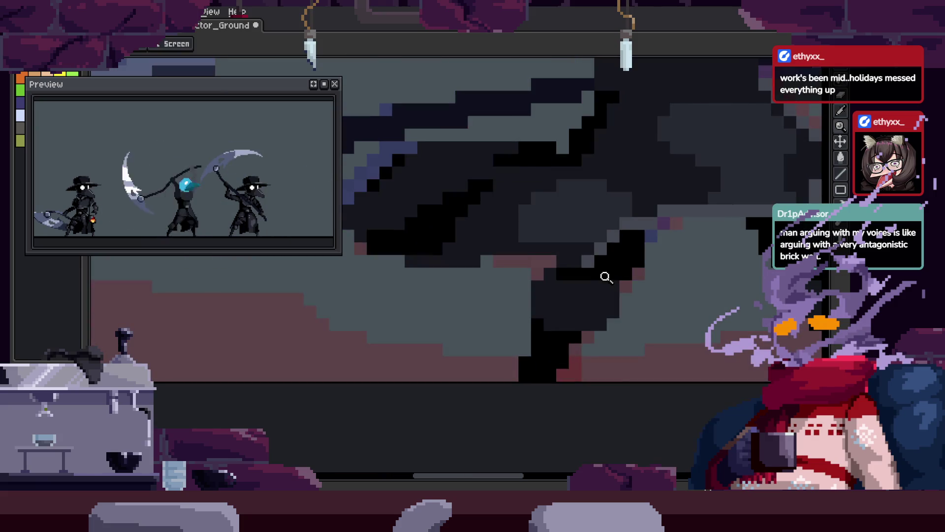
{"action": "left_click", "coordinate": [622, 267]}
{"action": "key", "text": "b"}
{"action": "mouse_move", "coordinate": [493, 268]}
{"action": "left_mouse_down"}
{"action": "mouse_move", "coordinate": [500, 355]}
{"action": "mouse_move", "coordinate": [452, 324]}
{"action": "left_mouse_up"}
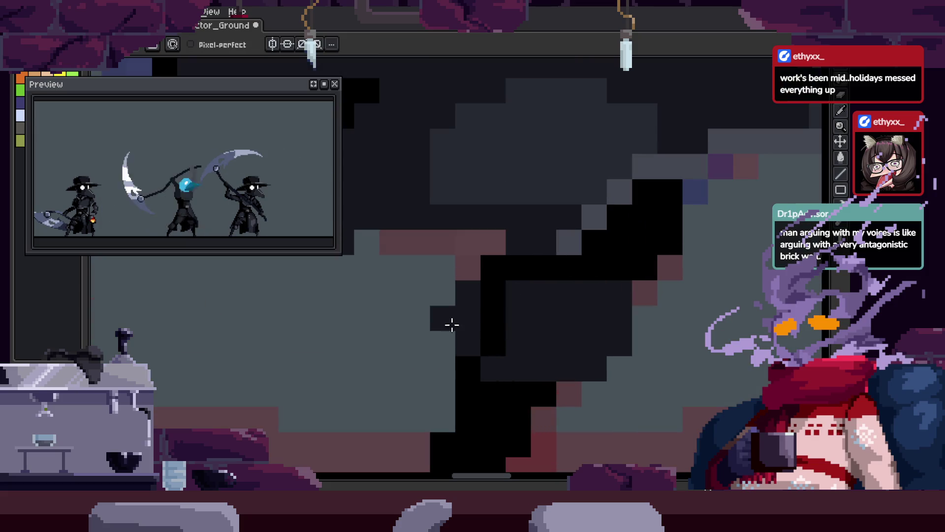
{"action": "left_click_drag", "start_coordinate": [521, 292], "coordinate": [546, 309]}
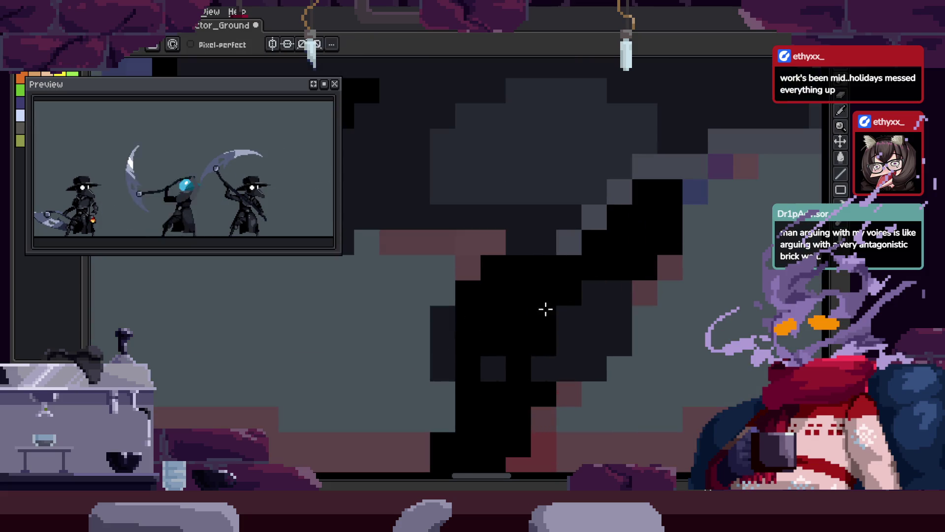
Undo the stray black pixels and save the sprite.
{"action": "scroll", "coordinate": [625, 328], "scroll_direction": "down", "scroll_amount": 3}
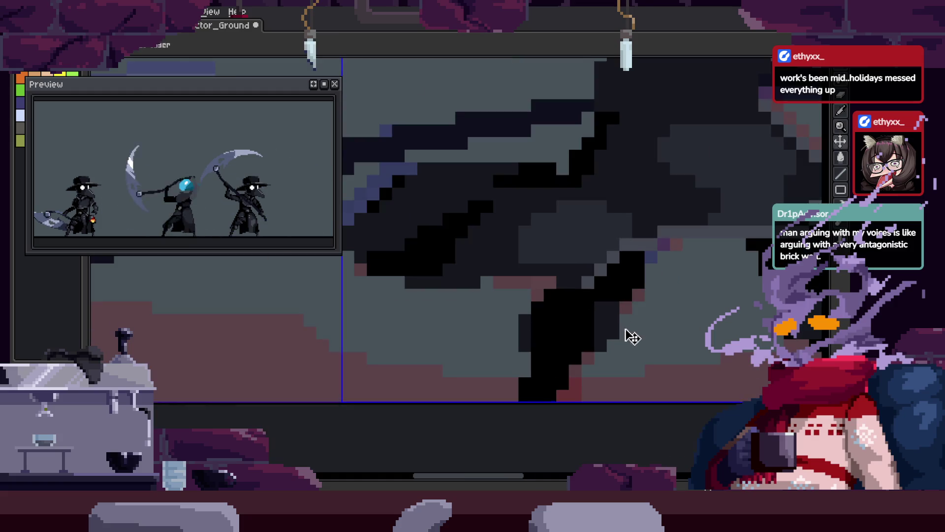
{"action": "key", "text": "z"}
{"action": "left_click", "coordinate": [552, 325]}
{"action": "key", "text": "b"}
{"action": "key", "text": "ctrl+z"}
{"action": "key", "text": "ctrl+z"}
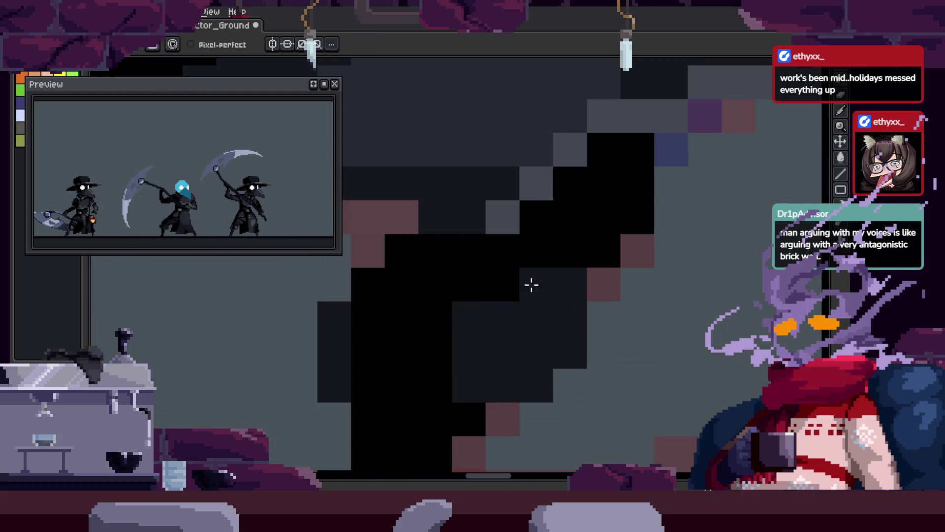
{"action": "key", "text": "ctrl+z"}
{"action": "key", "text": "z"}
{"action": "scroll", "coordinate": [579, 305], "scroll_direction": "down", "scroll_amount": 3}
{"action": "scroll", "coordinate": [586, 327], "scroll_direction": "up", "scroll_amount": 1}
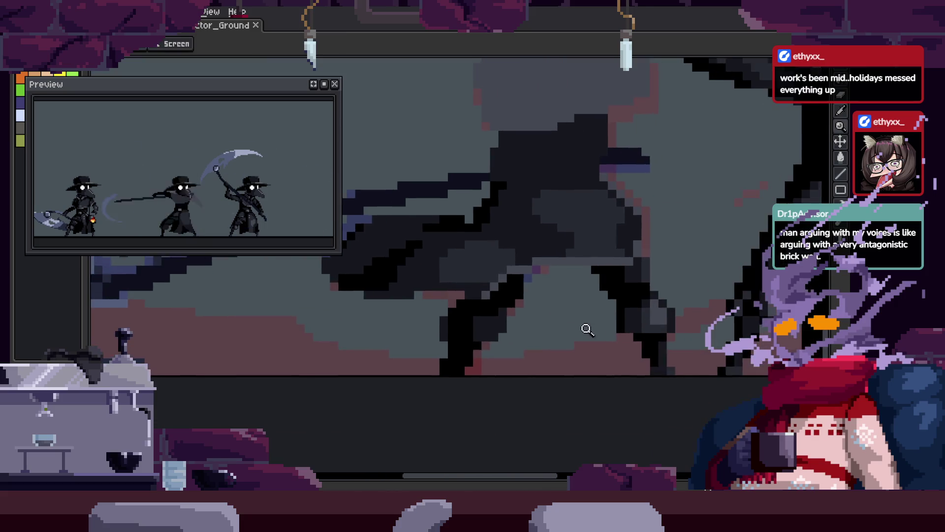
{"action": "scroll", "coordinate": [606, 334], "scroll_direction": "down", "scroll_amount": 1}
{"action": "scroll", "coordinate": [591, 325], "scroll_direction": "right", "scroll_amount": 2}
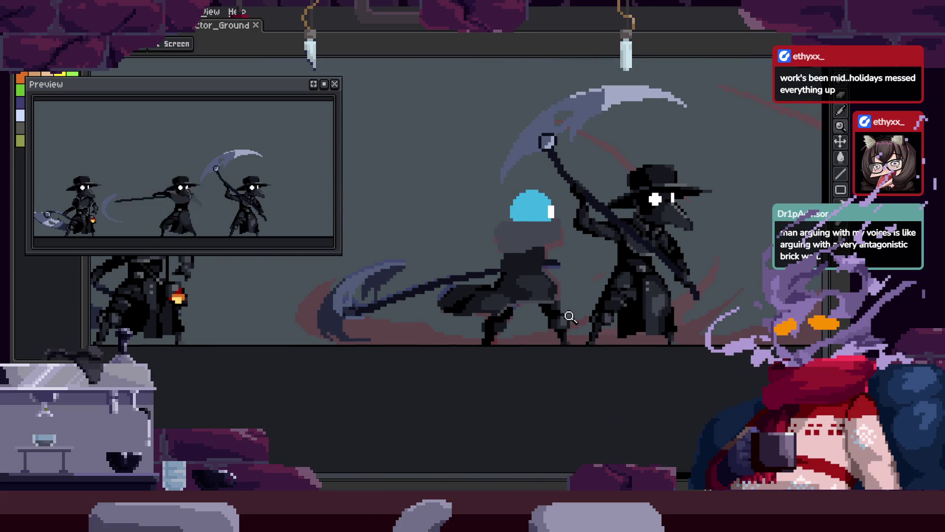
Step to the next frame of the scythe swing.
{"action": "scroll", "coordinate": [565, 319], "scroll_direction": "up", "scroll_amount": 1}
{"action": "scroll", "coordinate": [488, 303], "scroll_direction": "up", "scroll_amount": 3}
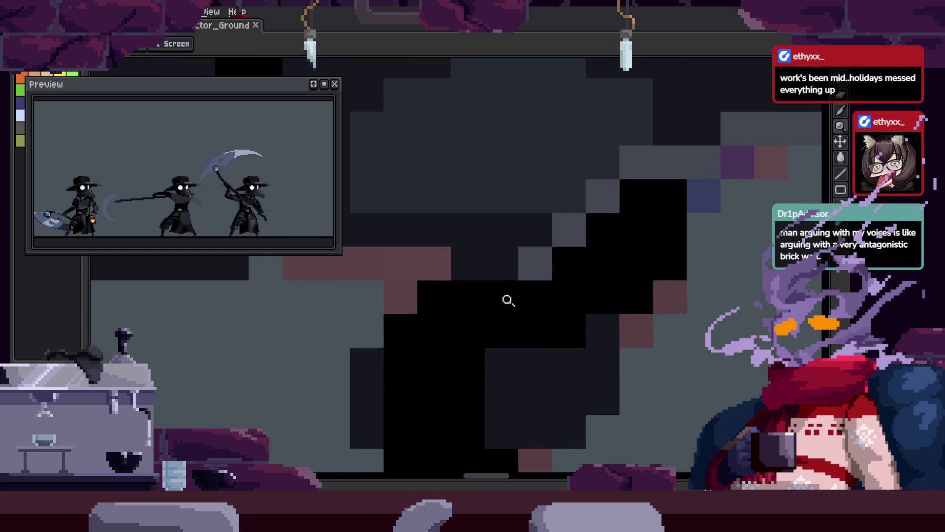
{"action": "scroll", "coordinate": [508, 300], "scroll_direction": "down", "scroll_amount": 3}
{"action": "scroll", "coordinate": [498, 271], "scroll_direction": "up", "scroll_amount": 3}
{"action": "scroll", "coordinate": [536, 299], "scroll_direction": "down", "scroll_amount": 1}
{"action": "scroll", "coordinate": [585, 337], "scroll_direction": "down", "scroll_amount": 1}
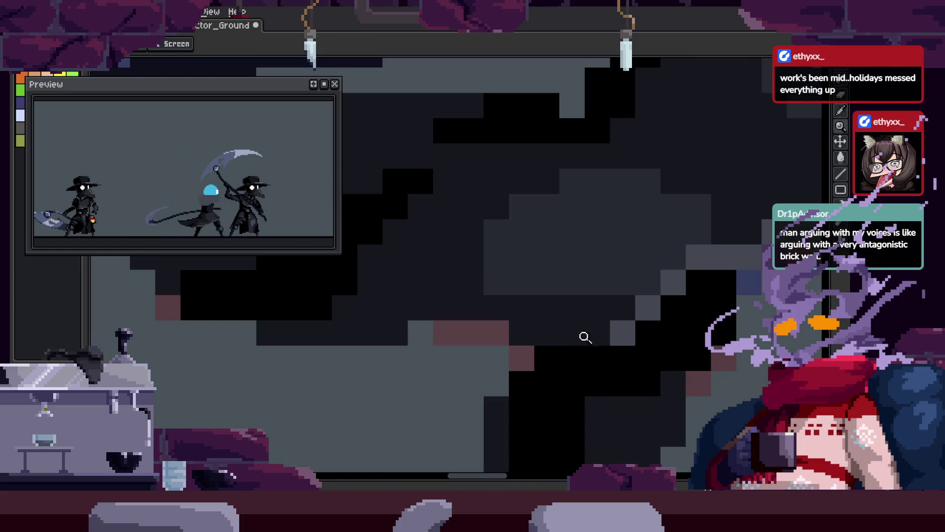
{"action": "scroll", "coordinate": [585, 337], "scroll_direction": "down", "scroll_amount": 2}
{"action": "scroll", "coordinate": [592, 325], "scroll_direction": "up", "scroll_amount": 1}
{"action": "key", "text": "Right"}
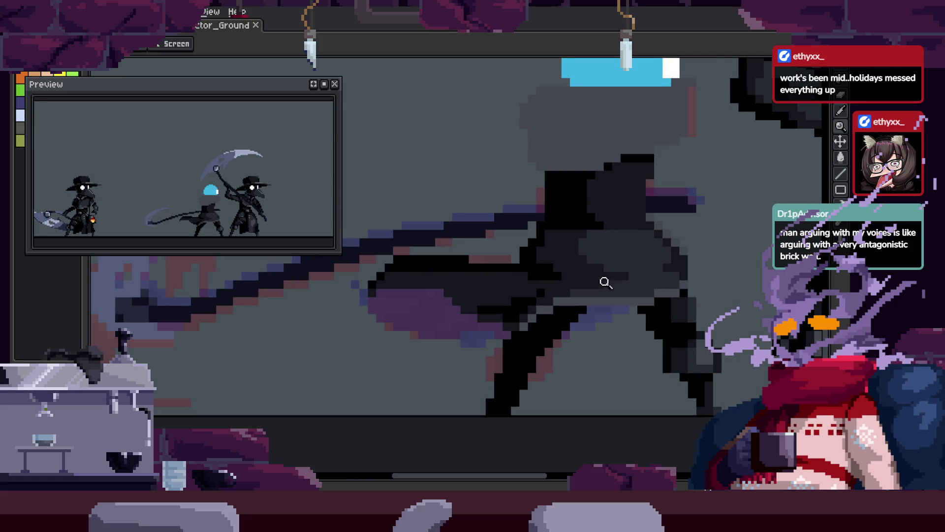
{"action": "scroll", "coordinate": [605, 282], "scroll_direction": "up", "scroll_amount": 1}
{"action": "scroll", "coordinate": [393, 365], "scroll_direction": "up", "scroll_amount": 1}
Save the sprite on this frame.
{"action": "key", "text": "b"}
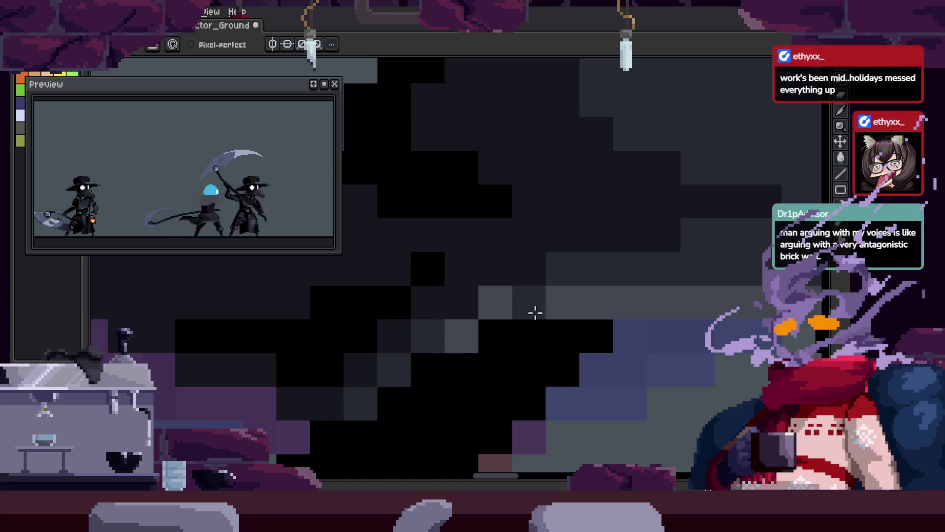
{"action": "scroll", "coordinate": [606, 308], "scroll_direction": "down", "scroll_amount": 2}
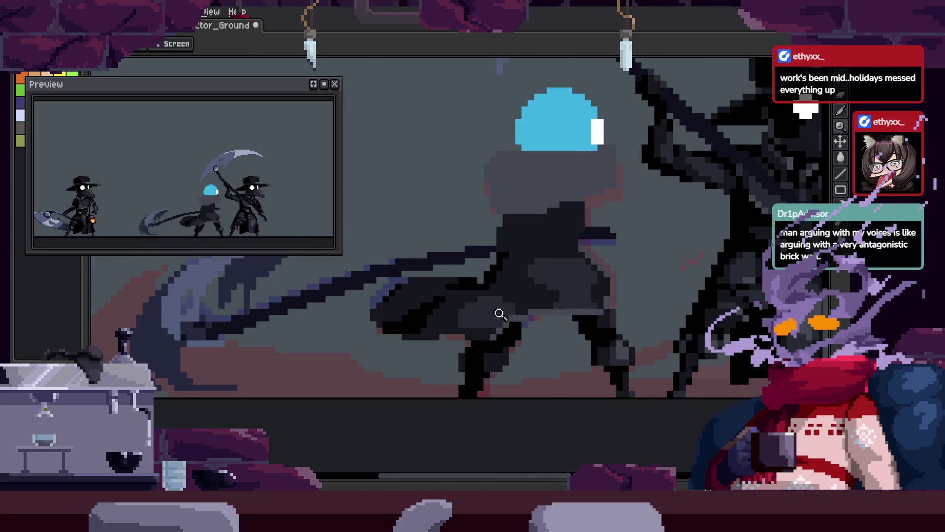
{"action": "scroll", "coordinate": [500, 315], "scroll_direction": "up", "scroll_amount": 2}
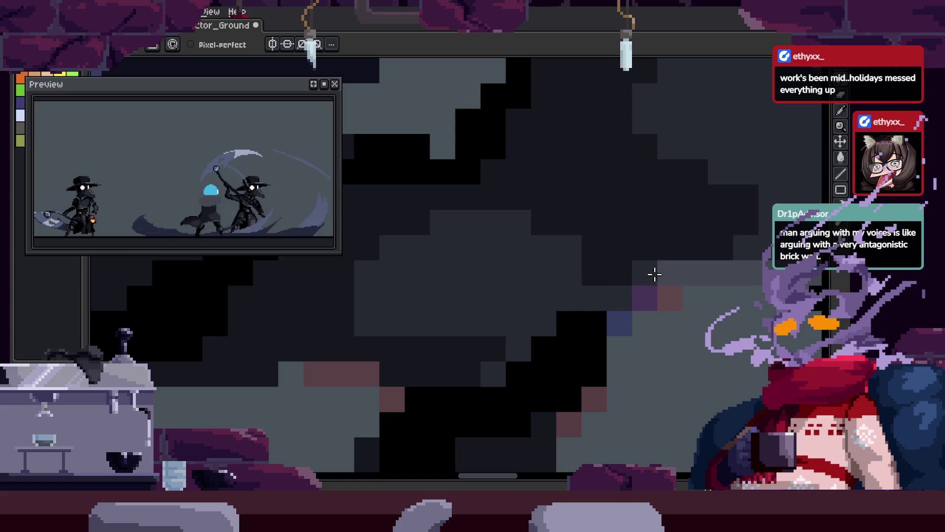
{"action": "key", "text": "z"}
{"action": "scroll", "coordinate": [552, 299], "scroll_direction": "down", "scroll_amount": 3}
{"action": "key", "text": "ctrl+s"}
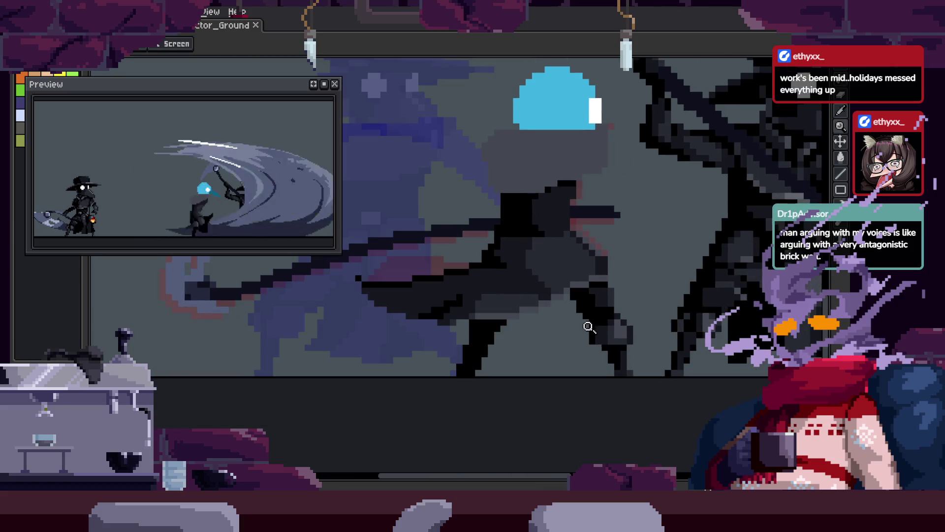
{"action": "scroll", "coordinate": [542, 287], "scroll_direction": "up", "scroll_amount": 2}
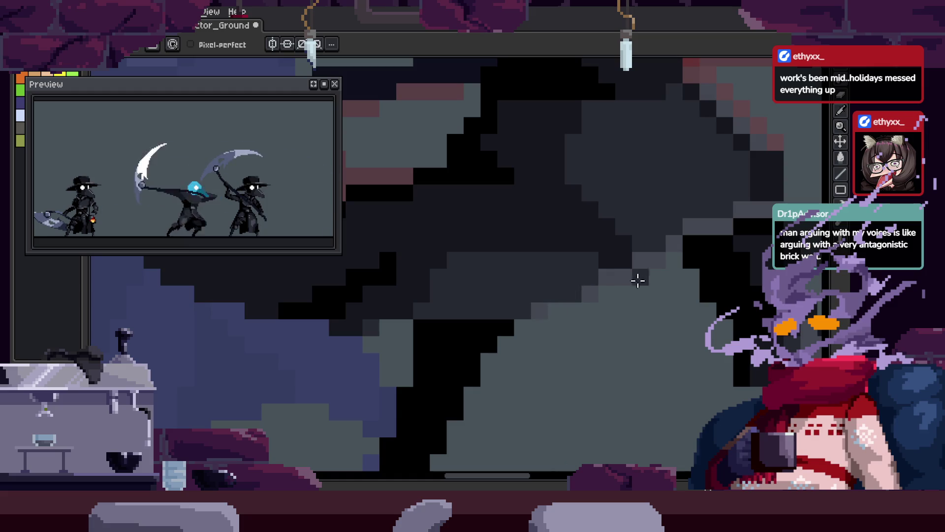
{"action": "key", "text": "z"}
{"action": "scroll", "coordinate": [626, 284], "scroll_direction": "down", "scroll_amount": 2}
{"action": "key", "text": "ctrl+s"}
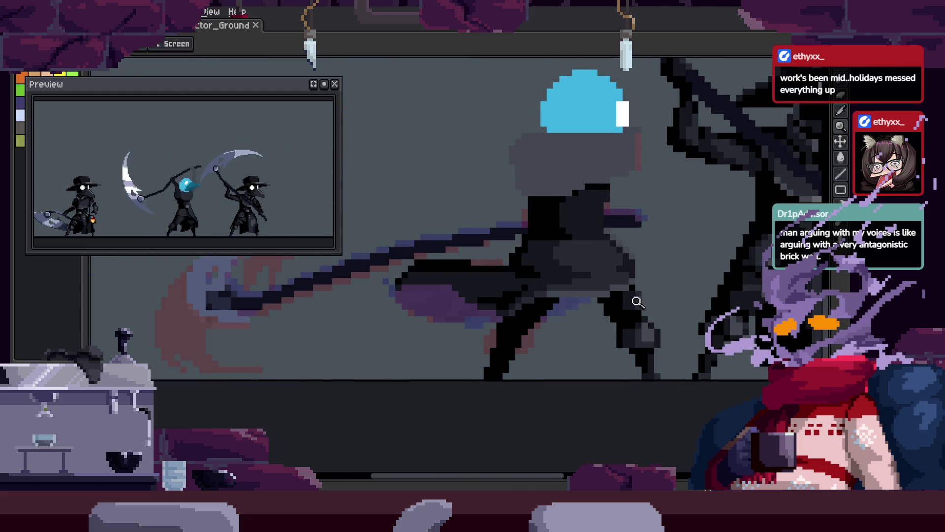
{"action": "scroll", "coordinate": [638, 294], "scroll_direction": "up", "scroll_amount": 3}
Bring the figure's lower torso into view and save again.
{"action": "key", "text": "i"}
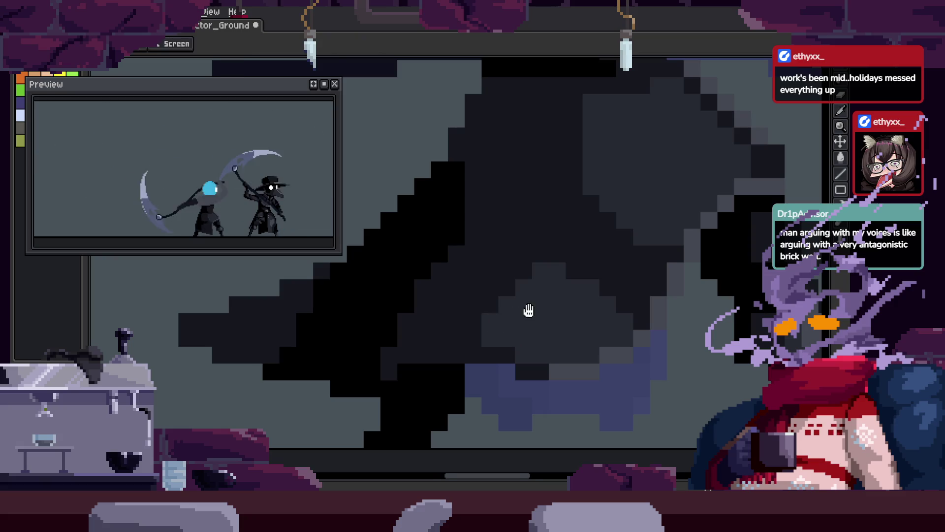
{"action": "key", "text": "b"}
{"action": "key", "text": "z"}
{"action": "scroll", "coordinate": [537, 285], "scroll_direction": "down", "scroll_amount": 2}
{"action": "key", "text": "ctrl+s"}
{"action": "scroll", "coordinate": [559, 314], "scroll_direction": "down", "scroll_amount": 2}
{"action": "scroll", "coordinate": [544, 294], "scroll_direction": "up", "scroll_amount": 3}
{"action": "key", "text": "i"}
{"action": "left_click_drag", "start_coordinate": [486, 180], "coordinate": [534, 237]}
{"action": "scroll", "coordinate": [642, 321], "scroll_direction": "up", "scroll_amount": 2}
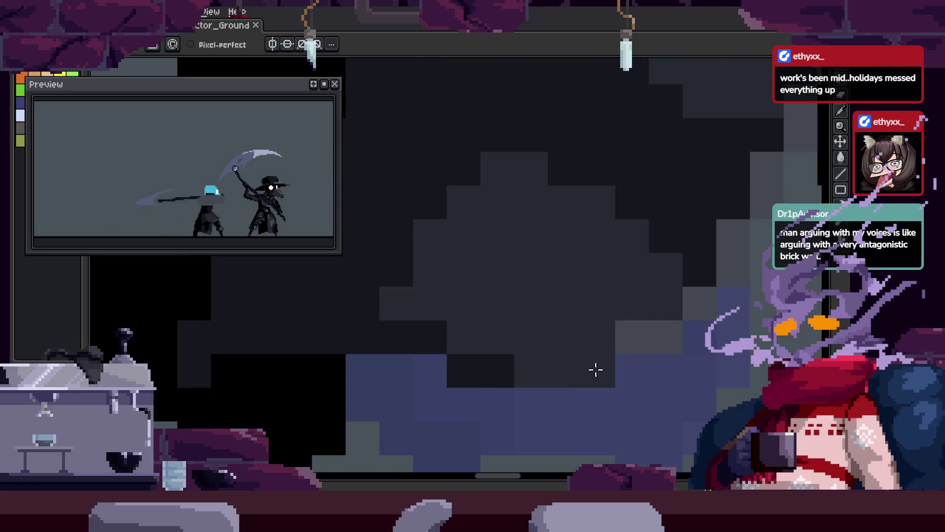
{"action": "scroll", "coordinate": [630, 338], "scroll_direction": "down", "scroll_amount": 2}
{"action": "key", "text": "ctrl+s"}
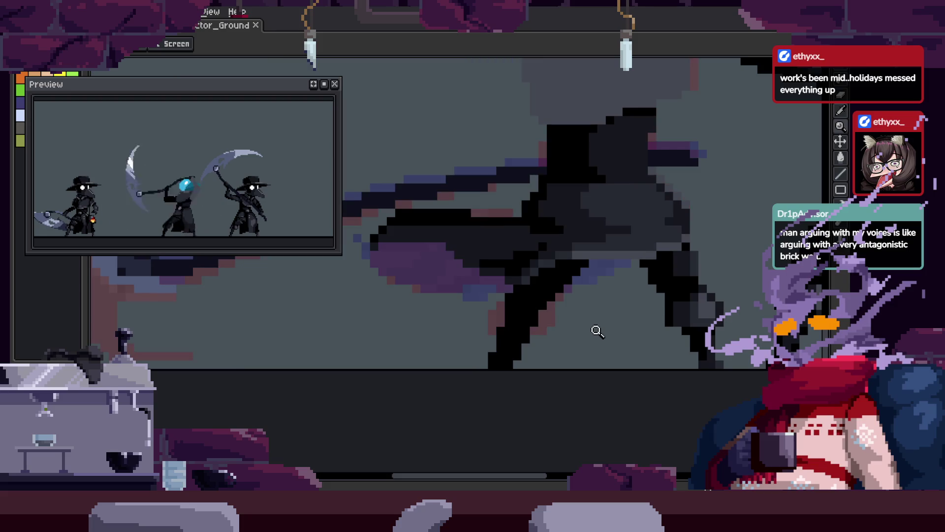
Play the swing animation, then shift the selected torso pixels into place and save.
{"action": "key", "text": "Return"}
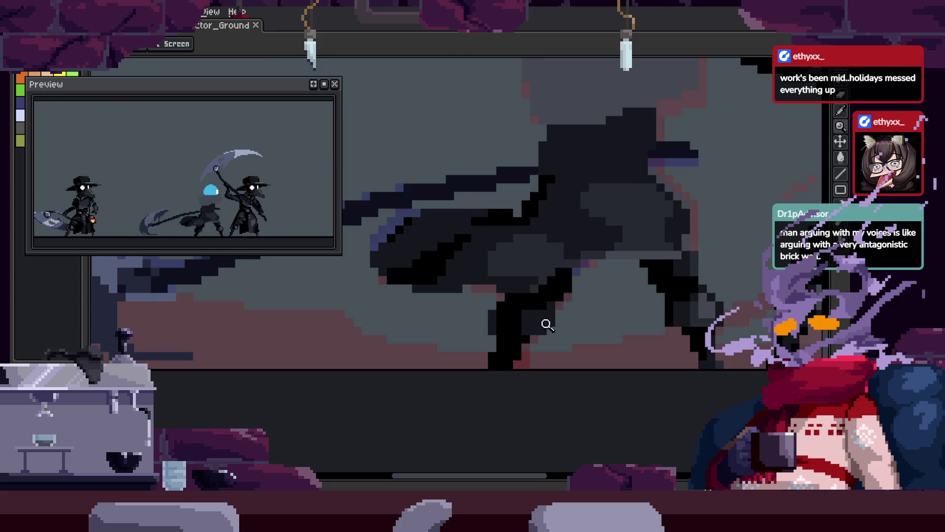
{"action": "scroll", "coordinate": [557, 328], "scroll_direction": "down", "scroll_amount": 2}
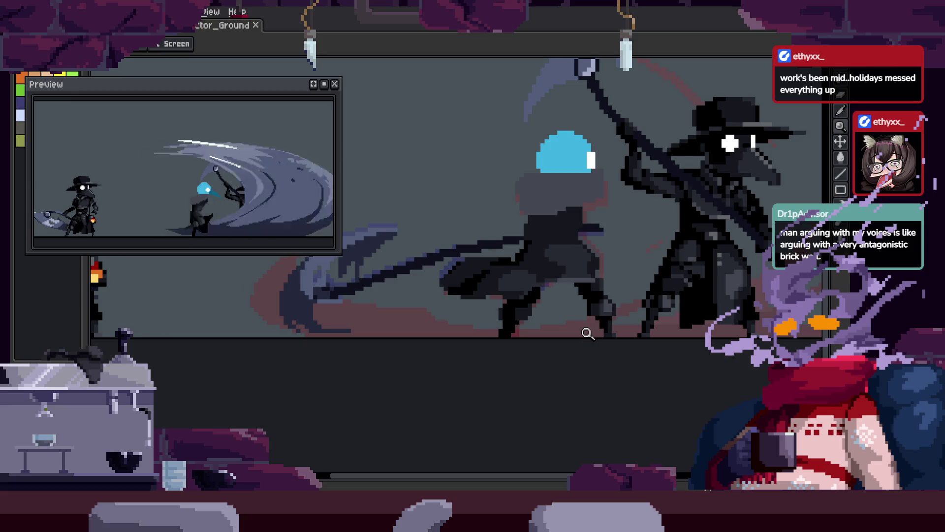
{"action": "scroll", "coordinate": [566, 305], "scroll_direction": "up", "scroll_amount": 2}
{"action": "scroll", "coordinate": [534, 325], "scroll_direction": "up", "scroll_amount": 2}
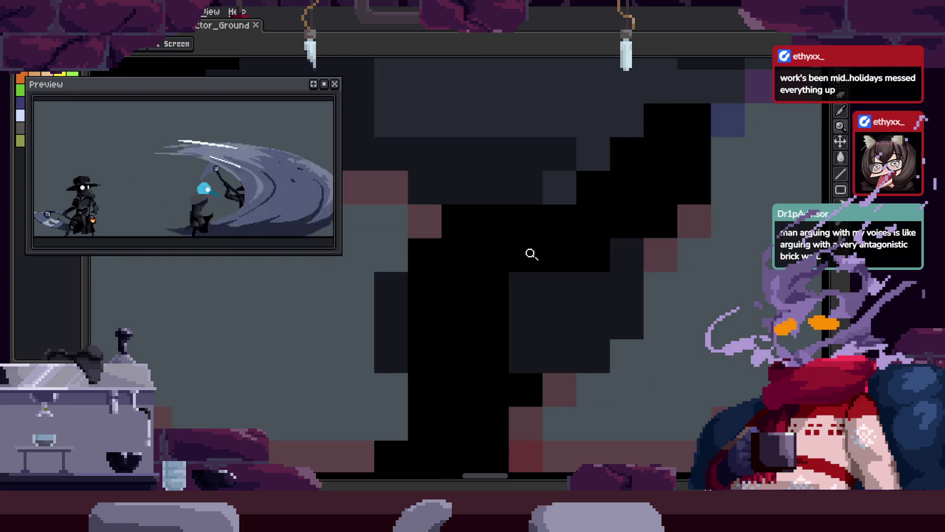
{"action": "mouse_move", "coordinate": [501, 337]}
{"action": "left_mouse_down"}
{"action": "mouse_move", "coordinate": [505, 306]}
{"action": "mouse_move", "coordinate": [480, 308]}
{"action": "left_mouse_up"}
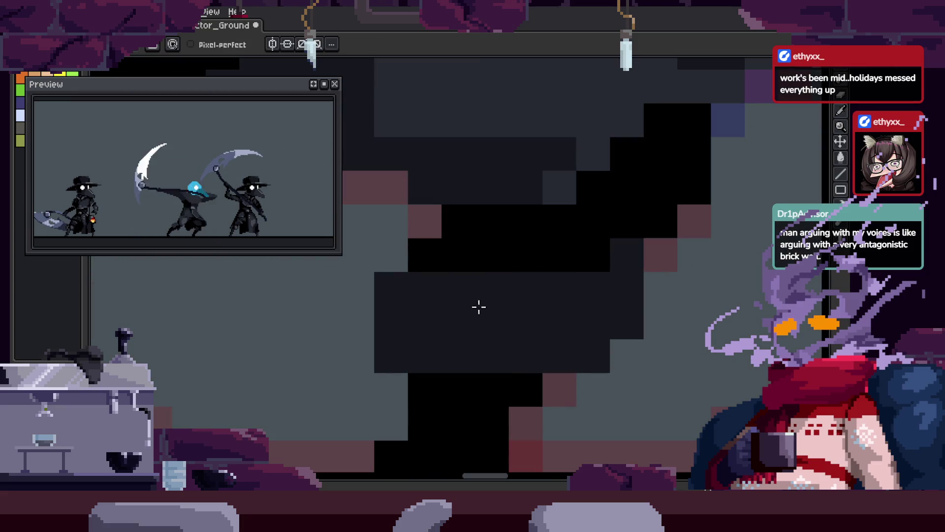
{"action": "scroll", "coordinate": [569, 386], "scroll_direction": "down", "scroll_amount": 3}
{"action": "key", "text": "ctrl+s"}
{"action": "key", "text": "z"}
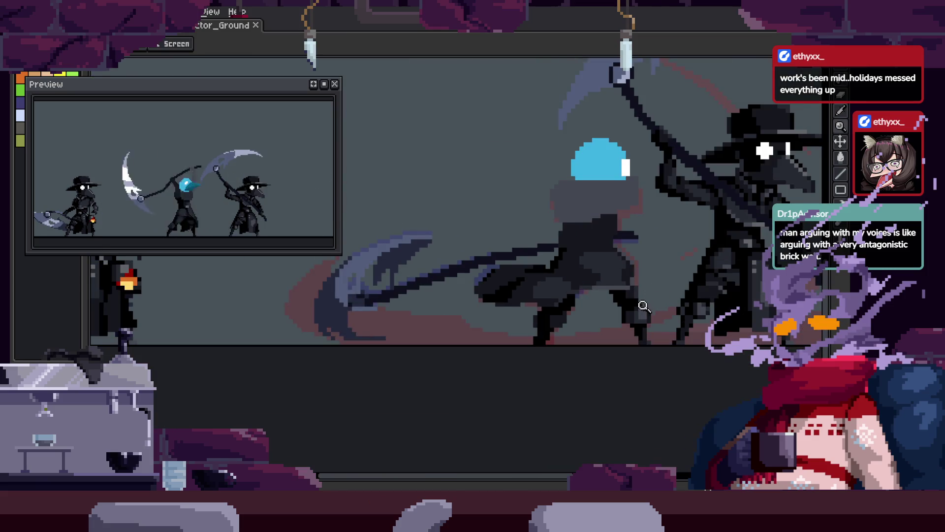
Undo the accidental move of the frame's content.
{"action": "scroll", "coordinate": [626, 294], "scroll_direction": "right", "scroll_amount": 2}
{"action": "scroll", "coordinate": [616, 323], "scroll_direction": "up", "scroll_amount": 4}
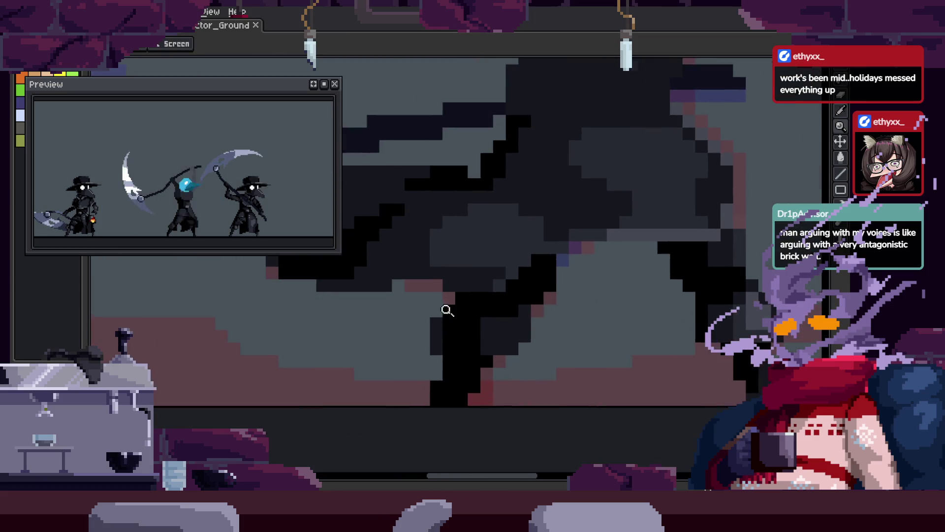
{"action": "key", "text": "b"}
{"action": "scroll", "coordinate": [454, 321], "scroll_direction": "up", "scroll_amount": 1}
{"action": "left_click", "coordinate": [492, 300]}
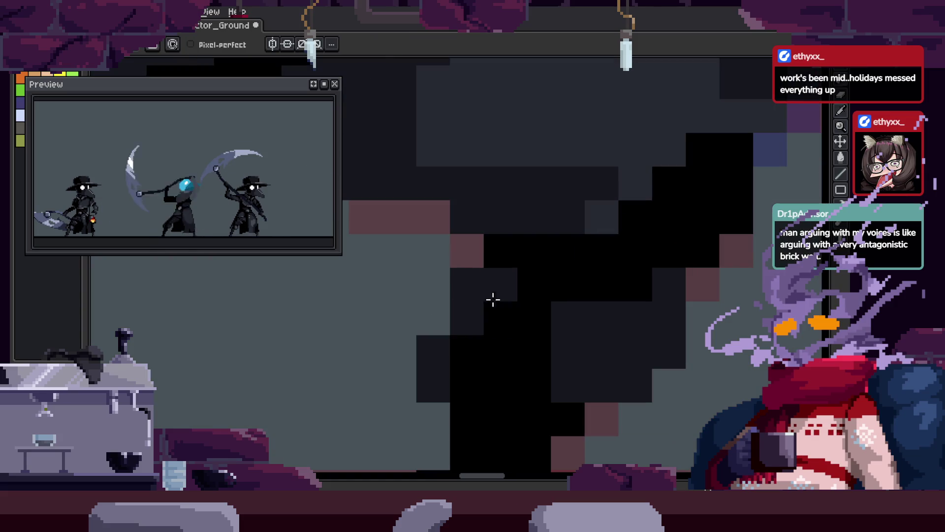
{"action": "key", "text": "z"}
{"action": "scroll", "coordinate": [507, 323], "scroll_direction": "down", "scroll_amount": 3}
{"action": "key", "text": "ctrl+z"}
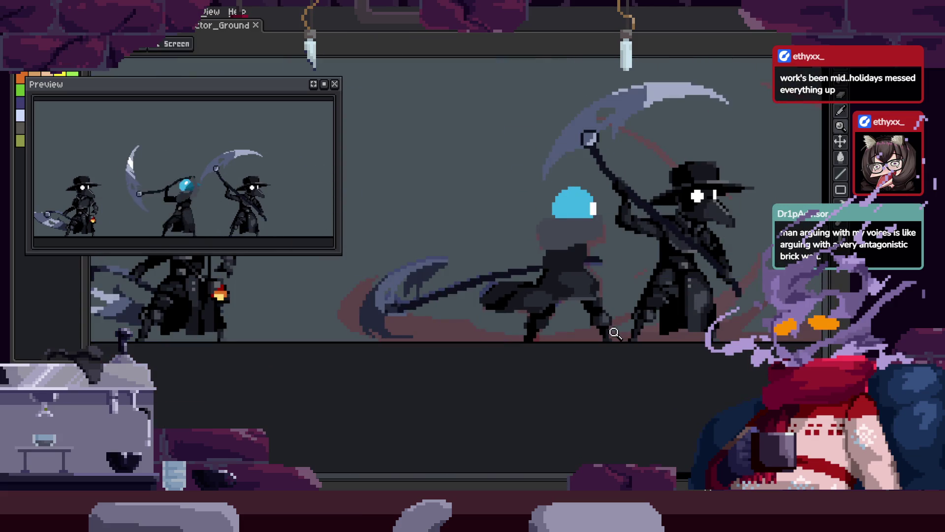
{"action": "scroll", "coordinate": [550, 331], "scroll_direction": "up", "scroll_amount": 4}
{"action": "key", "text": "b"}
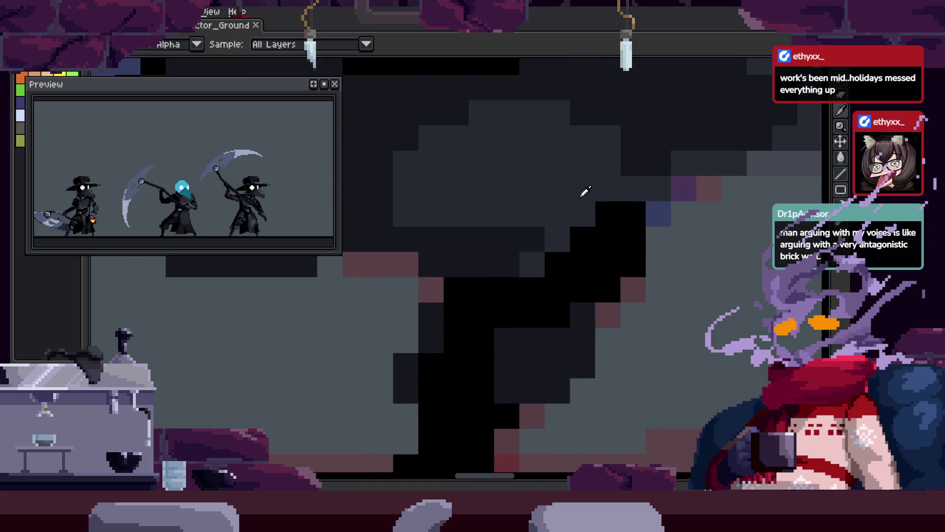
{"action": "scroll", "coordinate": [584, 194], "scroll_direction": "up", "scroll_amount": 1}
Lighten a row of hood pixels and a few pixels around the head to grey.
{"action": "left_click_drag", "start_coordinate": [462, 344], "coordinate": [585, 363]}
{"action": "left_click", "coordinate": [553, 400]}
{"action": "left_click_drag", "start_coordinate": [416, 388], "coordinate": [496, 397]}
{"action": "scroll", "coordinate": [536, 401], "scroll_direction": "down", "scroll_amount": 1}
{"action": "key", "text": "z"}
{"action": "scroll", "coordinate": [561, 412], "scroll_direction": "down", "scroll_amount": 2}
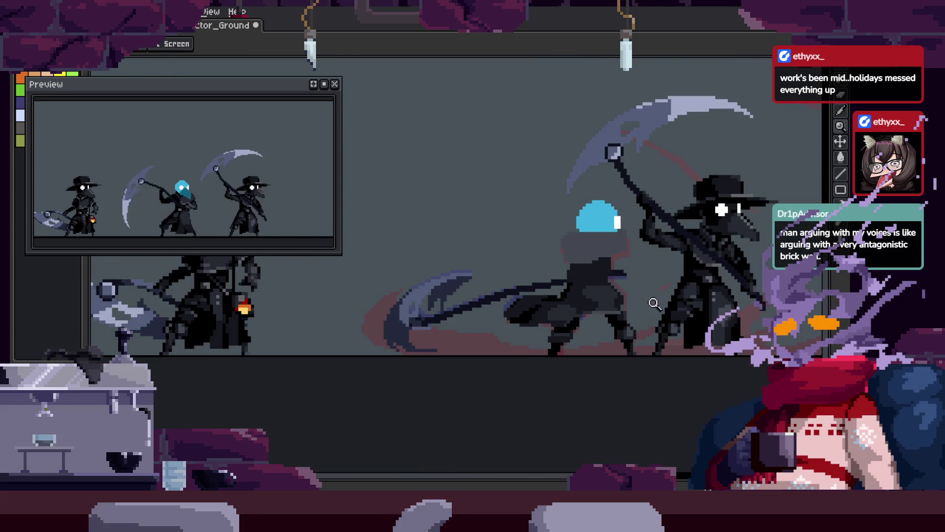
{"action": "left_click", "coordinate": [608, 286]}
{"action": "left_click", "coordinate": [587, 294]}
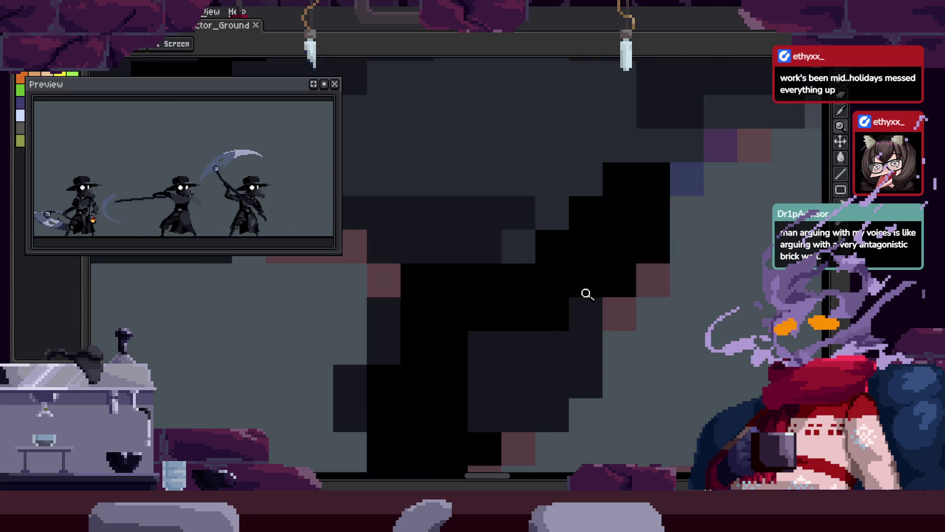
{"action": "scroll", "coordinate": [550, 313], "scroll_direction": "down", "scroll_amount": 3}
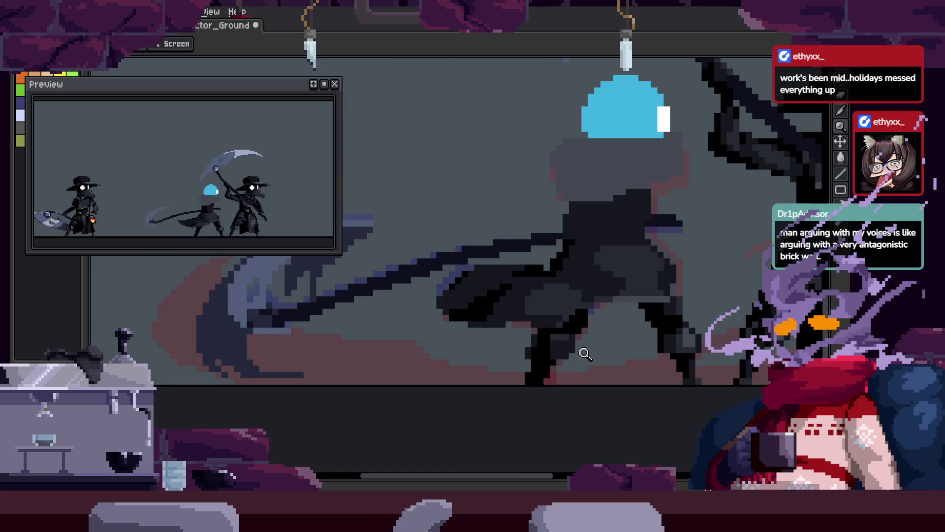
Zoom in close on the dark torso below the head and save the sprite.
{"action": "key", "text": "z"}
{"action": "left_click", "coordinate": [600, 258]}
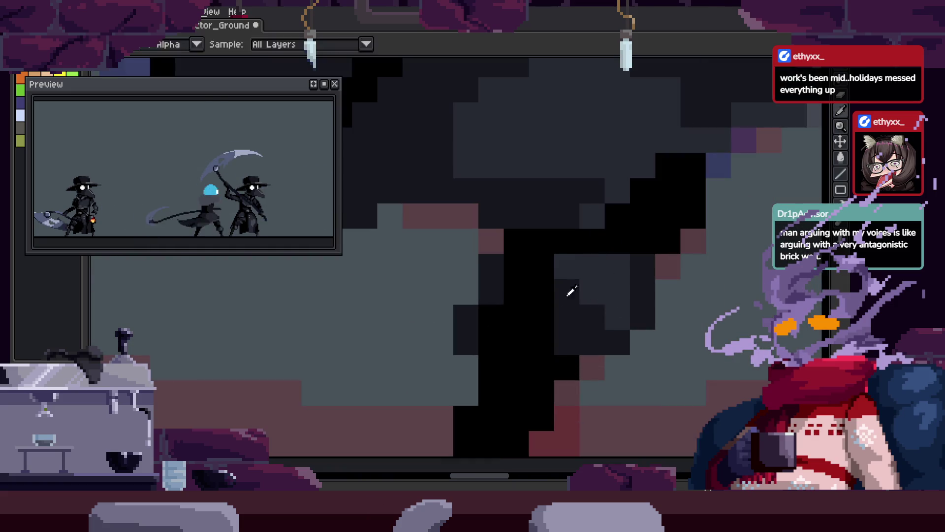
{"action": "left_click_drag", "start_coordinate": [567, 286], "coordinate": [523, 308]}
{"action": "key", "text": "z"}
{"action": "scroll", "coordinate": [591, 296], "scroll_direction": "down", "scroll_amount": 2}
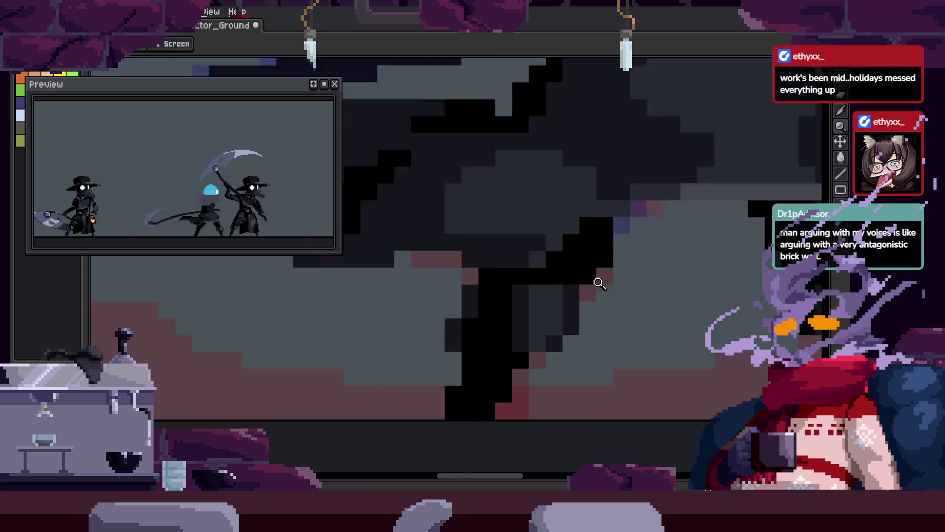
{"action": "scroll", "coordinate": [635, 296], "scroll_direction": "up", "scroll_amount": 2}
{"action": "scroll", "coordinate": [530, 296], "scroll_direction": "down", "scroll_amount": 3}
{"action": "scroll", "coordinate": [553, 270], "scroll_direction": "up", "scroll_amount": 4}
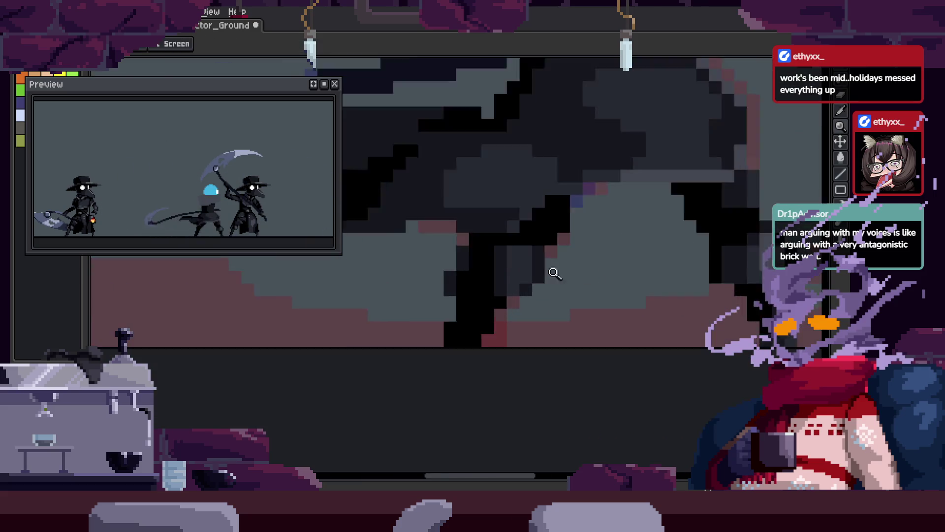
{"action": "key", "text": "ctrl+s"}
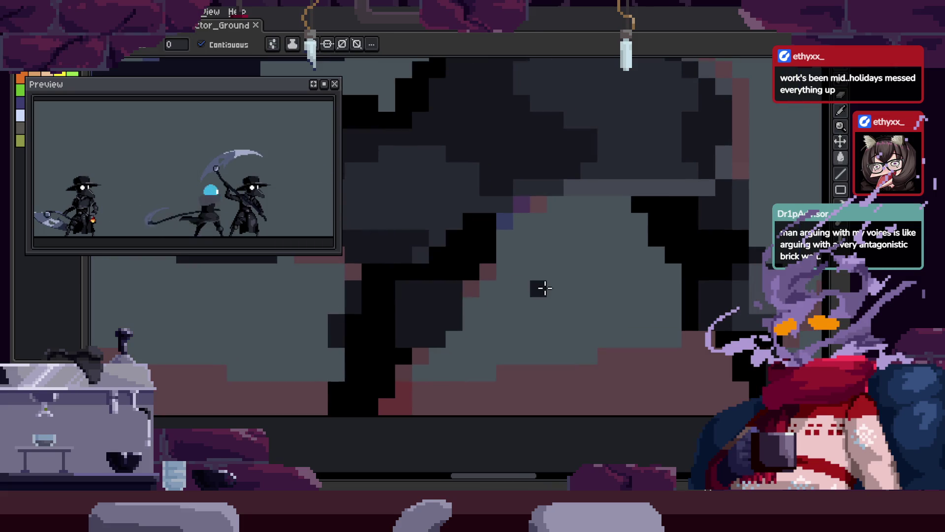
{"action": "key", "text": "z"}
{"action": "scroll", "coordinate": [541, 291], "scroll_direction": "down", "scroll_amount": 2}
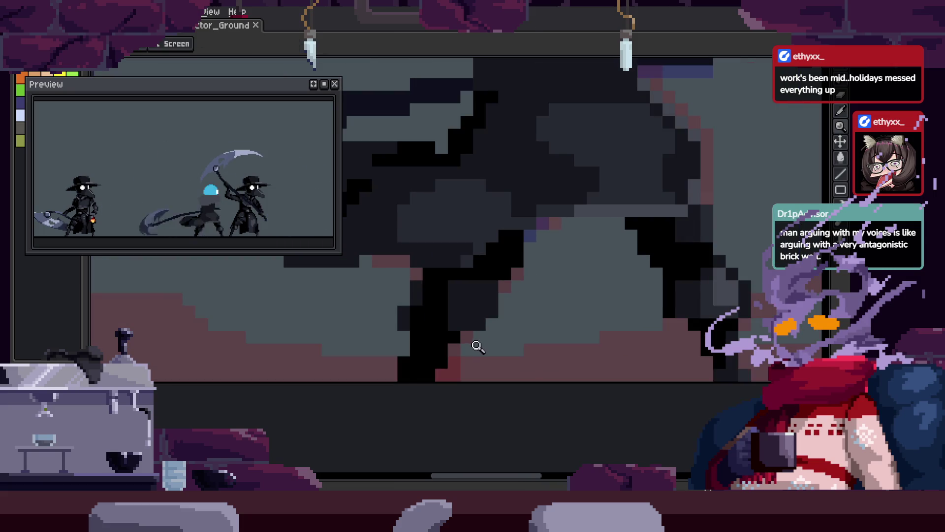
{"action": "left_click", "coordinate": [486, 334]}
Paste the copied pixels into this frame and paint one torso pixel dark grey.
{"action": "key", "text": "ctrl+v"}
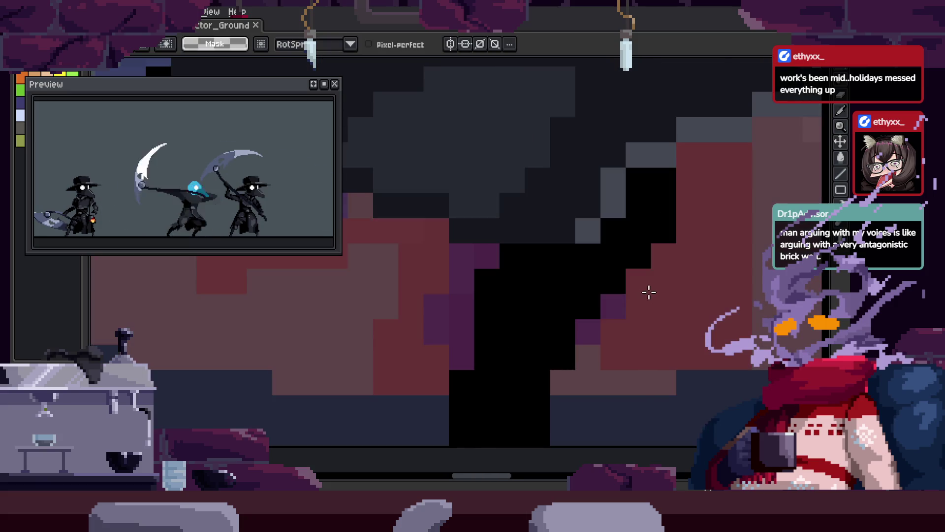
{"action": "key", "text": "b"}
{"action": "left_click", "coordinate": [643, 200], "text": "alt"}
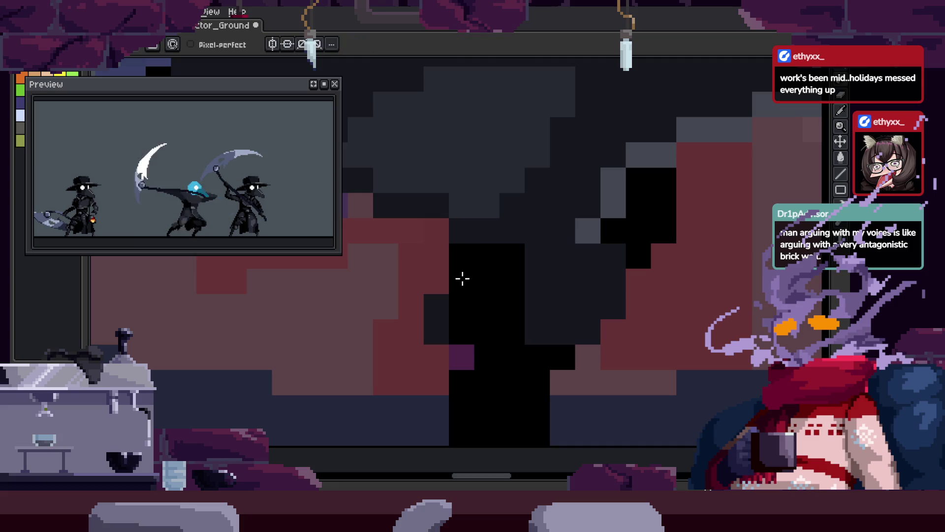
{"action": "left_click", "coordinate": [461, 281]}
{"action": "key", "text": "alt"}
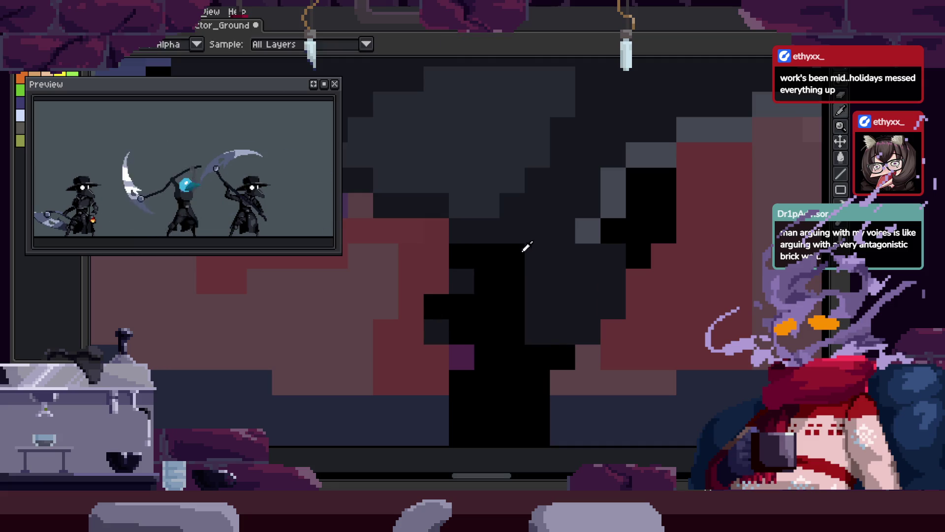
{"action": "scroll", "coordinate": [678, 248], "scroll_direction": "down", "scroll_amount": 5}
{"action": "scroll", "coordinate": [587, 283], "scroll_direction": "up", "scroll_amount": 3}
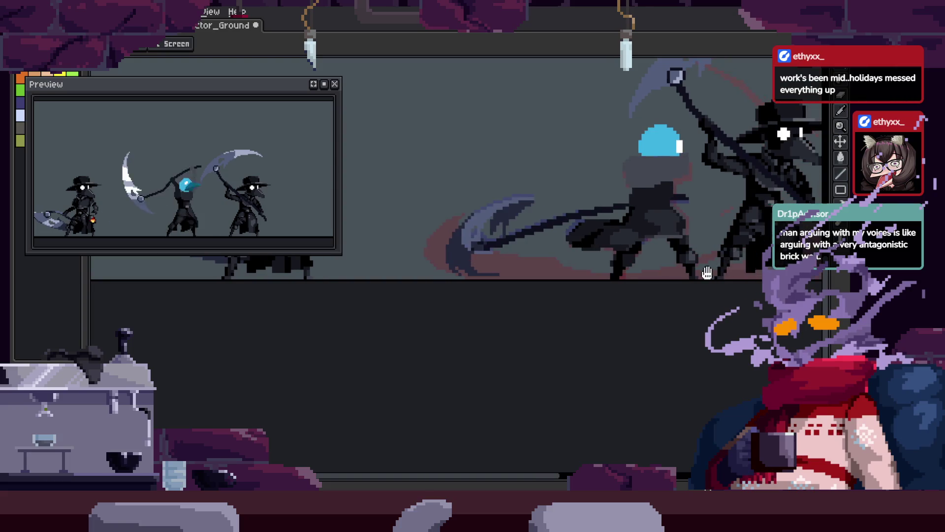
{"action": "scroll", "coordinate": [635, 249], "scroll_direction": "up", "scroll_amount": 2}
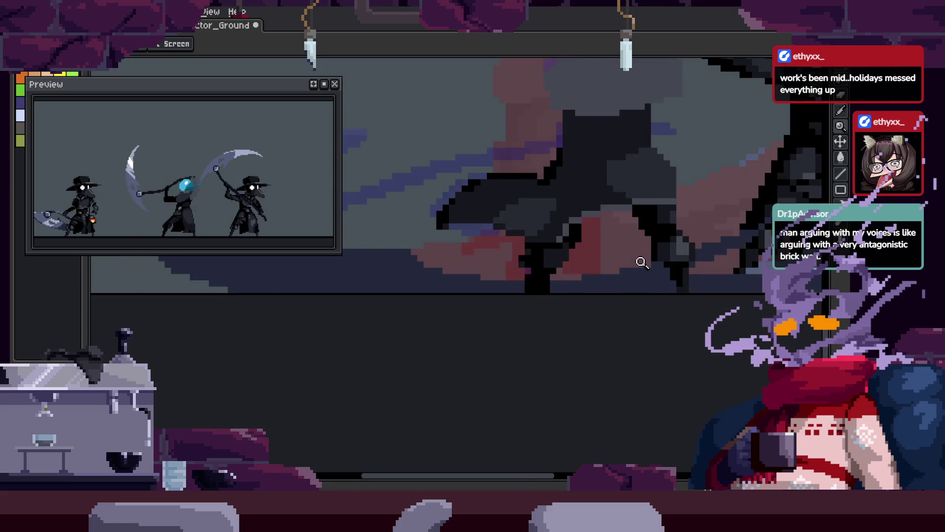
{"action": "scroll", "coordinate": [640, 259], "scroll_direction": "up", "scroll_amount": 3}
{"action": "scroll", "coordinate": [528, 276], "scroll_direction": "down", "scroll_amount": 4}
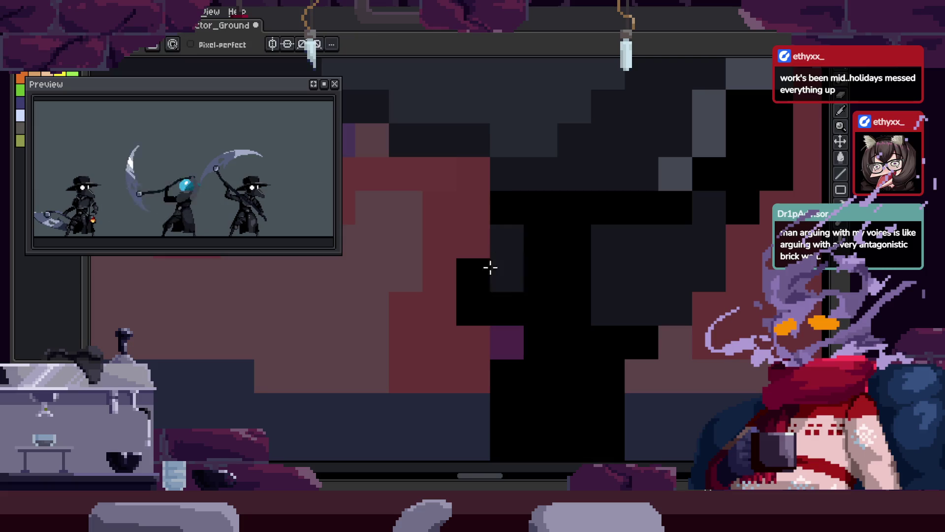
Marquee-select the black column of torso pixels to nudge it one pixel left.
{"action": "key", "text": "z"}
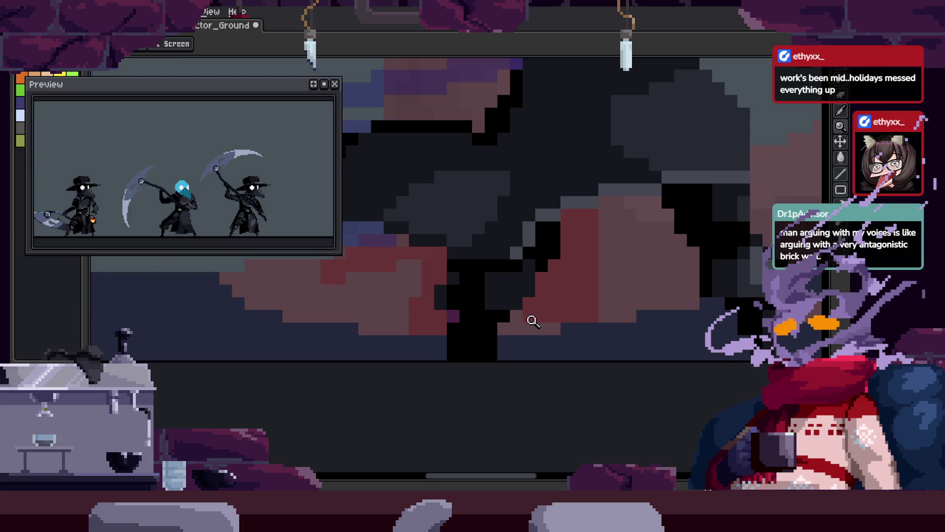
{"action": "left_click", "coordinate": [525, 281]}
{"action": "key", "text": "b"}
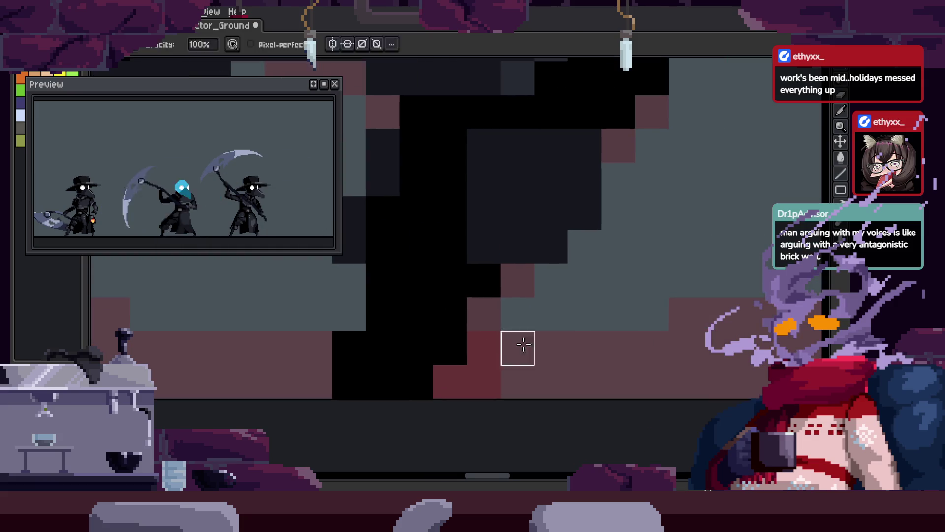
{"action": "key", "text": "z"}
{"action": "scroll", "coordinate": [633, 318], "scroll_direction": "down", "scroll_amount": 3}
{"action": "left_click", "coordinate": [618, 331]}
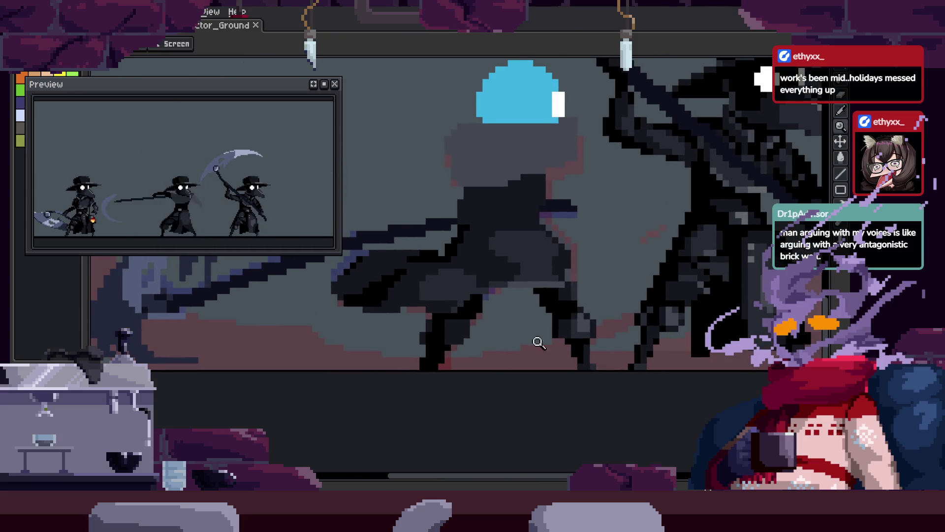
{"action": "left_click", "coordinate": [539, 343]}
{"action": "key", "text": "b"}
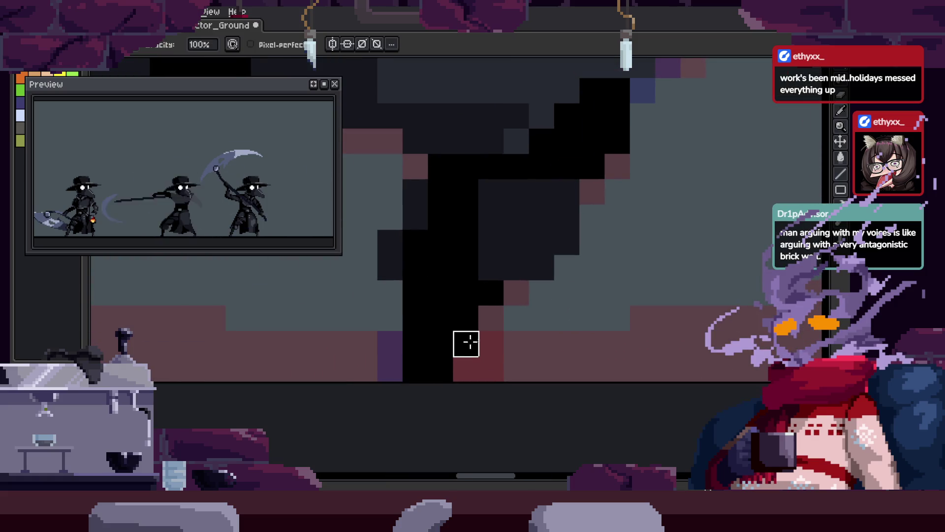
{"action": "key", "text": "z"}
{"action": "scroll", "coordinate": [486, 348], "scroll_direction": "down", "scroll_amount": 3}
{"action": "scroll", "coordinate": [570, 300], "scroll_direction": "up", "scroll_amount": 3}
{"action": "key", "text": "l"}
{"action": "mouse_move", "coordinate": [569, 300]}
{"action": "left_mouse_down"}
{"action": "mouse_move", "coordinate": [443, 370]}
{"action": "mouse_move", "coordinate": [545, 361]}
{"action": "mouse_move", "coordinate": [509, 363]}
{"action": "left_mouse_up"}
{"action": "key", "text": "ctrl+d"}
{"action": "scroll", "coordinate": [525, 309], "scroll_direction": "down", "scroll_amount": 3}
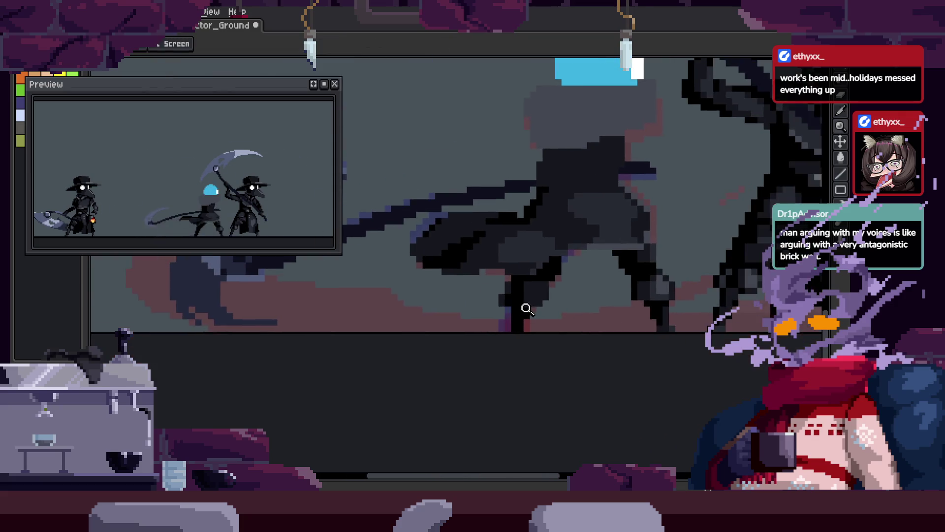
Paint two pinkish-brown pixels beside the column and shift the column base one pixel left.
{"action": "scroll", "coordinate": [458, 228], "scroll_direction": "up", "scroll_amount": 3}
{"action": "key", "text": "b"}
{"action": "left_click_drag", "start_coordinate": [458, 229], "coordinate": [463, 256]}
{"action": "key", "text": "e"}
{"action": "left_click_drag", "start_coordinate": [571, 270], "coordinate": [482, 363]}
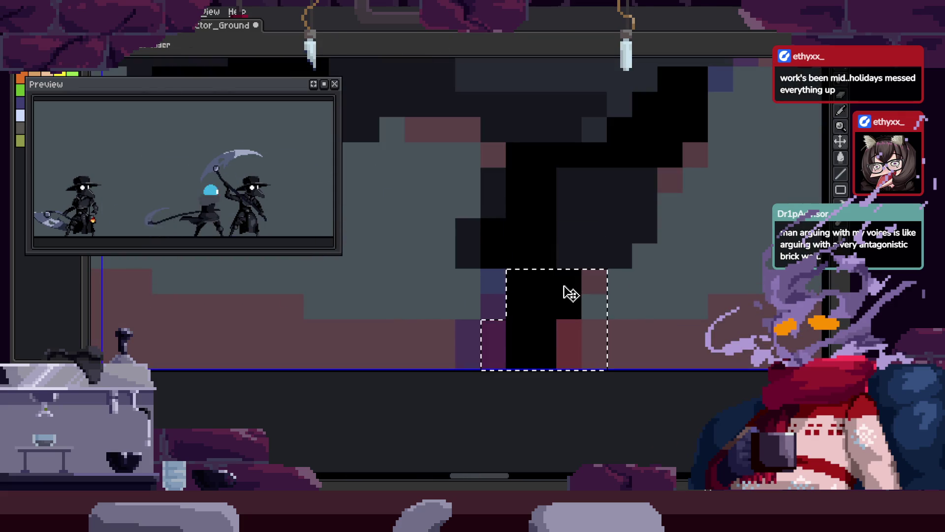
{"action": "key", "text": "Left"}
{"action": "key", "text": "ctrl+d"}
Turn a dark-grey torso pixel black and swap purple and black pixels using sampled colours.
{"action": "scroll", "coordinate": [462, 372], "scroll_direction": "up", "scroll_amount": 1}
{"action": "left_click", "coordinate": [463, 372]}
{"action": "key", "text": "i"}
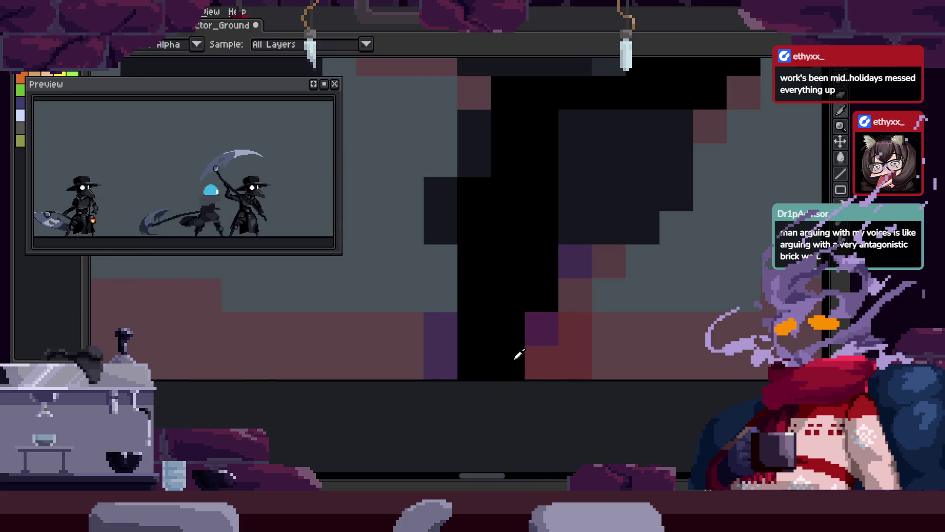
{"action": "mouse_move", "coordinate": [532, 332]}
{"action": "left_mouse_down"}
{"action": "mouse_move", "coordinate": [475, 331]}
{"action": "mouse_move", "coordinate": [488, 325]}
{"action": "left_mouse_up"}
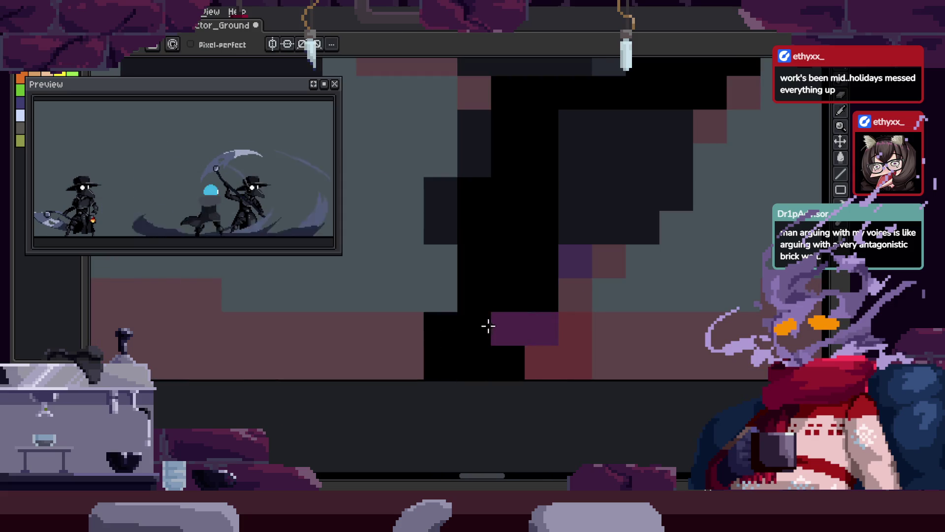
{"action": "left_click", "coordinate": [544, 296]}
{"action": "right_click", "coordinate": [511, 329]}
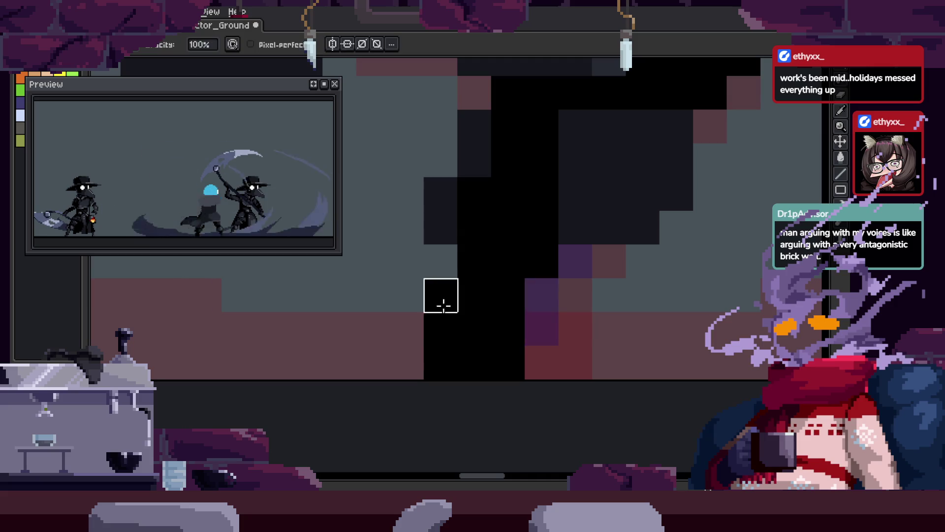
Magic-wand select the stray same-coloured pixels and delete them.
{"action": "scroll", "coordinate": [531, 363], "scroll_direction": "down", "scroll_amount": 5}
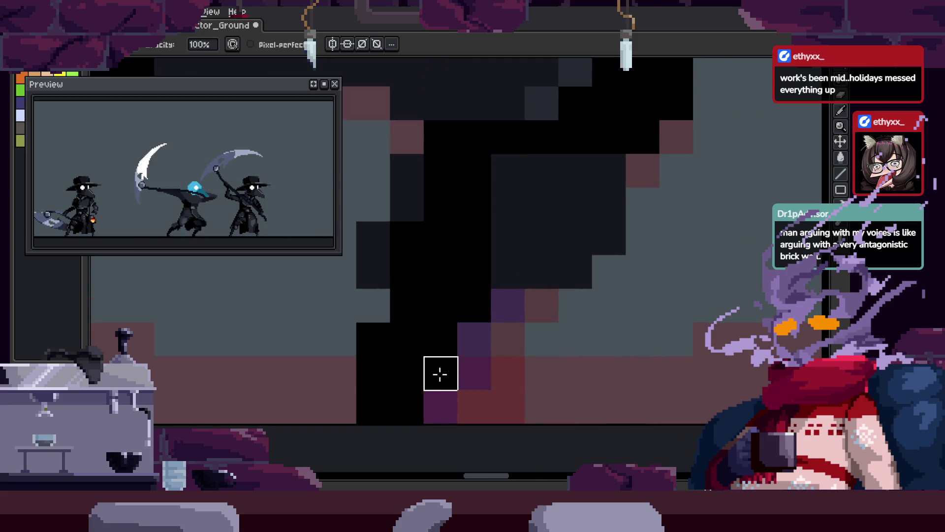
{"action": "scroll", "coordinate": [576, 316], "scroll_direction": "up", "scroll_amount": 2}
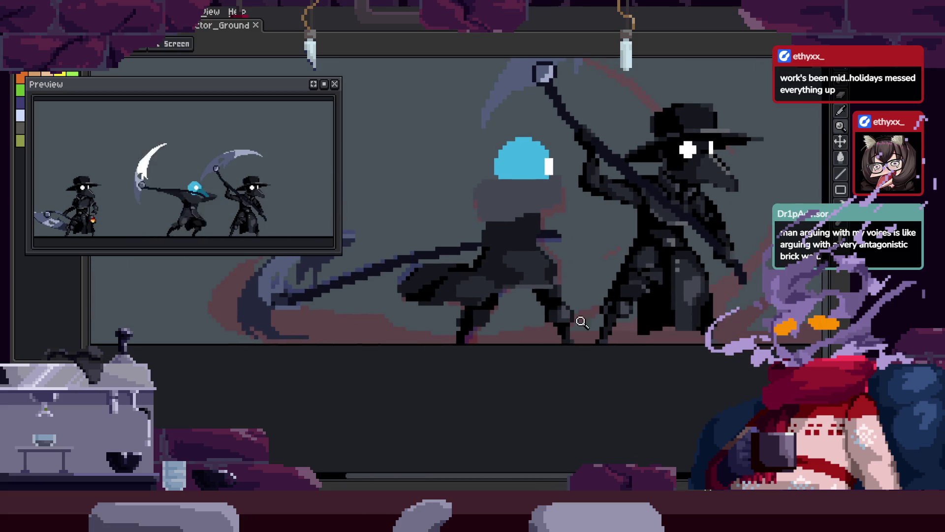
{"action": "scroll", "coordinate": [555, 297], "scroll_direction": "up", "scroll_amount": 3}
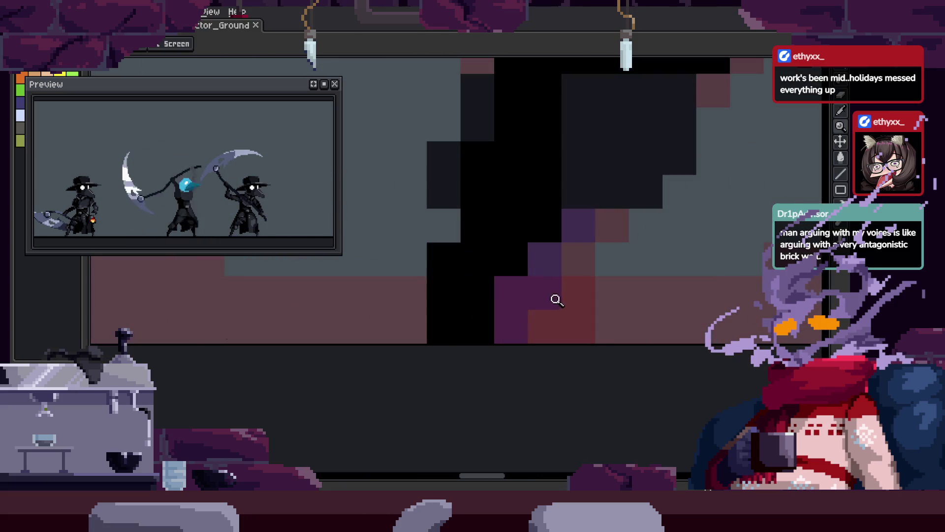
{"action": "key", "text": "w"}
{"action": "left_click", "coordinate": [615, 273]}
{"action": "key", "text": "Delete"}
{"action": "key", "text": "b"}
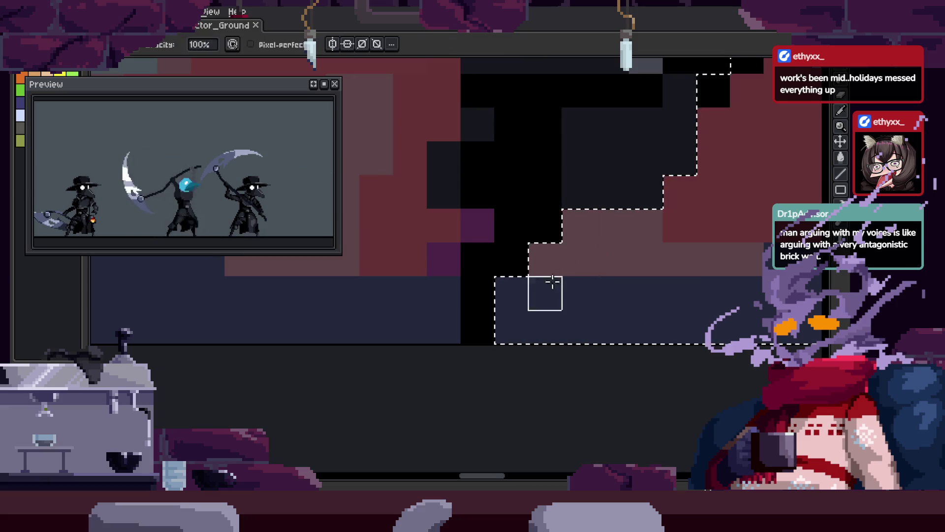
Add black pixels to the torso, then zoom in on the hood.
{"action": "scroll", "coordinate": [467, 275], "scroll_direction": "down", "scroll_amount": 3}
{"action": "left_click_drag", "start_coordinate": [443, 289], "coordinate": [480, 226]}
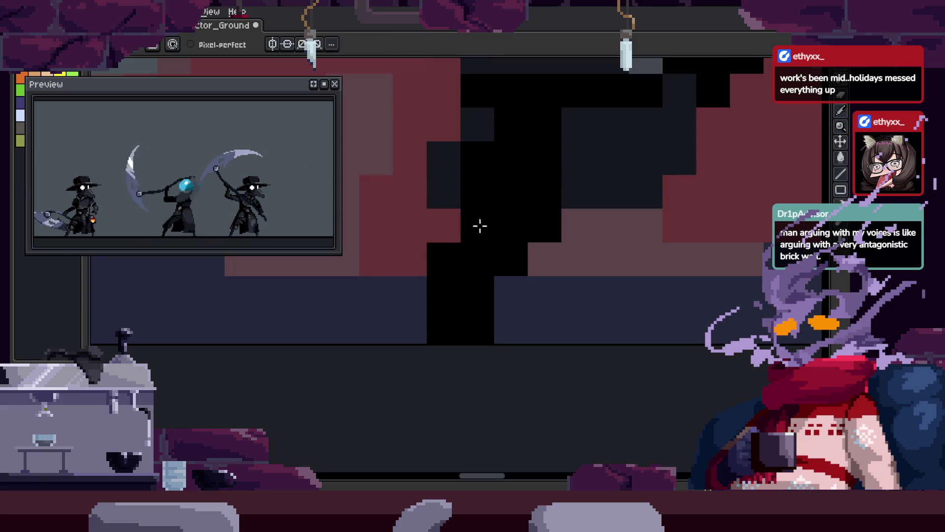
{"action": "key", "text": "z"}
{"action": "left_click", "coordinate": [632, 237]}
{"action": "scroll", "coordinate": [616, 257], "scroll_direction": "down", "scroll_amount": 1}
{"action": "left_click", "coordinate": [597, 274]}
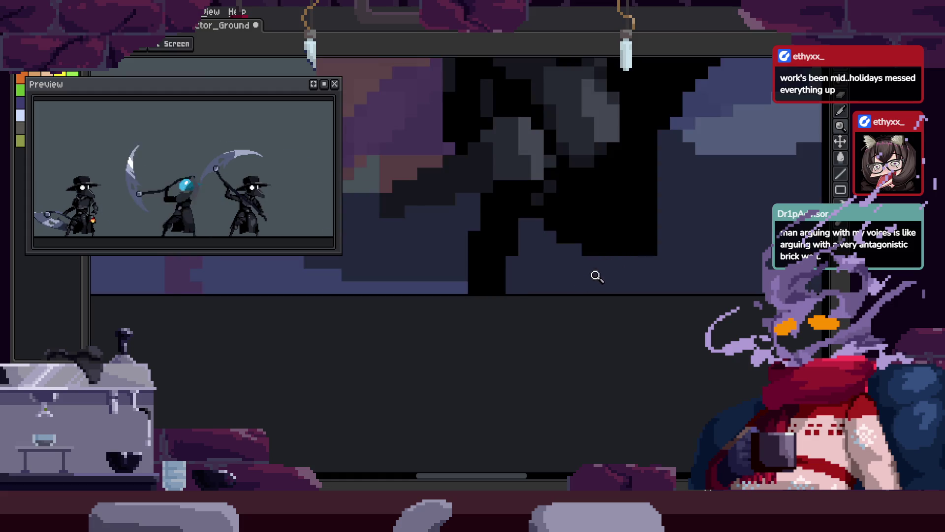
Paint a vertical column of black pixels into the hood.
{"action": "left_click", "coordinate": [539, 262]}
{"action": "key", "text": "b"}
{"action": "left_click_drag", "start_coordinate": [540, 306], "coordinate": [540, 238]}
{"action": "key", "text": "z"}
{"action": "scroll", "coordinate": [460, 295], "scroll_direction": "down", "scroll_amount": 2}
{"action": "left_click", "coordinate": [576, 280]}
Zoom in and out repeatedly to inspect the hood and torso pixels.
{"action": "key", "text": "v"}
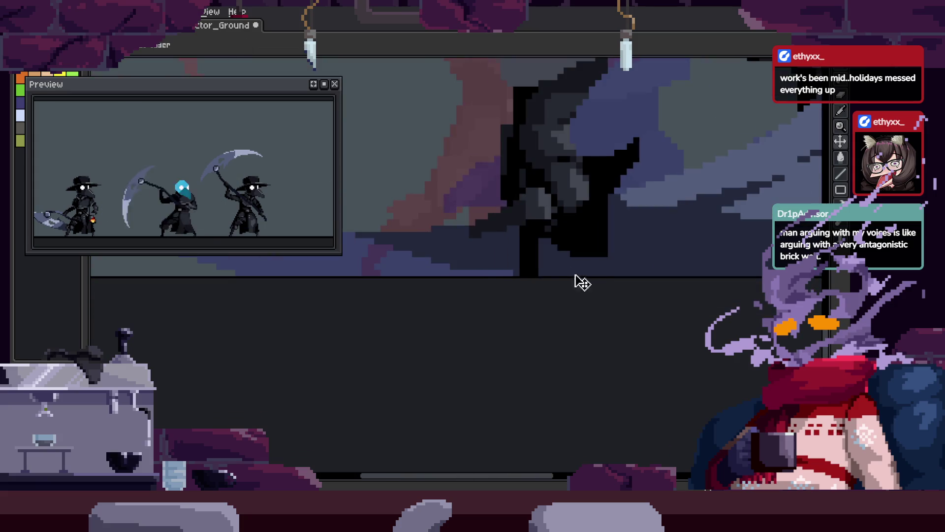
{"action": "scroll", "coordinate": [590, 261], "scroll_direction": "up", "scroll_amount": 1}
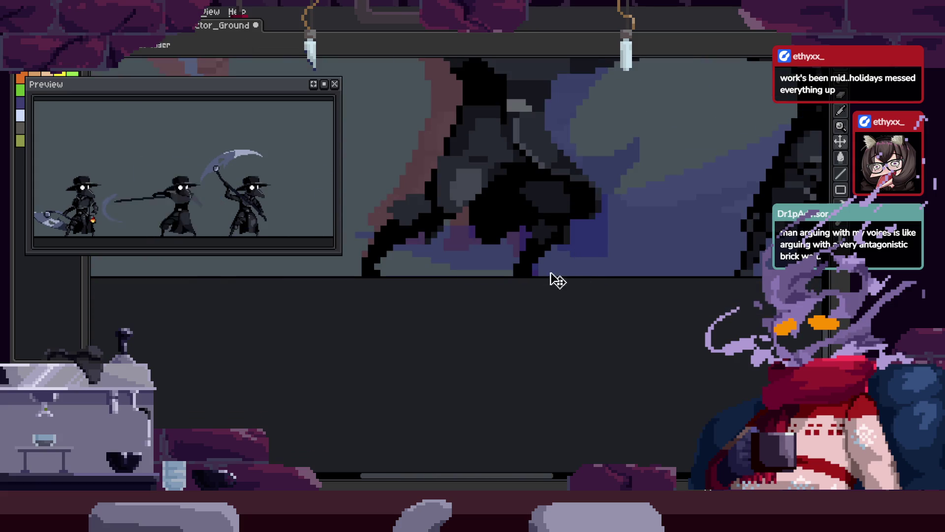
{"action": "scroll", "coordinate": [559, 318], "scroll_direction": "up", "scroll_amount": 3}
{"action": "key", "text": "b"}
{"action": "key", "text": "z"}
{"action": "scroll", "coordinate": [463, 329], "scroll_direction": "down", "scroll_amount": 2}
{"action": "scroll", "coordinate": [597, 302], "scroll_direction": "up", "scroll_amount": 1}
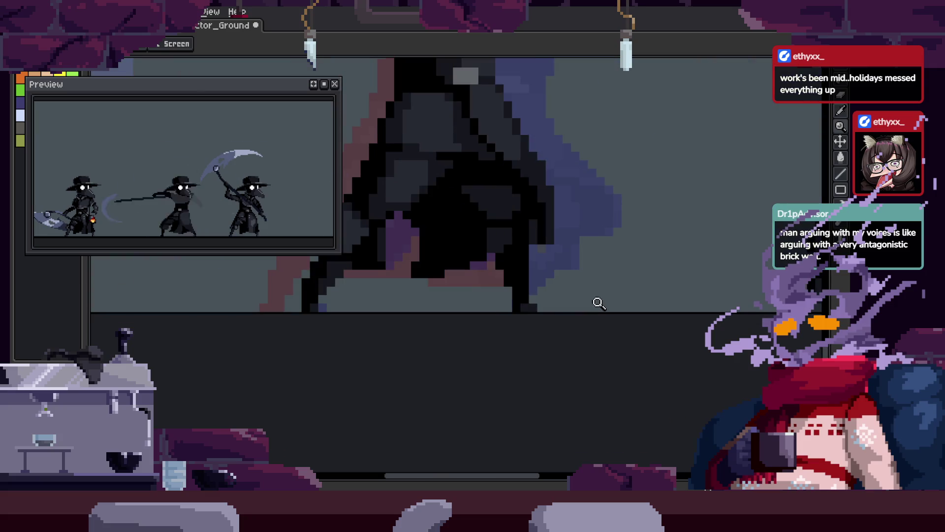
{"action": "scroll", "coordinate": [607, 301], "scroll_direction": "down", "scroll_amount": 1}
{"action": "scroll", "coordinate": [606, 300], "scroll_direction": "up", "scroll_amount": 1}
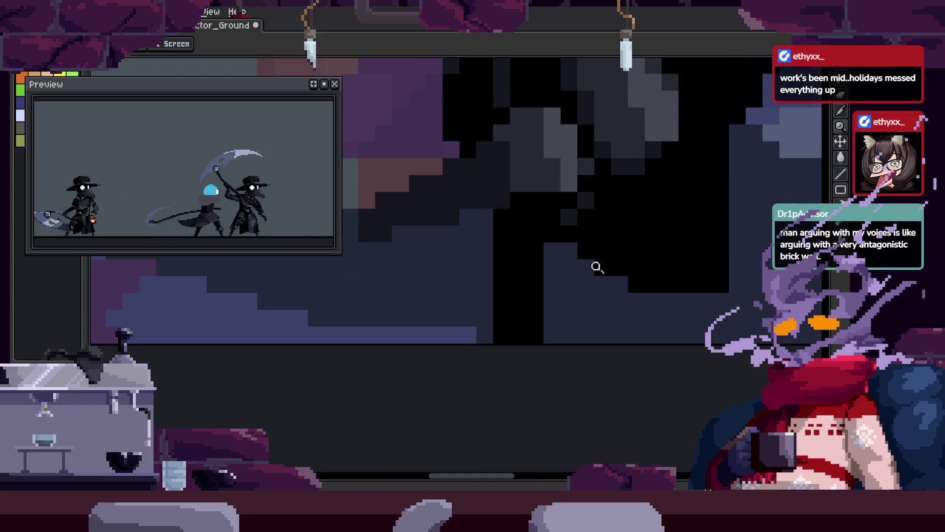
{"action": "scroll", "coordinate": [620, 201], "scroll_direction": "down", "scroll_amount": 1}
{"action": "scroll", "coordinate": [620, 200], "scroll_direction": "up", "scroll_amount": 1}
{"action": "scroll", "coordinate": [621, 201], "scroll_direction": "down", "scroll_amount": 1}
{"action": "scroll", "coordinate": [621, 199], "scroll_direction": "up", "scroll_amount": 1}
{"action": "scroll", "coordinate": [620, 200], "scroll_direction": "down", "scroll_amount": 1}
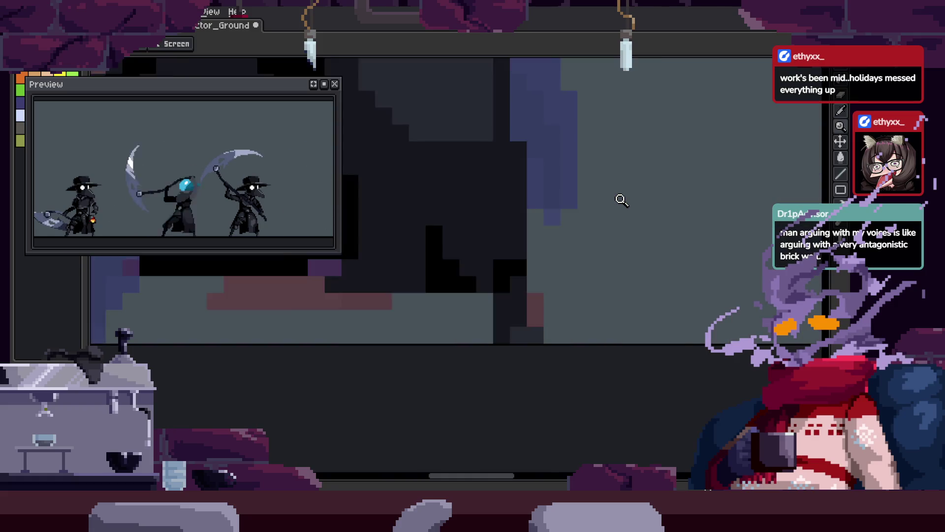
{"action": "scroll", "coordinate": [620, 199], "scroll_direction": "up", "scroll_amount": 1}
{"action": "scroll", "coordinate": [621, 199], "scroll_direction": "down", "scroll_amount": 2}
{"action": "scroll", "coordinate": [659, 277], "scroll_direction": "up", "scroll_amount": 1}
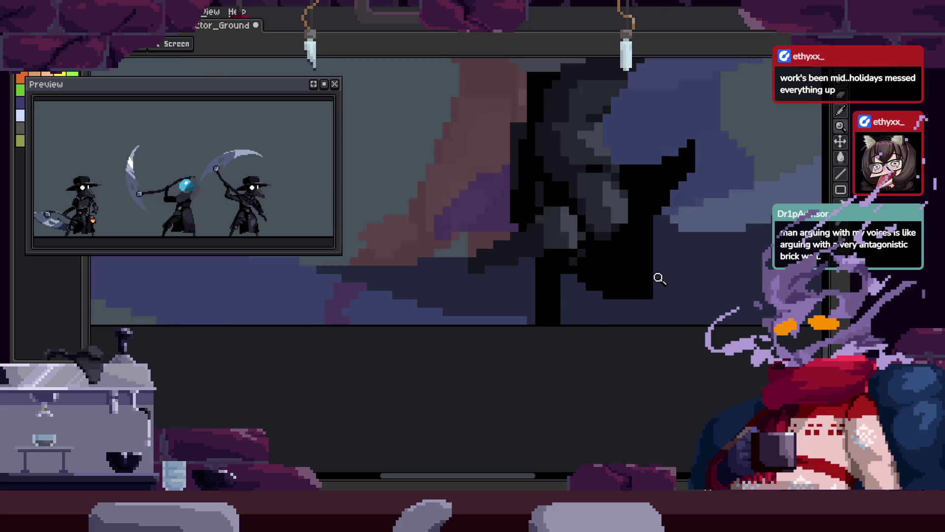
{"action": "scroll", "coordinate": [643, 241], "scroll_direction": "down", "scroll_amount": 1}
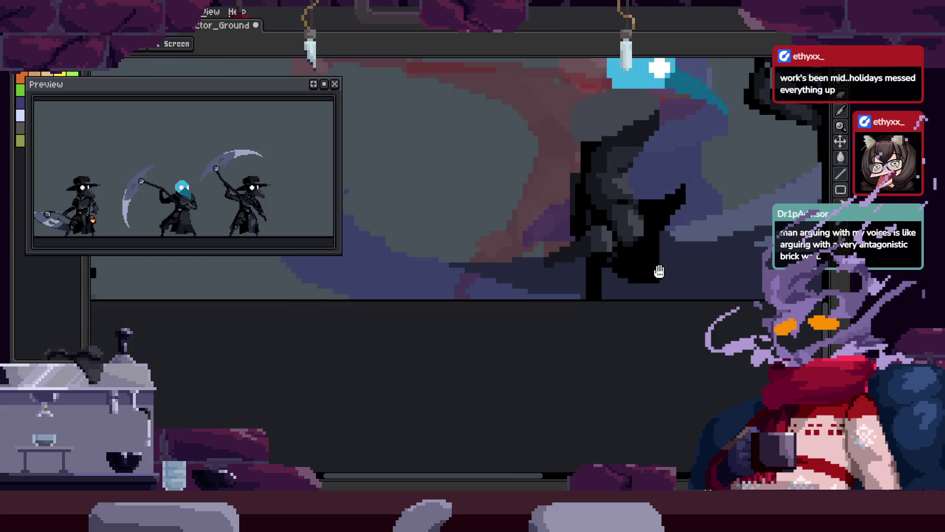
{"action": "scroll", "coordinate": [591, 266], "scroll_direction": "up", "scroll_amount": 4}
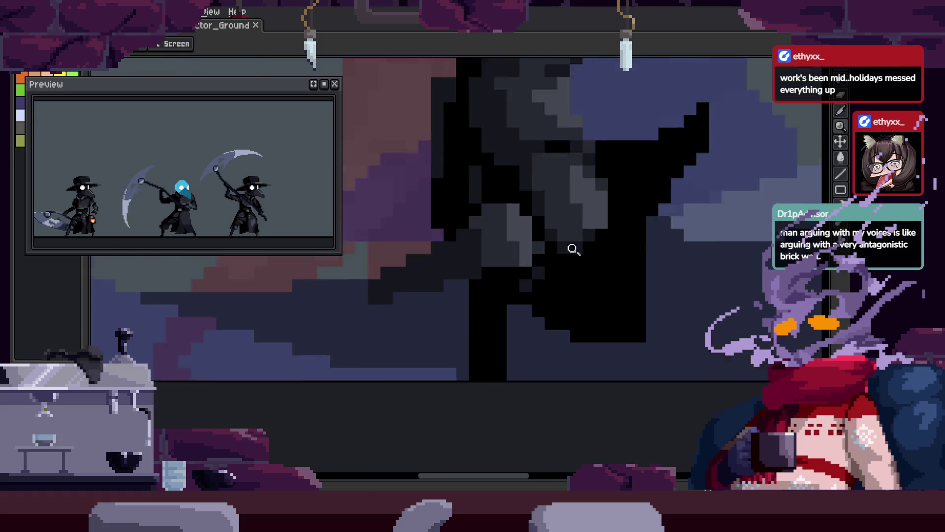
Save the sprite and play back the animation.
{"action": "key", "text": "b"}
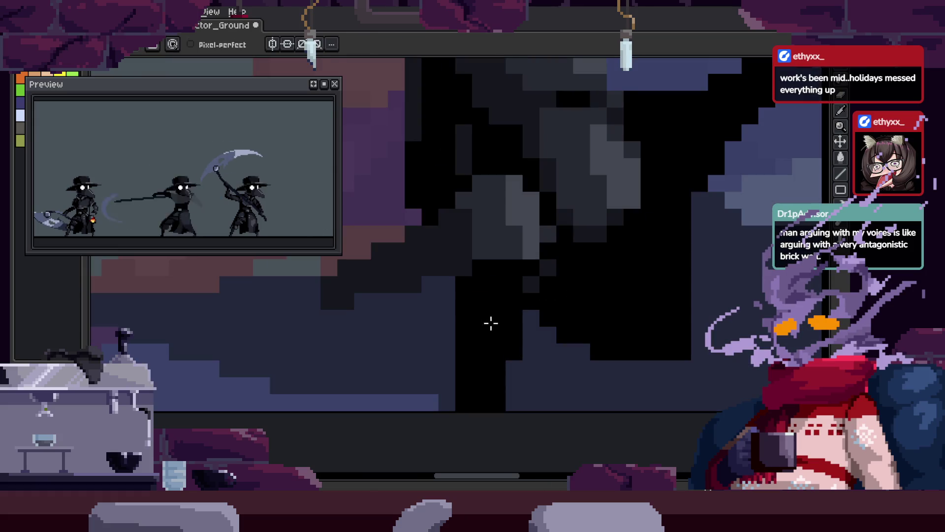
{"action": "key", "text": "e"}
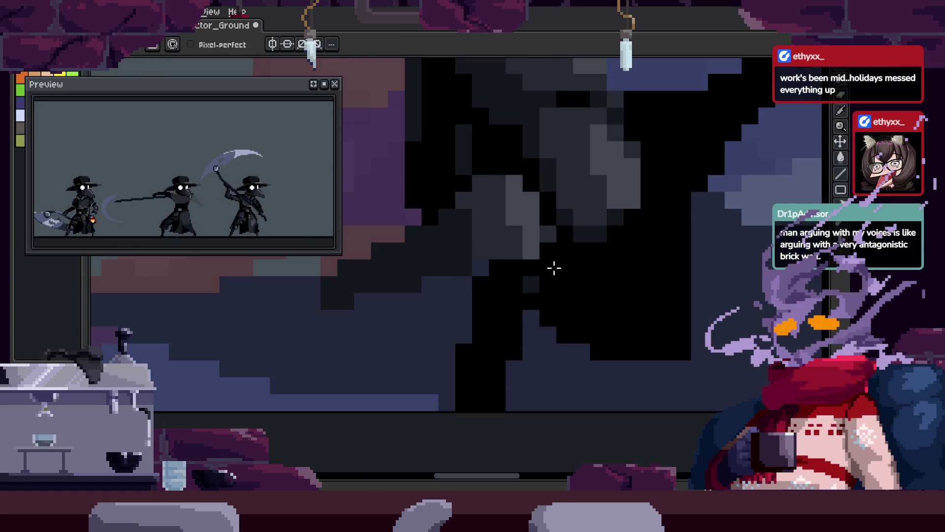
{"action": "scroll", "coordinate": [587, 284], "scroll_direction": "down", "scroll_amount": 5}
{"action": "key", "text": "Return"}
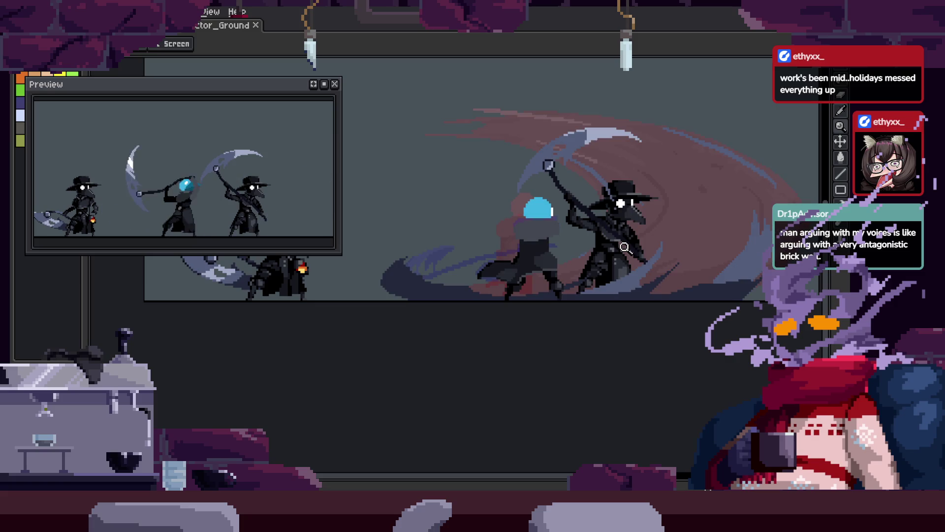
Select a block of the cloak pixels and drop the selection.
{"action": "left_click", "coordinate": [562, 308]}
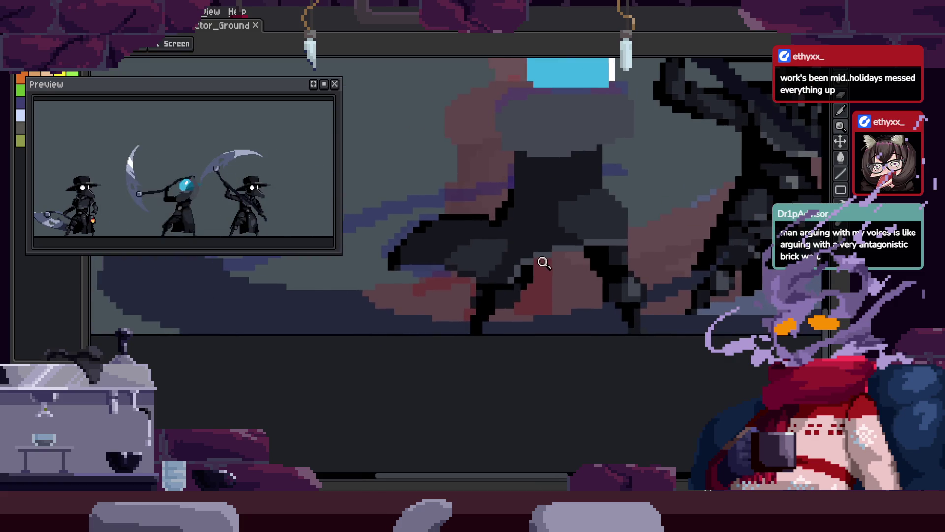
{"action": "left_click", "coordinate": [559, 270]}
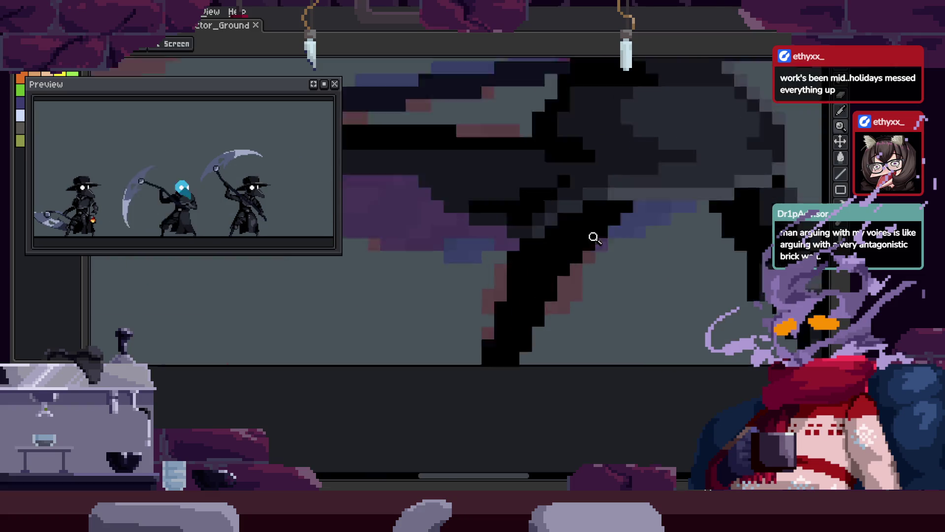
{"action": "key", "text": "v"}
{"action": "mouse_move", "coordinate": [376, 257]}
{"action": "left_mouse_down"}
{"action": "mouse_move", "coordinate": [658, 338]}
{"action": "mouse_move", "coordinate": [648, 332]}
{"action": "left_mouse_up"}
{"action": "left_click", "coordinate": [638, 324]}
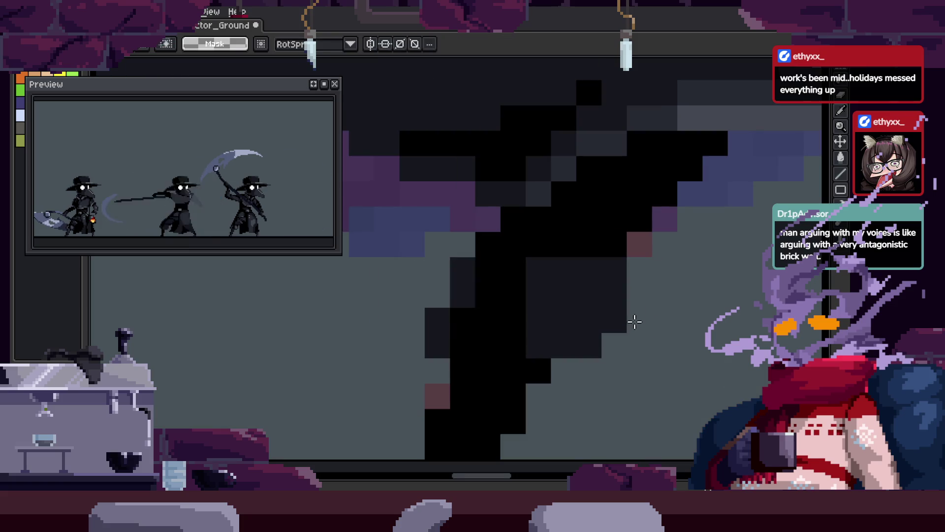
Zoom in closely on the hood edge and return to the Pencil.
{"action": "key", "text": "z"}
{"action": "scroll", "coordinate": [650, 275], "scroll_direction": "down", "scroll_amount": 3}
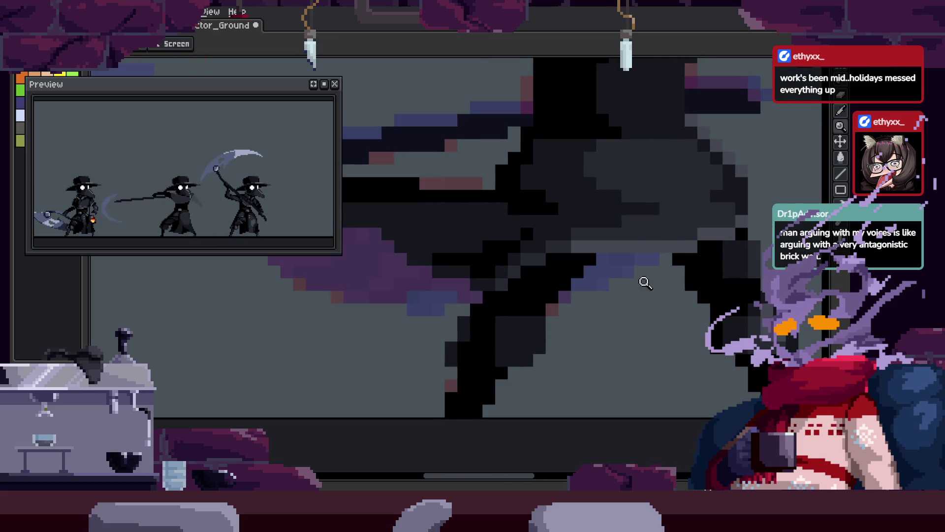
{"action": "scroll", "coordinate": [645, 283], "scroll_direction": "down", "scroll_amount": 2}
{"action": "scroll", "coordinate": [570, 269], "scroll_direction": "up", "scroll_amount": 5}
{"action": "scroll", "coordinate": [703, 262], "scroll_direction": "down", "scroll_amount": 4}
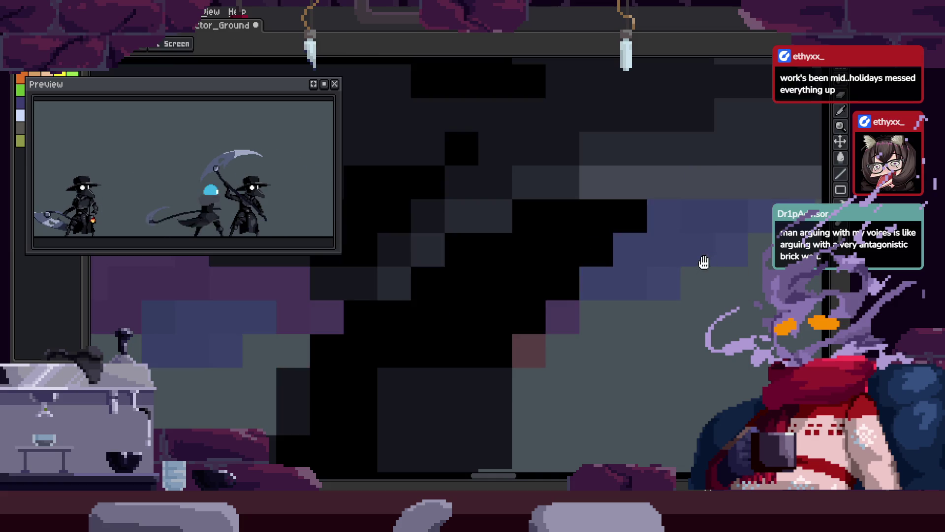
{"action": "key", "text": "z"}
{"action": "left_click", "coordinate": [678, 280]}
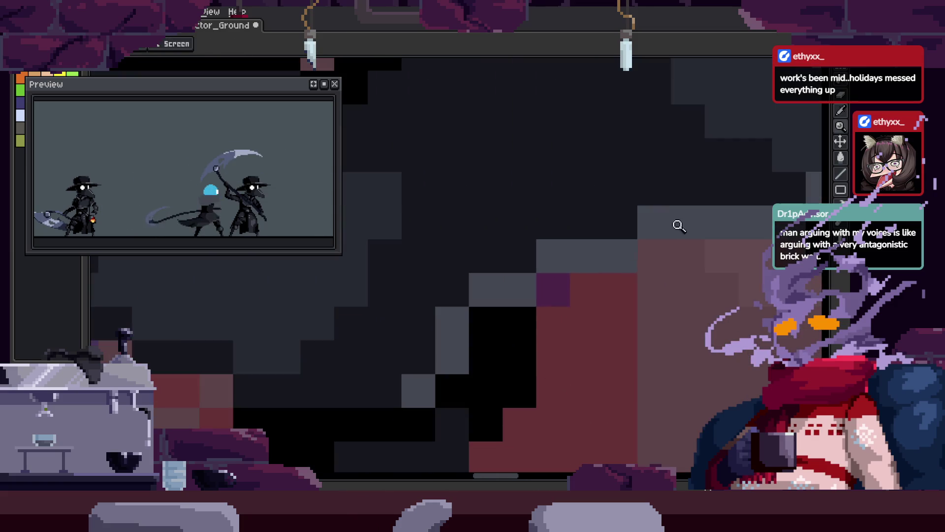
{"action": "scroll", "coordinate": [625, 305], "scroll_direction": "down", "scroll_amount": 2}
{"action": "scroll", "coordinate": [637, 282], "scroll_direction": "up", "scroll_amount": 2}
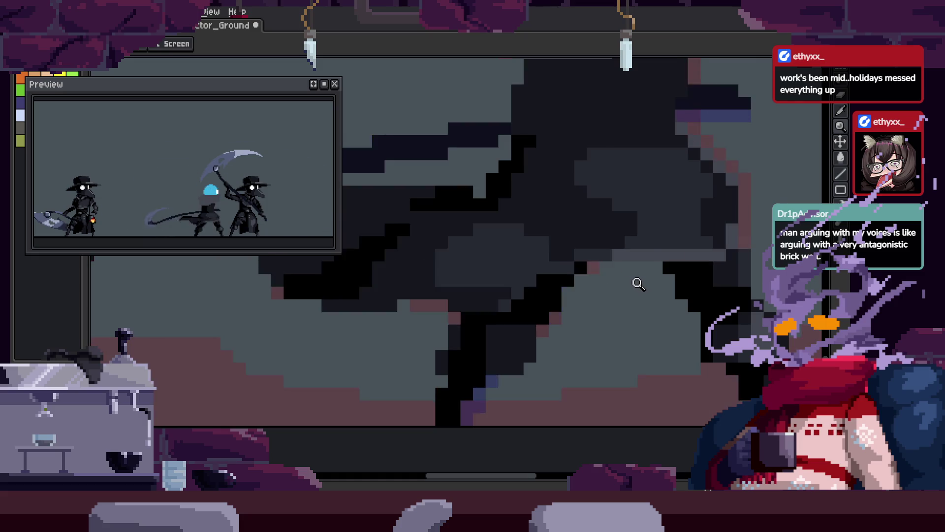
{"action": "left_click", "coordinate": [561, 333]}
{"action": "key", "text": "b"}
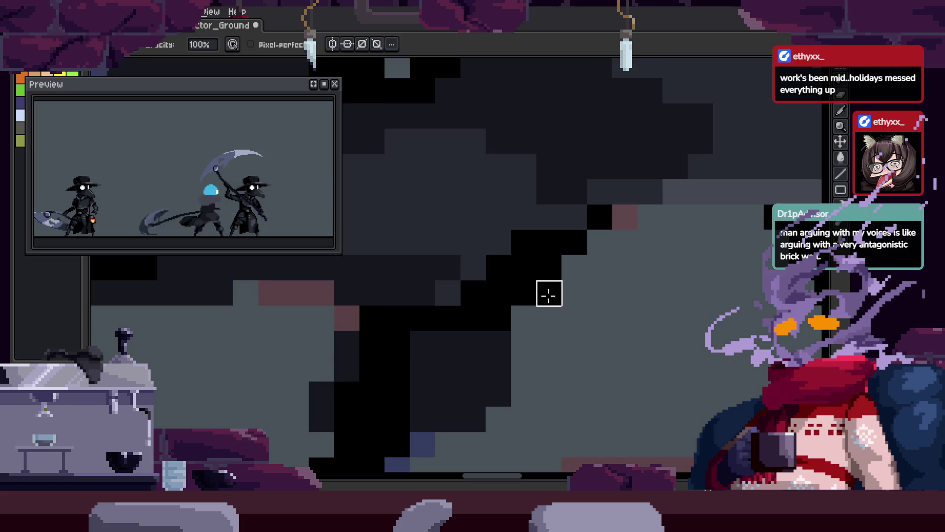
Magic-wand select the grey area beside the cloak.
{"action": "key", "text": "z"}
{"action": "scroll", "coordinate": [650, 293], "scroll_direction": "down", "scroll_amount": 3}
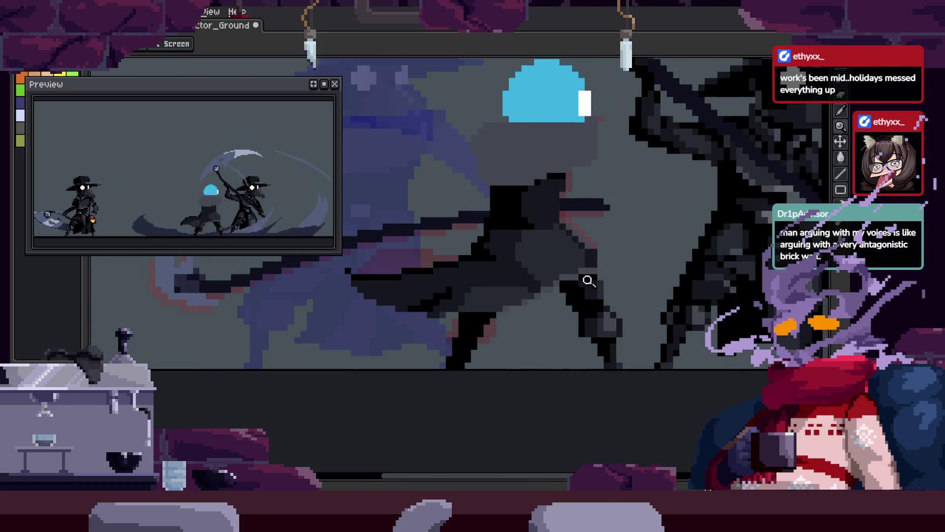
{"action": "left_click", "coordinate": [588, 281]}
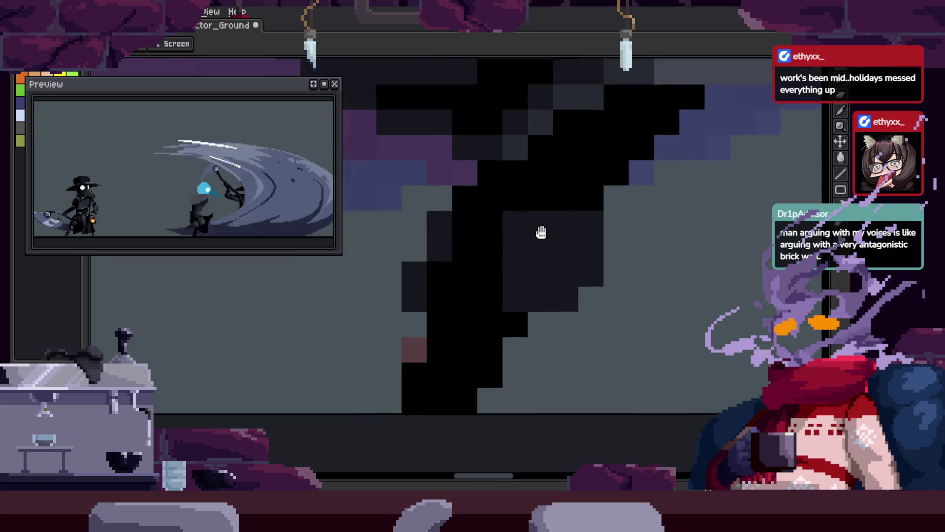
{"action": "key", "text": "w"}
{"action": "left_click", "coordinate": [574, 342]}
{"action": "key", "text": "b"}
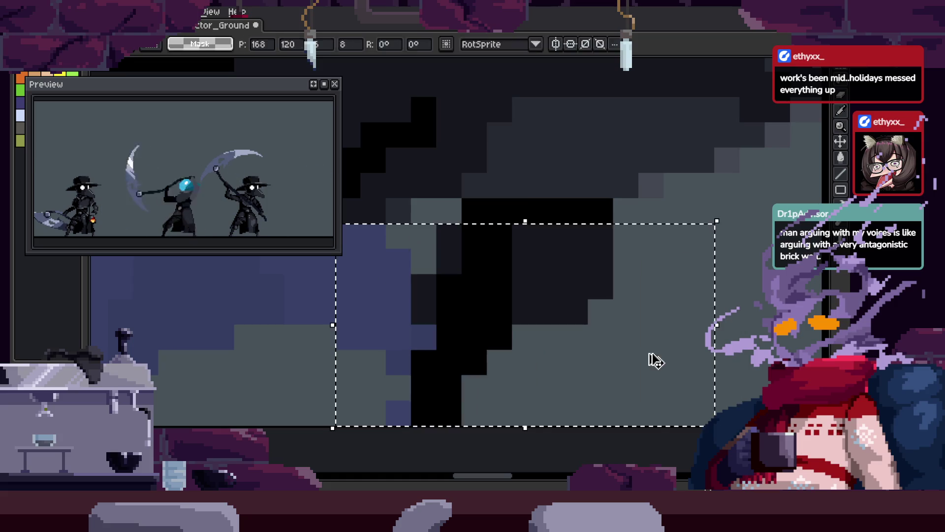
Paint blue pixels along the bottom edge of the black cloak.
{"action": "key", "text": "z"}
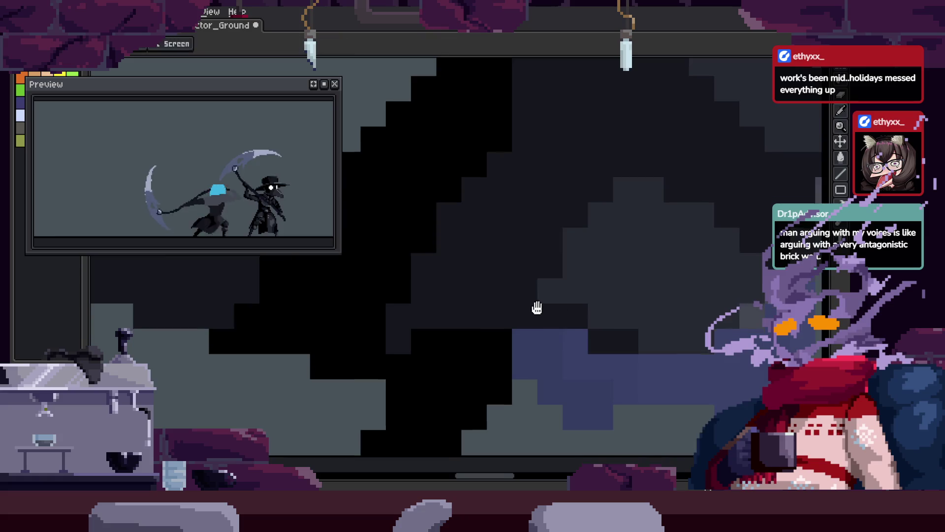
{"action": "scroll", "coordinate": [578, 287], "scroll_direction": "down", "scroll_amount": 1}
{"action": "scroll", "coordinate": [521, 332], "scroll_direction": "up", "scroll_amount": 1}
{"action": "key", "text": "w"}
{"action": "left_click", "coordinate": [496, 320]}
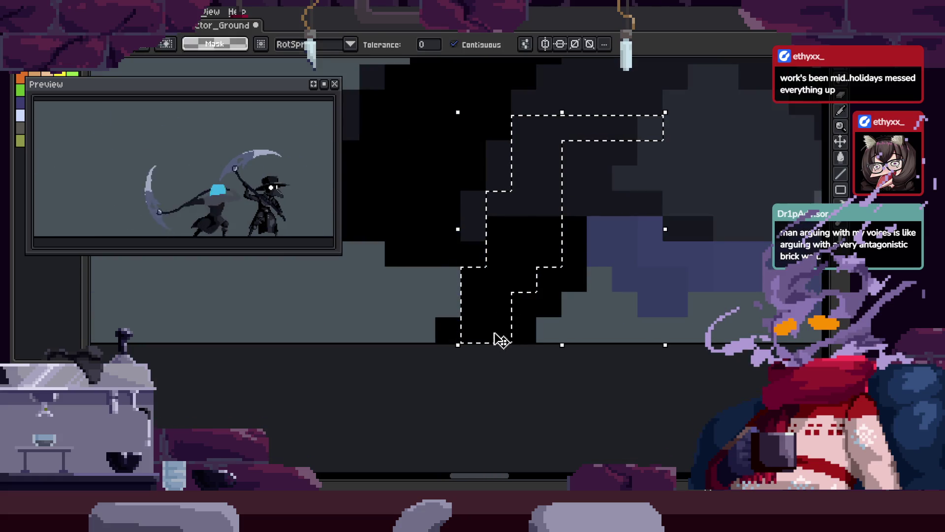
{"action": "key", "text": "b"}
{"action": "key", "text": "ctrl+d"}
{"action": "left_click", "coordinate": [448, 330]}
{"action": "left_click_drag", "start_coordinate": [524, 302], "coordinate": [531, 345]}
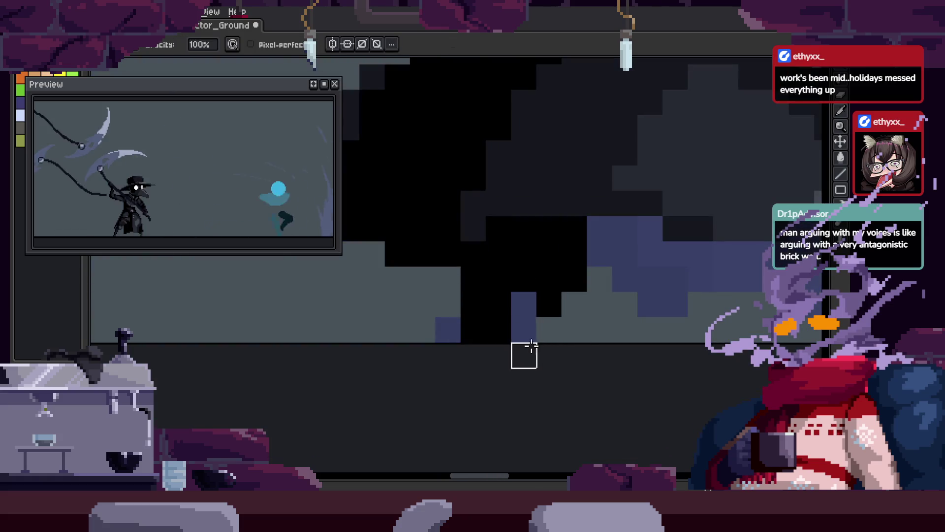
Zoom in on the body and marquee-select a small block of cloak pixels.
{"action": "scroll", "coordinate": [650, 253], "scroll_direction": "down", "scroll_amount": 1}
{"action": "scroll", "coordinate": [574, 253], "scroll_direction": "up", "scroll_amount": 1}
{"action": "key", "text": "z"}
{"action": "left_click", "coordinate": [565, 300]}
{"action": "scroll", "coordinate": [671, 296], "scroll_direction": "up", "scroll_amount": 1}
{"action": "scroll", "coordinate": [671, 300], "scroll_direction": "down", "scroll_amount": 1}
{"action": "scroll", "coordinate": [675, 286], "scroll_direction": "down", "scroll_amount": 1}
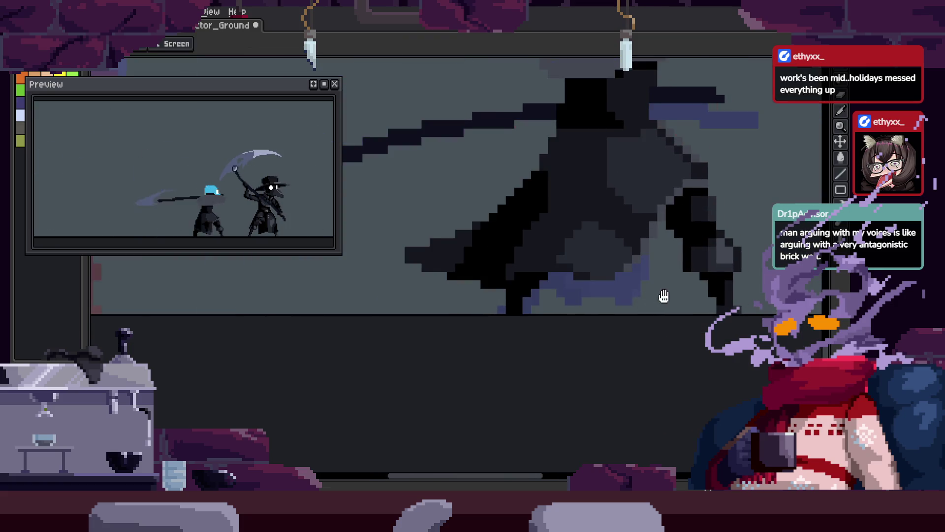
{"action": "scroll", "coordinate": [613, 297], "scroll_direction": "up", "scroll_amount": 2}
{"action": "key", "text": "m"}
{"action": "left_click_drag", "start_coordinate": [368, 233], "coordinate": [421, 287]}
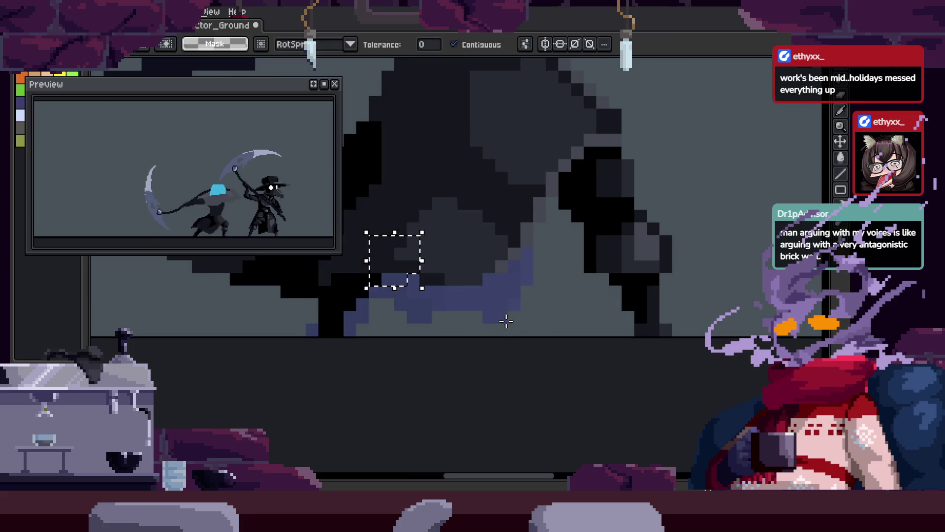
Review the cloak edits and save the sprite.
{"action": "scroll", "coordinate": [501, 291], "scroll_direction": "down", "scroll_amount": 1}
{"action": "key", "text": "z"}
{"action": "scroll", "coordinate": [532, 291], "scroll_direction": "up", "scroll_amount": 1}
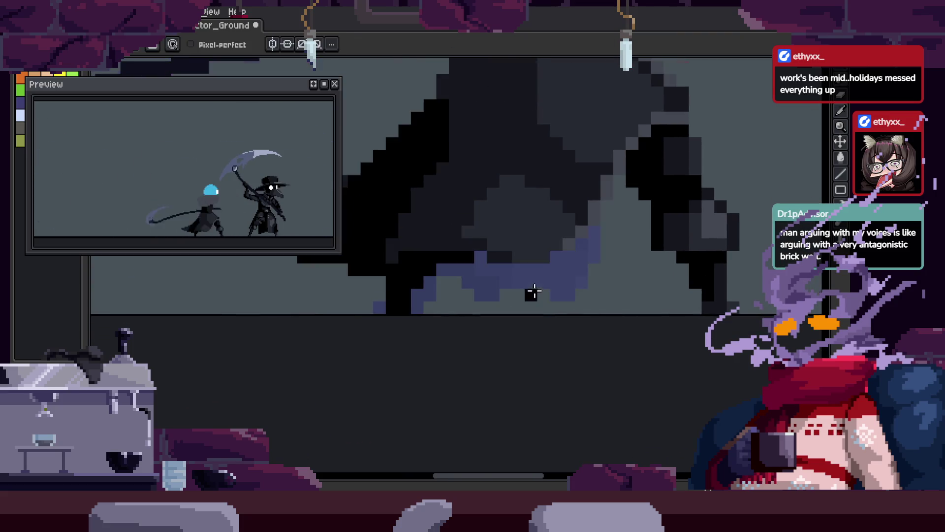
{"action": "scroll", "coordinate": [532, 295], "scroll_direction": "down", "scroll_amount": 1}
{"action": "scroll", "coordinate": [576, 294], "scroll_direction": "up", "scroll_amount": 1}
{"action": "scroll", "coordinate": [576, 294], "scroll_direction": "down", "scroll_amount": 1}
{"action": "scroll", "coordinate": [551, 277], "scroll_direction": "up", "scroll_amount": 1}
{"action": "key", "text": "ctrl+s"}
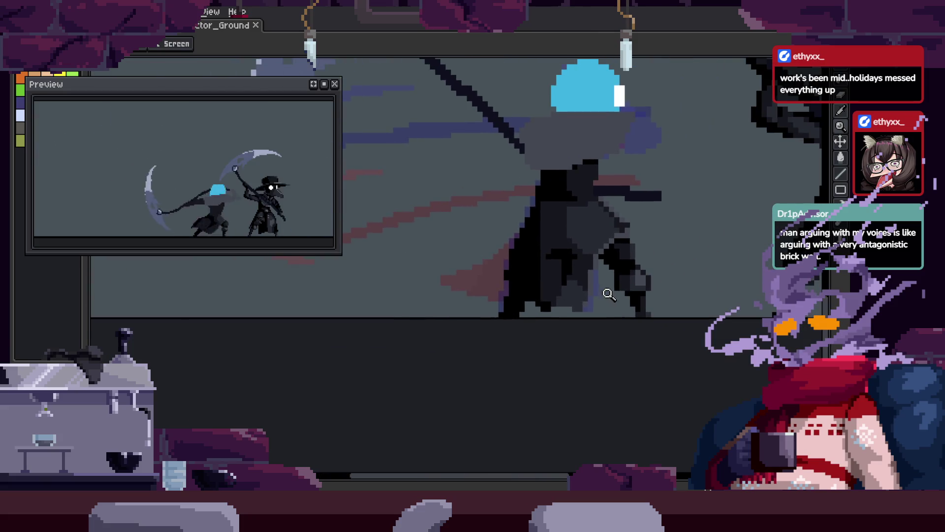
Zoom in on the cloak and paint a pixel onto its edge.
{"action": "left_click", "coordinate": [585, 261]}
{"action": "left_click", "coordinate": [585, 261]}
{"action": "key", "text": "b"}
{"action": "left_click", "coordinate": [531, 289]}
Inspect the cloak's lower edge and hood pixels, then save the animation file.
{"action": "key", "text": "z"}
{"action": "scroll", "coordinate": [561, 318], "scroll_direction": "down", "scroll_amount": 2}
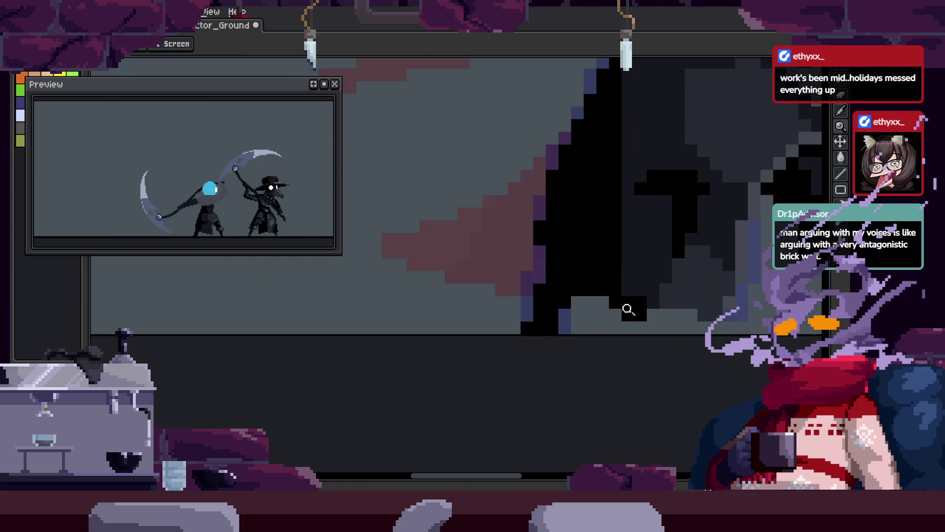
{"action": "left_click", "coordinate": [615, 278]}
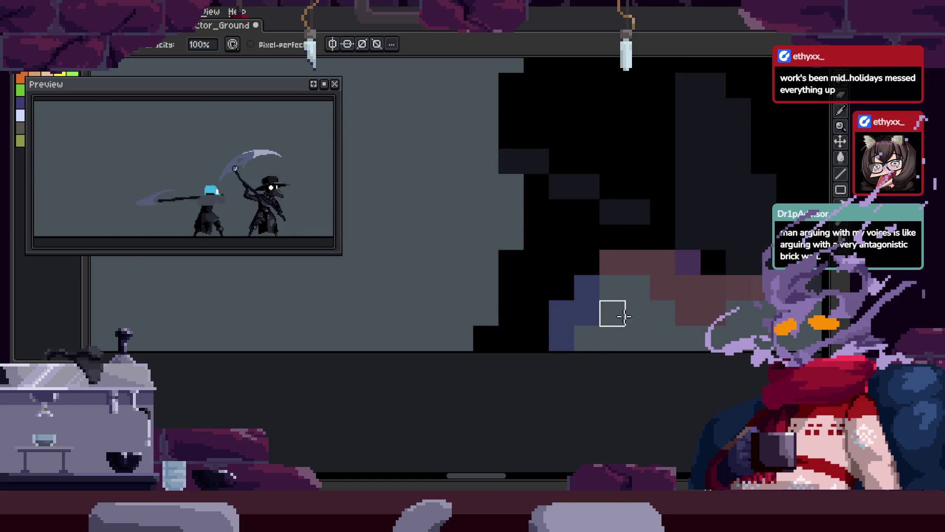
{"action": "scroll", "coordinate": [637, 289], "scroll_direction": "down", "scroll_amount": 2}
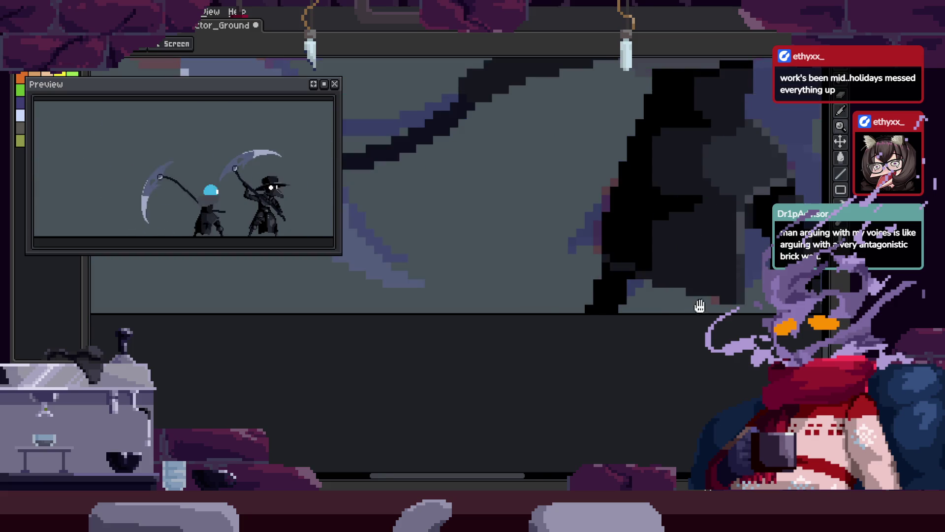
{"action": "key", "text": "z"}
{"action": "left_click", "coordinate": [580, 236]}
{"action": "key", "text": "b"}
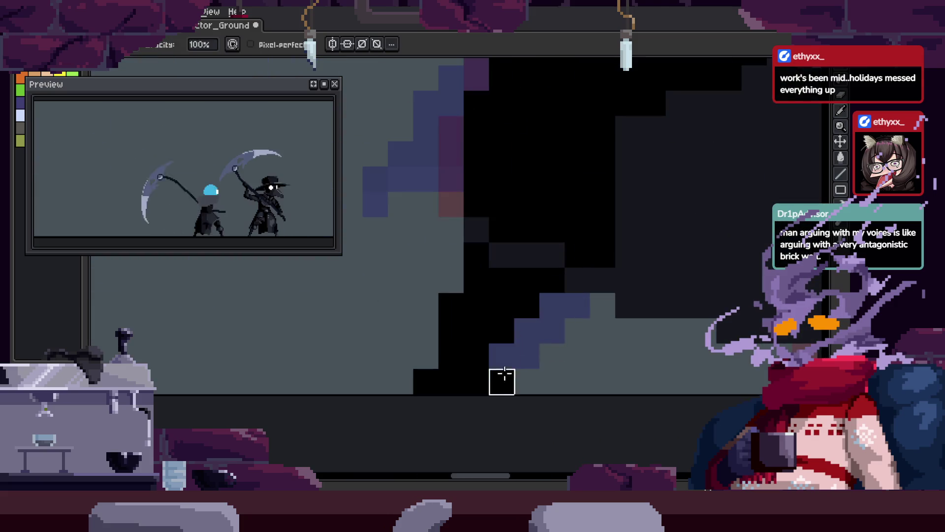
{"action": "key", "text": "z"}
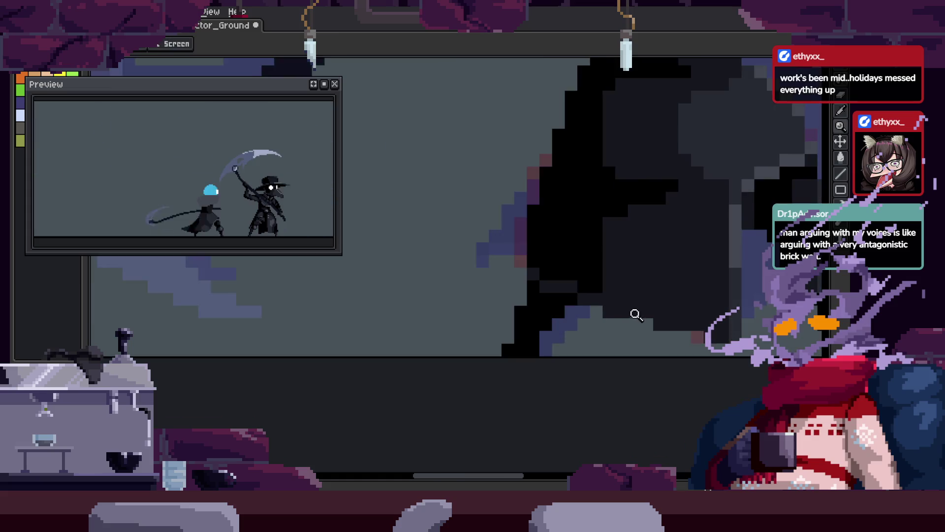
{"action": "scroll", "coordinate": [593, 309], "scroll_direction": "down", "scroll_amount": 2}
{"action": "scroll", "coordinate": [603, 314], "scroll_direction": "down", "scroll_amount": 2}
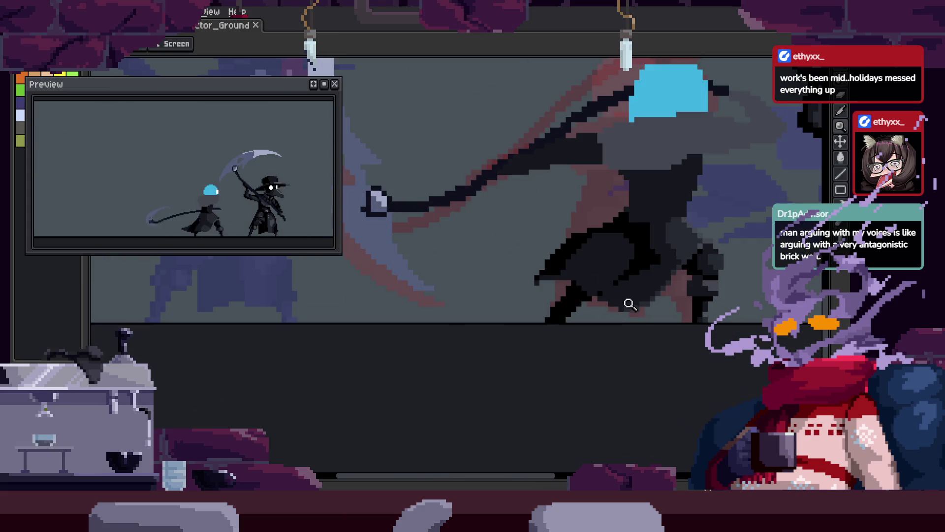
{"action": "key", "text": "ctrl+s"}
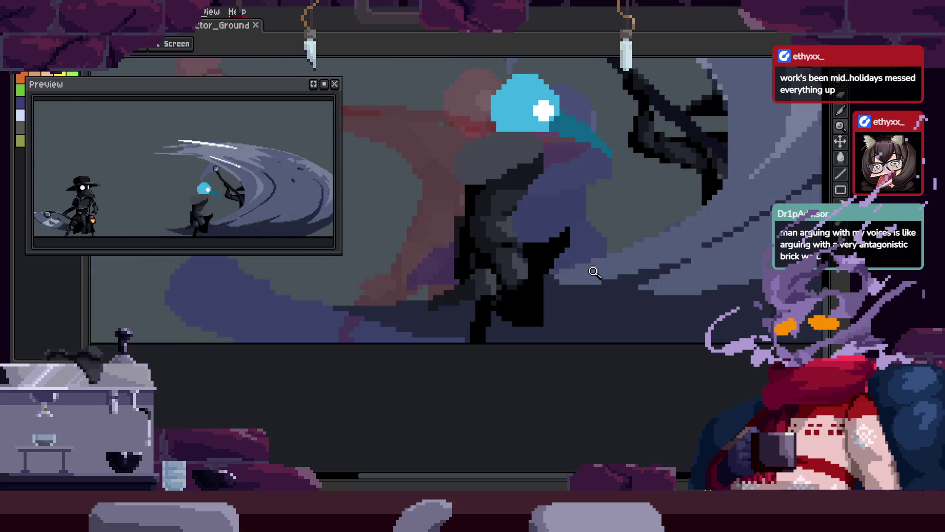
Save again after further hood touch-ups, then briefly show and hide the frame timeline.
{"action": "scroll", "coordinate": [541, 313], "scroll_direction": "up", "scroll_amount": 4}
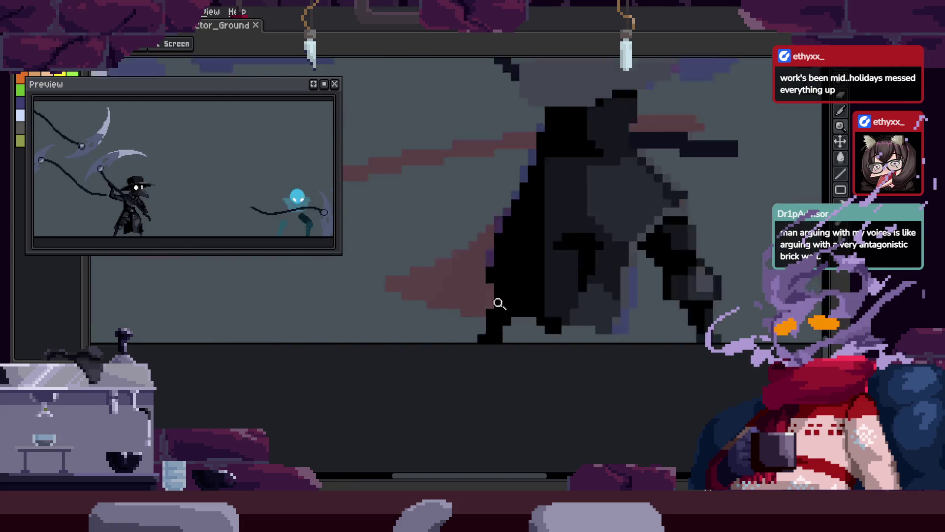
{"action": "key", "text": "b"}
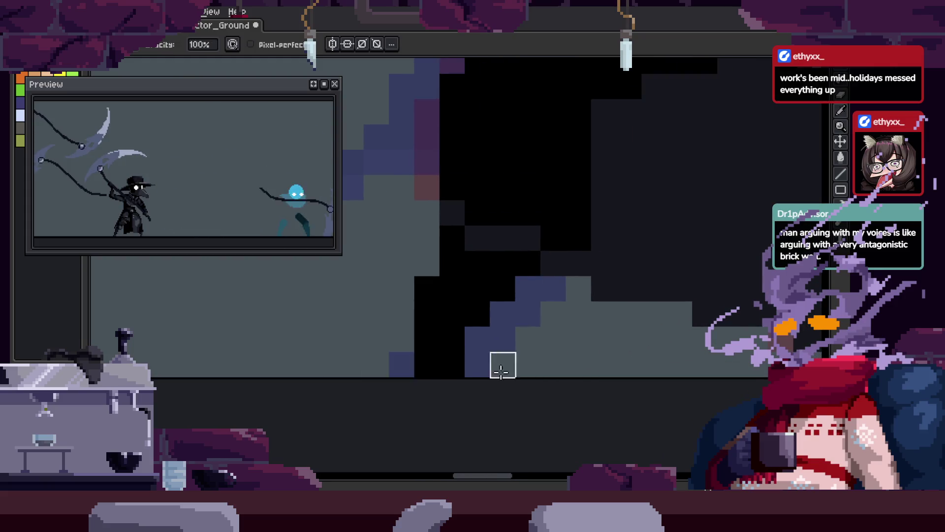
{"action": "key", "text": "ctrl+s"}
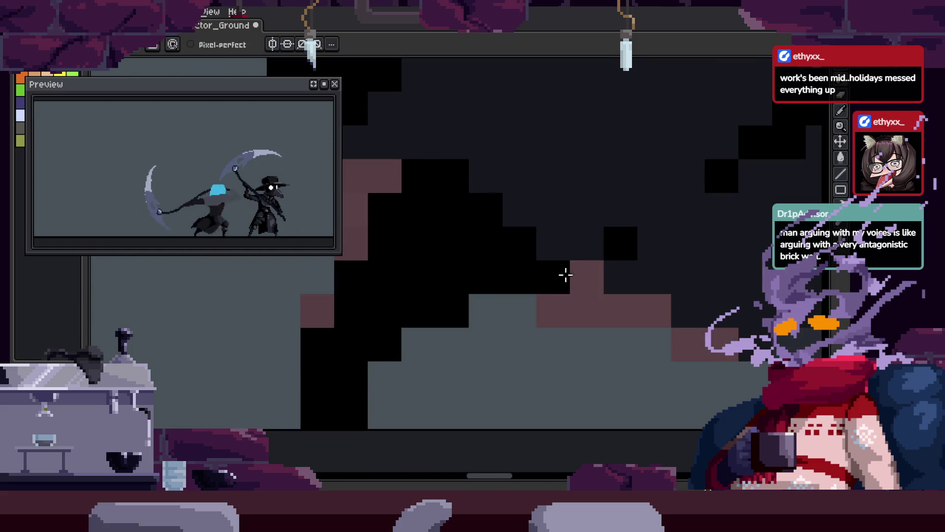
{"action": "key", "text": "z"}
{"action": "scroll", "coordinate": [511, 313], "scroll_direction": "down", "scroll_amount": 2}
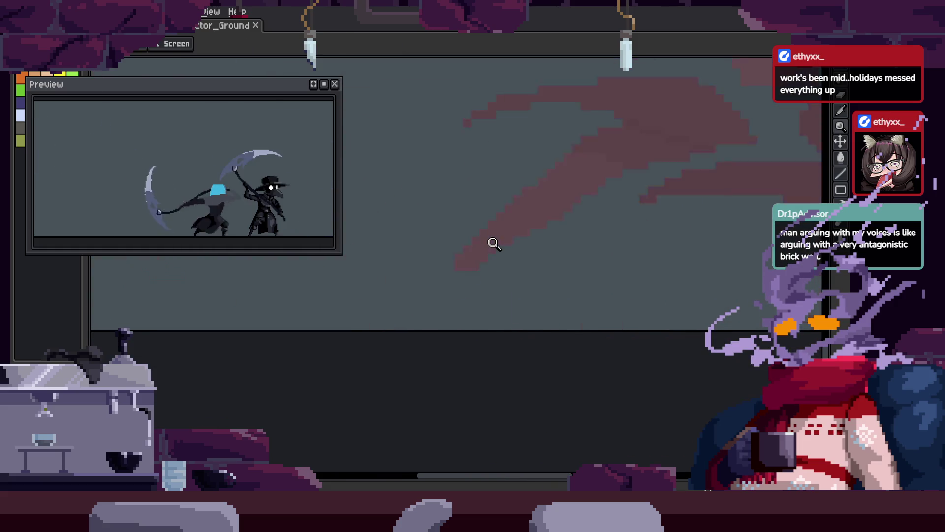
{"action": "scroll", "coordinate": [522, 310], "scroll_direction": "up", "scroll_amount": 1}
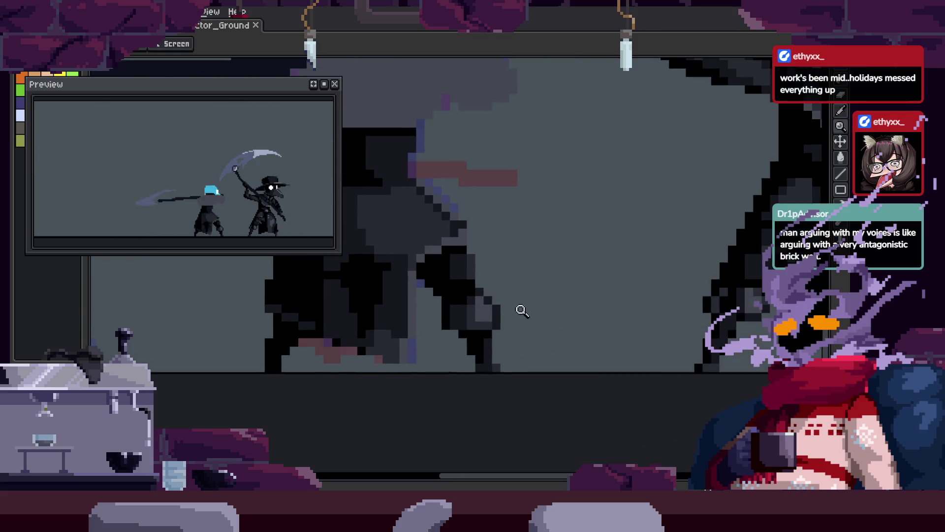
{"action": "scroll", "coordinate": [522, 310], "scroll_direction": "down", "scroll_amount": 1}
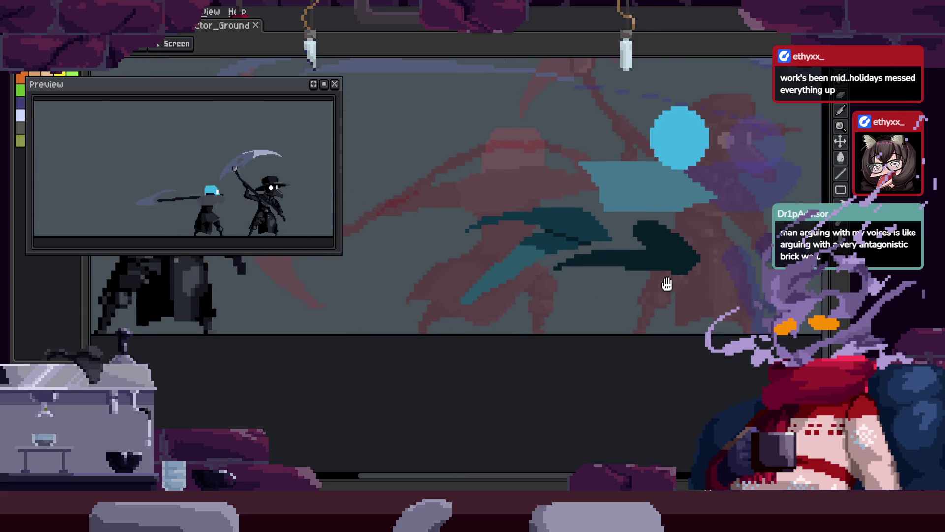
{"action": "scroll", "coordinate": [676, 292], "scroll_direction": "up", "scroll_amount": 1}
{"action": "key", "text": "Tab"}
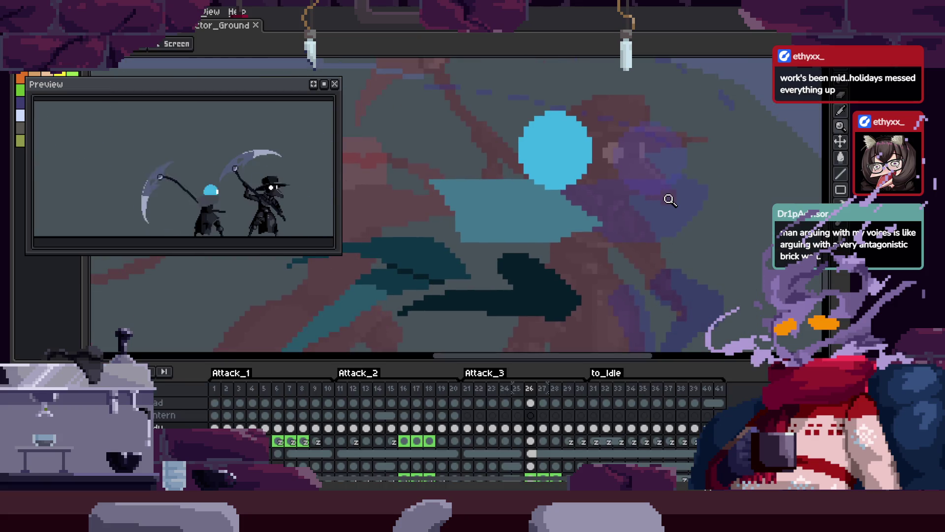
{"action": "key", "text": "Tab"}
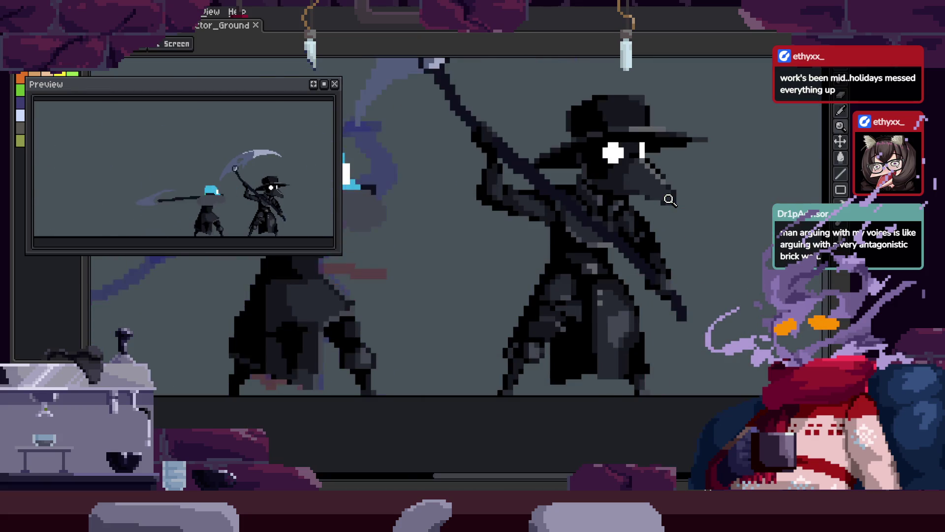
{"action": "scroll", "coordinate": [669, 200], "scroll_direction": "down", "scroll_amount": 2}
{"action": "key", "text": "Tab"}
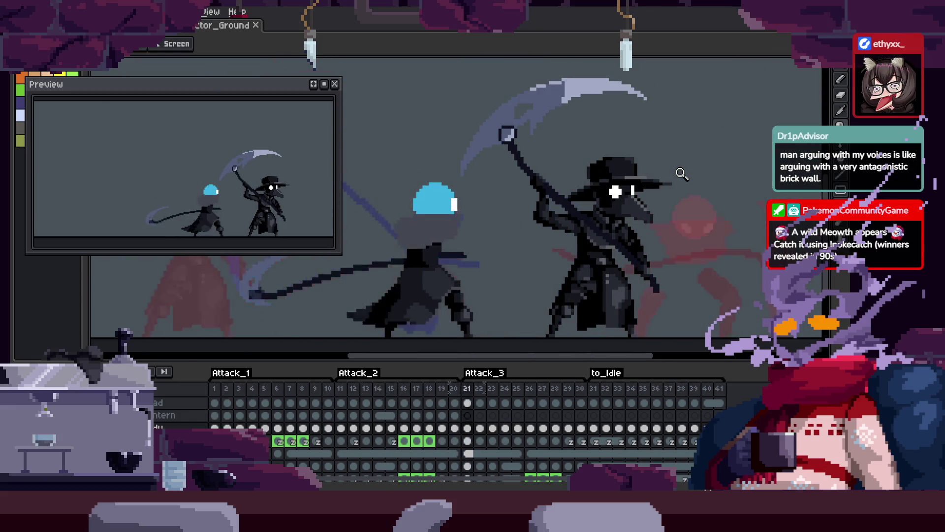
{"action": "key", "text": "Return"}
{"action": "key", "text": "Return"}
{"action": "scroll", "coordinate": [587, 257], "scroll_direction": "up", "scroll_amount": 3}
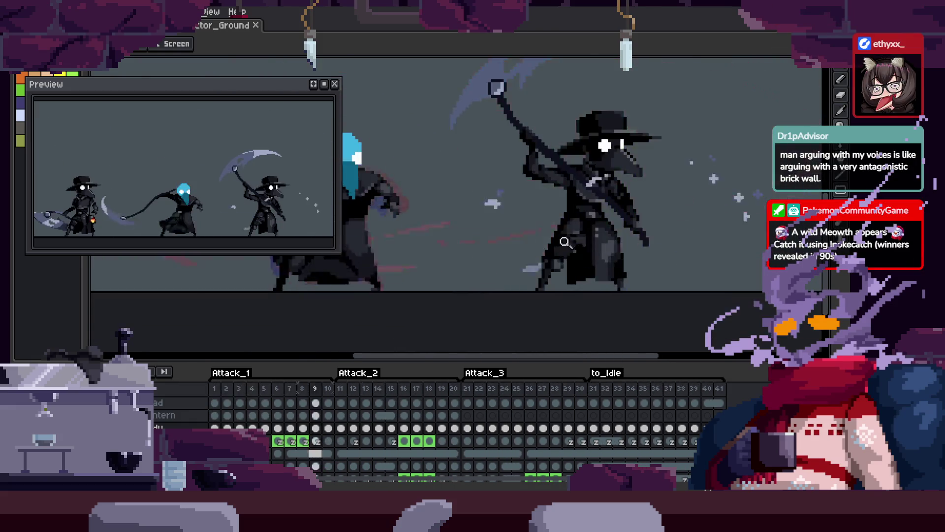
{"action": "key", "text": "Tab"}
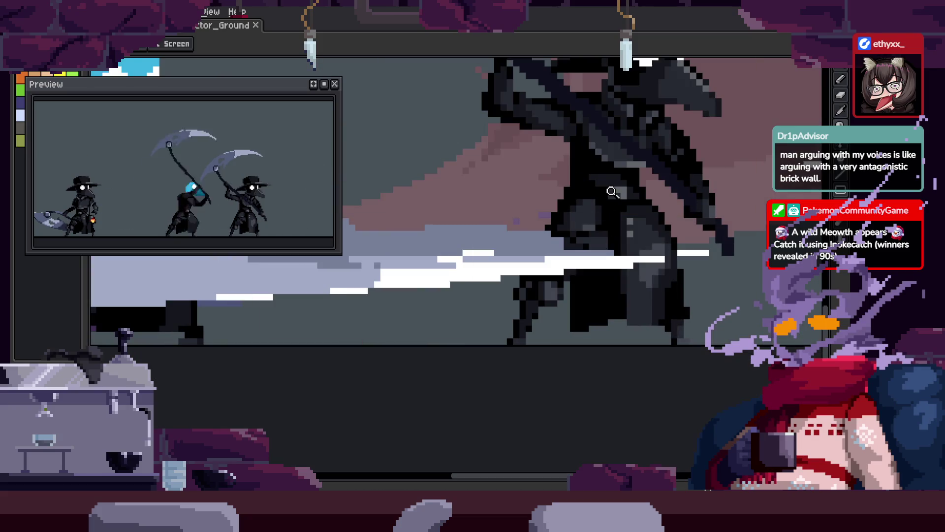
{"action": "key", "text": "Tab"}
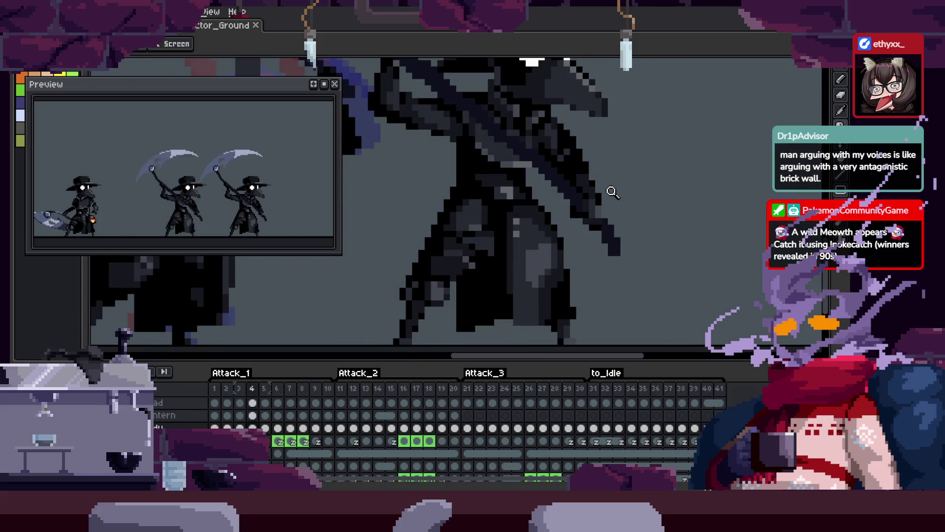
{"action": "key", "text": "Tab"}
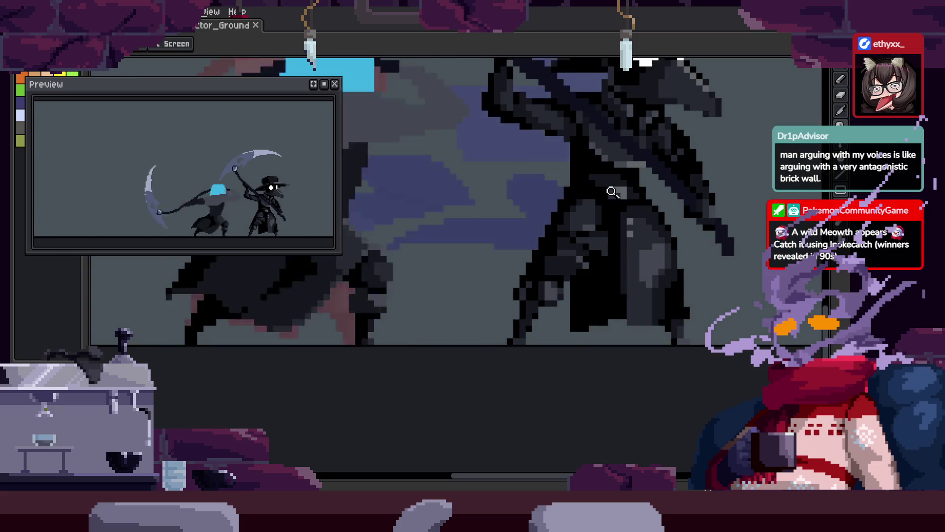
{"action": "key", "text": "Tab"}
{"action": "key", "text": "Tab"}
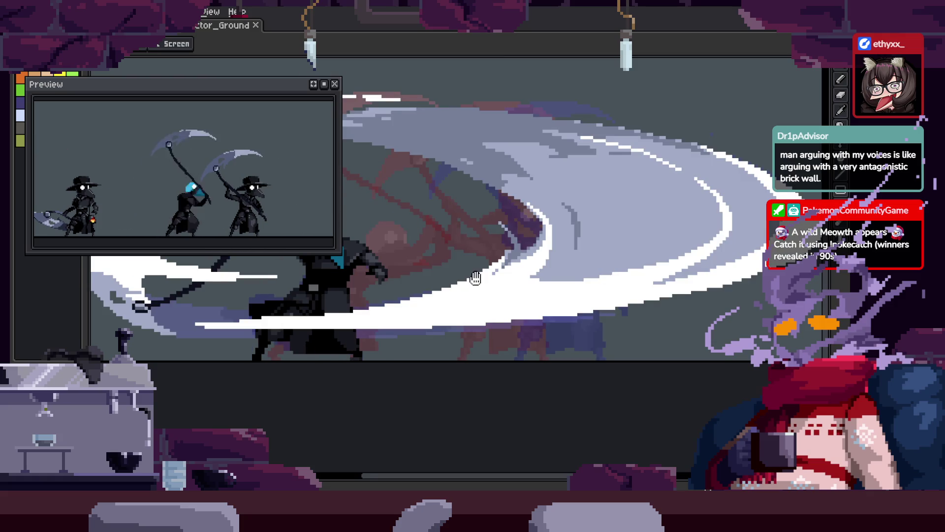
{"action": "scroll", "coordinate": [502, 281], "scroll_direction": "down", "scroll_amount": 3}
{"action": "scroll", "coordinate": [556, 258], "scroll_direction": "up", "scroll_amount": 3}
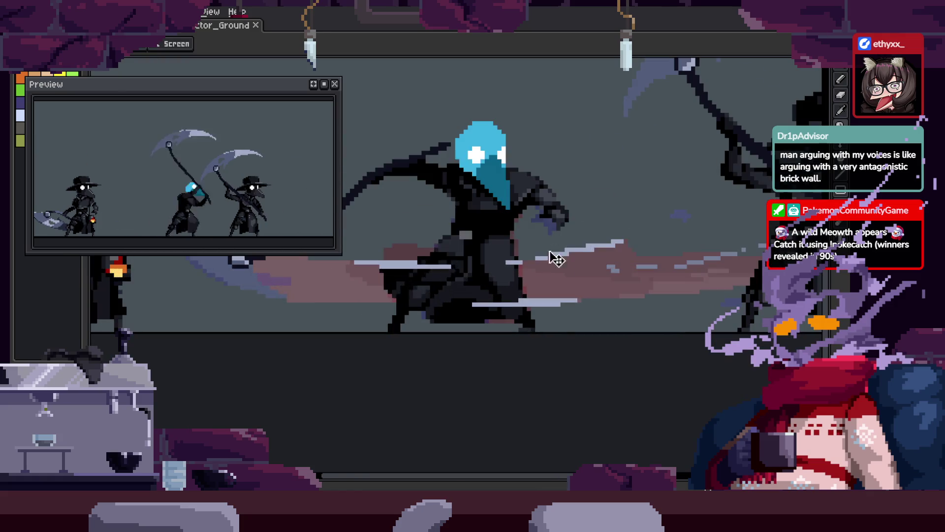
{"action": "key", "text": "Tab"}
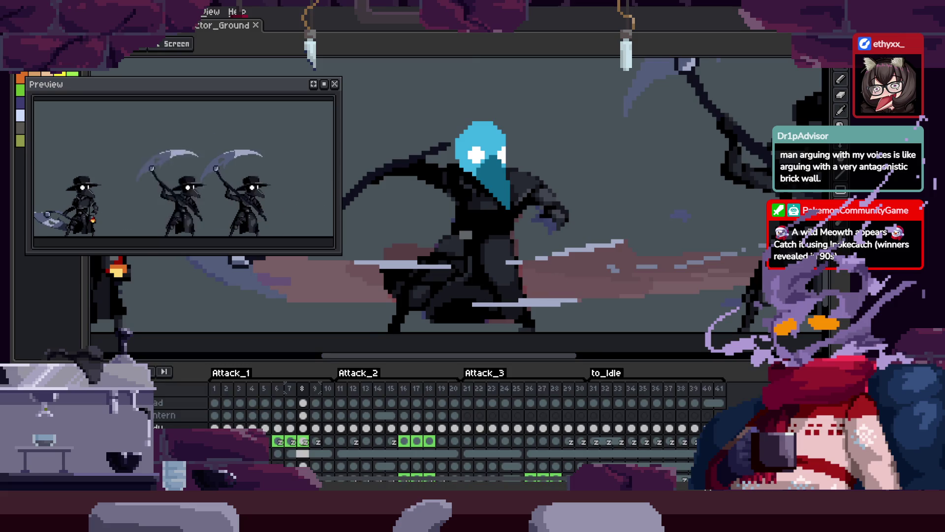
{"action": "key", "text": "Tab"}
{"action": "key", "text": "Return"}
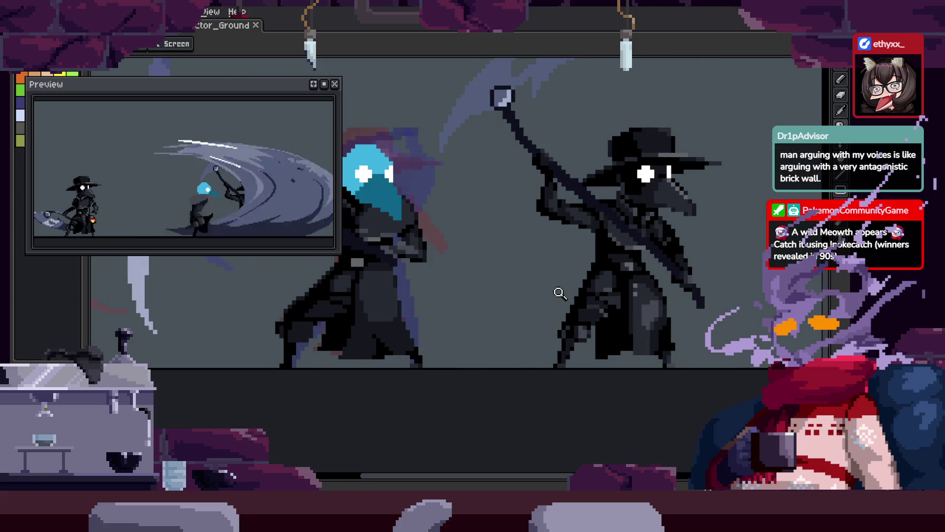
{"action": "scroll", "coordinate": [564, 288], "scroll_direction": "down", "scroll_amount": 2}
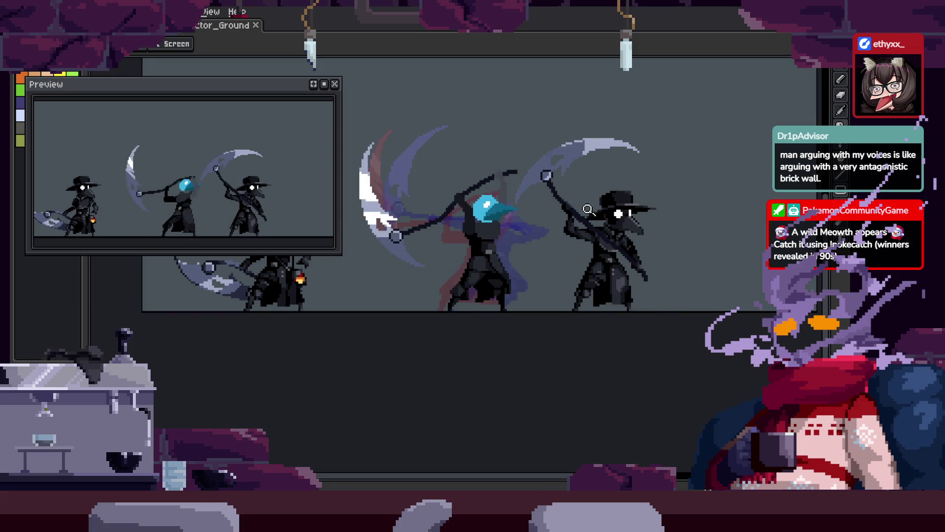
{"action": "left_click_drag", "start_coordinate": [522, 281], "coordinate": [546, 283]}
{"action": "scroll", "coordinate": [576, 257], "scroll_direction": "up", "scroll_amount": 3}
{"action": "key", "text": "Tab"}
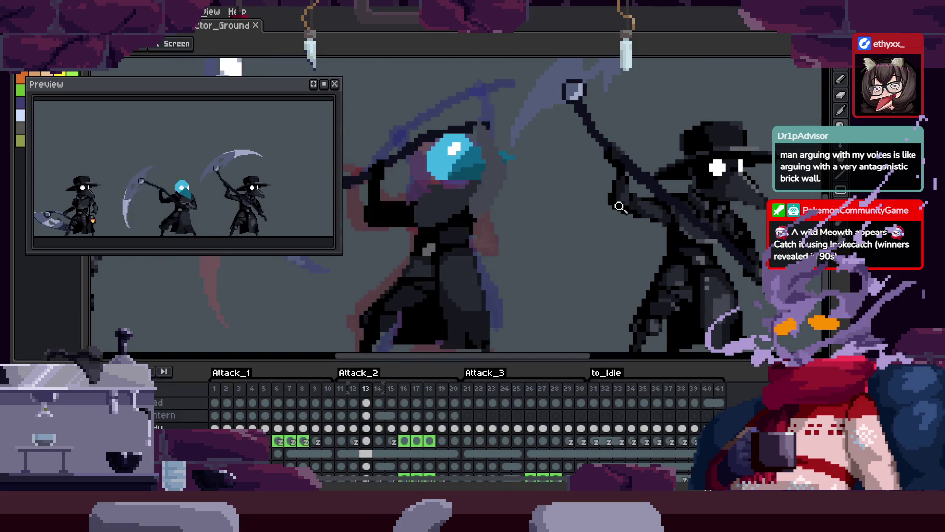
Switch to the Move tool and hide the frame timeline.
{"action": "key", "text": "v"}
{"action": "key", "text": "Tab"}
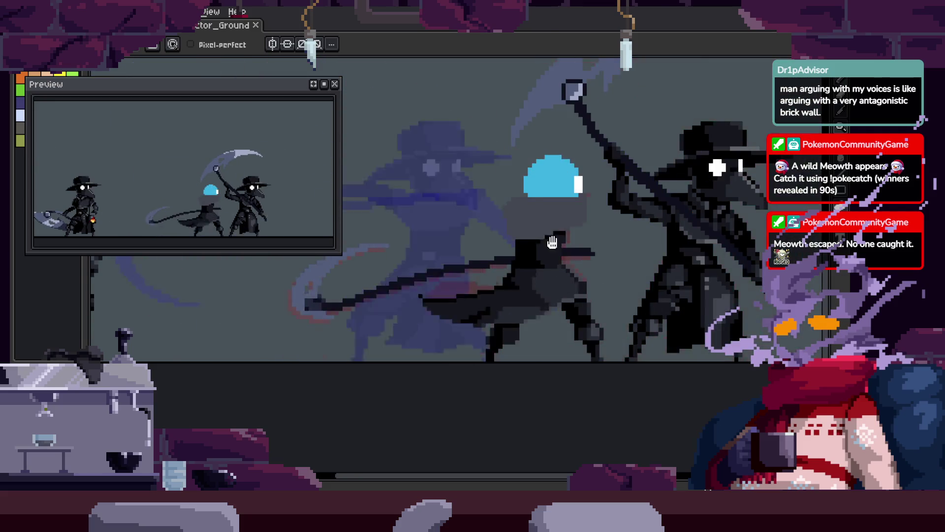
{"action": "key", "text": "z"}
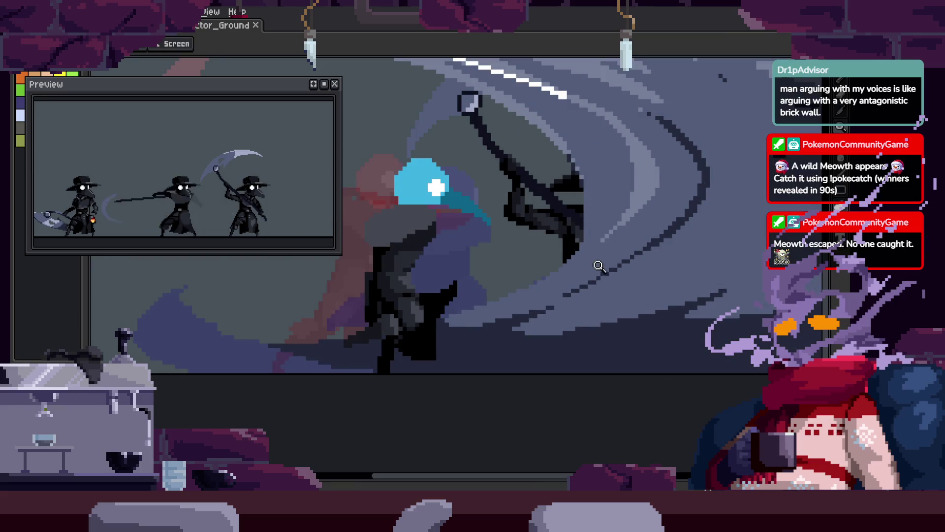
{"action": "key", "text": "Tab"}
{"action": "scroll", "coordinate": [618, 269], "scroll_direction": "down", "scroll_amount": 3}
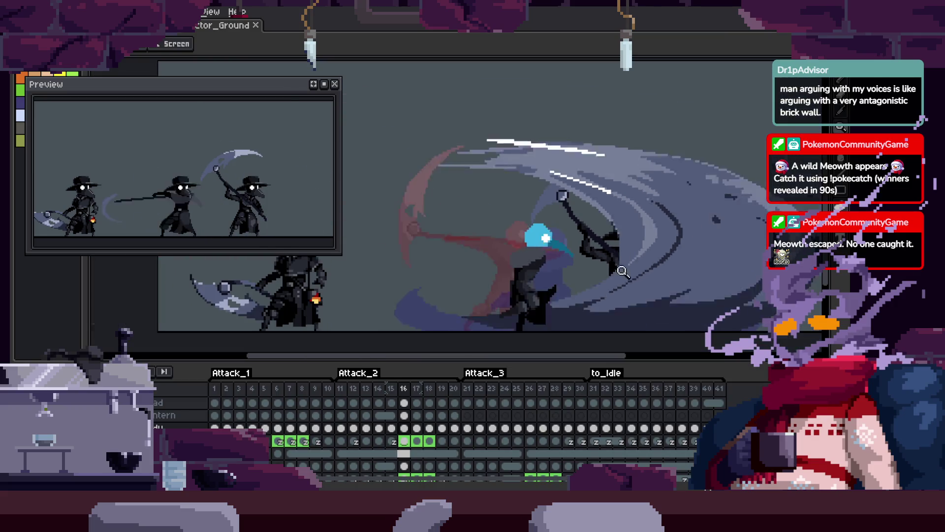
{"action": "scroll", "coordinate": [625, 250], "scroll_direction": "up", "scroll_amount": 1}
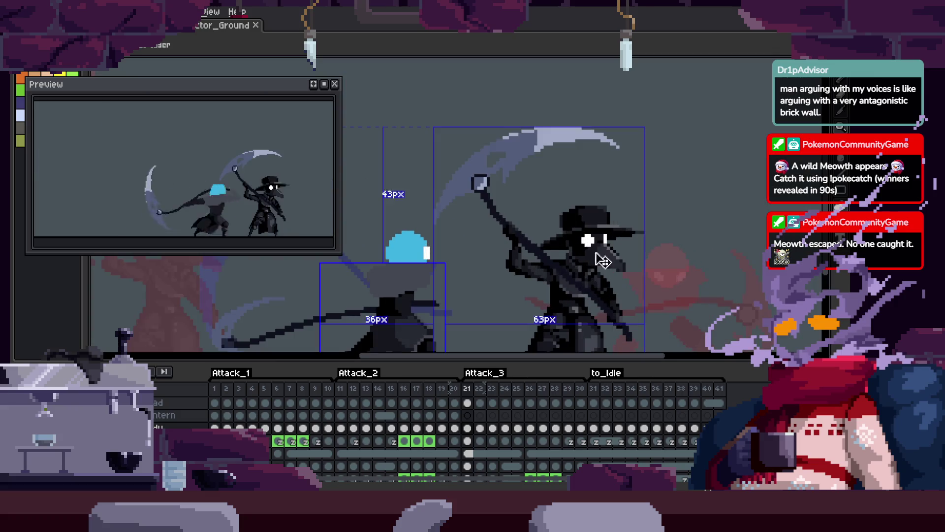
{"action": "scroll", "coordinate": [625, 250], "scroll_direction": "down", "scroll_amount": 2}
{"action": "key", "text": "ctrl+a"}
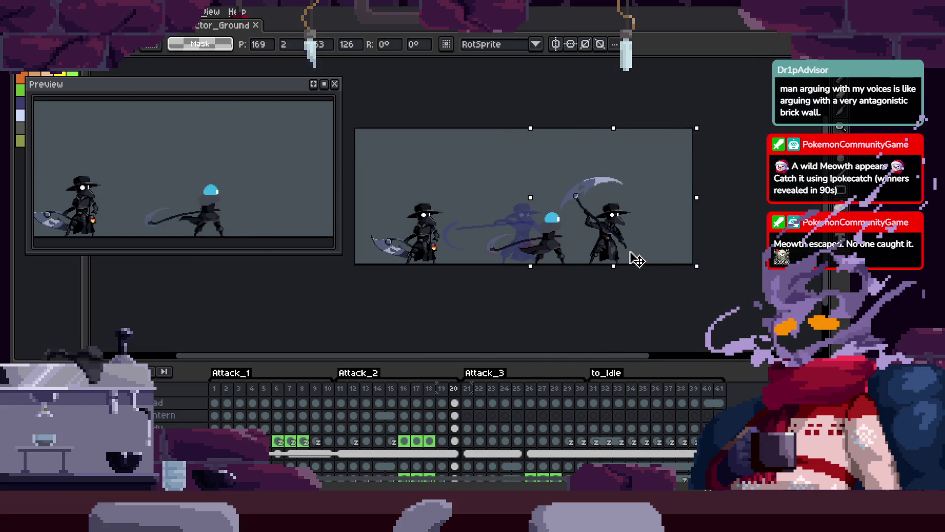
{"action": "key", "text": "ctrl+d"}
{"action": "scroll", "coordinate": [660, 231], "scroll_direction": "up", "scroll_amount": 3}
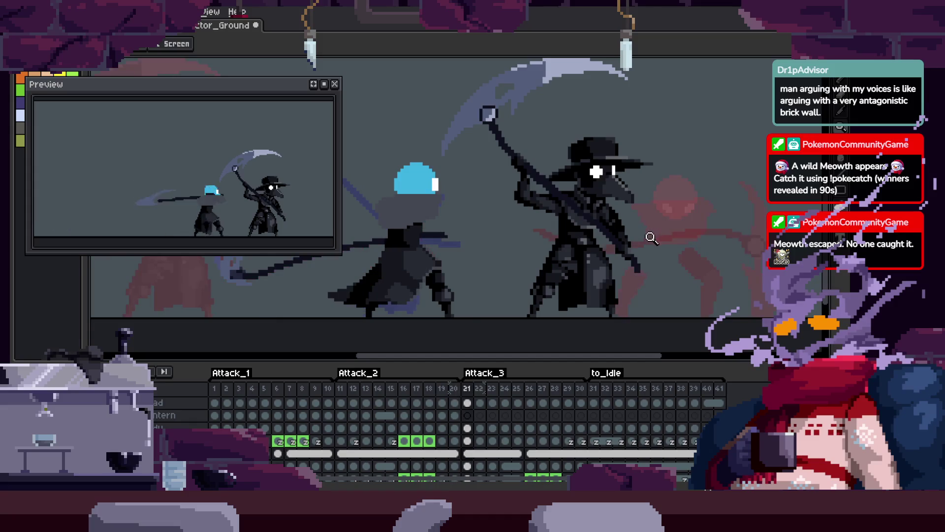
{"action": "scroll", "coordinate": [658, 227], "scroll_direction": "down", "scroll_amount": 1}
{"action": "key", "text": "ctrl+s"}
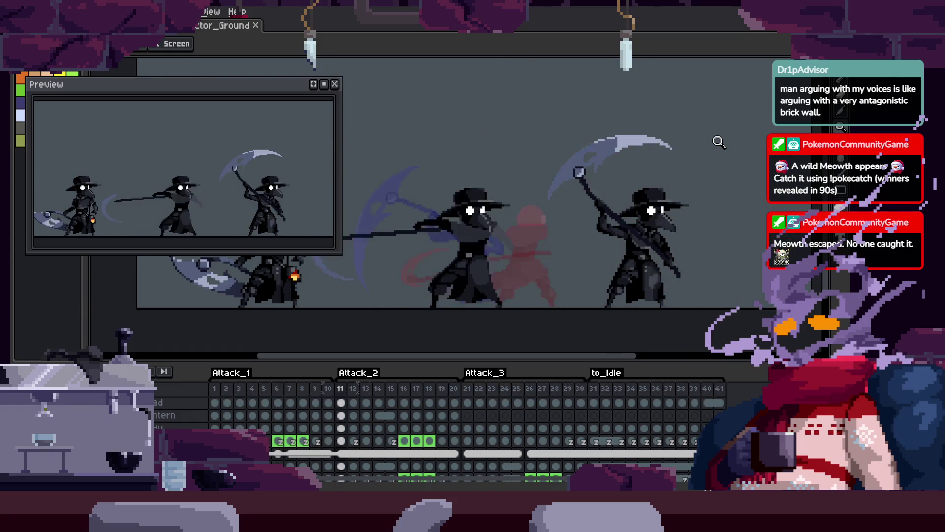
{"action": "key", "text": "ctrl+a"}
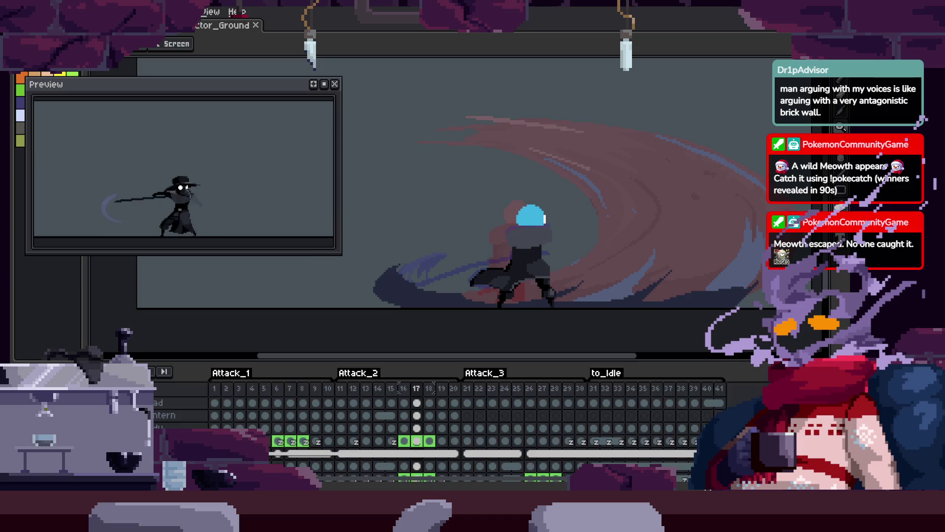
{"action": "key", "text": "Tab"}
{"action": "scroll", "coordinate": [563, 312], "scroll_direction": "up", "scroll_amount": 2}
{"action": "key", "text": "z"}
{"action": "scroll", "coordinate": [655, 250], "scroll_direction": "down", "scroll_amount": 1}
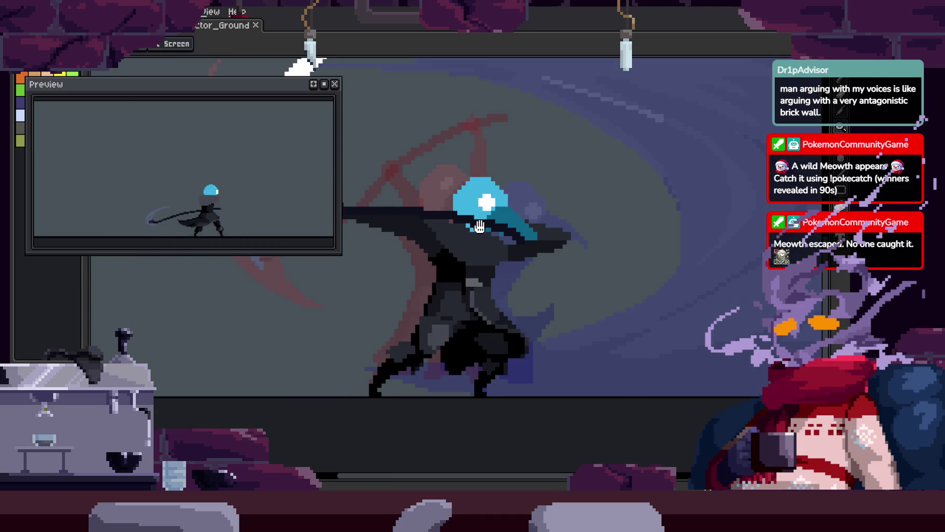
{"action": "scroll", "coordinate": [630, 232], "scroll_direction": "up", "scroll_amount": 2}
Paint a dark pixel on the hood beside the blue head, sampling colours from the art.
{"action": "scroll", "coordinate": [623, 306], "scroll_direction": "down", "scroll_amount": 1}
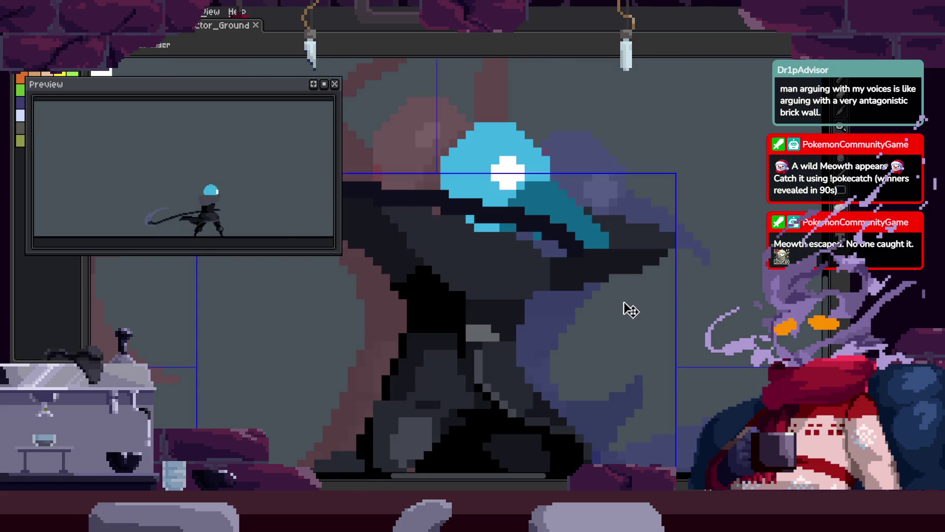
{"action": "scroll", "coordinate": [622, 259], "scroll_direction": "up", "scroll_amount": 3}
{"action": "left_click", "coordinate": [531, 265]}
{"action": "scroll", "coordinate": [551, 290], "scroll_direction": "down", "scroll_amount": 1}
{"action": "key", "text": "i"}
{"action": "scroll", "coordinate": [707, 268], "scroll_direction": "up", "scroll_amount": 2}
{"action": "key", "text": "z"}
{"action": "scroll", "coordinate": [690, 236], "scroll_direction": "down", "scroll_amount": 1}
{"action": "scroll", "coordinate": [676, 249], "scroll_direction": "up", "scroll_amount": 1}
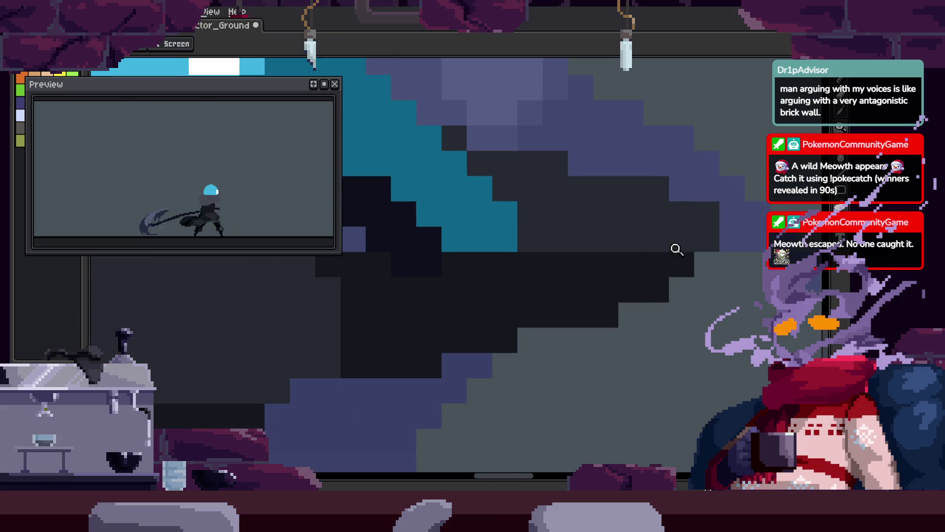
{"action": "key", "text": "z"}
{"action": "scroll", "coordinate": [713, 289], "scroll_direction": "down", "scroll_amount": 1}
{"action": "scroll", "coordinate": [699, 276], "scroll_direction": "up", "scroll_amount": 1}
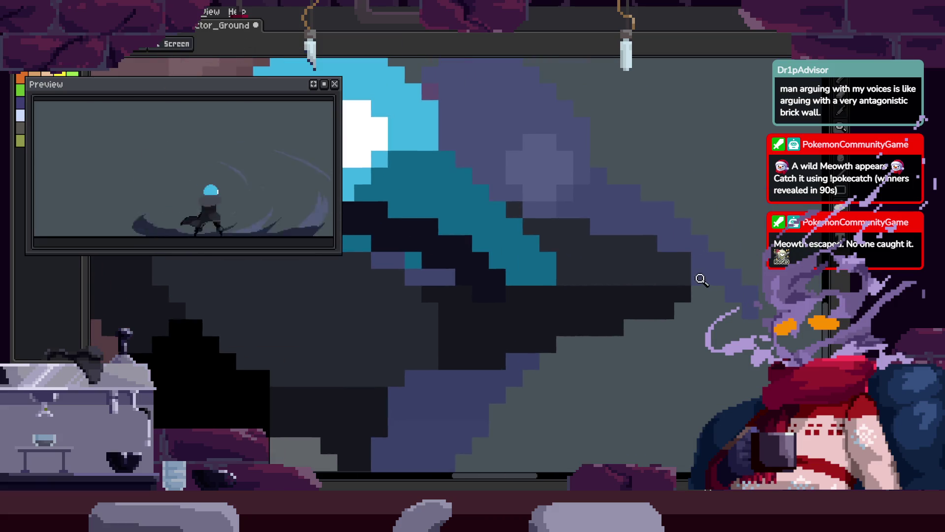
{"action": "scroll", "coordinate": [661, 289], "scroll_direction": "down", "scroll_amount": 1}
{"action": "scroll", "coordinate": [662, 302], "scroll_direction": "up", "scroll_amount": 1}
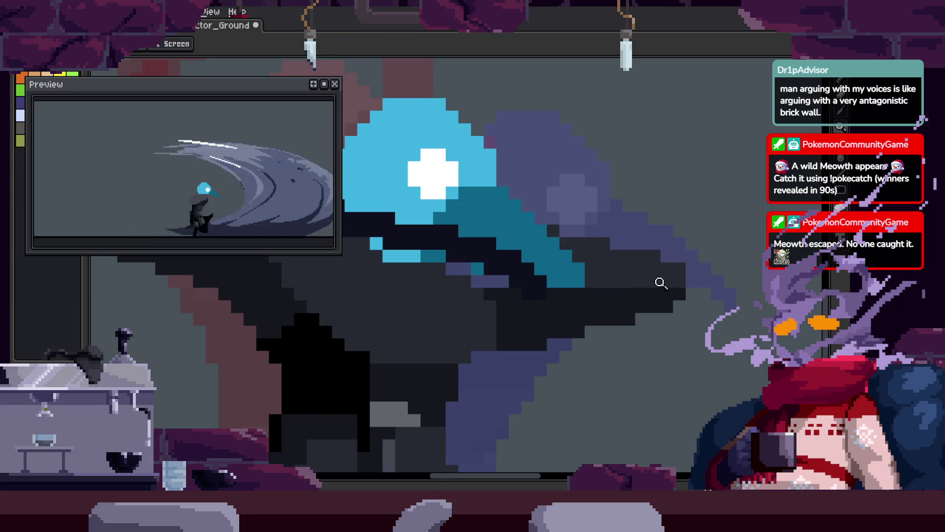
{"action": "key", "text": "i"}
{"action": "scroll", "coordinate": [676, 284], "scroll_direction": "up", "scroll_amount": 2}
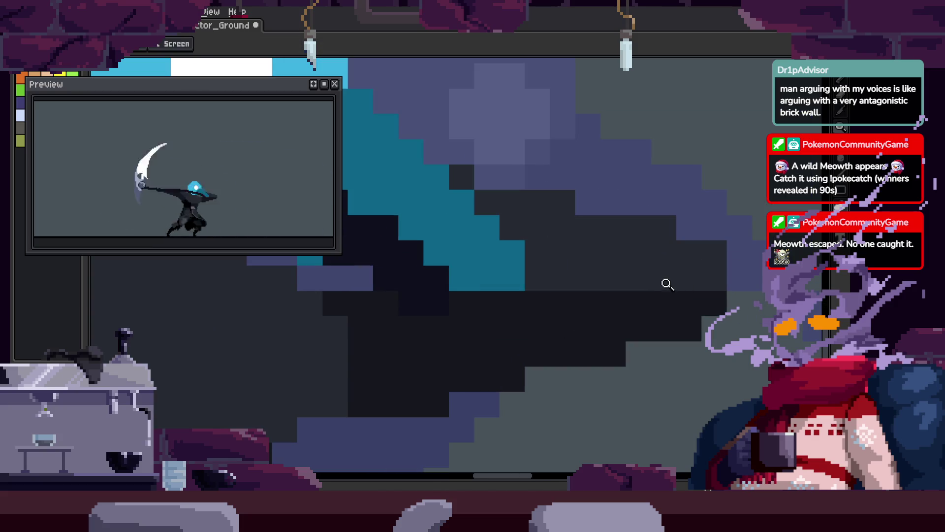
Pan across the hood, zoom in closer on the head and hood, and save the file.
{"action": "left_click_drag", "start_coordinate": [667, 257], "coordinate": [598, 274]}
{"action": "key", "text": "b"}
{"action": "scroll", "coordinate": [483, 331], "scroll_direction": "up", "scroll_amount": 1}
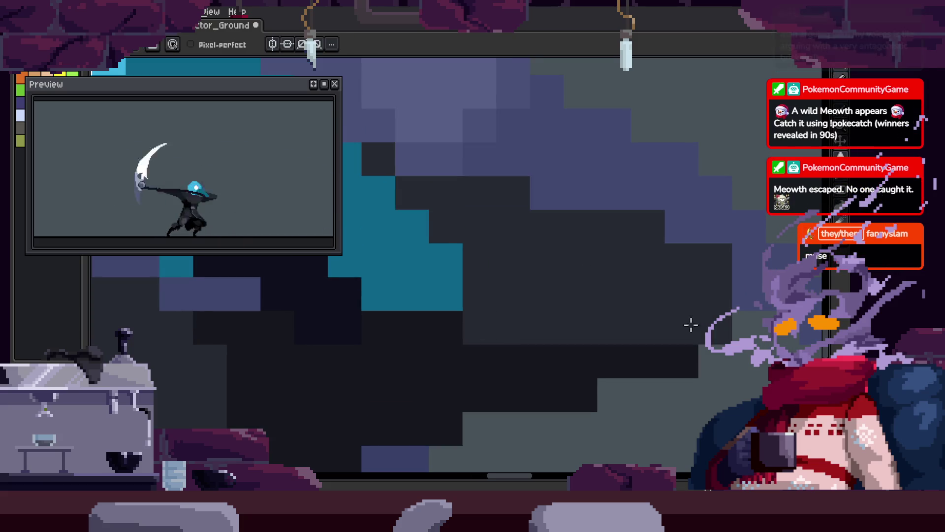
{"action": "key", "text": "i"}
{"action": "key", "text": "b"}
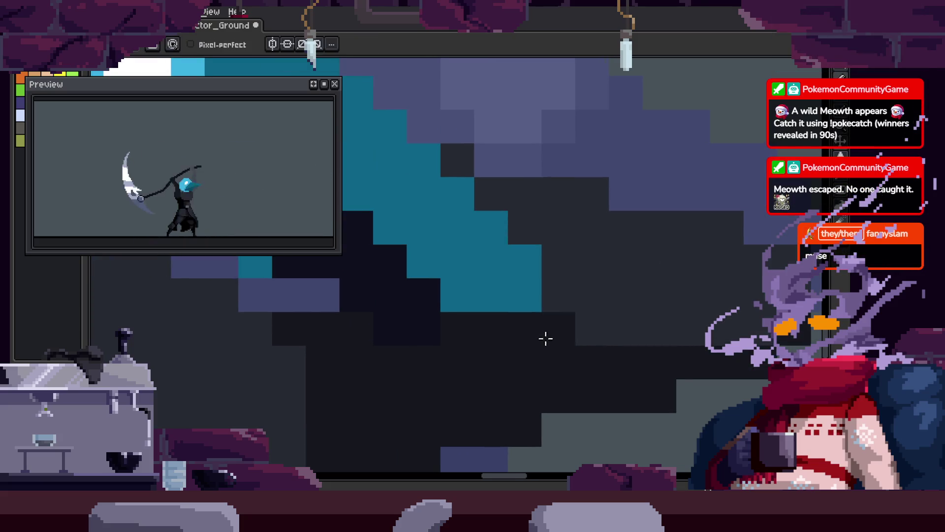
{"action": "key", "text": "z"}
{"action": "scroll", "coordinate": [591, 344], "scroll_direction": "down", "scroll_amount": 4}
{"action": "scroll", "coordinate": [640, 318], "scroll_direction": "up", "scroll_amount": 1}
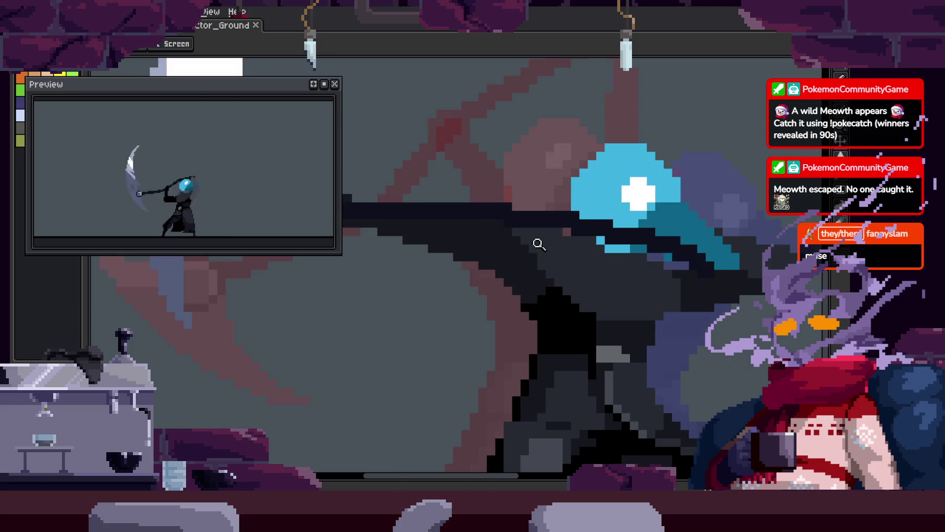
{"action": "left_click", "coordinate": [539, 245]}
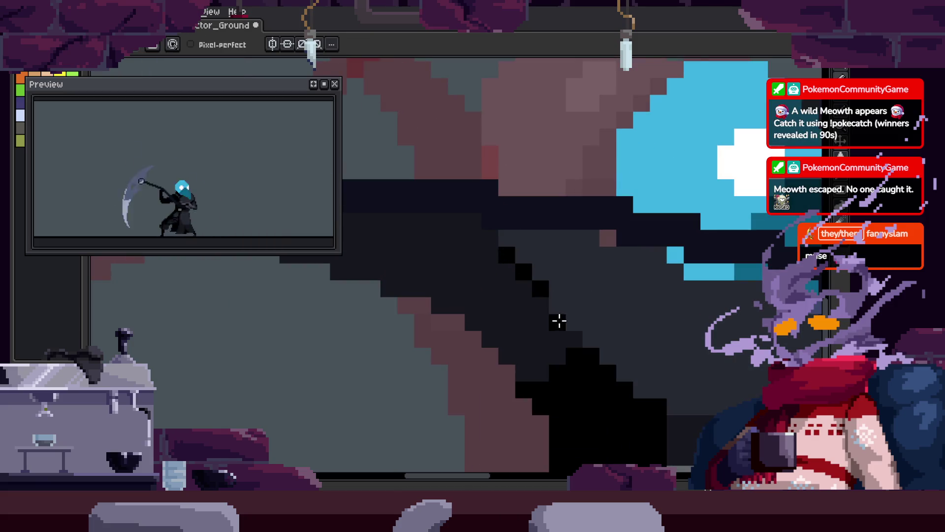
{"action": "key", "text": "v"}
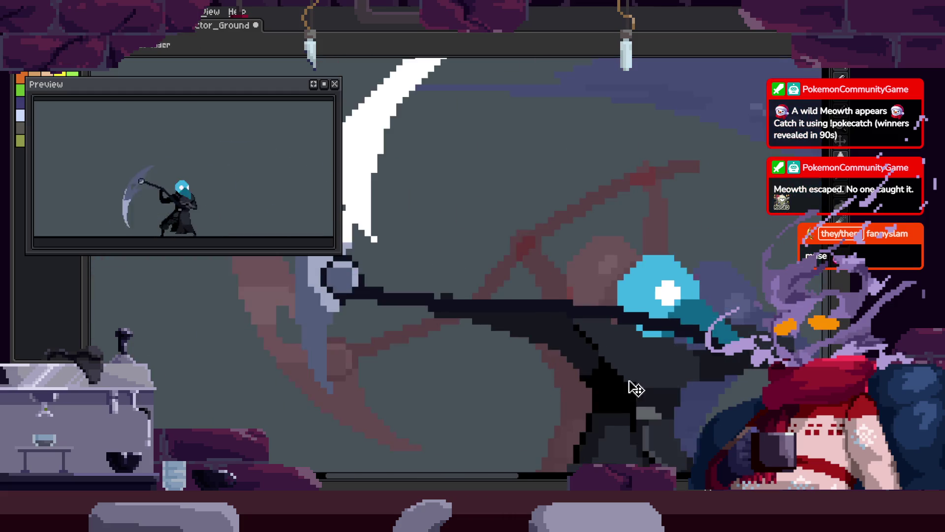
{"action": "key", "text": "ctrl+s"}
Draw two dark pencil strokes on the hood below the head and save again.
{"action": "scroll", "coordinate": [541, 286], "scroll_direction": "up", "scroll_amount": 3}
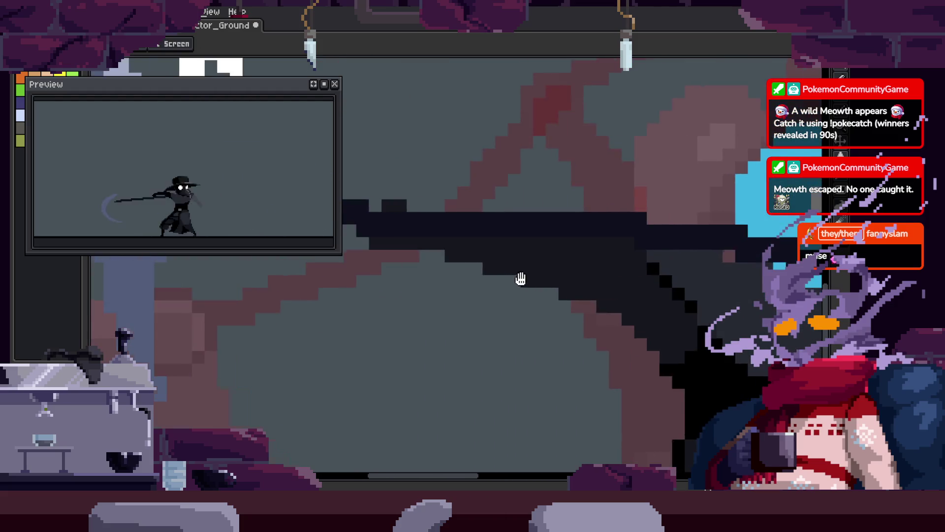
{"action": "key", "text": "b"}
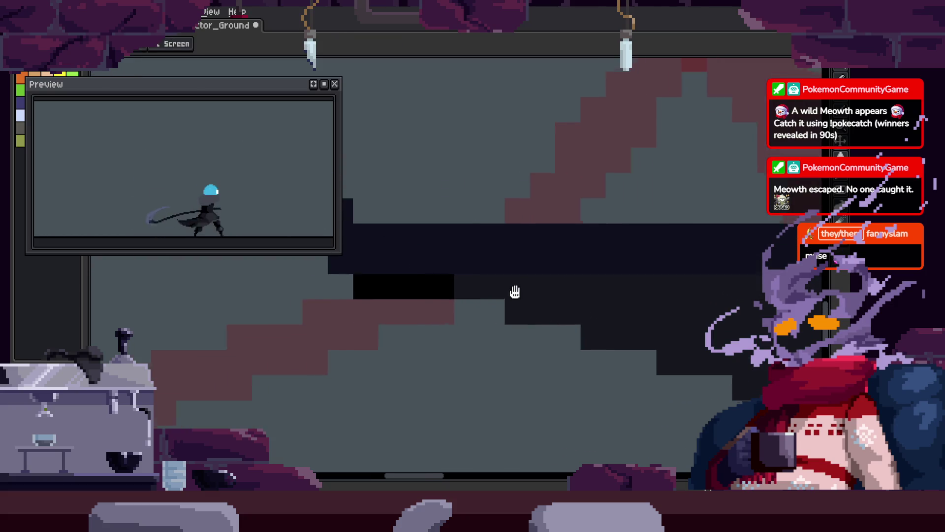
{"action": "left_click_drag", "start_coordinate": [652, 343], "coordinate": [583, 310]}
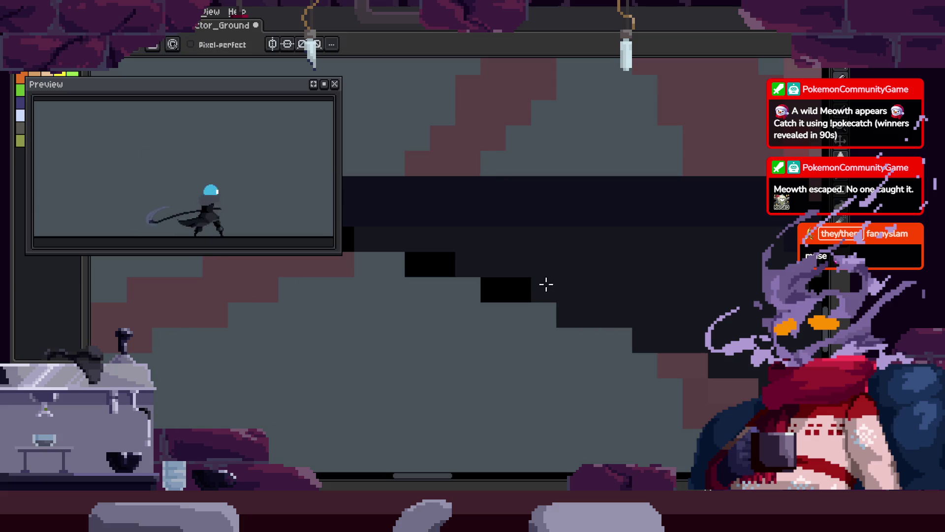
{"action": "mouse_move", "coordinate": [654, 323]}
{"action": "left_mouse_down"}
{"action": "mouse_move", "coordinate": [580, 310]}
{"action": "mouse_move", "coordinate": [648, 370]}
{"action": "left_mouse_up"}
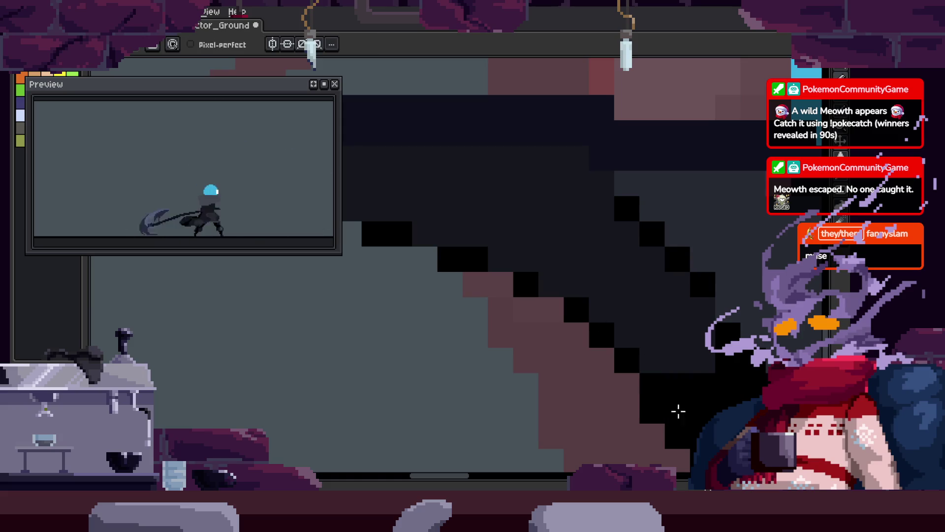
{"action": "scroll", "coordinate": [591, 369], "scroll_direction": "down", "scroll_amount": 3}
{"action": "scroll", "coordinate": [601, 291], "scroll_direction": "up", "scroll_amount": 2}
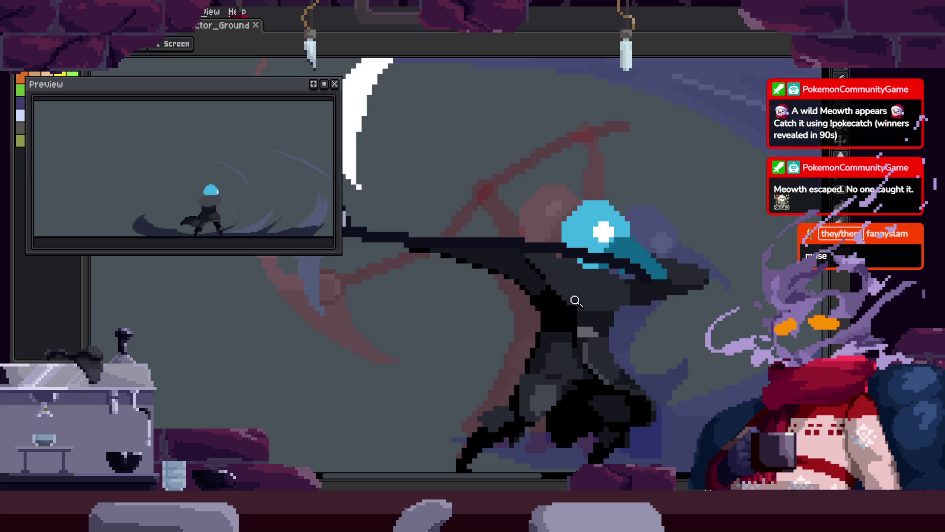
{"action": "scroll", "coordinate": [523, 300], "scroll_direction": "up", "scroll_amount": 2}
{"action": "scroll", "coordinate": [571, 323], "scroll_direction": "down", "scroll_amount": 3}
{"action": "key", "text": "ctrl+s"}
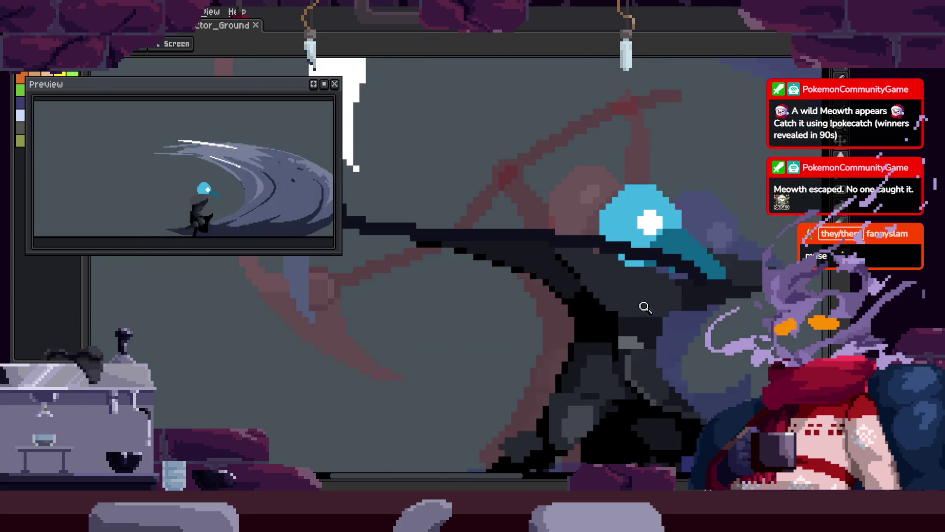
Adjust the zoom and save the animation once more.
{"action": "scroll", "coordinate": [655, 325], "scroll_direction": "up", "scroll_amount": 3}
{"action": "key", "text": "z"}
{"action": "scroll", "coordinate": [709, 325], "scroll_direction": "down", "scroll_amount": 3}
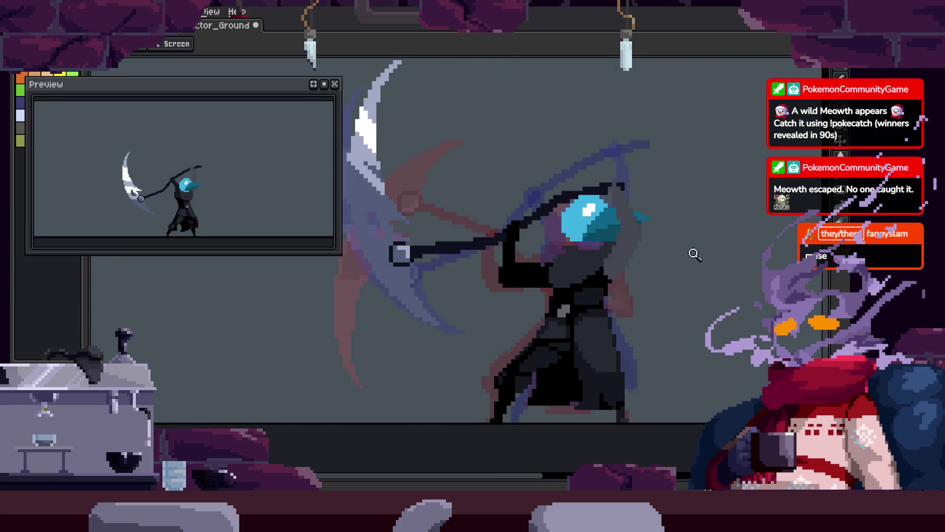
{"action": "key", "text": "ctrl+s"}
{"action": "scroll", "coordinate": [590, 310], "scroll_direction": "up", "scroll_amount": 2}
Sample the black hood colour and paint black strokes along the hood under the head.
{"action": "left_click", "coordinate": [571, 342]}
{"action": "key", "text": "i"}
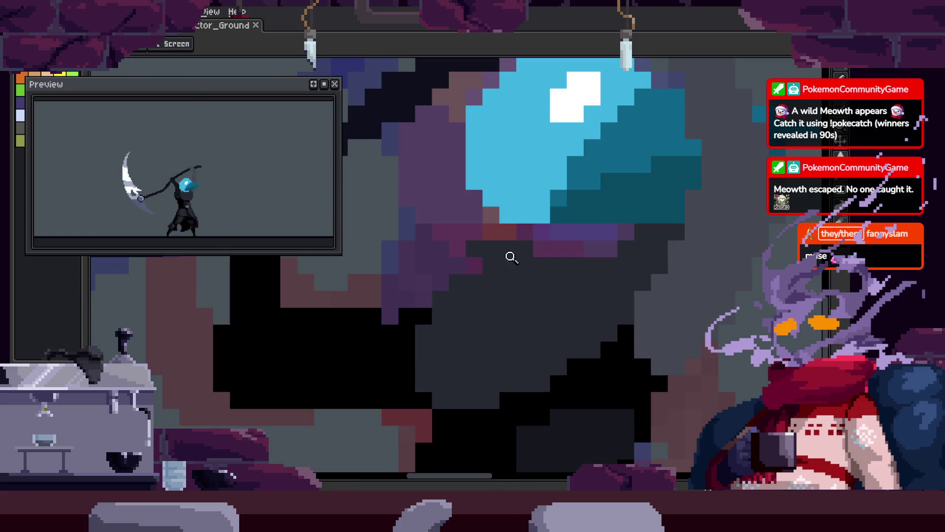
{"action": "left_click", "coordinate": [512, 256]}
{"action": "key", "text": "b"}
{"action": "left_click", "coordinate": [485, 226]}
{"action": "left_click_drag", "start_coordinate": [453, 228], "coordinate": [605, 259]}
{"action": "mouse_move", "coordinate": [682, 219]}
{"action": "left_mouse_down"}
{"action": "mouse_move", "coordinate": [731, 223]}
{"action": "mouse_move", "coordinate": [611, 294]}
{"action": "mouse_move", "coordinate": [558, 282]}
{"action": "left_mouse_up"}
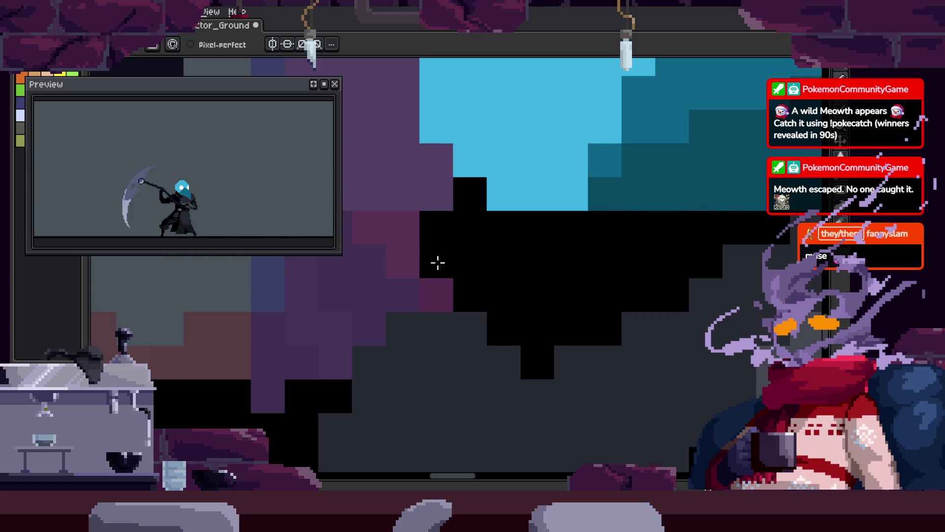
Zoom in on the head and recolour a row of black torso pixels.
{"action": "key", "text": "z"}
{"action": "scroll", "coordinate": [561, 312], "scroll_direction": "down", "scroll_amount": 1}
{"action": "scroll", "coordinate": [663, 242], "scroll_direction": "up", "scroll_amount": 1}
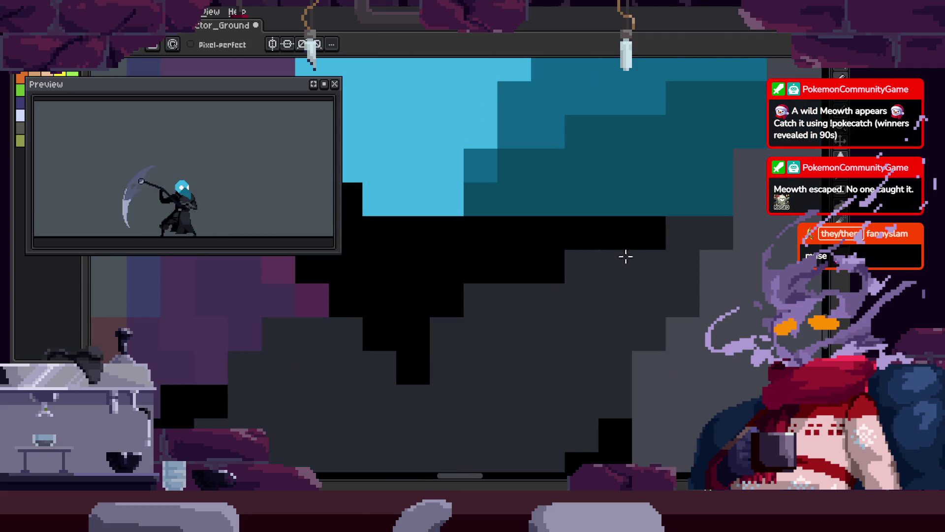
{"action": "key", "text": "z"}
{"action": "scroll", "coordinate": [596, 294], "scroll_direction": "down", "scroll_amount": 2}
{"action": "scroll", "coordinate": [596, 294], "scroll_direction": "down", "scroll_amount": 1}
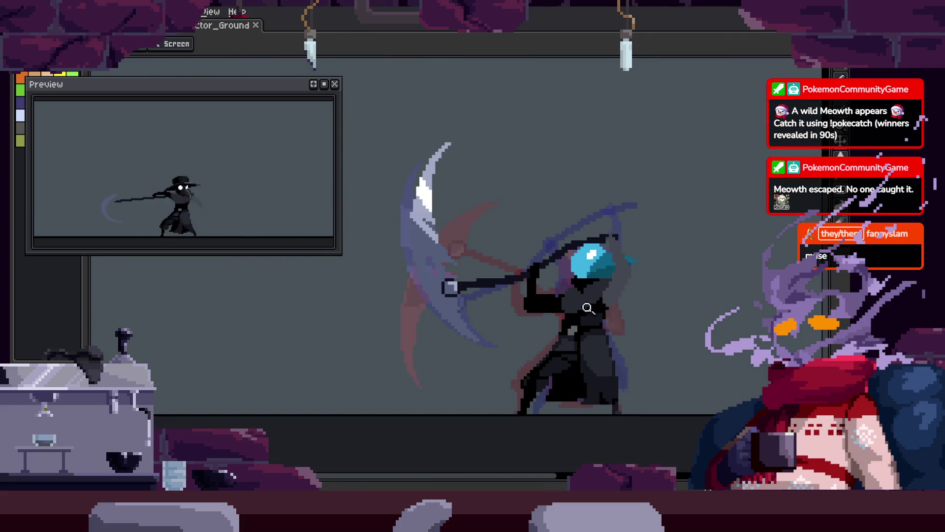
{"action": "scroll", "coordinate": [604, 385], "scroll_direction": "up", "scroll_amount": 2}
{"action": "key", "text": "i"}
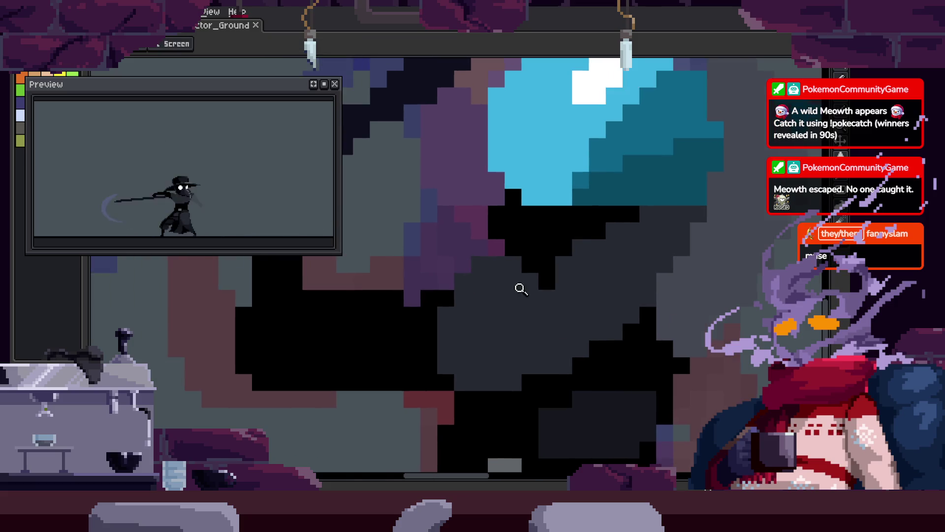
{"action": "scroll", "coordinate": [562, 298], "scroll_direction": "down", "scroll_amount": 3}
{"action": "key", "text": "v"}
{"action": "key", "text": "z"}
{"action": "scroll", "coordinate": [545, 271], "scroll_direction": "up", "scroll_amount": 3}
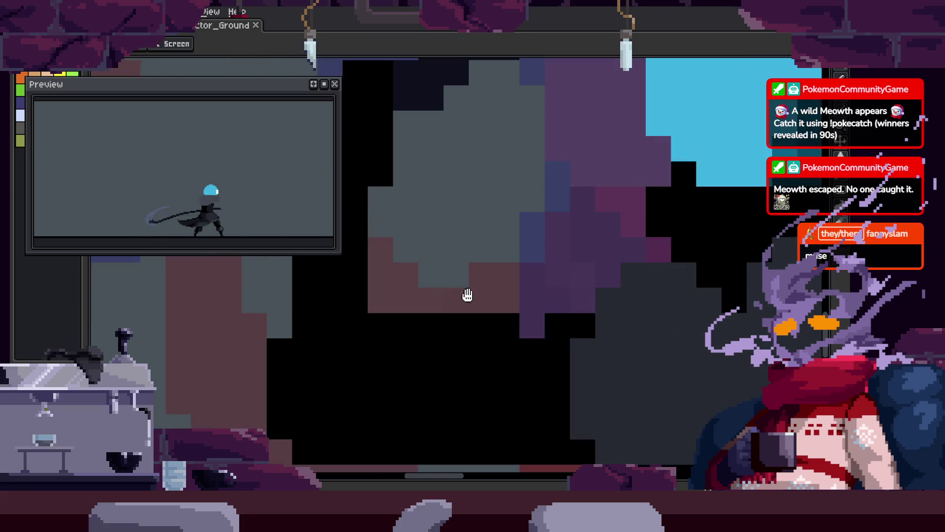
{"action": "left_click_drag", "start_coordinate": [474, 283], "coordinate": [652, 285]}
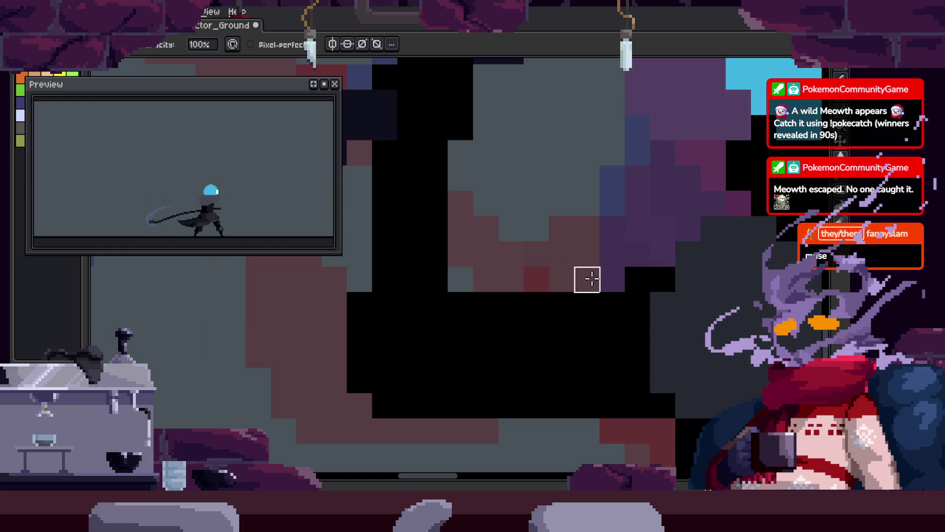
Paint dark grey over the hood and a torso column, adding a black stroke across the torso.
{"action": "key", "text": "z"}
{"action": "scroll", "coordinate": [545, 289], "scroll_direction": "down", "scroll_amount": 3}
{"action": "scroll", "coordinate": [566, 291], "scroll_direction": "up", "scroll_amount": 3}
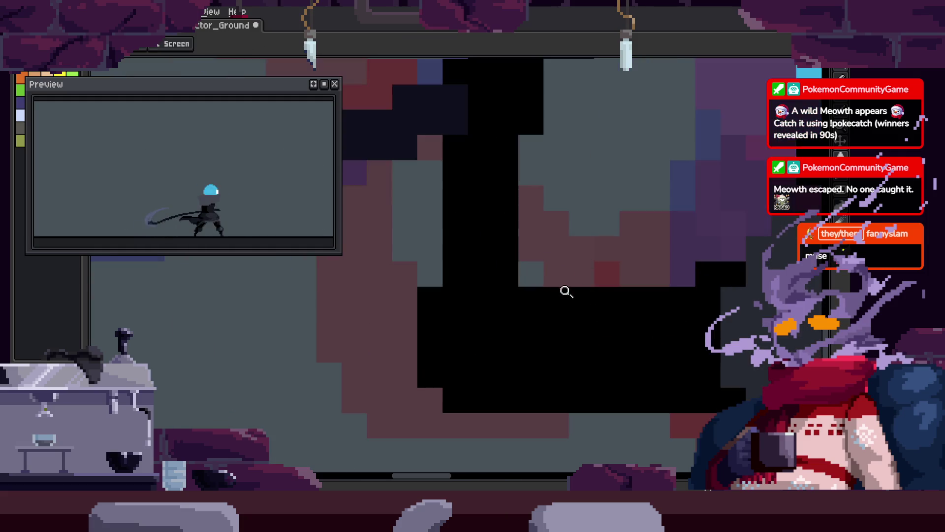
{"action": "scroll", "coordinate": [567, 292], "scroll_direction": "down", "scroll_amount": 3}
{"action": "scroll", "coordinate": [570, 295], "scroll_direction": "up", "scroll_amount": 3}
{"action": "key", "text": "b"}
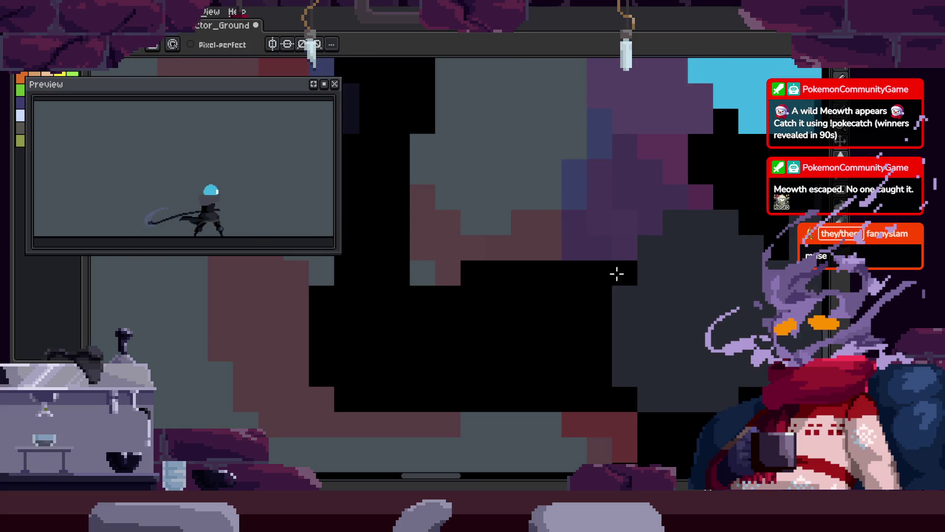
{"action": "scroll", "coordinate": [623, 248], "scroll_direction": "down", "scroll_amount": 1}
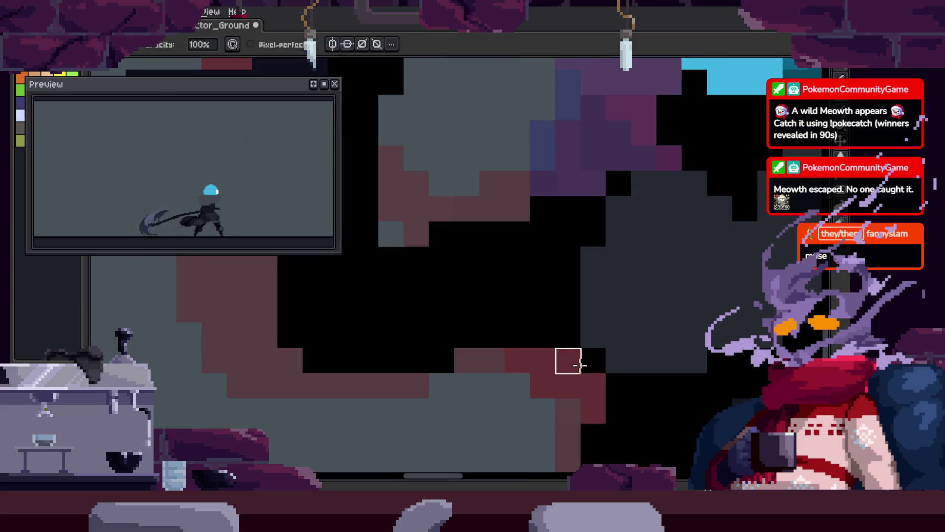
{"action": "key", "text": "z"}
{"action": "scroll", "coordinate": [568, 338], "scroll_direction": "down", "scroll_amount": 3}
{"action": "scroll", "coordinate": [493, 288], "scroll_direction": "up", "scroll_amount": 3}
{"action": "scroll", "coordinate": [493, 288], "scroll_direction": "up", "scroll_amount": 2}
{"action": "key", "text": "b"}
{"action": "scroll", "coordinate": [508, 310], "scroll_direction": "up", "scroll_amount": 1}
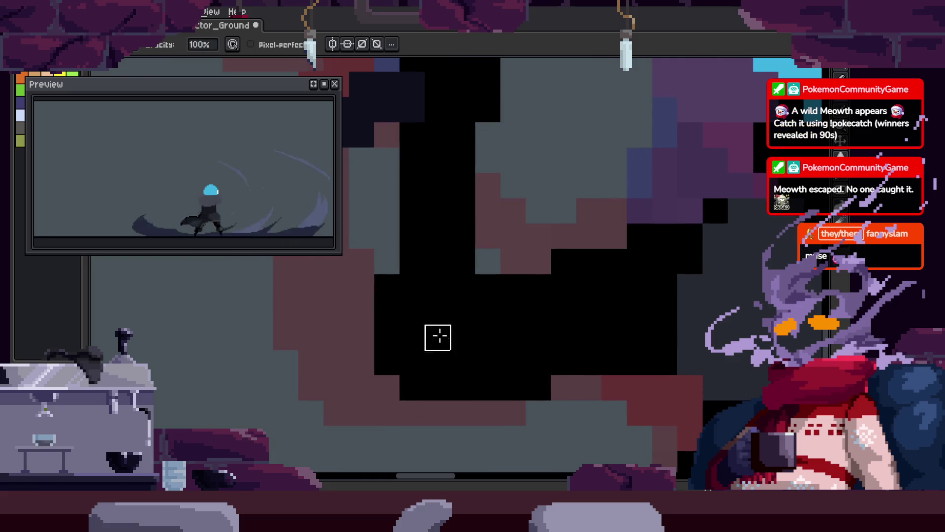
{"action": "scroll", "coordinate": [615, 312], "scroll_direction": "up", "scroll_amount": 1}
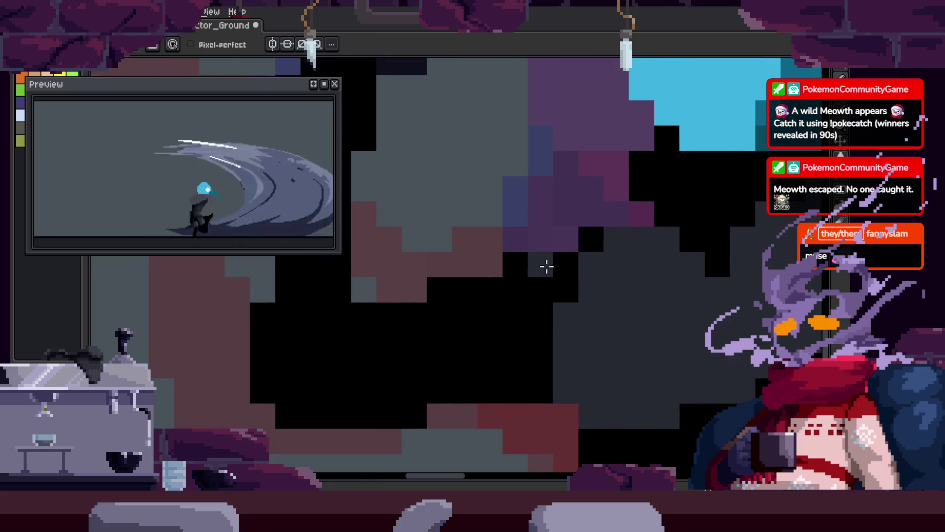
{"action": "scroll", "coordinate": [544, 268], "scroll_direction": "up", "scroll_amount": 1}
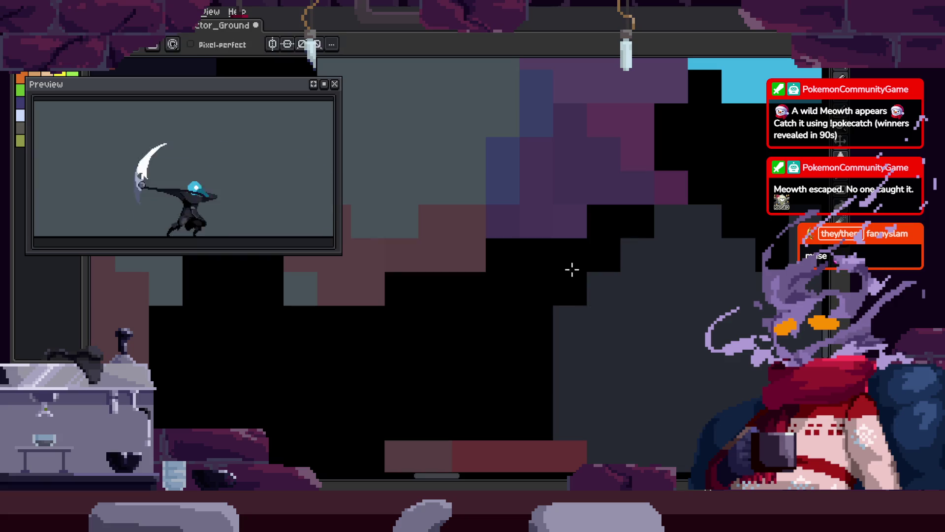
{"action": "key", "text": "z"}
{"action": "scroll", "coordinate": [580, 281], "scroll_direction": "down", "scroll_amount": 2}
{"action": "scroll", "coordinate": [680, 372], "scroll_direction": "up", "scroll_amount": 2}
{"action": "scroll", "coordinate": [550, 229], "scroll_direction": "down", "scroll_amount": 1}
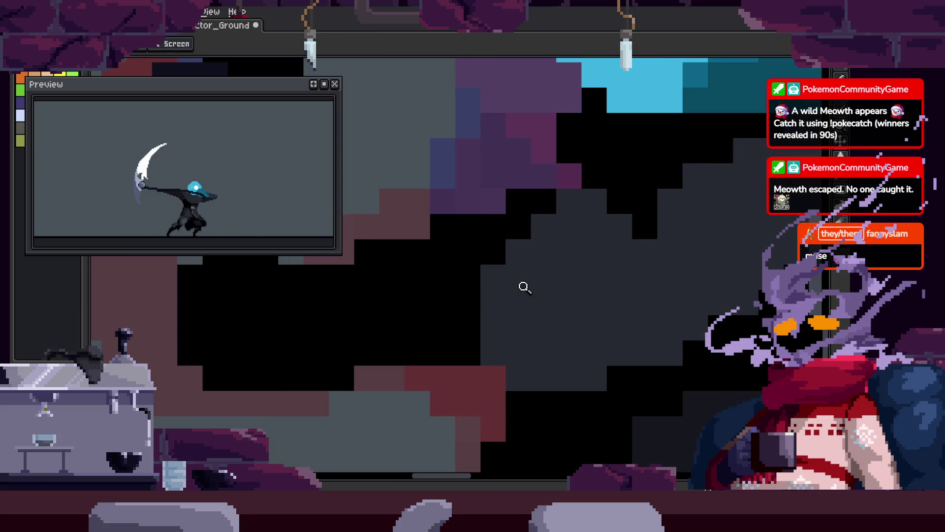
{"action": "key", "text": "i"}
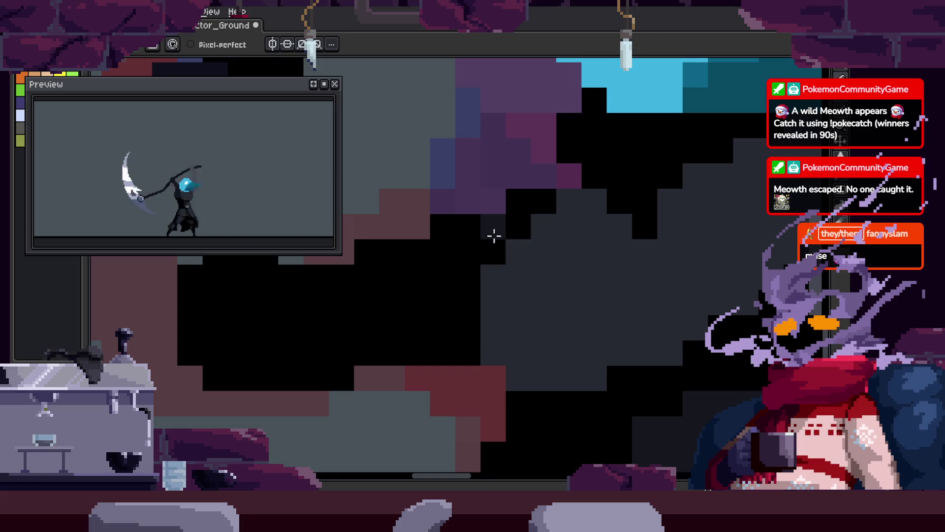
{"action": "mouse_move", "coordinate": [447, 240]}
{"action": "left_mouse_down"}
{"action": "mouse_move", "coordinate": [463, 239]}
{"action": "mouse_move", "coordinate": [477, 279]}
{"action": "left_mouse_up"}
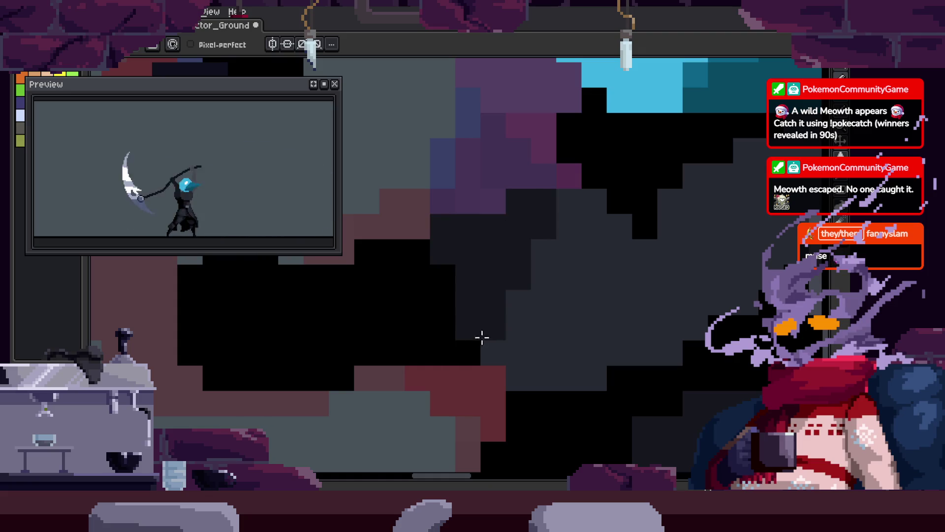
{"action": "key", "text": "b"}
{"action": "mouse_move", "coordinate": [492, 352]}
{"action": "left_mouse_down"}
{"action": "mouse_move", "coordinate": [497, 304]}
{"action": "mouse_move", "coordinate": [528, 230]}
{"action": "left_mouse_up"}
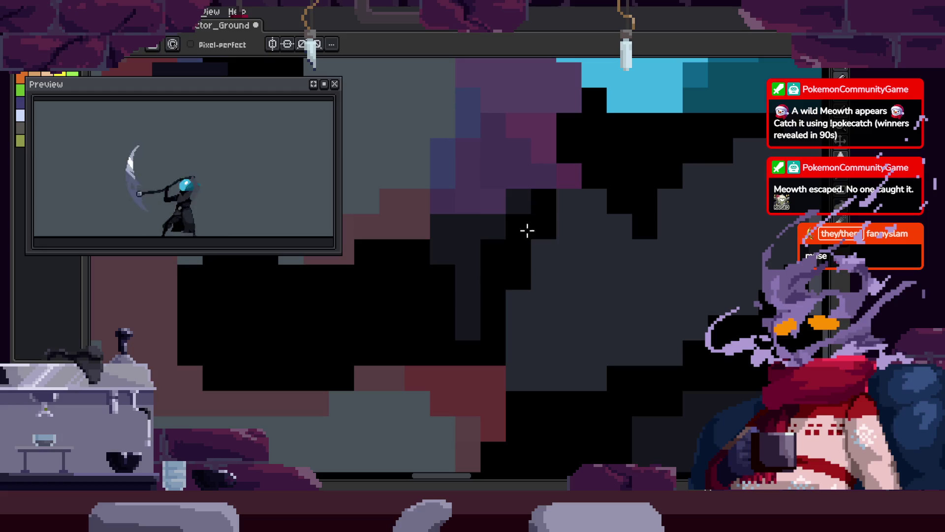
{"action": "mouse_move", "coordinate": [553, 363]}
{"action": "left_mouse_down"}
{"action": "mouse_move", "coordinate": [534, 344]}
{"action": "mouse_move", "coordinate": [554, 317]}
{"action": "left_mouse_up"}
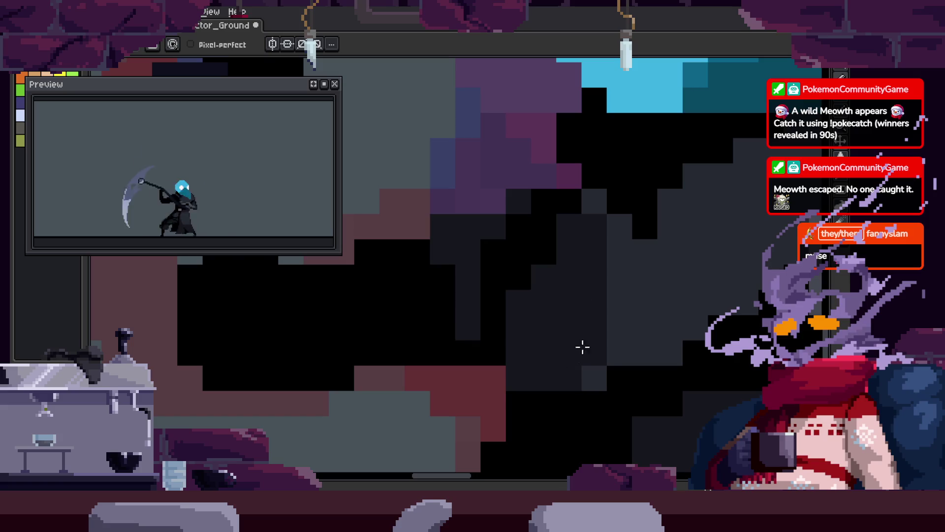
{"action": "left_click_drag", "start_coordinate": [665, 313], "coordinate": [632, 373]}
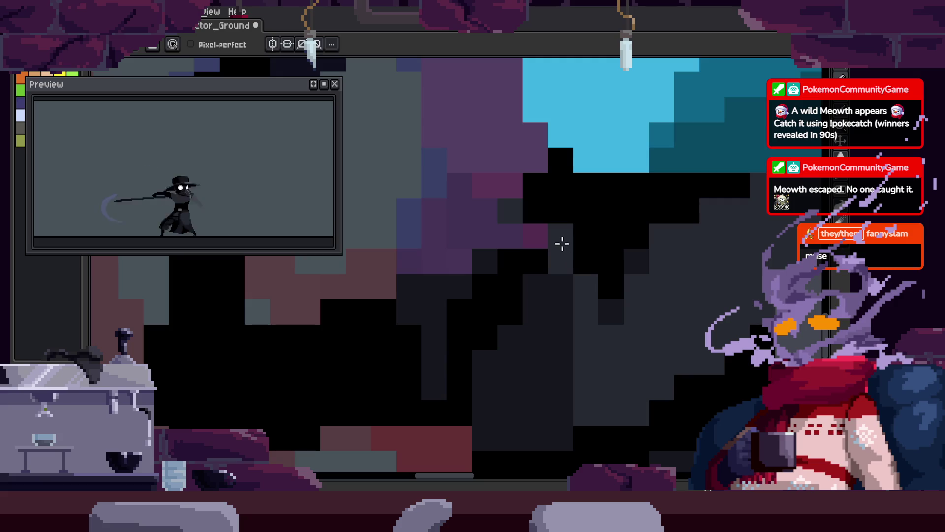
Pick a dark colour and paint pixels along the shoulder, under the head and across the torso.
{"action": "key", "text": "z"}
{"action": "scroll", "coordinate": [561, 281], "scroll_direction": "up", "scroll_amount": 2}
{"action": "scroll", "coordinate": [629, 271], "scroll_direction": "down", "scroll_amount": 4}
{"action": "scroll", "coordinate": [644, 239], "scroll_direction": "up", "scroll_amount": 4}
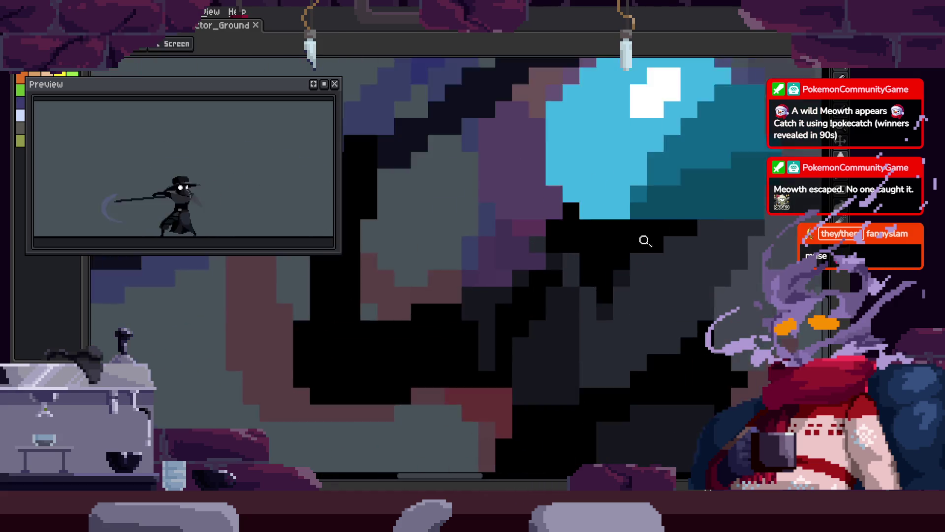
{"action": "scroll", "coordinate": [492, 356], "scroll_direction": "up", "scroll_amount": 2}
{"action": "scroll", "coordinate": [553, 312], "scroll_direction": "down", "scroll_amount": 3}
{"action": "mouse_move", "coordinate": [656, 262]}
{"action": "left_mouse_down"}
{"action": "mouse_move", "coordinate": [541, 221]}
{"action": "mouse_move", "coordinate": [529, 258]}
{"action": "left_mouse_up"}
{"action": "key", "text": "i"}
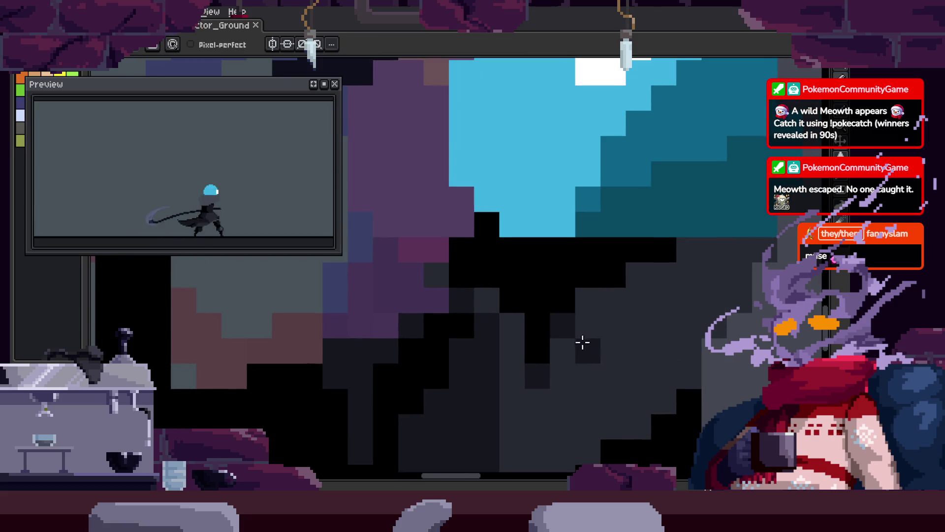
{"action": "key", "text": "i"}
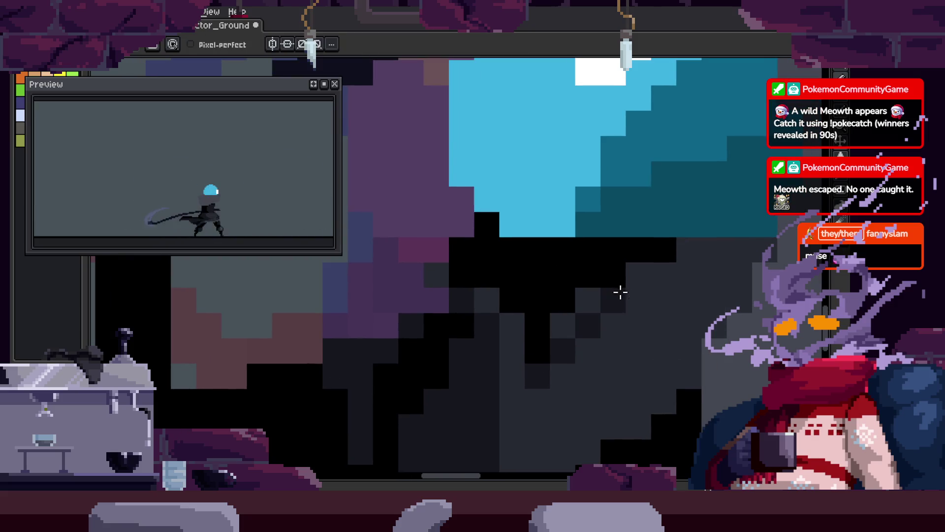
{"action": "key", "text": "b"}
{"action": "key", "text": "b"}
{"action": "mouse_move", "coordinate": [650, 273]}
{"action": "left_mouse_down"}
{"action": "mouse_move", "coordinate": [705, 254]}
{"action": "mouse_move", "coordinate": [714, 273]}
{"action": "left_mouse_up"}
{"action": "left_click", "coordinate": [614, 247], "text": "alt"}
{"action": "left_click_drag", "start_coordinate": [653, 248], "coordinate": [678, 276]}
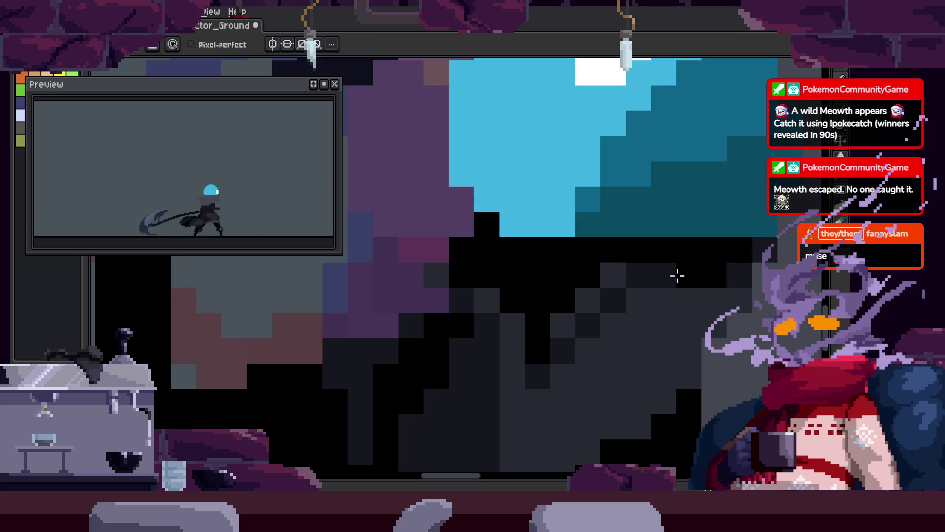
Pan onto the torso and paint a black pixel column into it.
{"action": "scroll", "coordinate": [638, 297], "scroll_direction": "down", "scroll_amount": 3}
{"action": "scroll", "coordinate": [633, 306], "scroll_direction": "down", "scroll_amount": 2}
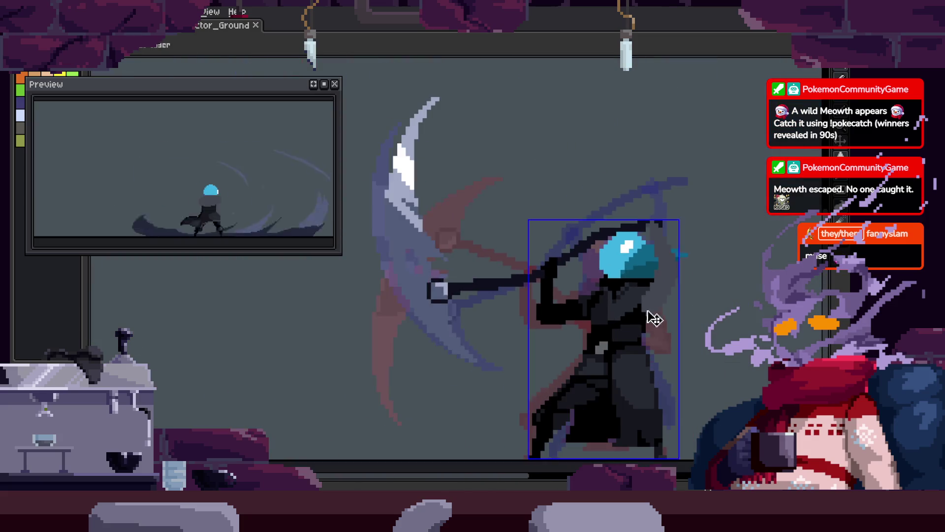
{"action": "scroll", "coordinate": [624, 274], "scroll_direction": "down", "scroll_amount": 2}
{"action": "scroll", "coordinate": [597, 264], "scroll_direction": "up", "scroll_amount": 5}
{"action": "left_click_drag", "start_coordinate": [547, 211], "coordinate": [574, 245]}
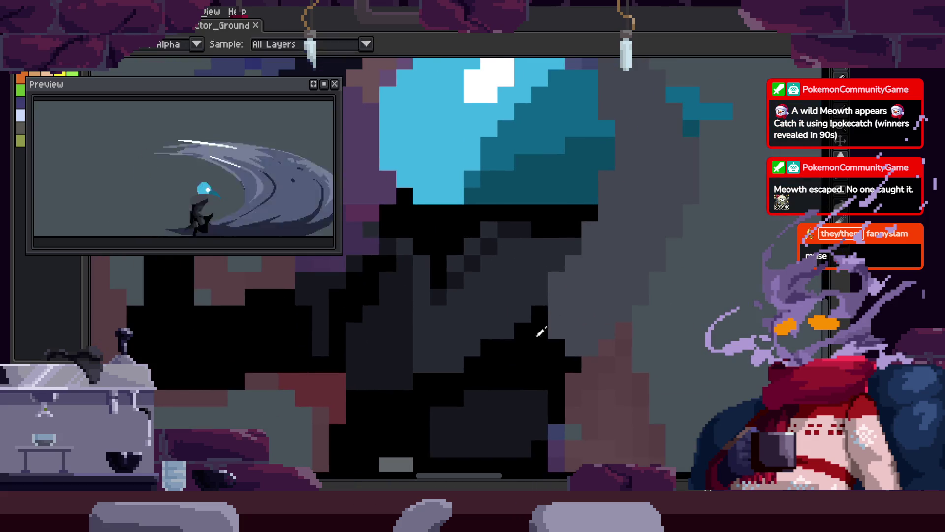
{"action": "scroll", "coordinate": [595, 226], "scroll_direction": "down", "scroll_amount": 1}
{"action": "key", "text": "v"}
{"action": "scroll", "coordinate": [640, 243], "scroll_direction": "down", "scroll_amount": 1}
{"action": "scroll", "coordinate": [629, 249], "scroll_direction": "up", "scroll_amount": 1}
{"action": "key", "text": "z"}
{"action": "scroll", "coordinate": [557, 277], "scroll_direction": "up", "scroll_amount": 2}
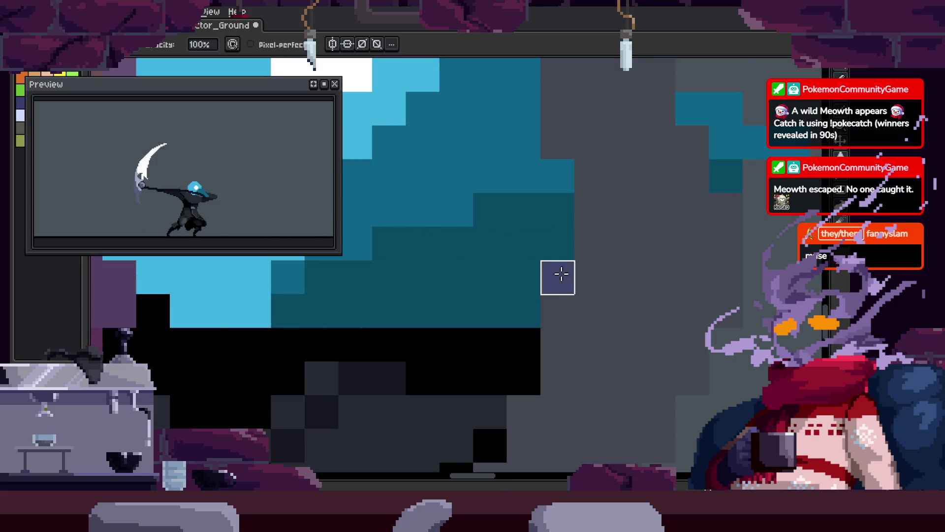
{"action": "scroll", "coordinate": [617, 291], "scroll_direction": "down", "scroll_amount": 2}
{"action": "scroll", "coordinate": [605, 312], "scroll_direction": "up", "scroll_amount": 1}
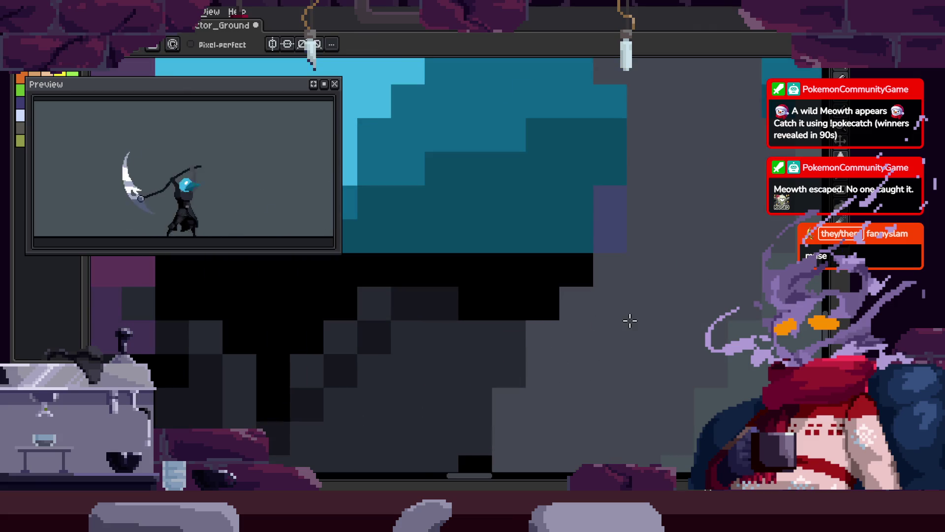
{"action": "scroll", "coordinate": [655, 321], "scroll_direction": "down", "scroll_amount": 2}
{"action": "scroll", "coordinate": [635, 345], "scroll_direction": "up", "scroll_amount": 1}
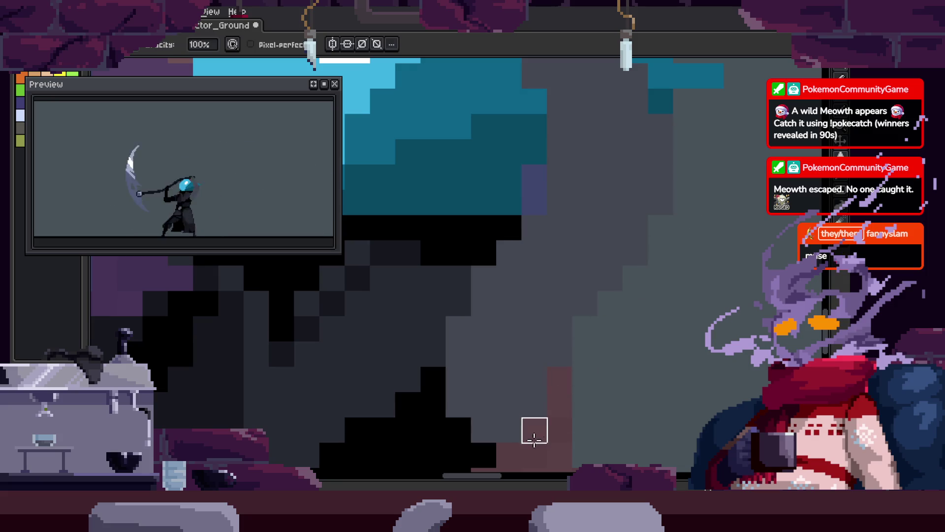
{"action": "scroll", "coordinate": [682, 243], "scroll_direction": "down", "scroll_amount": 1}
{"action": "scroll", "coordinate": [648, 276], "scroll_direction": "up", "scroll_amount": 1}
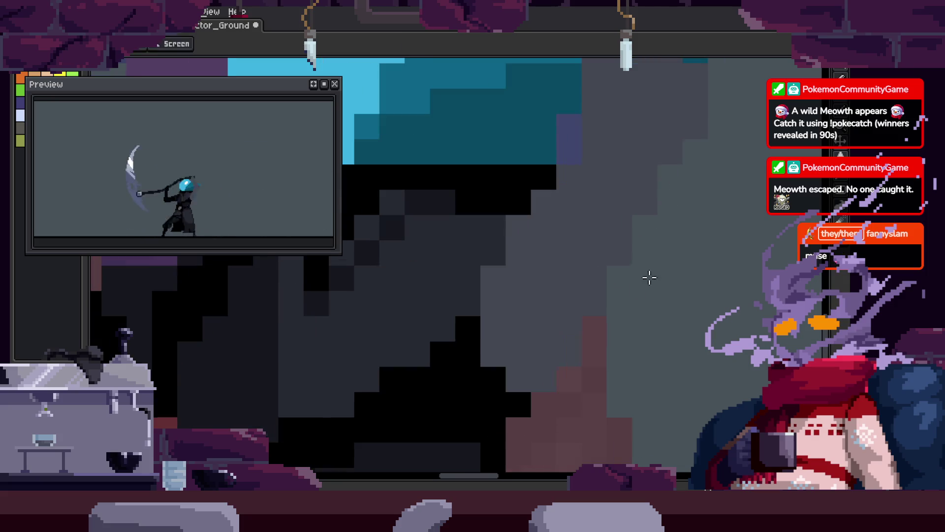
{"action": "left_click_drag", "start_coordinate": [492, 303], "coordinate": [498, 333]}
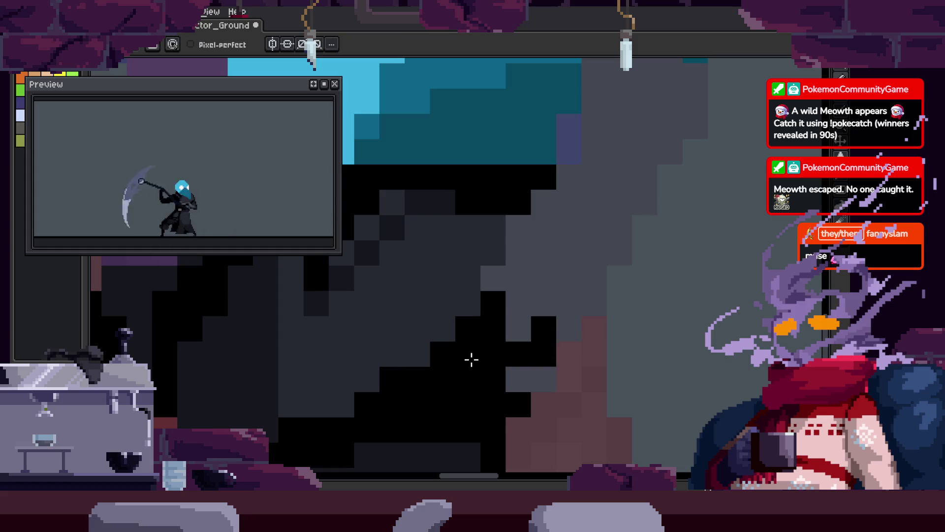
Undo a stray dark pixel beside the head and paint two grey blocks near the hood.
{"action": "key", "text": "z"}
{"action": "scroll", "coordinate": [542, 322], "scroll_direction": "down", "scroll_amount": 4}
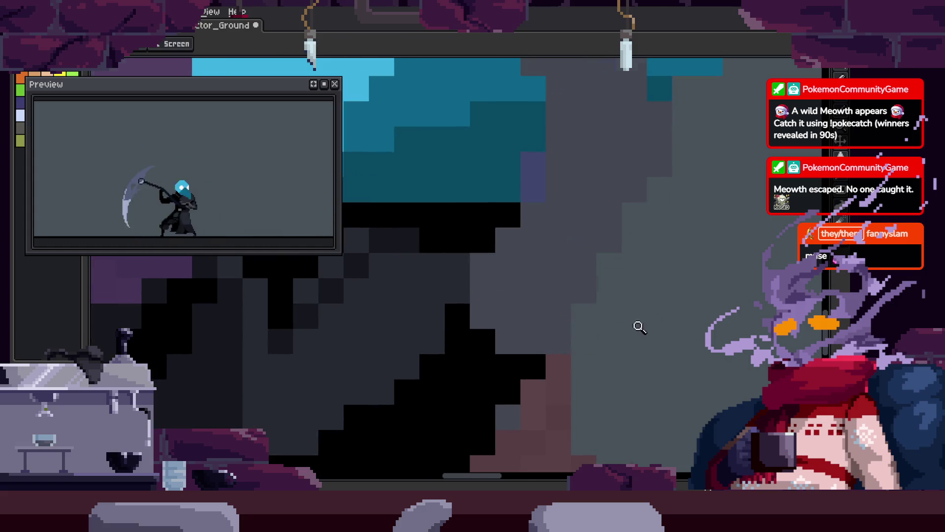
{"action": "scroll", "coordinate": [701, 292], "scroll_direction": "up", "scroll_amount": 6}
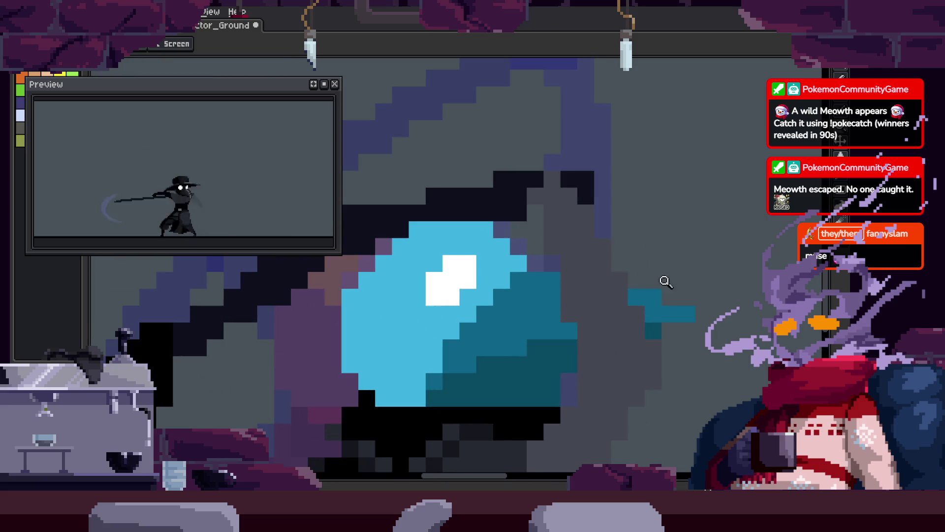
{"action": "scroll", "coordinate": [584, 189], "scroll_direction": "up", "scroll_amount": 1}
{"action": "left_click", "coordinate": [550, 228]}
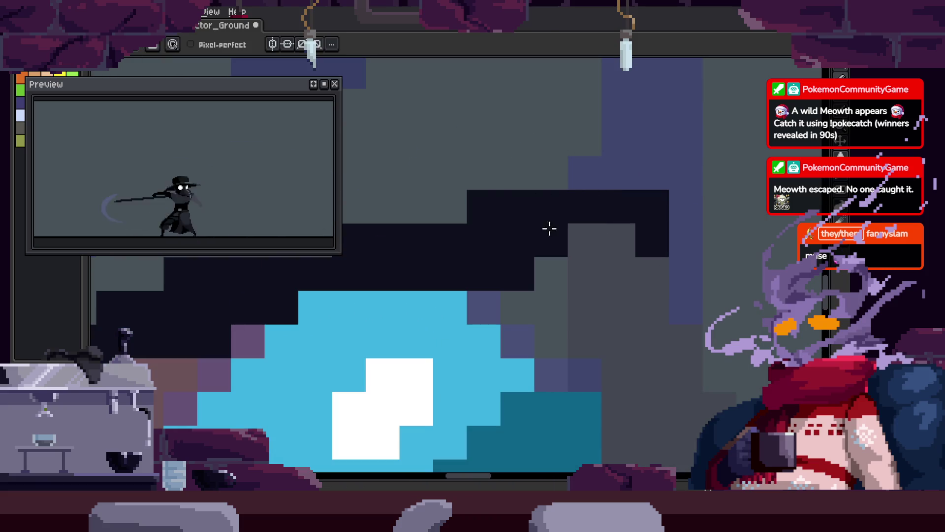
{"action": "key", "text": "ctrl+z"}
{"action": "left_click", "coordinate": [521, 246]}
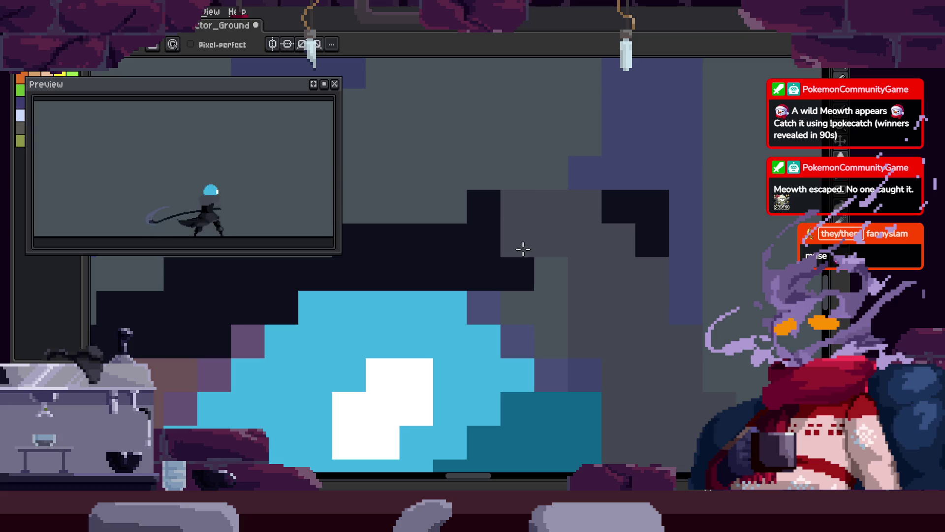
{"action": "left_click", "coordinate": [557, 212]}
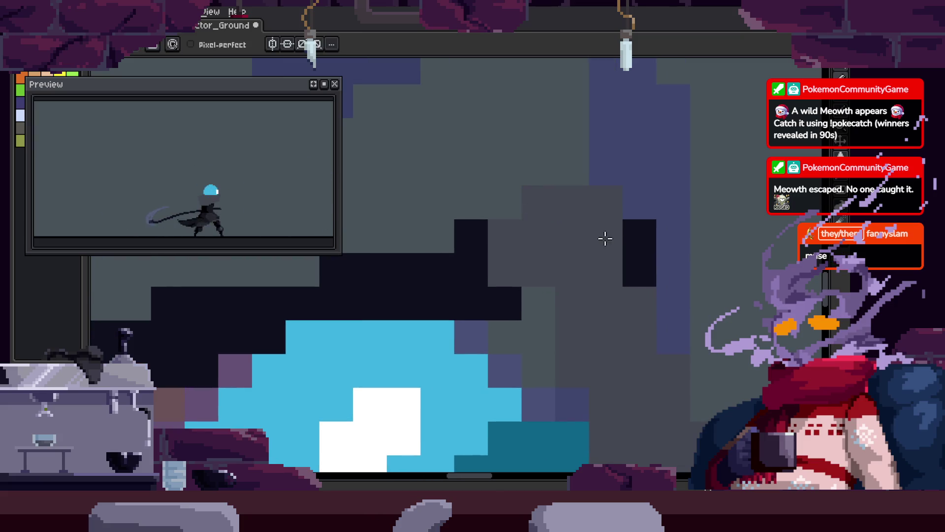
Zoom out and pan up to view the whole character and the scythe.
{"action": "key", "text": "z"}
{"action": "scroll", "coordinate": [640, 311], "scroll_direction": "down", "scroll_amount": 2}
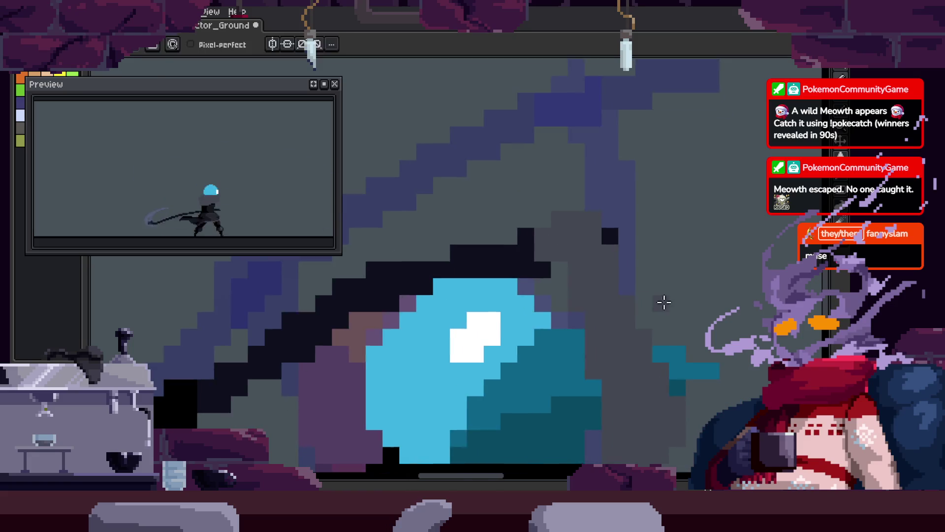
{"action": "scroll", "coordinate": [679, 309], "scroll_direction": "down", "scroll_amount": 2}
{"action": "scroll", "coordinate": [583, 310], "scroll_direction": "up", "scroll_amount": 3}
{"action": "key", "text": "b"}
{"action": "scroll", "coordinate": [584, 418], "scroll_direction": "down", "scroll_amount": 2}
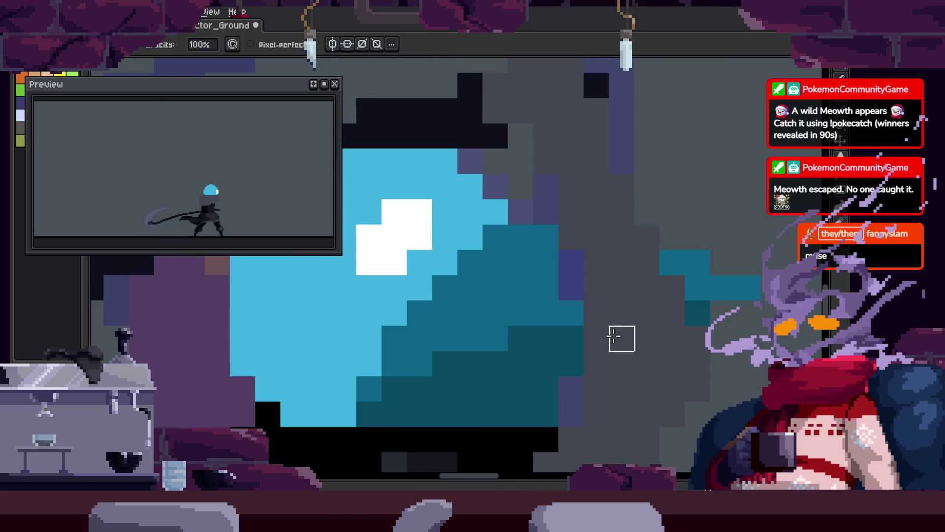
{"action": "key", "text": "h"}
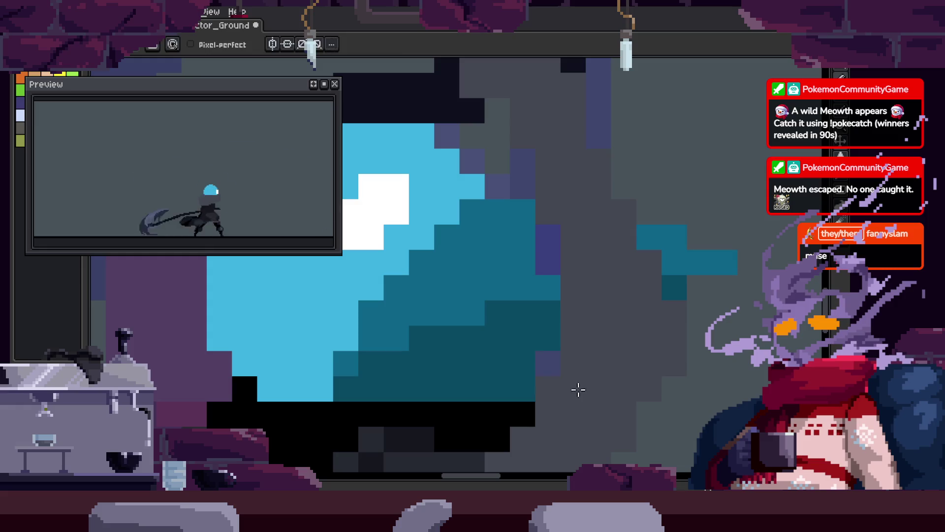
{"action": "scroll", "coordinate": [578, 388], "scroll_direction": "down", "scroll_amount": 3}
{"action": "left_click_drag", "start_coordinate": [601, 325], "coordinate": [603, 281]}
{"action": "scroll", "coordinate": [655, 308], "scroll_direction": "up", "scroll_amount": 2}
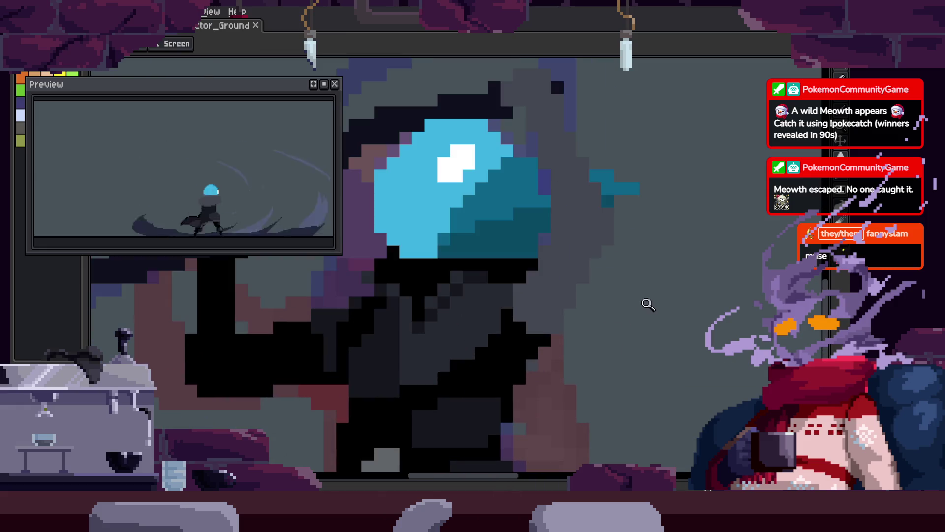
Fill the selected hood shape with the dark colour and hide the selection outline.
{"action": "scroll", "coordinate": [570, 249], "scroll_direction": "up", "scroll_amount": 2}
{"action": "key", "text": "g"}
{"action": "left_click", "coordinate": [588, 307]}
{"action": "left_click", "coordinate": [650, 249]}
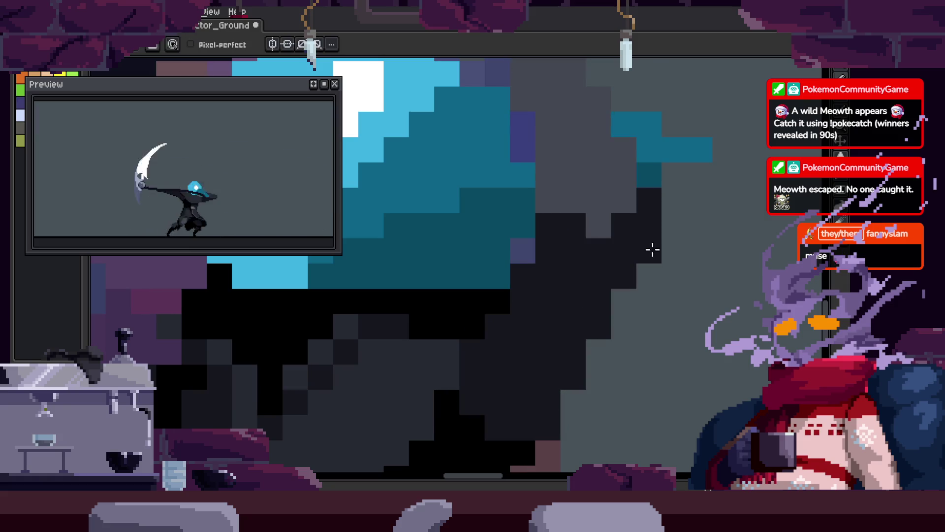
{"action": "key", "text": "h"}
Pan and zoom the view over the head and torso of the crouched frame.
{"action": "left_click_drag", "start_coordinate": [623, 181], "coordinate": [640, 220]}
{"action": "key", "text": "b"}
{"action": "key", "text": "alt"}
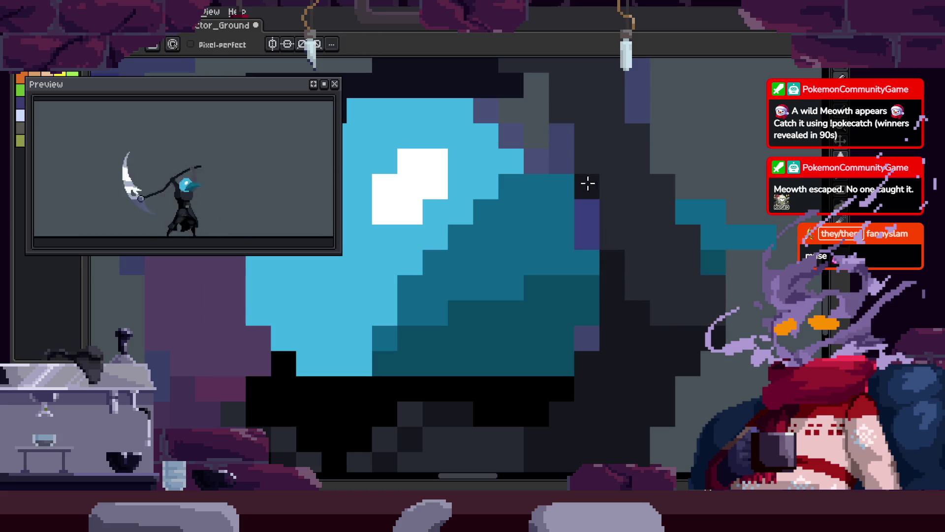
{"action": "left_click_drag", "start_coordinate": [577, 122], "coordinate": [623, 262]}
{"action": "scroll", "coordinate": [624, 235], "scroll_direction": "down", "scroll_amount": 5}
{"action": "key", "text": "z"}
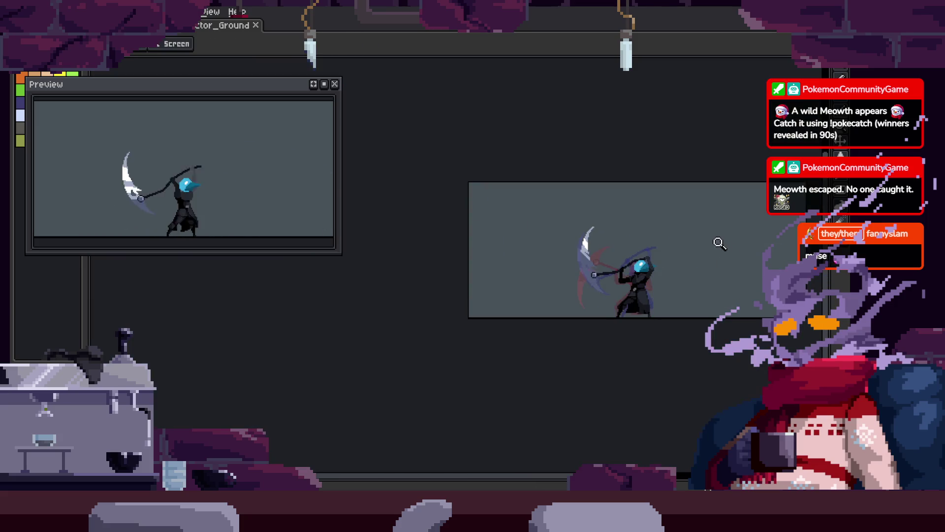
{"action": "scroll", "coordinate": [649, 260], "scroll_direction": "up", "scroll_amount": 4}
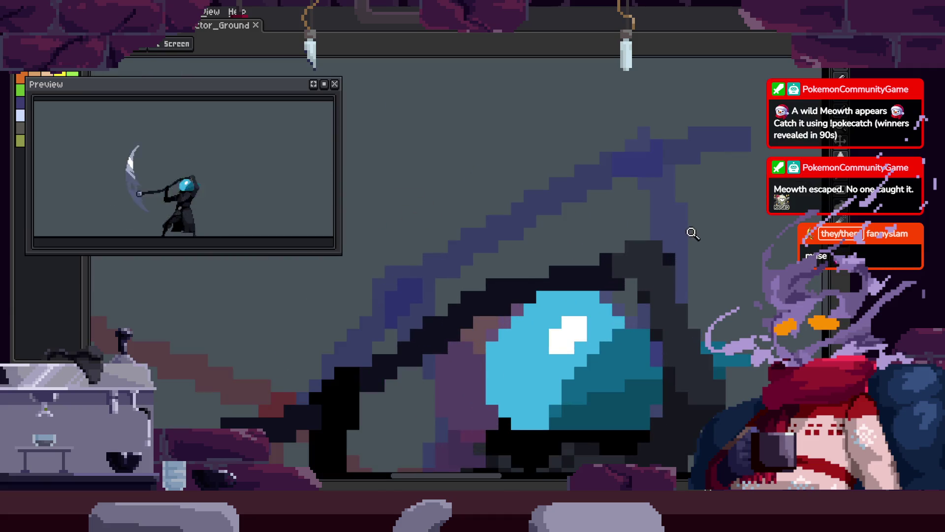
{"action": "scroll", "coordinate": [690, 233], "scroll_direction": "up", "scroll_amount": 3}
{"action": "key", "text": "b"}
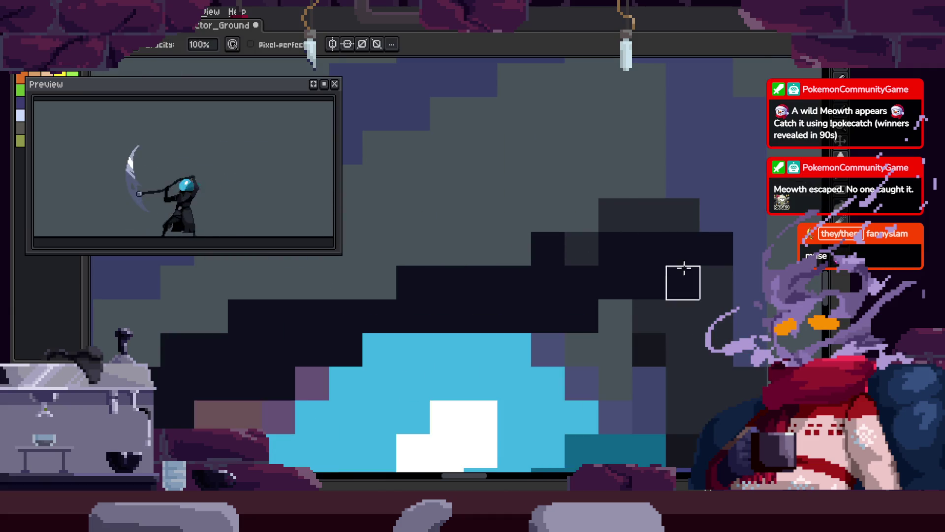
{"action": "key", "text": "z"}
{"action": "scroll", "coordinate": [747, 266], "scroll_direction": "down", "scroll_amount": 2}
Play the animation, then select the head pixels on this frame.
{"action": "key", "text": "Return"}
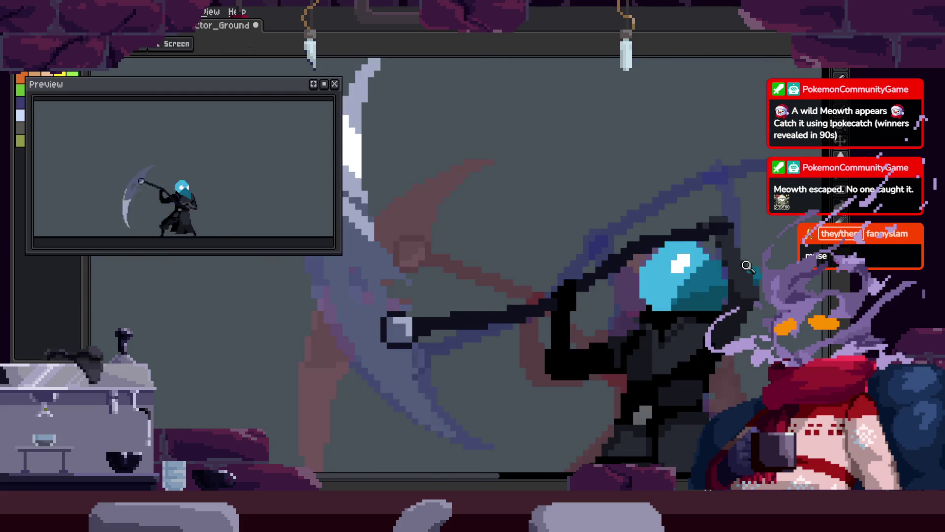
{"action": "scroll", "coordinate": [747, 266], "scroll_direction": "up", "scroll_amount": 4}
{"action": "key", "text": "v"}
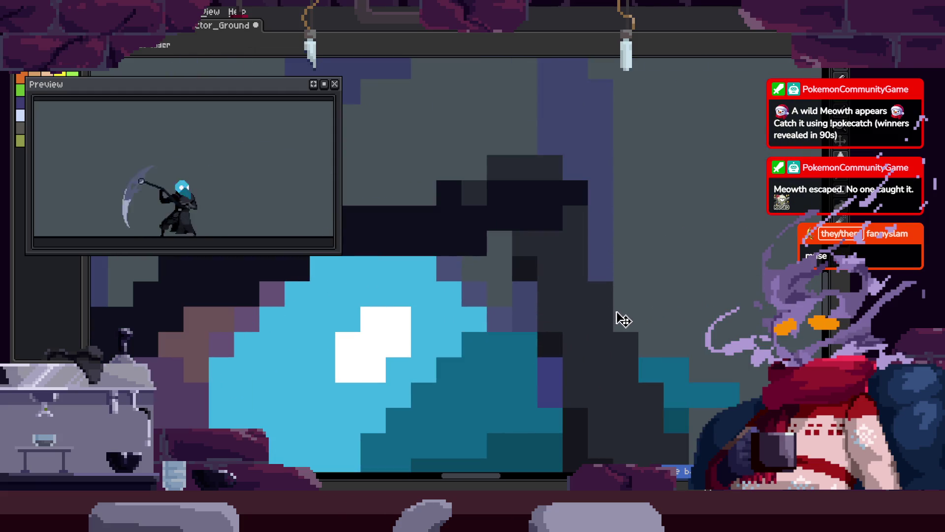
{"action": "key", "text": "b"}
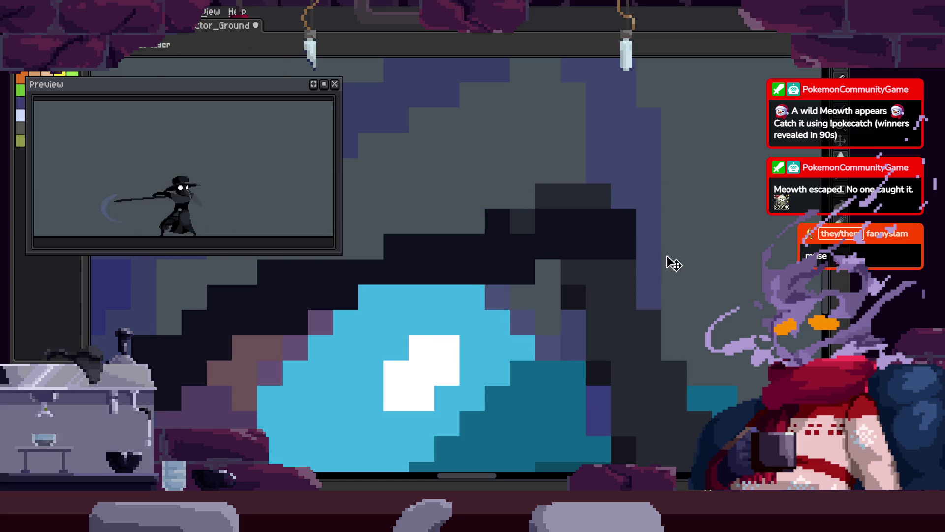
{"action": "key", "text": "ctrl+t"}
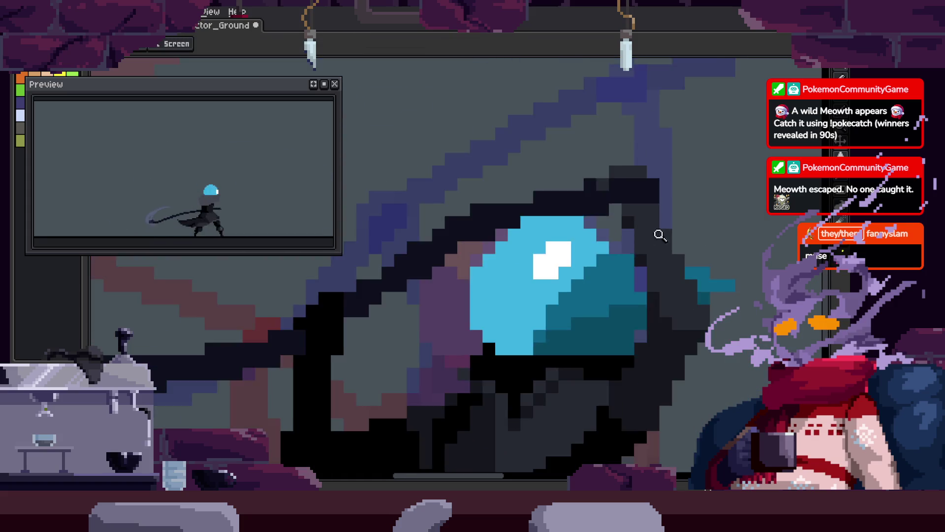
Marquee-select the dark hood area above the head, zoom in closely, then drop the selection.
{"action": "mouse_move", "coordinate": [634, 252]}
{"action": "left_mouse_down"}
{"action": "mouse_move", "coordinate": [665, 238]}
{"action": "mouse_move", "coordinate": [660, 222]}
{"action": "left_mouse_up"}
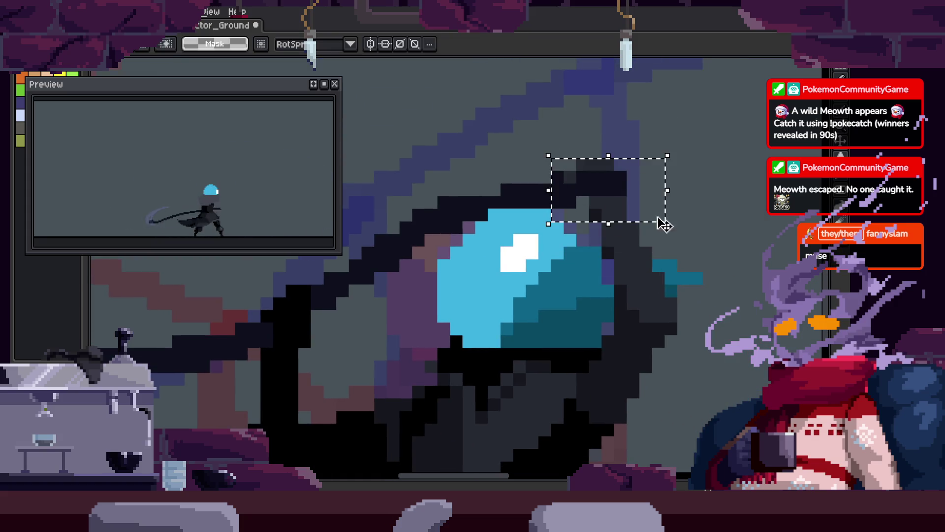
{"action": "key", "text": "z"}
{"action": "left_click", "coordinate": [665, 186]}
{"action": "left_click", "coordinate": [647, 238]}
{"action": "key", "text": "m"}
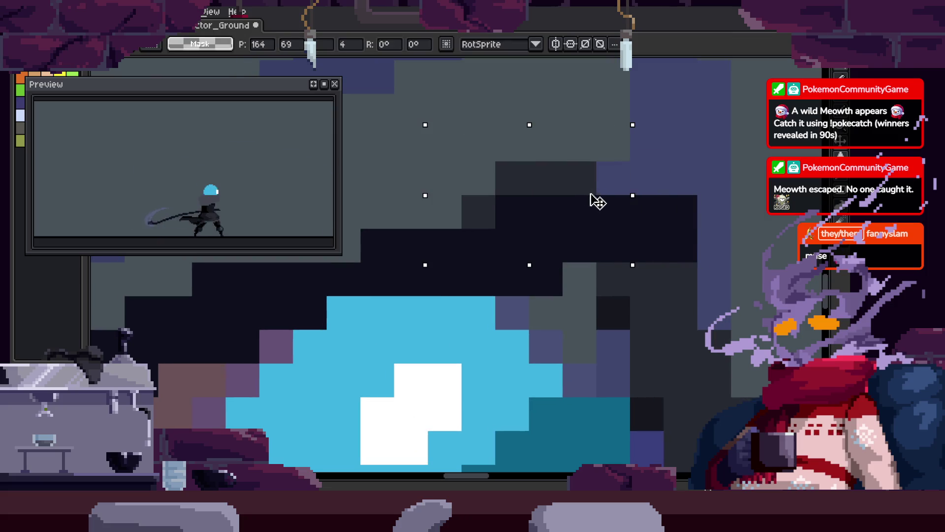
{"action": "key", "text": "b"}
{"action": "left_click", "coordinate": [511, 256]}
Darken the hood edge beside the head and paint a near-black column down its right side.
{"action": "left_click", "coordinate": [602, 322]}
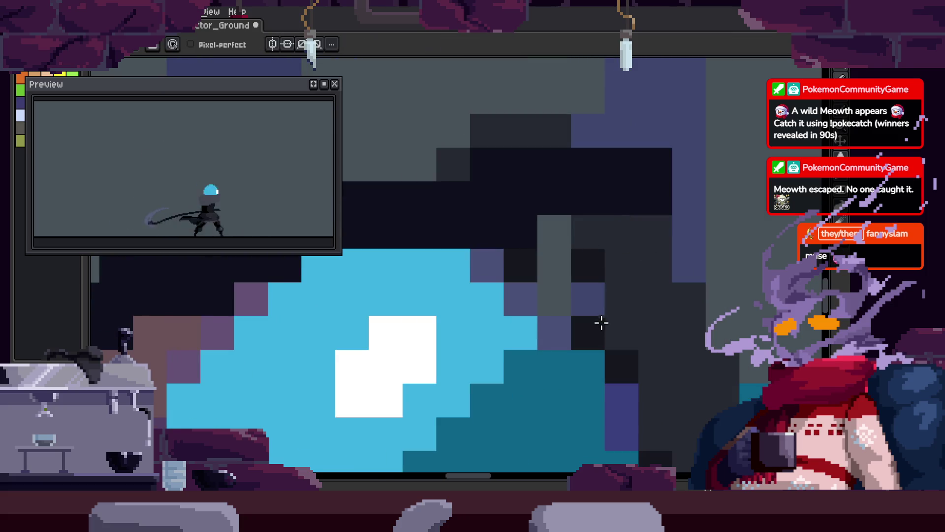
{"action": "left_click_drag", "start_coordinate": [563, 239], "coordinate": [601, 306]}
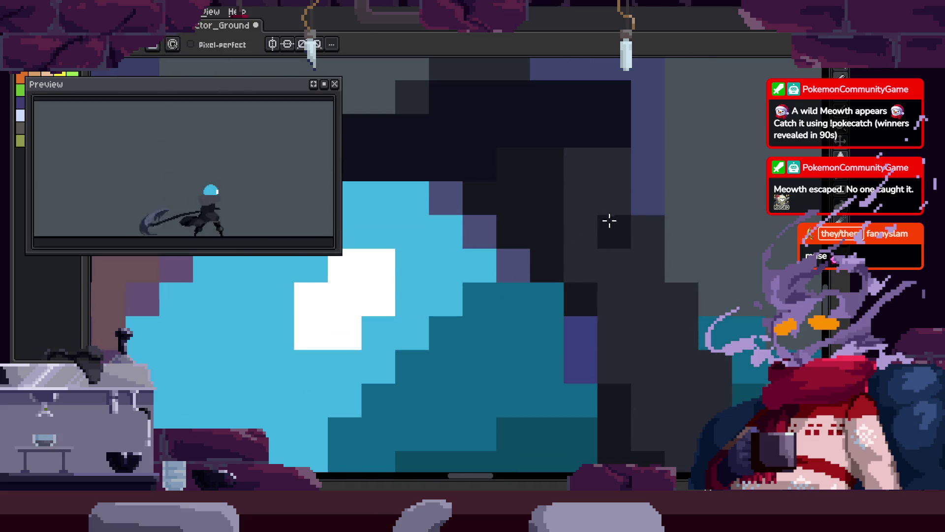
{"action": "key", "text": "alt"}
{"action": "left_click", "coordinate": [550, 184], "text": "alt"}
{"action": "left_click_drag", "start_coordinate": [581, 153], "coordinate": [595, 289]}
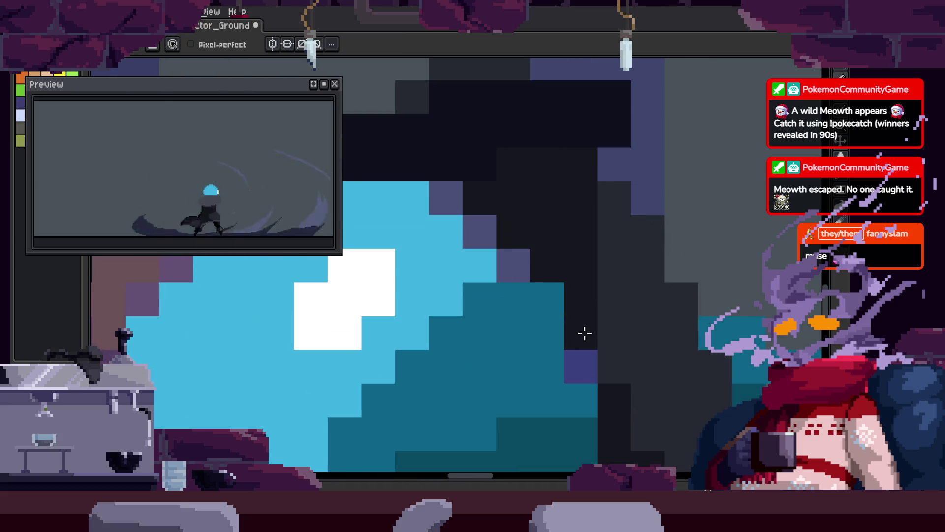
Zoom out to check the whole figure, then recentre the view on the hood and head.
{"action": "key", "text": "z"}
{"action": "scroll", "coordinate": [675, 268], "scroll_direction": "down", "scroll_amount": 5}
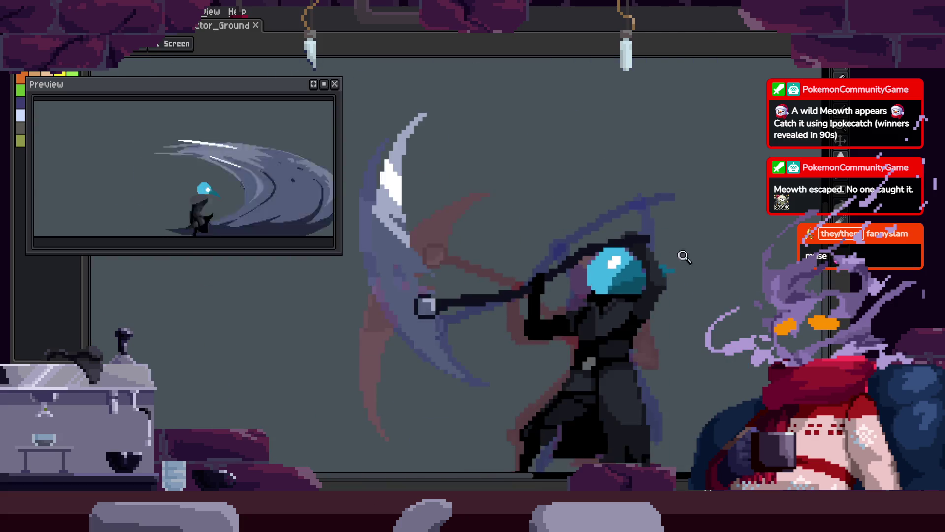
{"action": "scroll", "coordinate": [684, 256], "scroll_direction": "up", "scroll_amount": 5}
{"action": "key", "text": "b"}
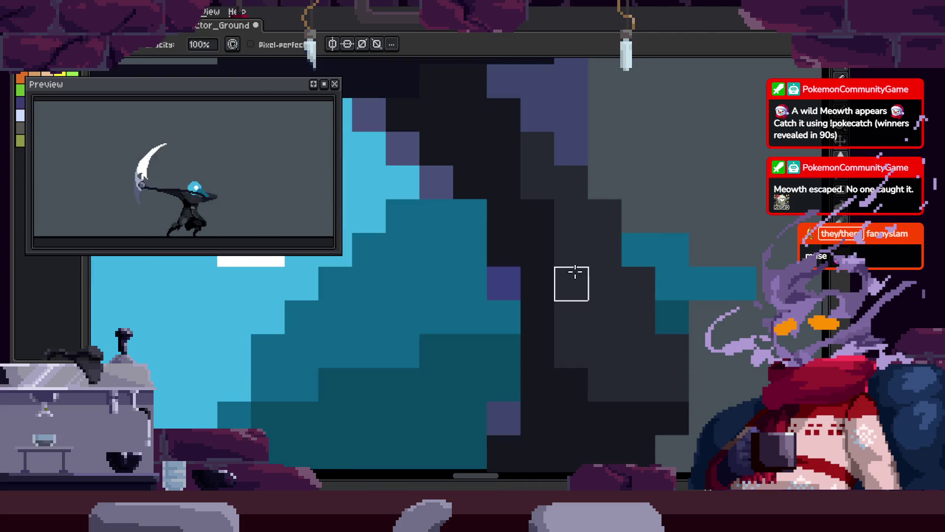
{"action": "key", "text": "space"}
{"action": "left_click_drag", "start_coordinate": [606, 283], "coordinate": [559, 253]}
{"action": "scroll", "coordinate": [680, 232], "scroll_direction": "down", "scroll_amount": 5}
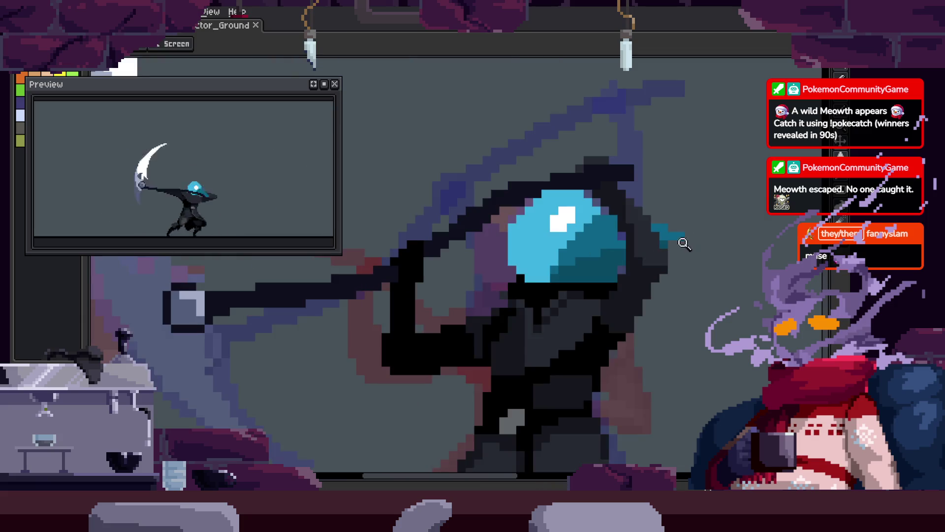
Bring the top of the hood into view and darken a hood pixel above the helmet.
{"action": "scroll", "coordinate": [570, 342], "scroll_direction": "up", "scroll_amount": 5}
{"action": "left_click_drag", "start_coordinate": [564, 367], "coordinate": [563, 398]}
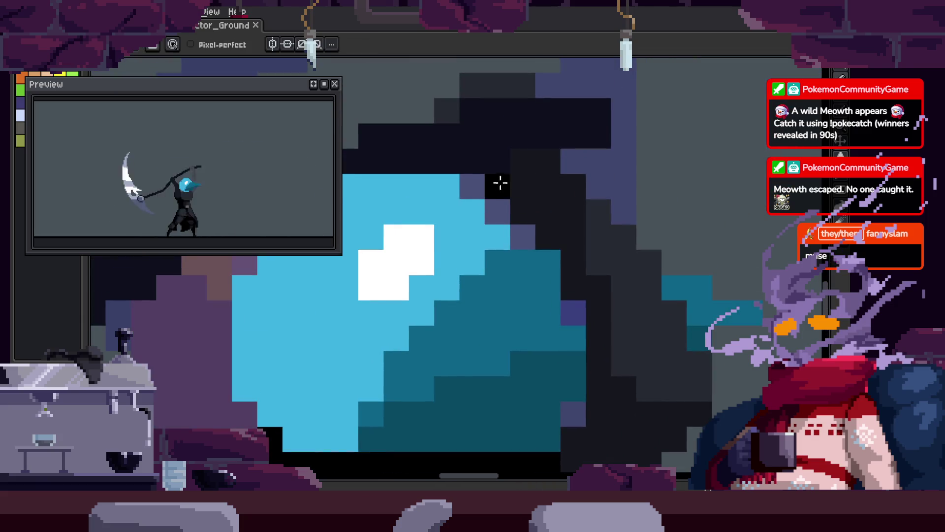
{"action": "key", "text": "z"}
{"action": "scroll", "coordinate": [551, 221], "scroll_direction": "down", "scroll_amount": 3}
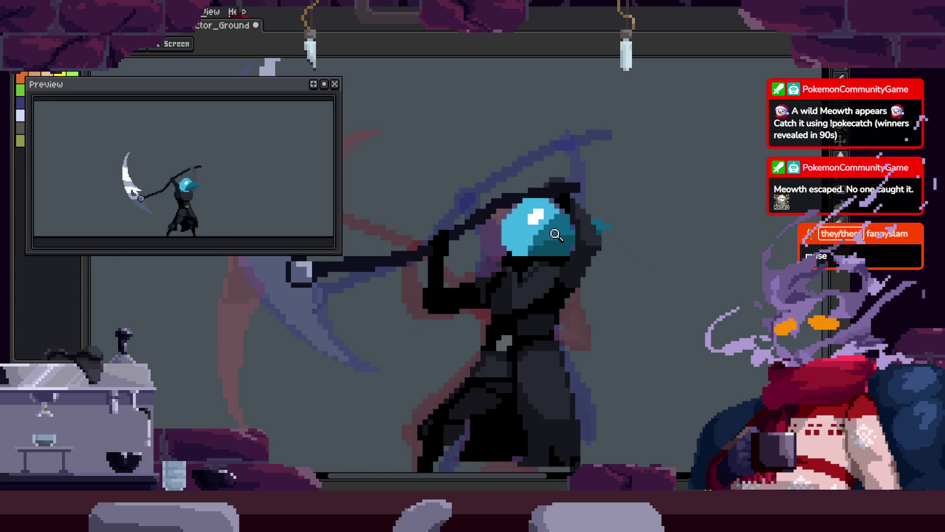
{"action": "scroll", "coordinate": [566, 199], "scroll_direction": "up", "scroll_amount": 3}
{"action": "key", "text": "b"}
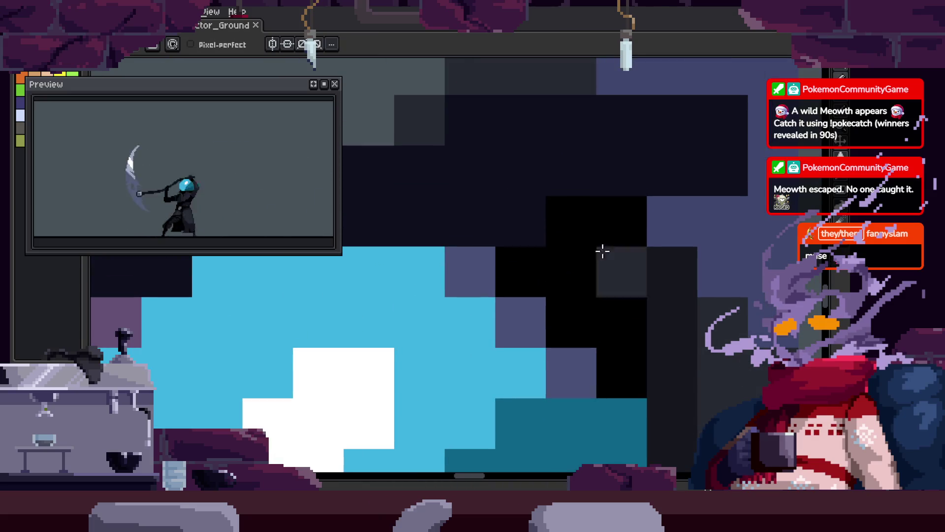
{"action": "left_click", "coordinate": [487, 206]}
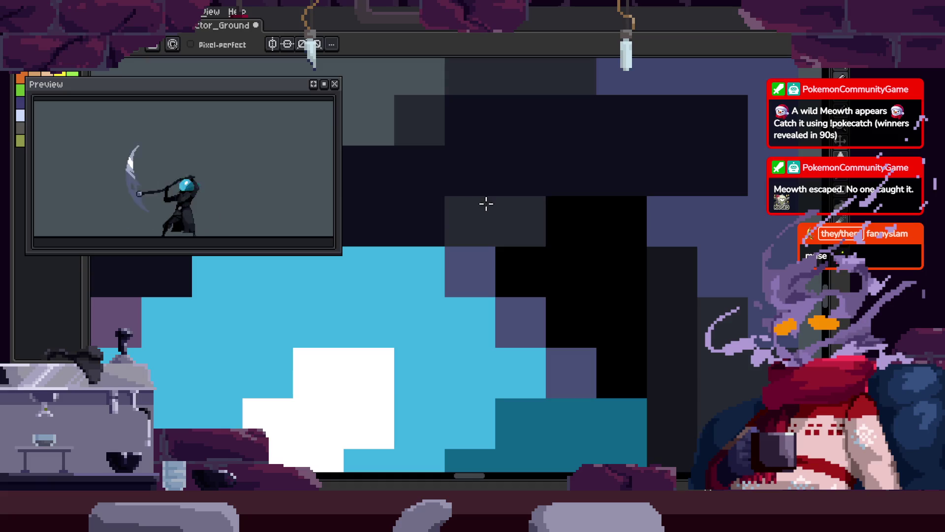
Draw dark and grey hood pixels, sampling hood colours, and add dark pixels beside the helmet.
{"action": "key", "text": "z"}
{"action": "scroll", "coordinate": [488, 225], "scroll_direction": "down", "scroll_amount": 3}
{"action": "scroll", "coordinate": [488, 225], "scroll_direction": "down", "scroll_amount": 2}
{"action": "scroll", "coordinate": [540, 234], "scroll_direction": "up", "scroll_amount": 3}
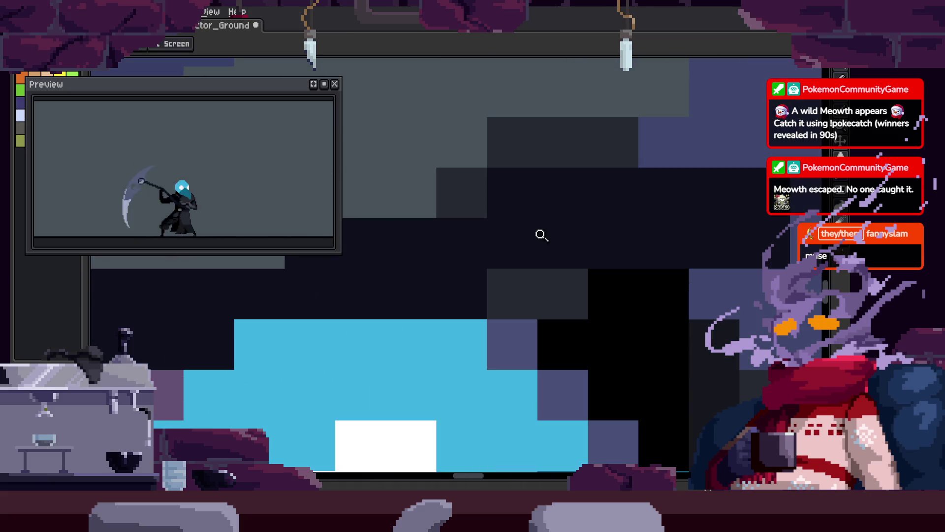
{"action": "key", "text": "b"}
{"action": "left_click_drag", "start_coordinate": [515, 294], "coordinate": [547, 299]}
{"action": "left_click", "coordinate": [547, 245]}
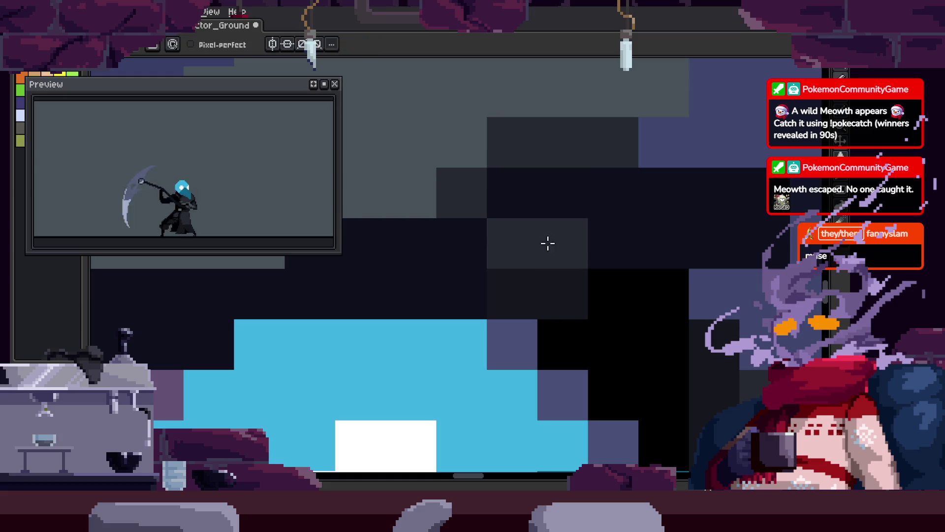
{"action": "key", "text": "i"}
{"action": "left_click", "coordinate": [515, 152]}
{"action": "left_click", "coordinate": [414, 193]}
Zoom in step by step for a close-up of the helmet and hood.
{"action": "scroll", "coordinate": [497, 249], "scroll_direction": "down", "scroll_amount": 3}
{"action": "key", "text": "v"}
{"action": "key", "text": "z"}
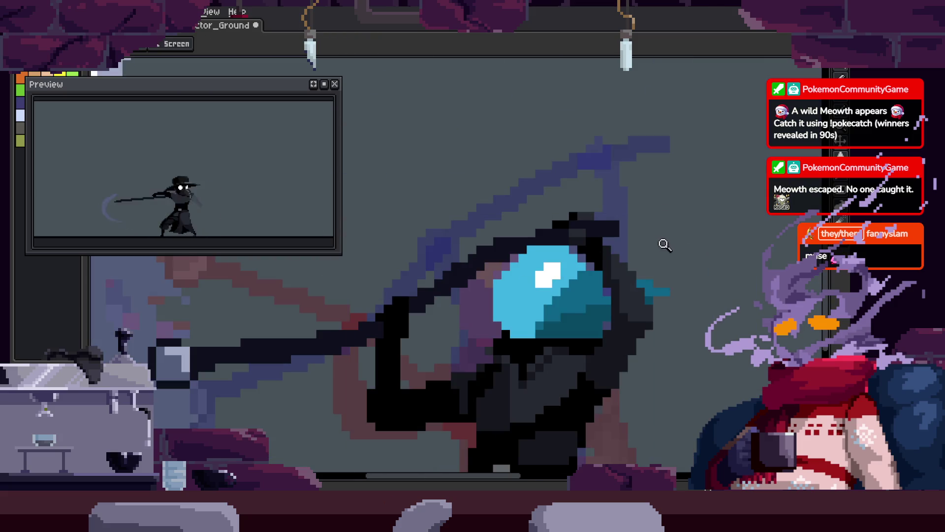
{"action": "left_click", "coordinate": [670, 236]}
{"action": "left_click", "coordinate": [650, 197]}
{"action": "left_click", "coordinate": [560, 222]}
{"action": "left_click", "coordinate": [559, 222]}
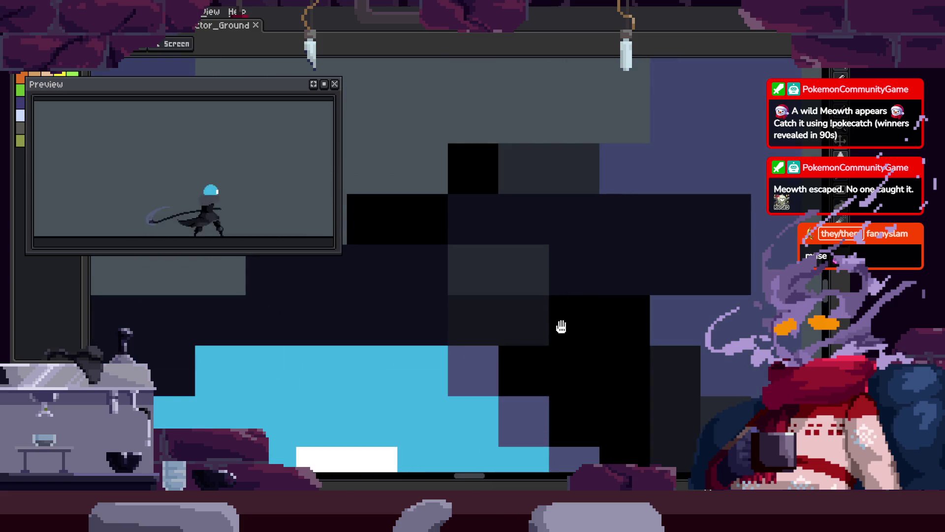
{"action": "left_click", "coordinate": [560, 327]}
{"action": "key", "text": "b"}
{"action": "scroll", "coordinate": [606, 290], "scroll_direction": "down", "scroll_amount": 3}
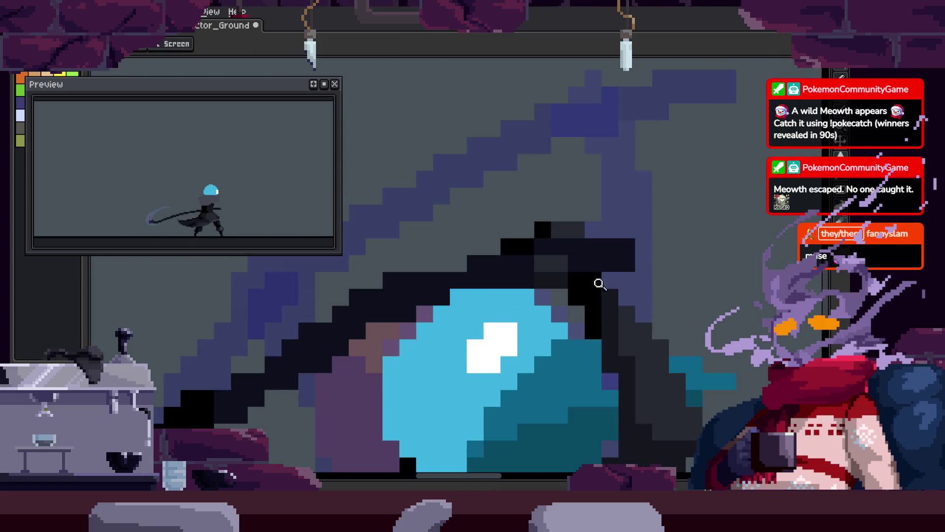
{"action": "scroll", "coordinate": [616, 275], "scroll_direction": "up", "scroll_amount": 4}
{"action": "scroll", "coordinate": [611, 276], "scroll_direction": "down", "scroll_amount": 1}
Sample a dark hood colour and paint a black pixel beside the helmet.
{"action": "key", "text": "i"}
{"action": "key", "text": "b"}
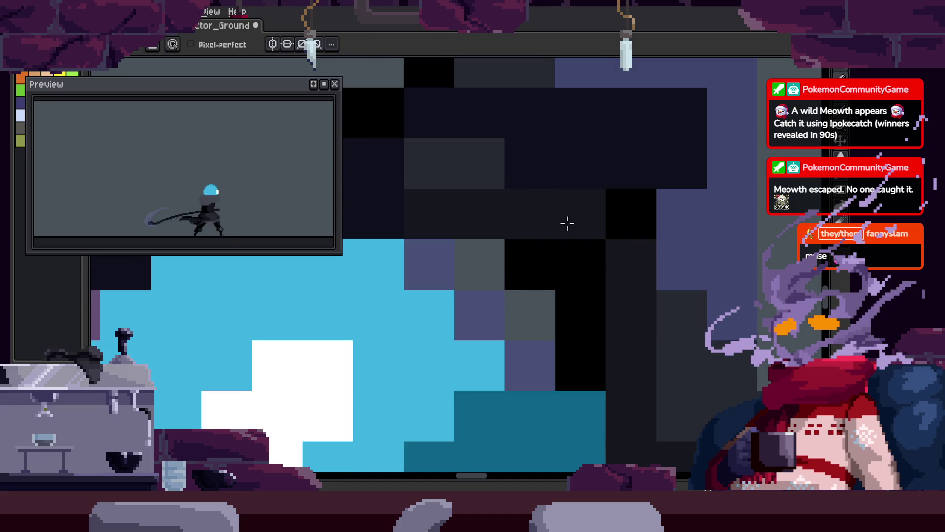
{"action": "scroll", "coordinate": [525, 252], "scroll_direction": "down", "scroll_amount": 2}
{"action": "key", "text": "z"}
{"action": "scroll", "coordinate": [542, 314], "scroll_direction": "down", "scroll_amount": 2}
{"action": "key", "text": "b"}
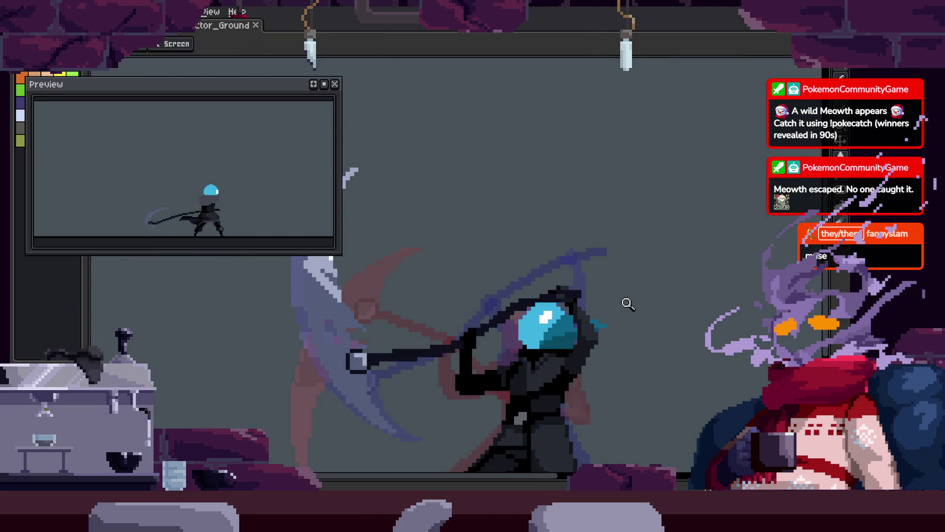
{"action": "scroll", "coordinate": [555, 319], "scroll_direction": "up", "scroll_amount": 4}
{"action": "left_click", "coordinate": [576, 325], "text": "alt"}
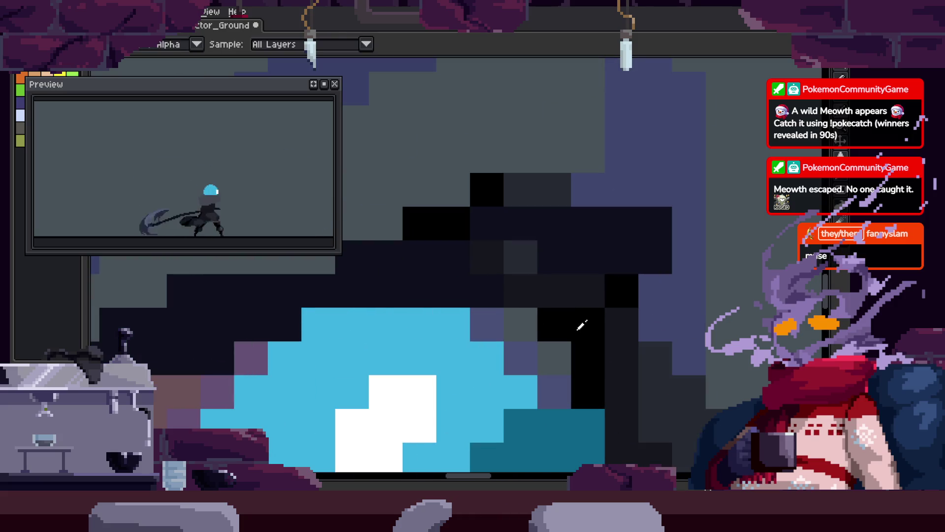
{"action": "left_click", "coordinate": [529, 275]}
Save the sprite and play the animation on the canvas.
{"action": "scroll", "coordinate": [600, 284], "scroll_direction": "down", "scroll_amount": 2}
{"action": "key", "text": "ctrl+s"}
{"action": "scroll", "coordinate": [598, 249], "scroll_direction": "up", "scroll_amount": 3}
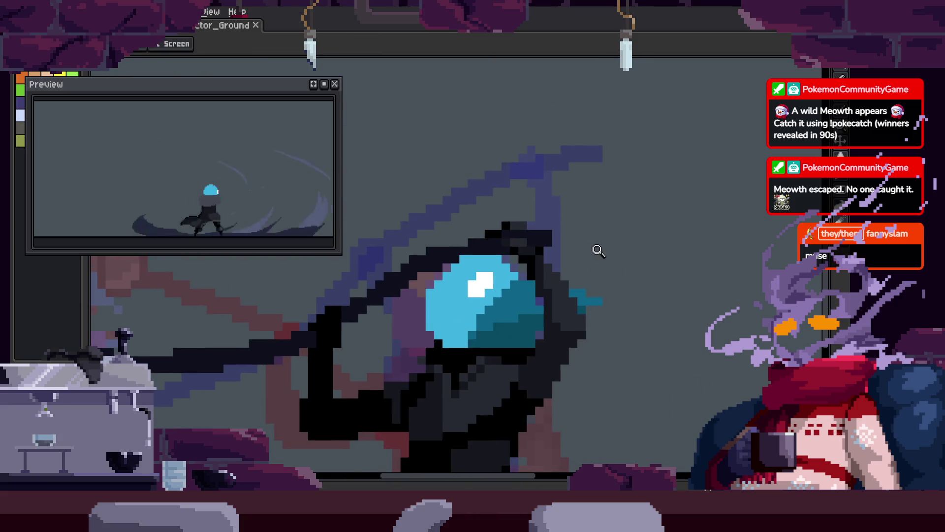
{"action": "key", "text": "Return"}
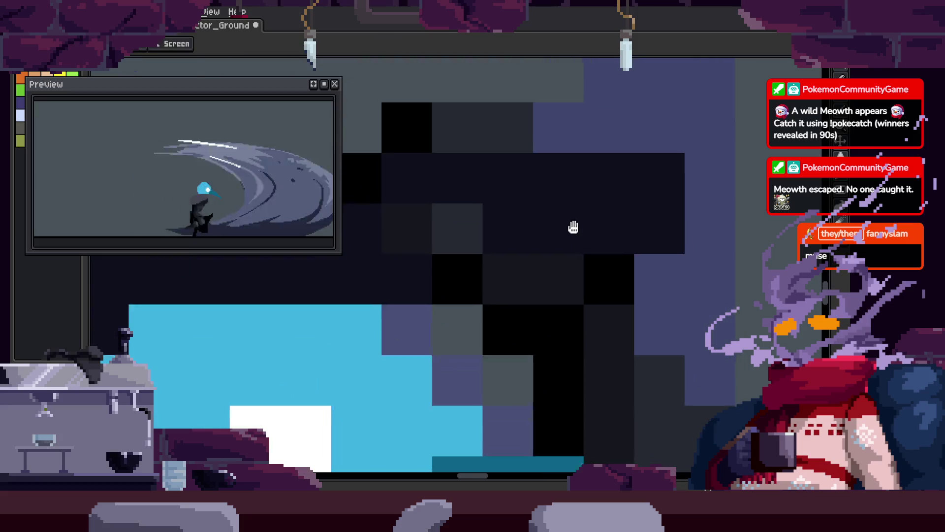
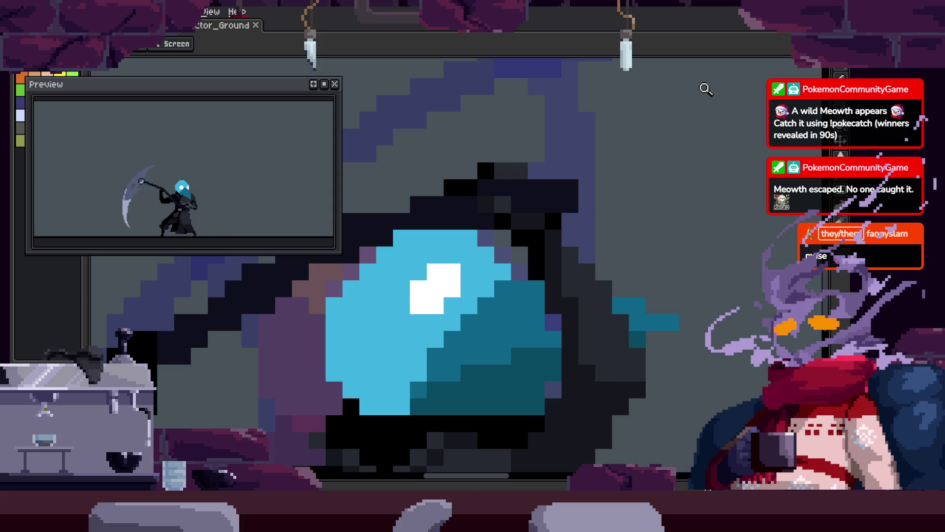
Zoom in on the helmet and paint a stray pixel and the dark column beside it black with the Pencil.
{"action": "scroll", "coordinate": [653, 369], "scroll_direction": "down", "scroll_amount": 3}
{"action": "scroll", "coordinate": [597, 299], "scroll_direction": "up", "scroll_amount": 4}
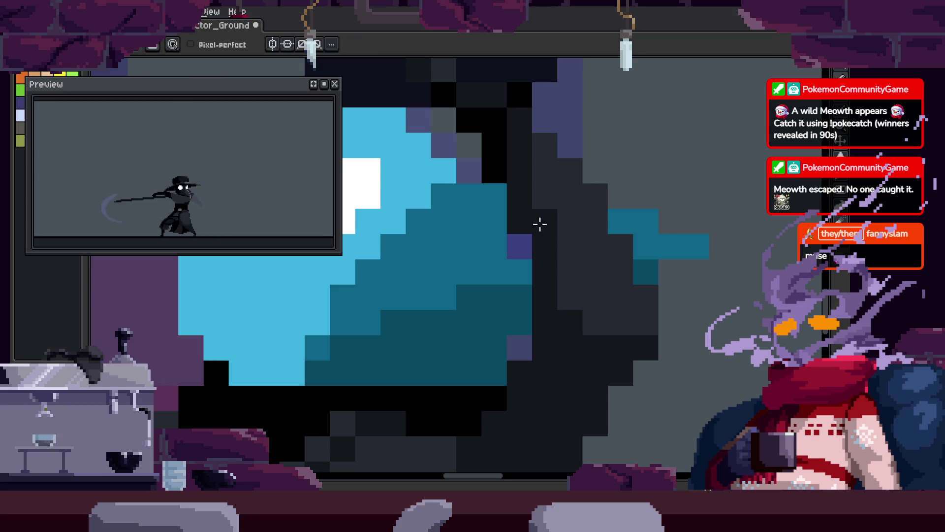
{"action": "scroll", "coordinate": [541, 222], "scroll_direction": "down", "scroll_amount": 2}
{"action": "scroll", "coordinate": [624, 281], "scroll_direction": "up", "scroll_amount": 2}
{"action": "scroll", "coordinate": [635, 281], "scroll_direction": "down", "scroll_amount": 3}
{"action": "scroll", "coordinate": [621, 315], "scroll_direction": "up", "scroll_amount": 3}
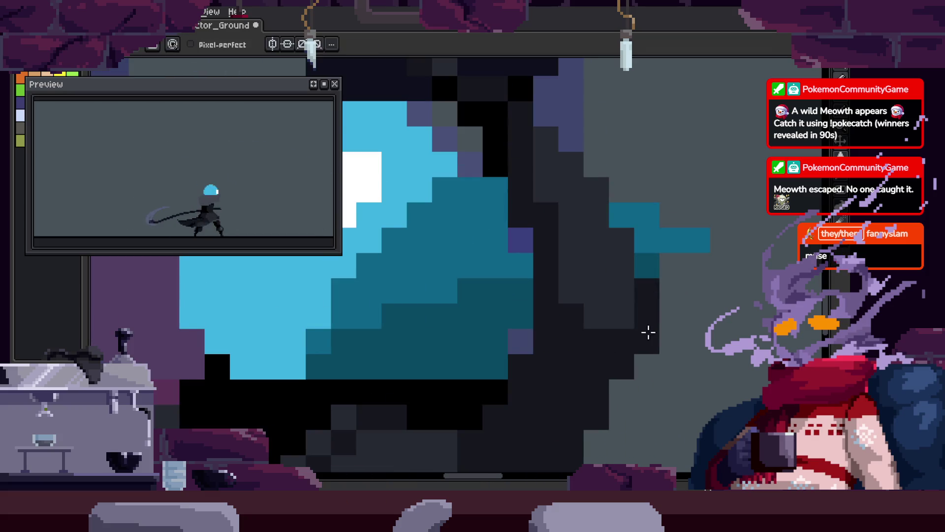
{"action": "scroll", "coordinate": [625, 322], "scroll_direction": "down", "scroll_amount": 1}
{"action": "scroll", "coordinate": [604, 315], "scroll_direction": "down", "scroll_amount": 2}
{"action": "scroll", "coordinate": [627, 296], "scroll_direction": "up", "scroll_amount": 1}
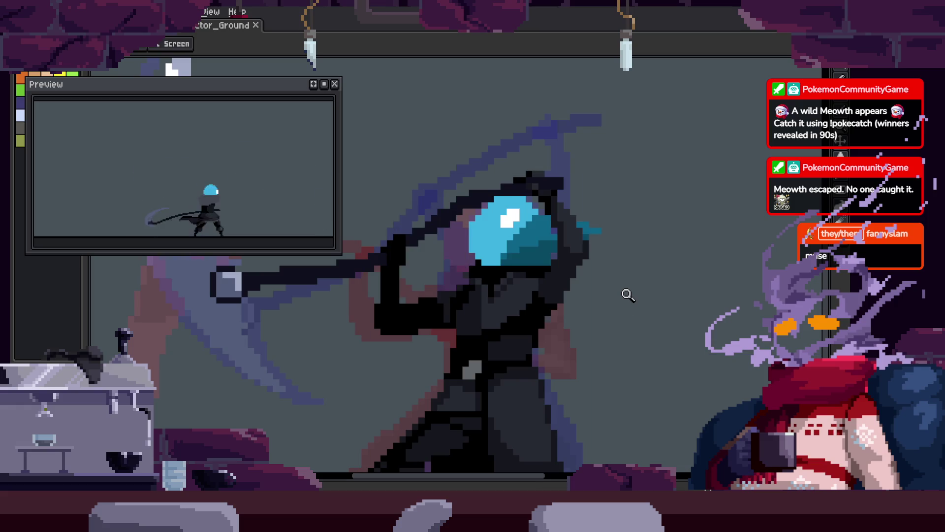
{"action": "scroll", "coordinate": [627, 295], "scroll_direction": "down", "scroll_amount": 1}
{"action": "scroll", "coordinate": [628, 294], "scroll_direction": "up", "scroll_amount": 1}
{"action": "scroll", "coordinate": [578, 319], "scroll_direction": "up", "scroll_amount": 3}
{"action": "scroll", "coordinate": [481, 332], "scroll_direction": "up", "scroll_amount": 1}
{"action": "key", "text": "b"}
{"action": "left_click", "coordinate": [516, 290]}
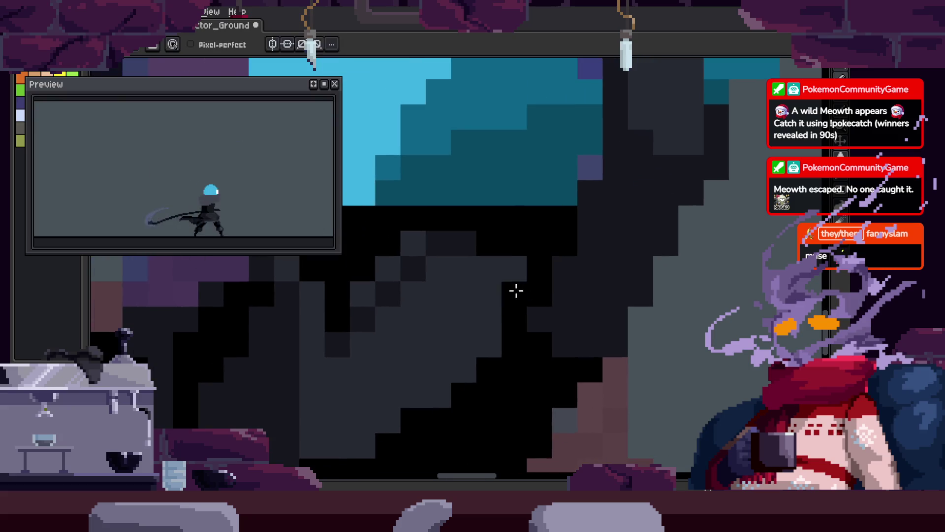
{"action": "scroll", "coordinate": [511, 359], "scroll_direction": "down", "scroll_amount": 1}
{"action": "left_click_drag", "start_coordinate": [533, 327], "coordinate": [533, 277]}
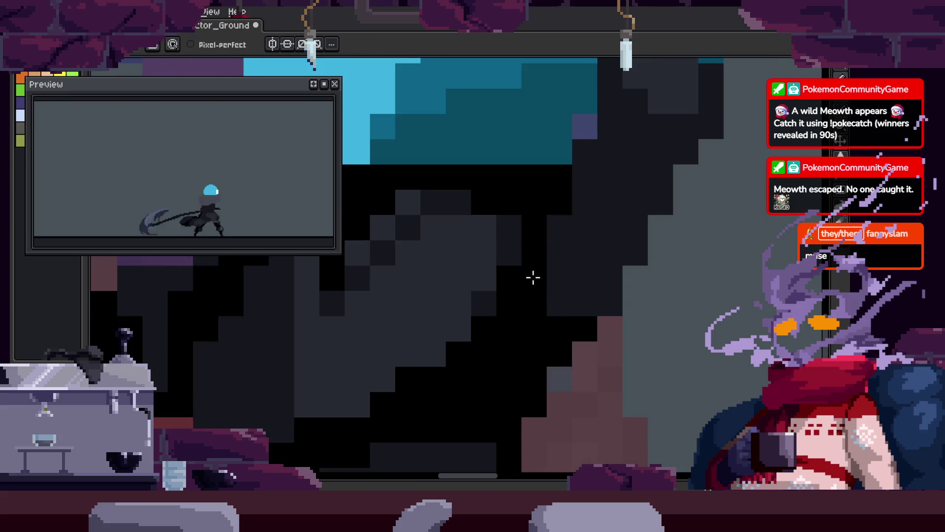
{"action": "scroll", "coordinate": [556, 310], "scroll_direction": "down", "scroll_amount": 3}
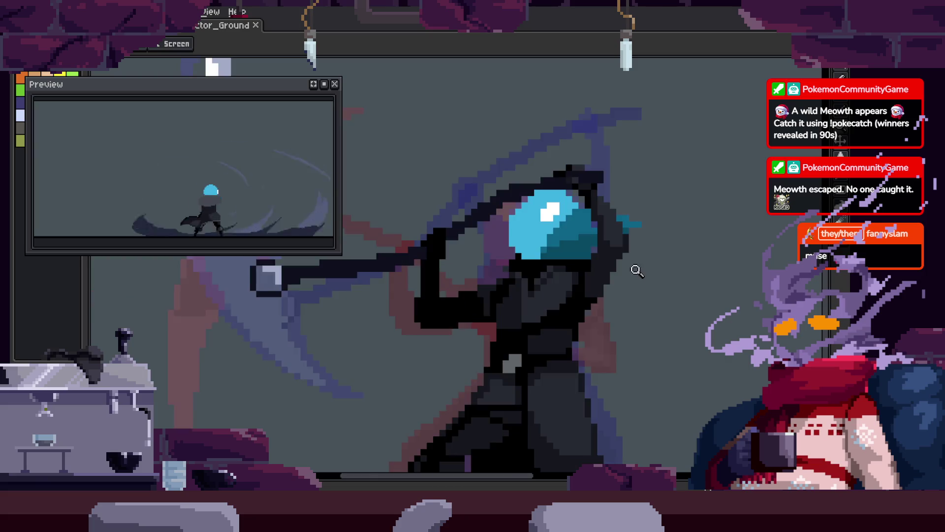
{"action": "scroll", "coordinate": [624, 263], "scroll_direction": "up", "scroll_amount": 2}
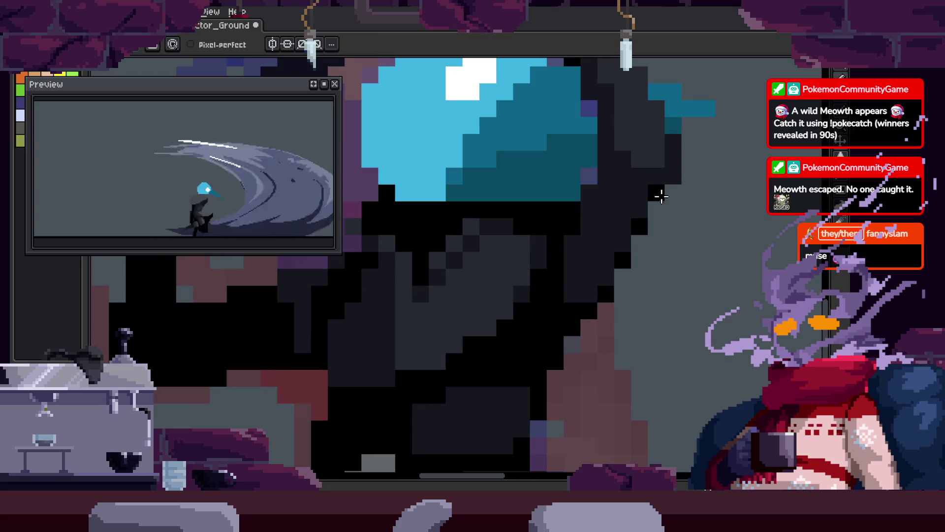
Pan and zoom across the helmet area to check the black touch-ups.
{"action": "left_click_drag", "start_coordinate": [697, 159], "coordinate": [586, 263]}
{"action": "key", "text": "z"}
{"action": "scroll", "coordinate": [615, 271], "scroll_direction": "down", "scroll_amount": 4}
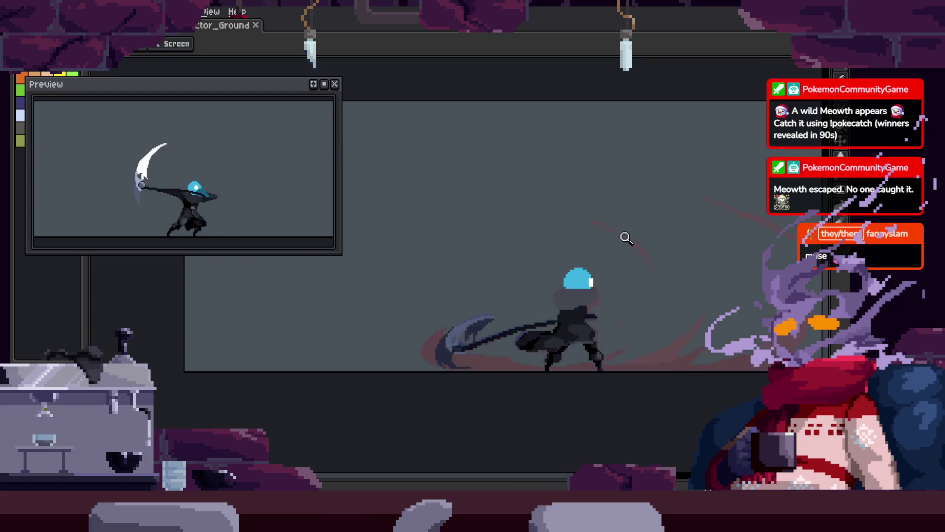
{"action": "scroll", "coordinate": [500, 290], "scroll_direction": "up", "scroll_amount": 5}
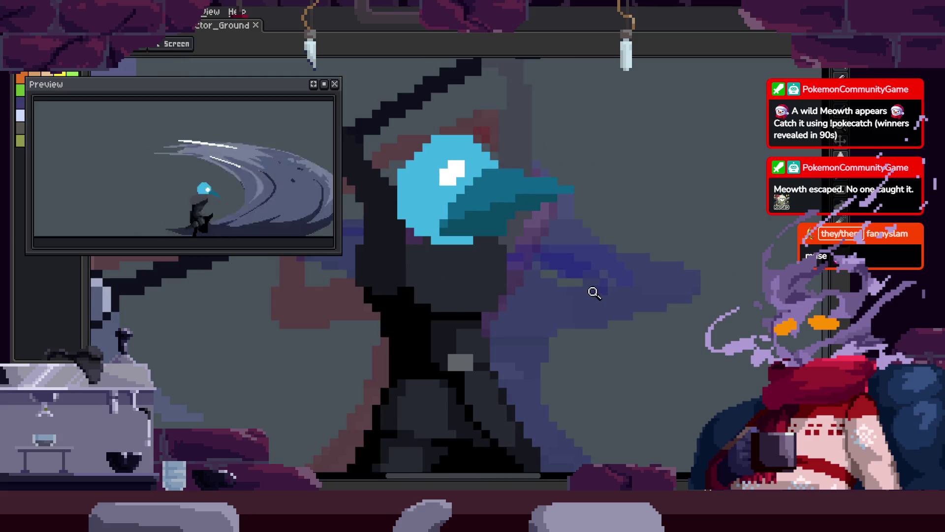
{"action": "scroll", "coordinate": [563, 220], "scroll_direction": "up", "scroll_amount": 3}
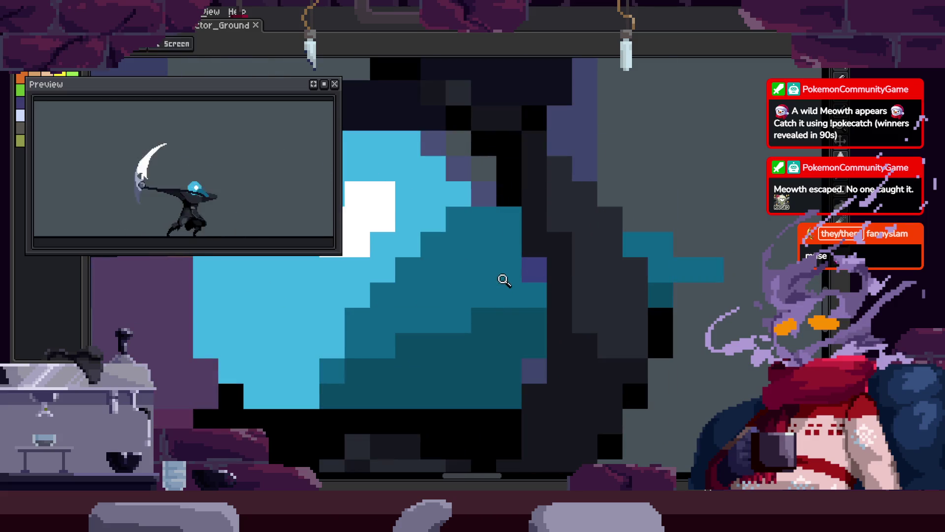
{"action": "key", "text": "b"}
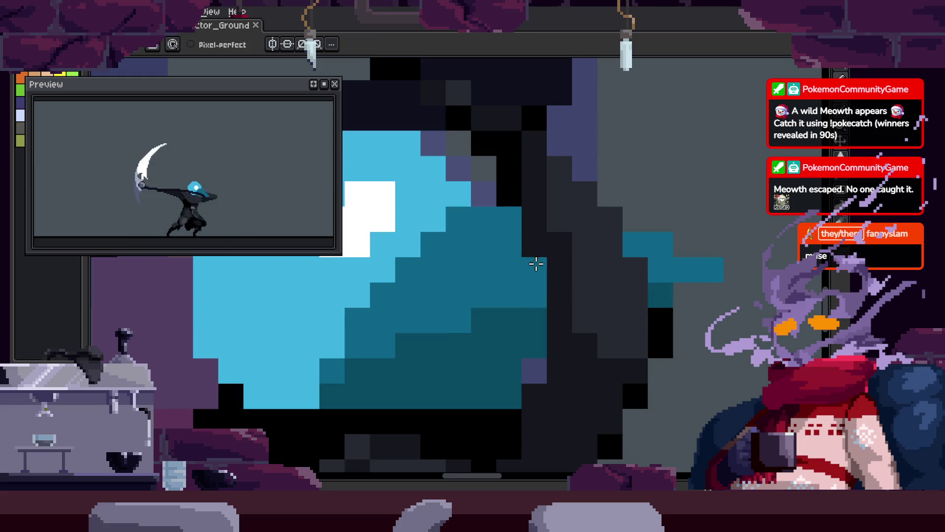
{"action": "key", "text": "z"}
{"action": "scroll", "coordinate": [690, 295], "scroll_direction": "down", "scroll_amount": 2}
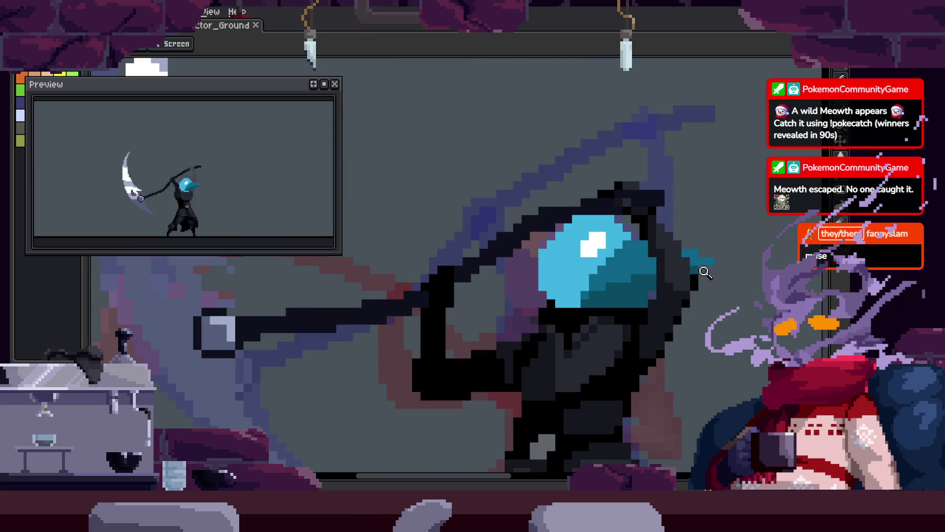
{"action": "key", "text": "v"}
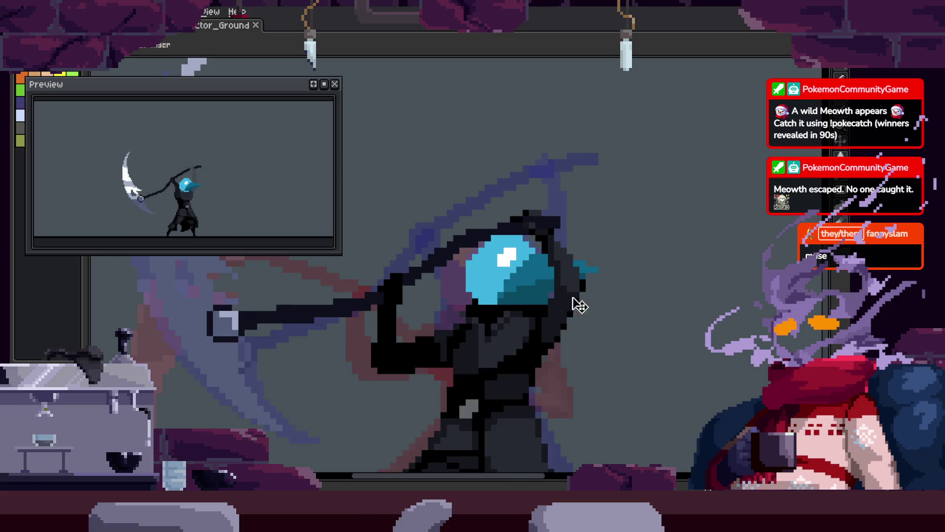
{"action": "scroll", "coordinate": [561, 325], "scroll_direction": "up", "scroll_amount": 3}
Save the reaper animation with Ctrl+S.
{"action": "key", "text": "b"}
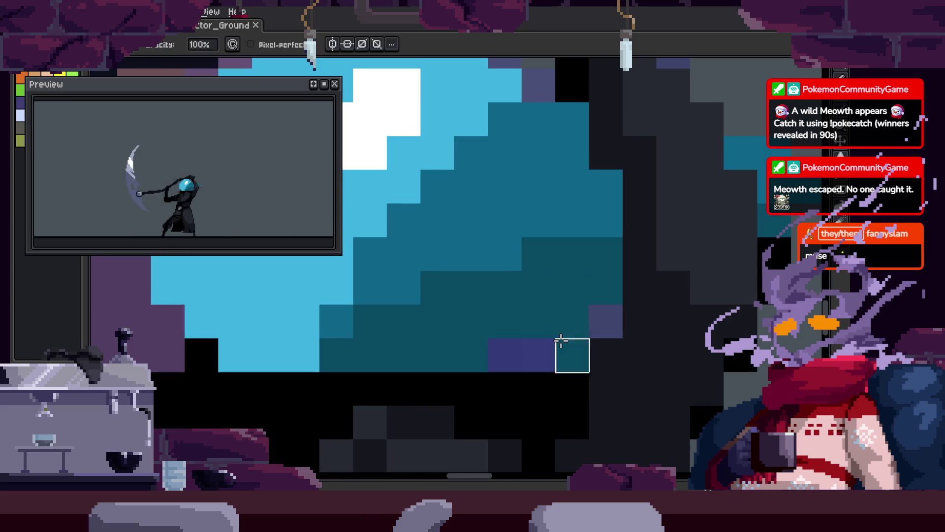
{"action": "key", "text": "e"}
{"action": "scroll", "coordinate": [542, 340], "scroll_direction": "down", "scroll_amount": 3}
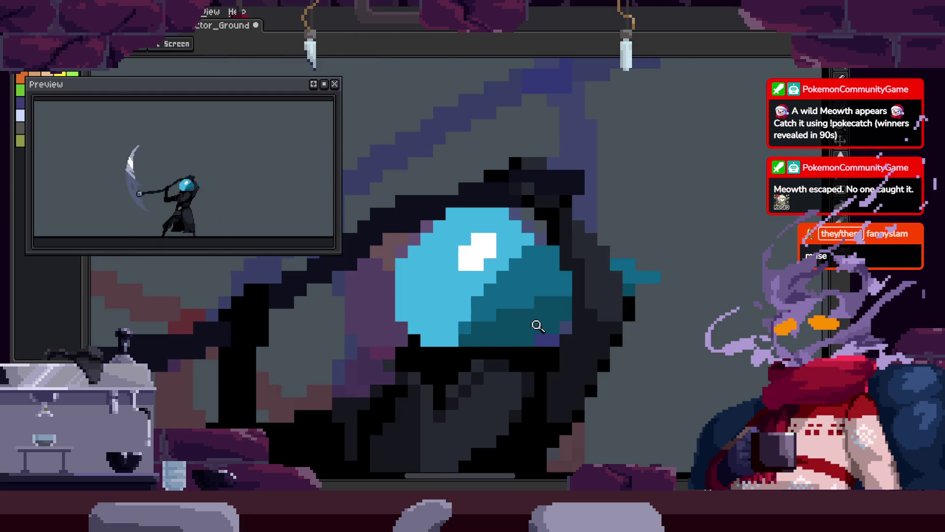
{"action": "key", "text": "ctrl+s"}
{"action": "key", "text": "z"}
{"action": "scroll", "coordinate": [513, 331], "scroll_direction": "up", "scroll_amount": 4}
{"action": "scroll", "coordinate": [493, 317], "scroll_direction": "down", "scroll_amount": 2}
Move the blue eye one pixel to the right.
{"action": "key", "text": "v"}
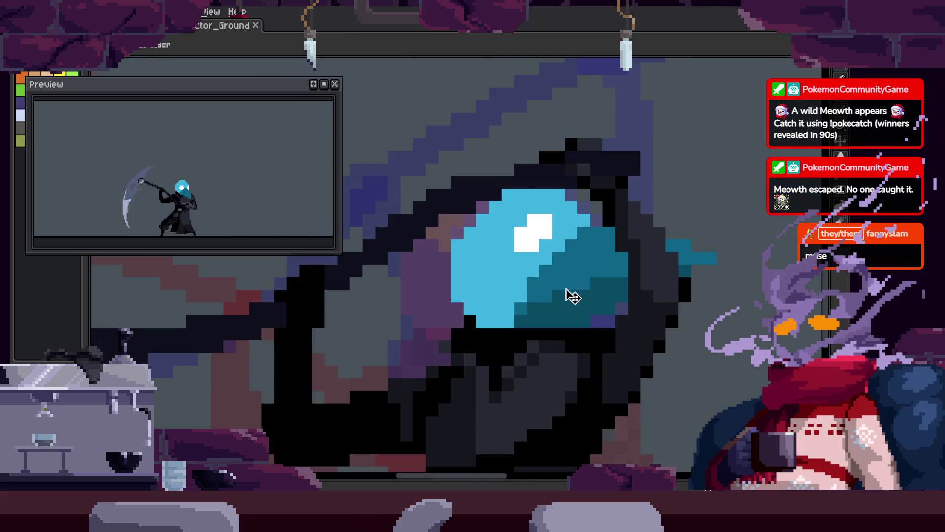
{"action": "mouse_move", "coordinate": [547, 279]}
{"action": "left_mouse_down"}
{"action": "mouse_move", "coordinate": [580, 278]}
{"action": "mouse_move", "coordinate": [561, 256]}
{"action": "left_mouse_up"}
{"action": "scroll", "coordinate": [606, 299], "scroll_direction": "down", "scroll_amount": 3}
{"action": "scroll", "coordinate": [591, 269], "scroll_direction": "up", "scroll_amount": 3}
{"action": "key", "text": "z"}
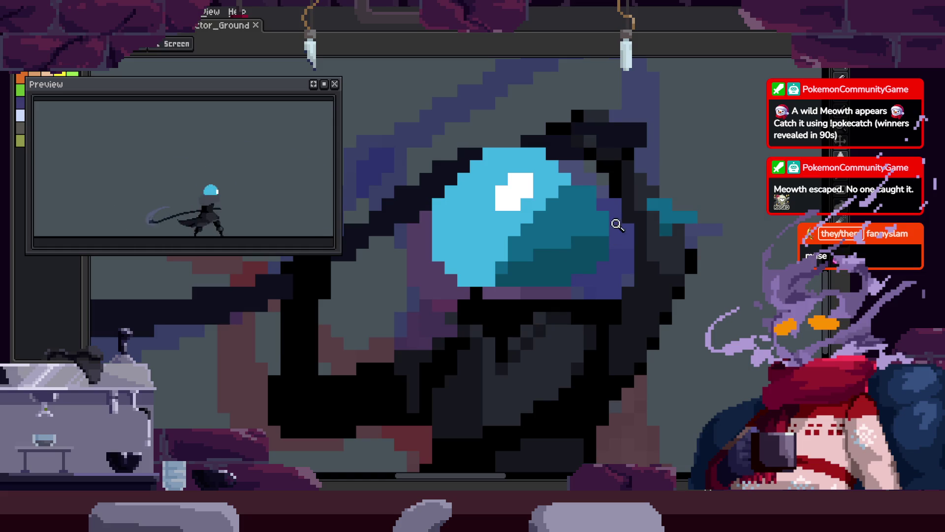
{"action": "scroll", "coordinate": [602, 226], "scroll_direction": "up", "scroll_amount": 1}
{"action": "scroll", "coordinate": [677, 234], "scroll_direction": "down", "scroll_amount": 3}
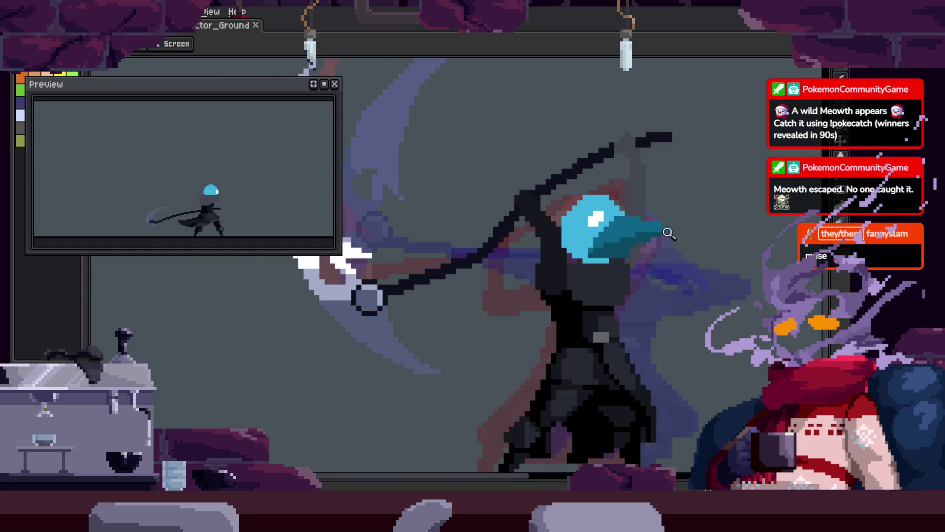
{"action": "scroll", "coordinate": [640, 236], "scroll_direction": "up", "scroll_amount": 2}
Shift the blue eye slightly back left and up.
{"action": "key", "text": "v"}
{"action": "left_click_drag", "start_coordinate": [625, 238], "coordinate": [590, 239]}
{"action": "key", "text": "z"}
{"action": "scroll", "coordinate": [709, 229], "scroll_direction": "down", "scroll_amount": 3}
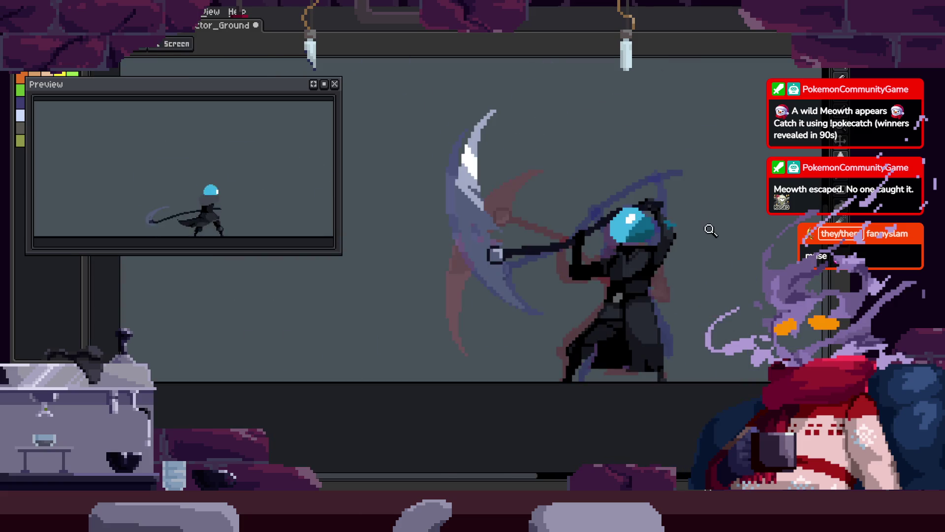
{"action": "scroll", "coordinate": [669, 198], "scroll_direction": "up", "scroll_amount": 1}
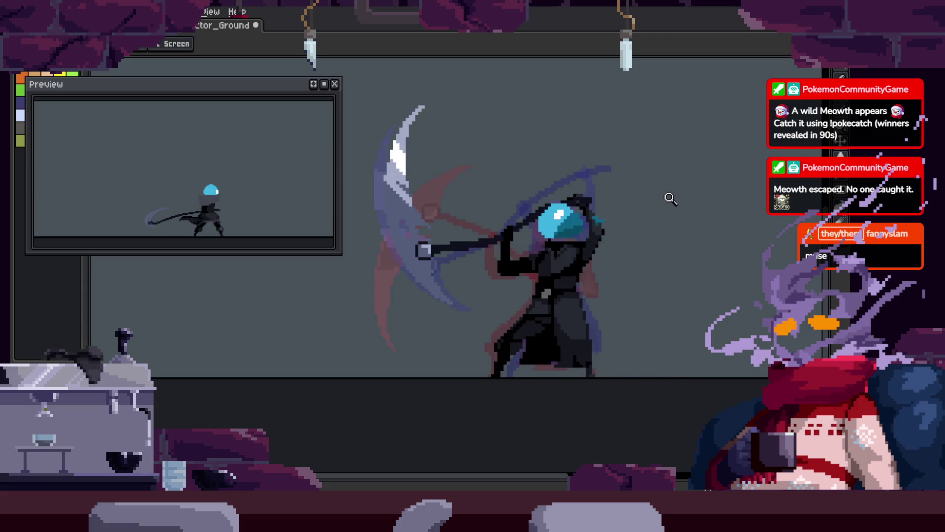
{"action": "scroll", "coordinate": [601, 246], "scroll_direction": "up", "scroll_amount": 3}
Erase the three teal pixels beside the helmet.
{"action": "key", "text": "b"}
{"action": "key", "text": "h"}
{"action": "scroll", "coordinate": [571, 311], "scroll_direction": "down", "scroll_amount": 3}
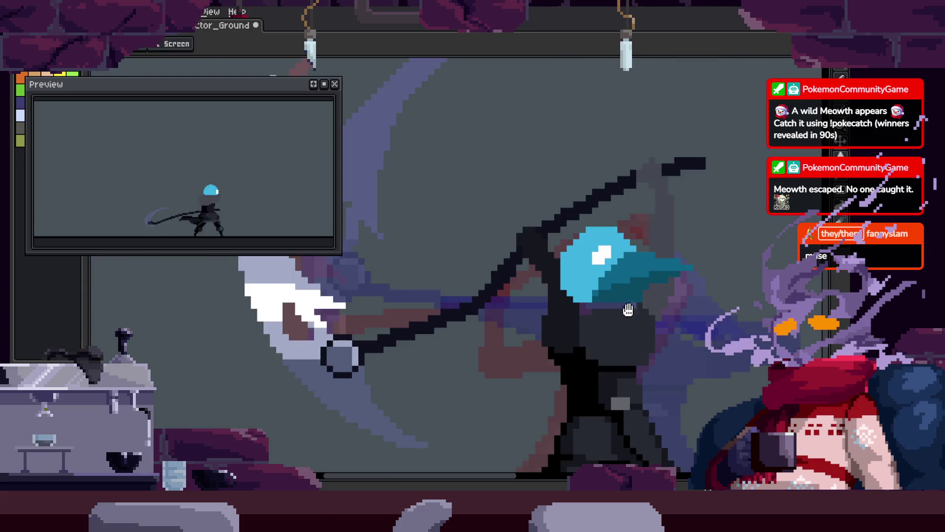
{"action": "scroll", "coordinate": [485, 298], "scroll_direction": "up", "scroll_amount": 3}
{"action": "key", "text": "b"}
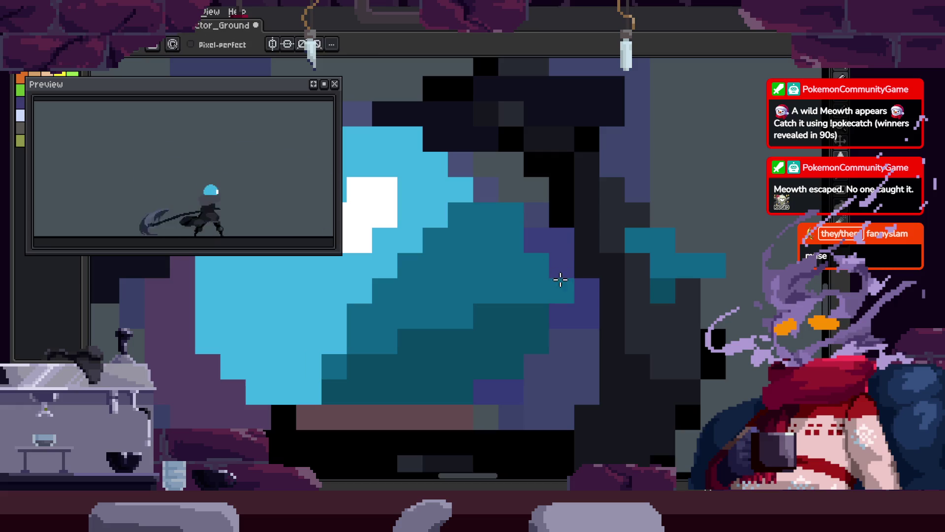
{"action": "key", "text": "e"}
{"action": "left_click_drag", "start_coordinate": [623, 263], "coordinate": [662, 246]}
Repaint the purple pixels along the helmet edge with the helmet's teal.
{"action": "key", "text": "i"}
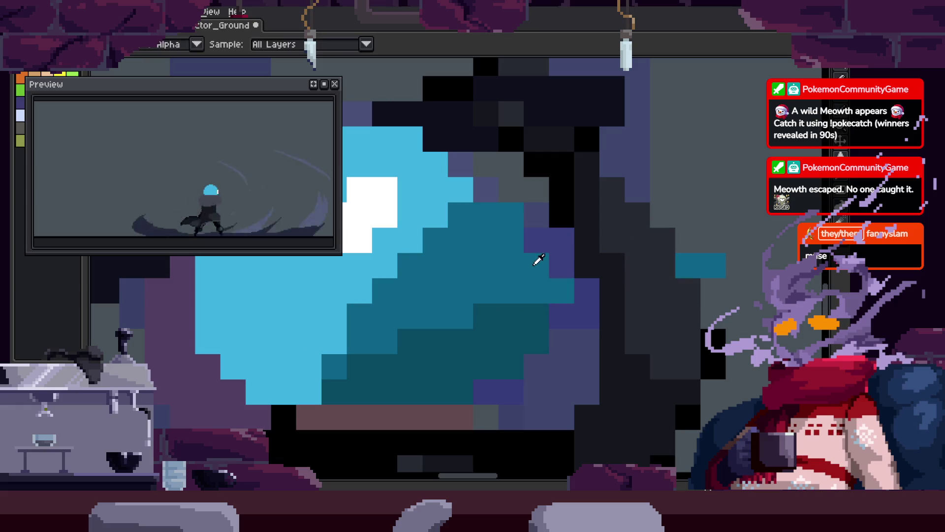
{"action": "left_click", "coordinate": [536, 262]}
{"action": "key", "text": "b"}
{"action": "left_click_drag", "start_coordinate": [547, 254], "coordinate": [531, 323]}
{"action": "key", "text": "i"}
{"action": "key", "text": "b"}
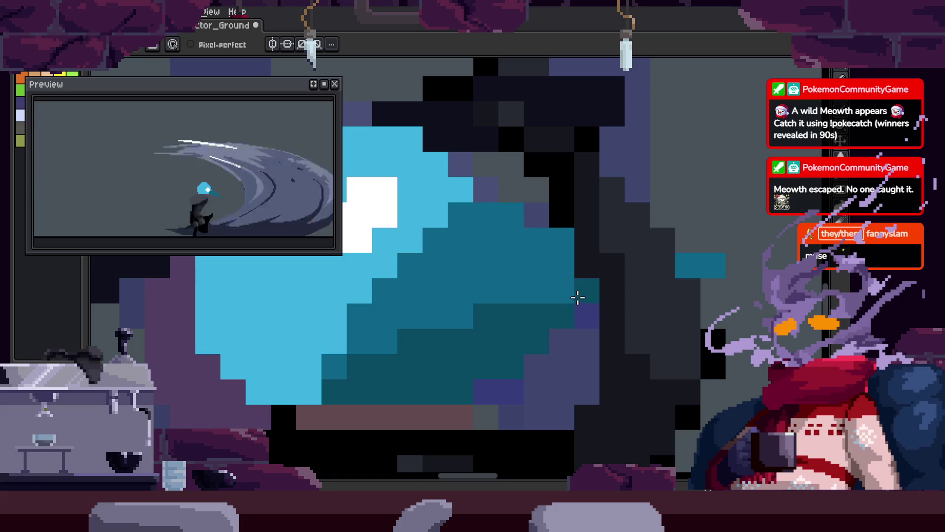
{"action": "left_click", "coordinate": [589, 296]}
Paint the pixels below the helmet's teal black, discarding a trial light-blue pixel.
{"action": "key", "text": "z"}
{"action": "scroll", "coordinate": [640, 285], "scroll_direction": "down", "scroll_amount": 3}
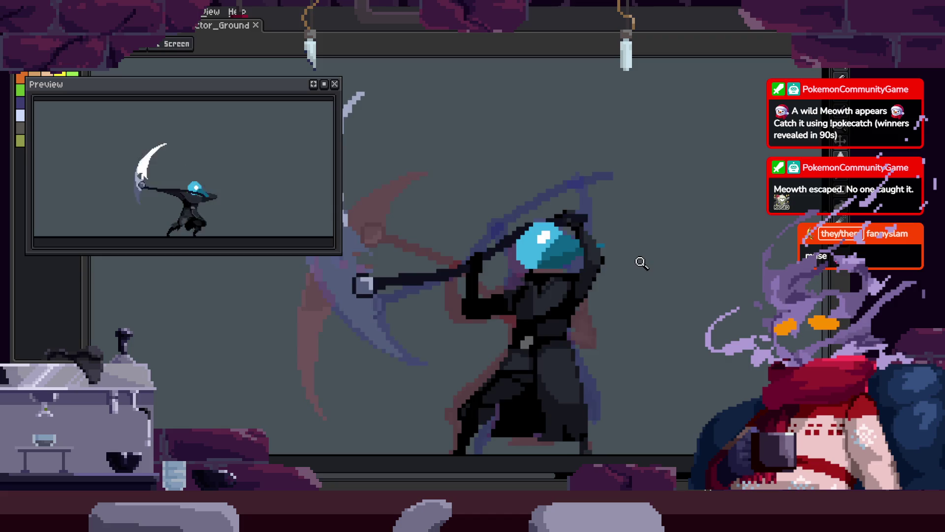
{"action": "scroll", "coordinate": [591, 253], "scroll_direction": "up", "scroll_amount": 3}
{"action": "key", "text": "i"}
{"action": "key", "text": "b"}
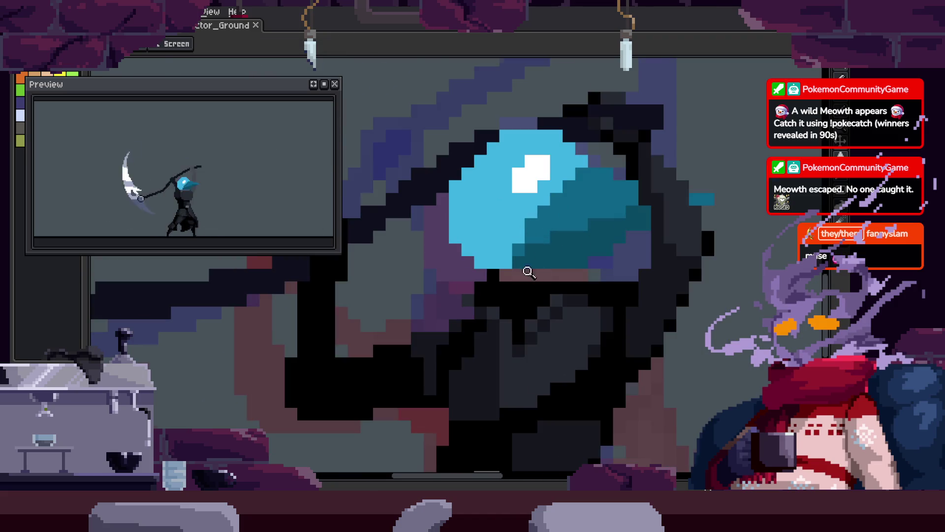
{"action": "scroll", "coordinate": [527, 270], "scroll_direction": "up", "scroll_amount": 2}
{"action": "left_click", "coordinate": [566, 181]}
{"action": "key", "text": "ctrl+z"}
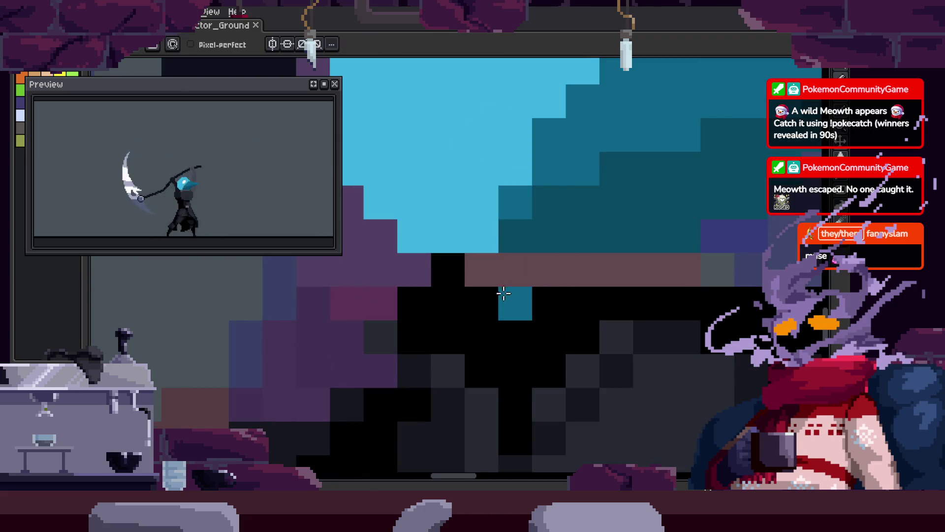
{"action": "left_click_drag", "start_coordinate": [501, 293], "coordinate": [533, 347]}
Save the file again and zoom in three levels on the blue helmet.
{"action": "scroll", "coordinate": [591, 300], "scroll_direction": "down", "scroll_amount": 4}
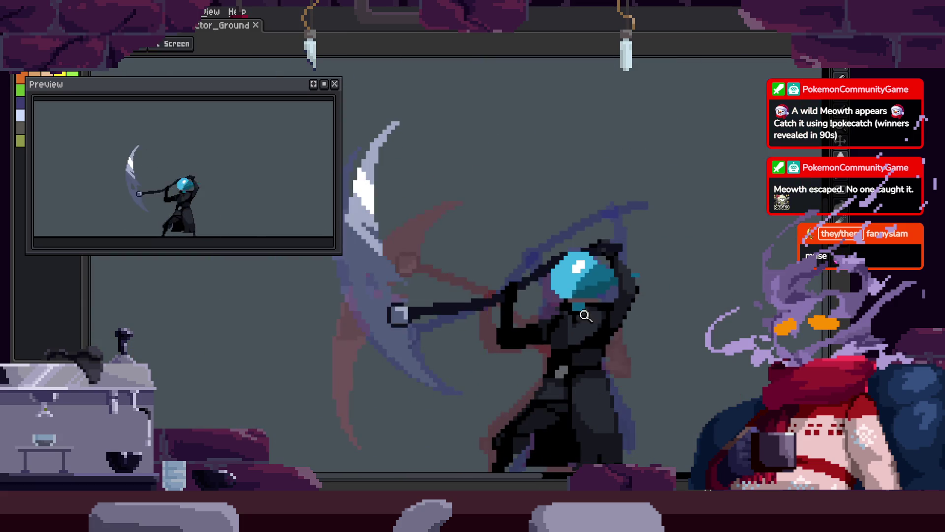
{"action": "scroll", "coordinate": [601, 275], "scroll_direction": "up", "scroll_amount": 4}
{"action": "scroll", "coordinate": [547, 319], "scroll_direction": "down", "scroll_amount": 1}
{"action": "key", "text": "z"}
{"action": "scroll", "coordinate": [548, 319], "scroll_direction": "down", "scroll_amount": 3}
{"action": "key", "text": "ctrl+s"}
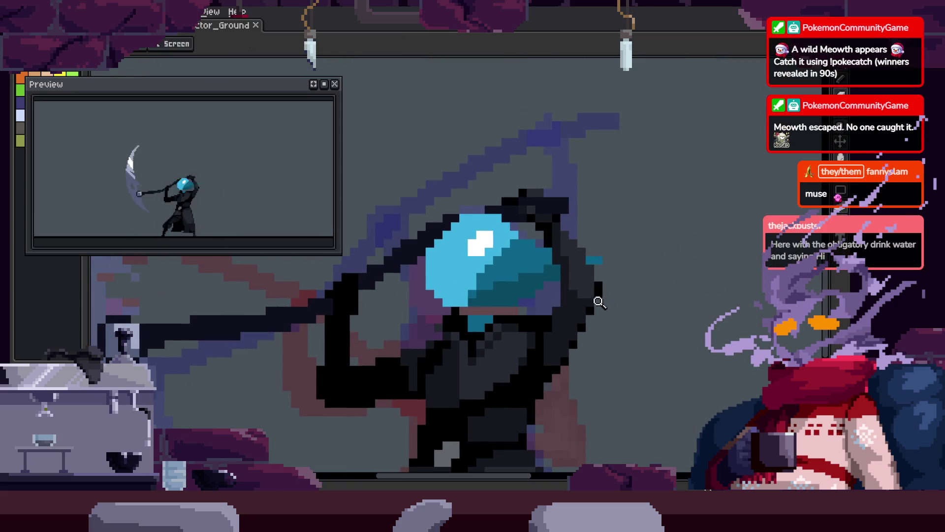
{"action": "left_click", "coordinate": [599, 271]}
{"action": "left_click", "coordinate": [574, 237]}
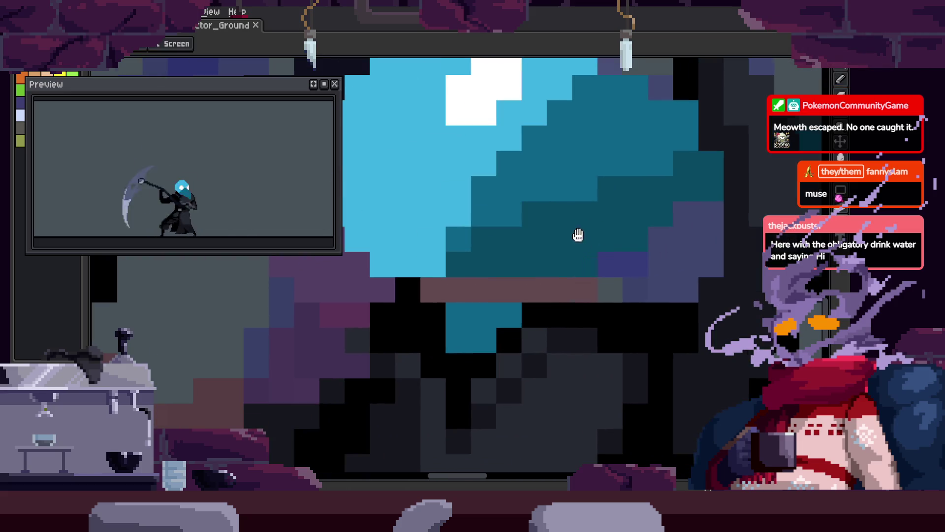
{"action": "left_click", "coordinate": [564, 274]}
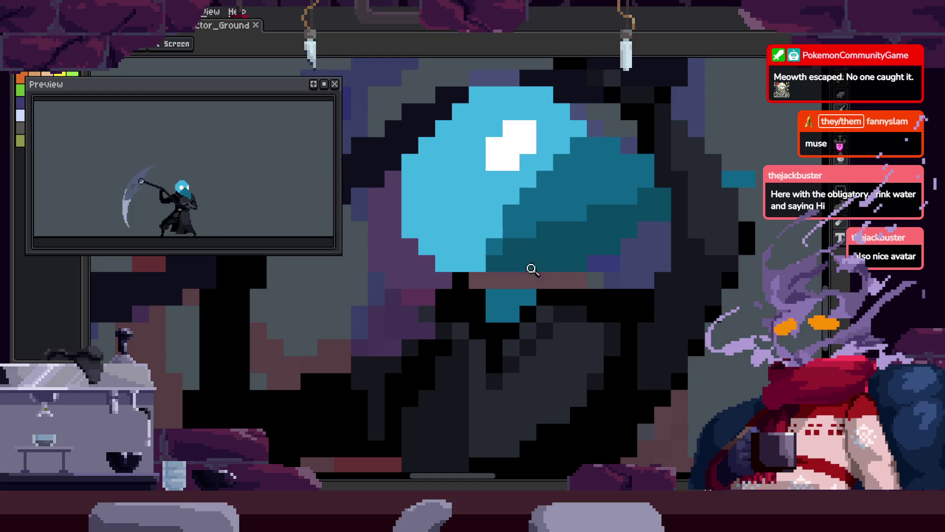
Zoom in close on the reaper's blue glass helmet with the Pencil ready.
{"action": "scroll", "coordinate": [532, 270], "scroll_direction": "down", "scroll_amount": 2}
{"action": "scroll", "coordinate": [597, 240], "scroll_direction": "down", "scroll_amount": 3}
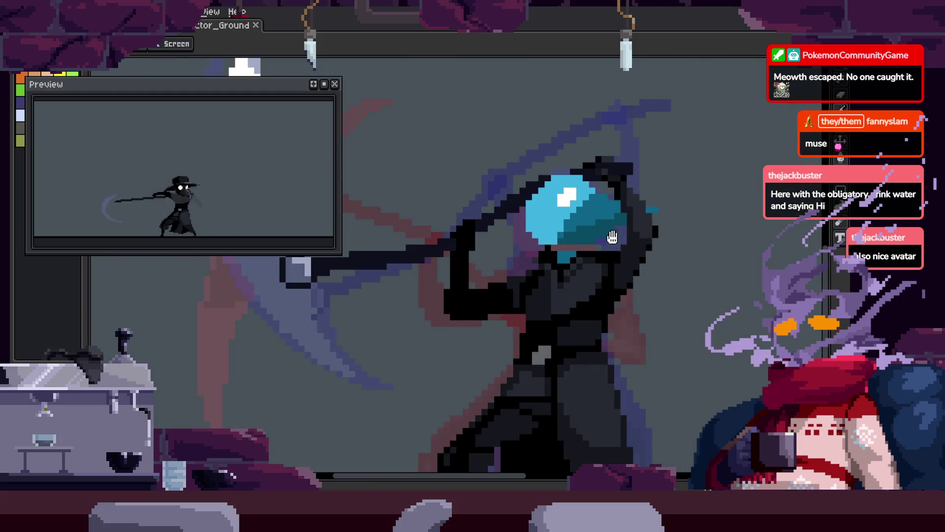
{"action": "scroll", "coordinate": [601, 203], "scroll_direction": "up", "scroll_amount": 2}
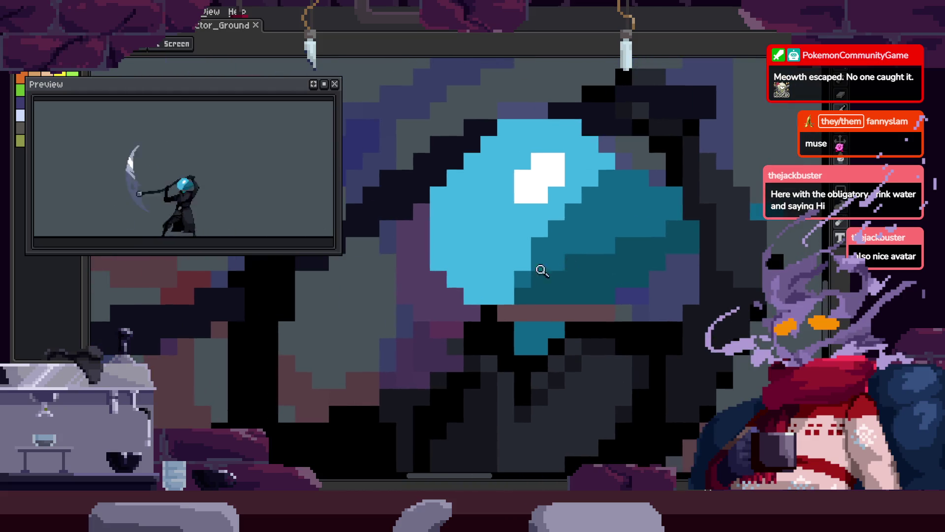
{"action": "left_click", "coordinate": [541, 270]}
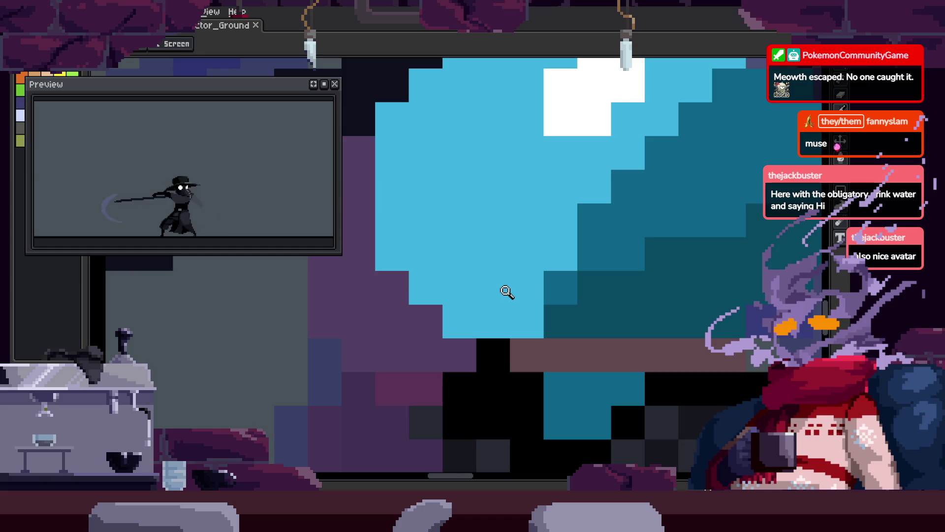
{"action": "key", "text": "b"}
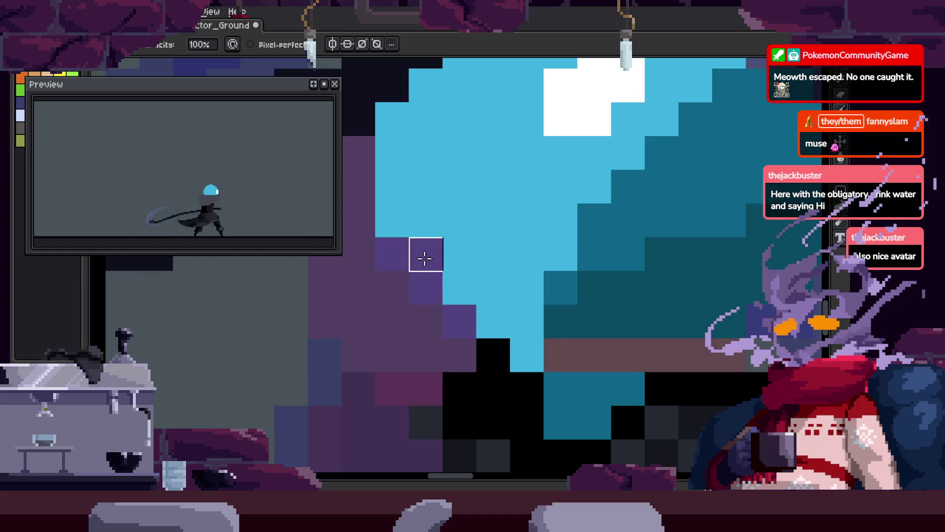
{"action": "scroll", "coordinate": [425, 257], "scroll_direction": "down", "scroll_amount": 2}
{"action": "scroll", "coordinate": [450, 249], "scroll_direction": "up", "scroll_amount": 2}
{"action": "scroll", "coordinate": [498, 274], "scroll_direction": "down", "scroll_amount": 2}
{"action": "scroll", "coordinate": [524, 246], "scroll_direction": "up", "scroll_amount": 2}
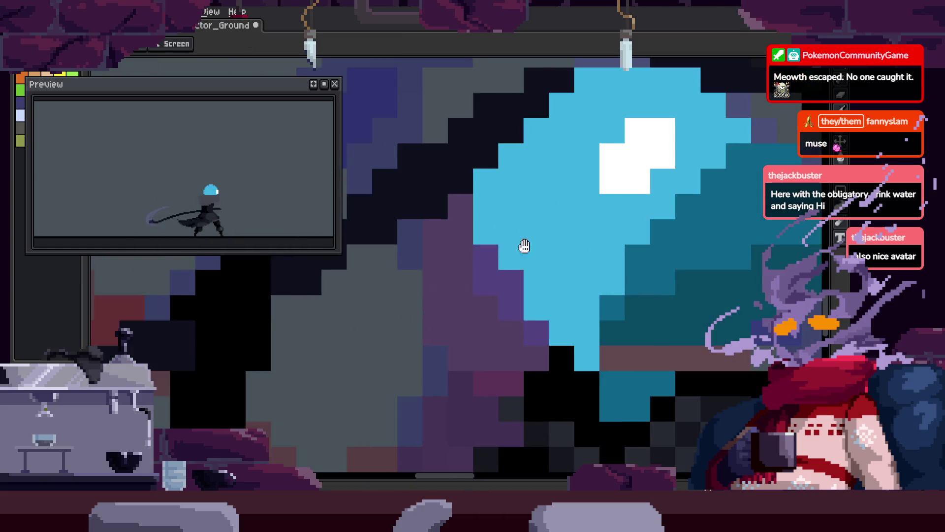
{"action": "scroll", "coordinate": [497, 234], "scroll_direction": "down", "scroll_amount": 1}
{"action": "scroll", "coordinate": [581, 278], "scroll_direction": "down", "scroll_amount": 2}
{"action": "scroll", "coordinate": [581, 271], "scroll_direction": "up", "scroll_amount": 2}
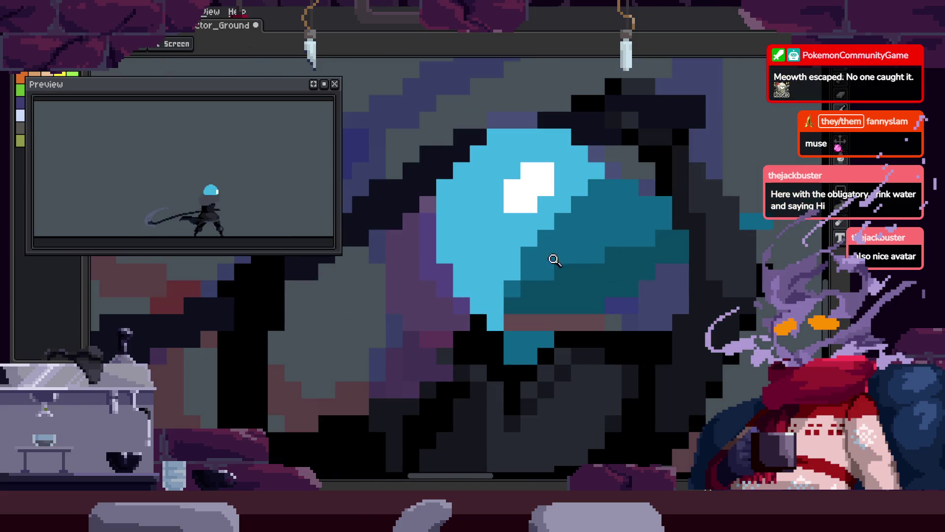
{"action": "left_click", "coordinate": [500, 289]}
{"action": "left_click", "coordinate": [453, 292]}
{"action": "key", "text": "b"}
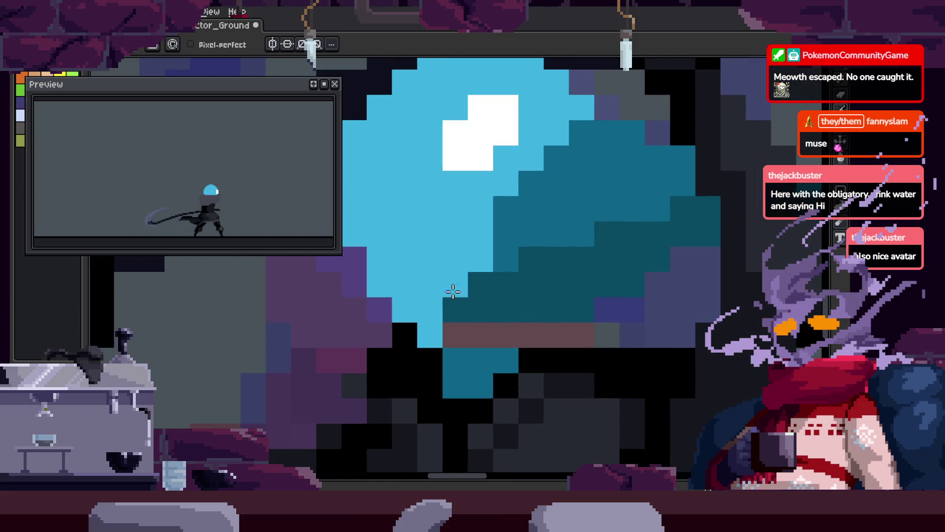
{"action": "scroll", "coordinate": [481, 294], "scroll_direction": "down", "scroll_amount": 1}
{"action": "scroll", "coordinate": [446, 307], "scroll_direction": "up", "scroll_amount": 1}
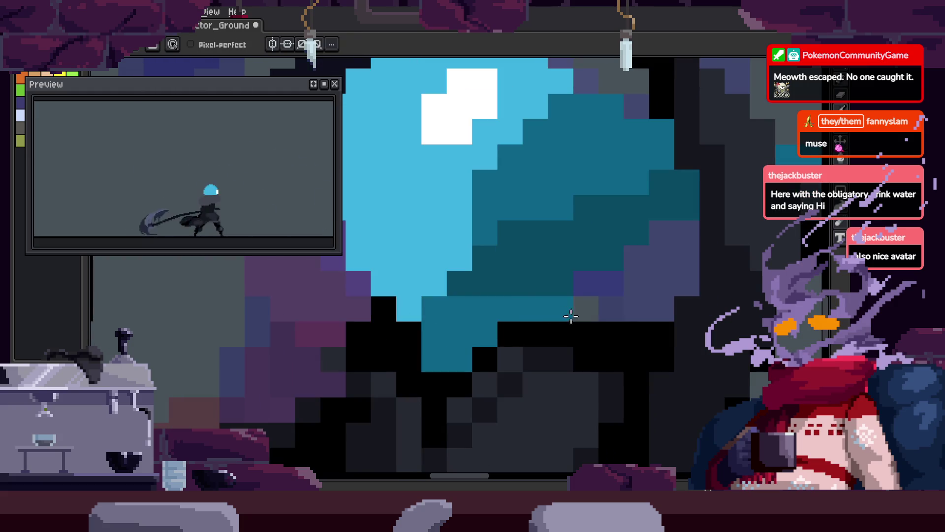
Sample a helmet colour, touch up a few pixels on the lower helmet, and save.
{"action": "key", "text": "z"}
{"action": "scroll", "coordinate": [574, 313], "scroll_direction": "down", "scroll_amount": 2}
{"action": "scroll", "coordinate": [581, 307], "scroll_direction": "up", "scroll_amount": 2}
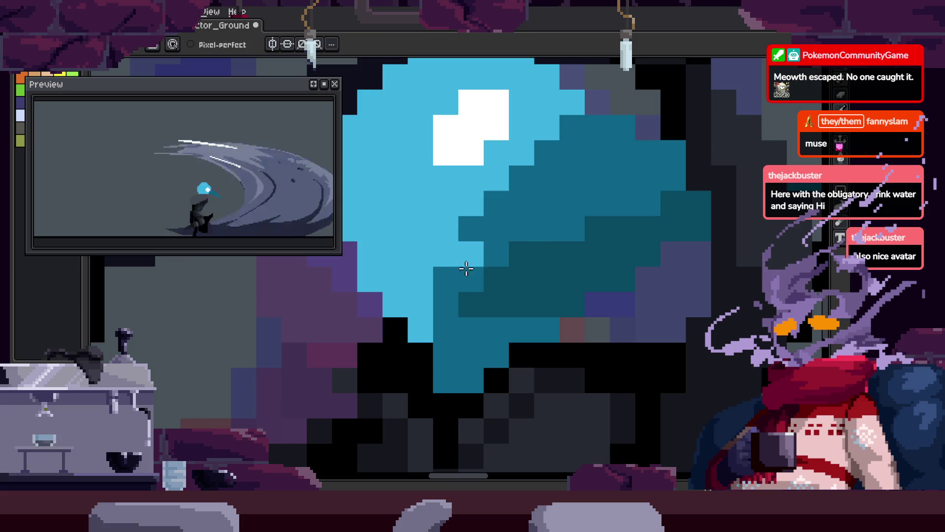
{"action": "scroll", "coordinate": [508, 226], "scroll_direction": "down", "scroll_amount": 1}
{"action": "scroll", "coordinate": [427, 302], "scroll_direction": "up", "scroll_amount": 1}
{"action": "key", "text": "i"}
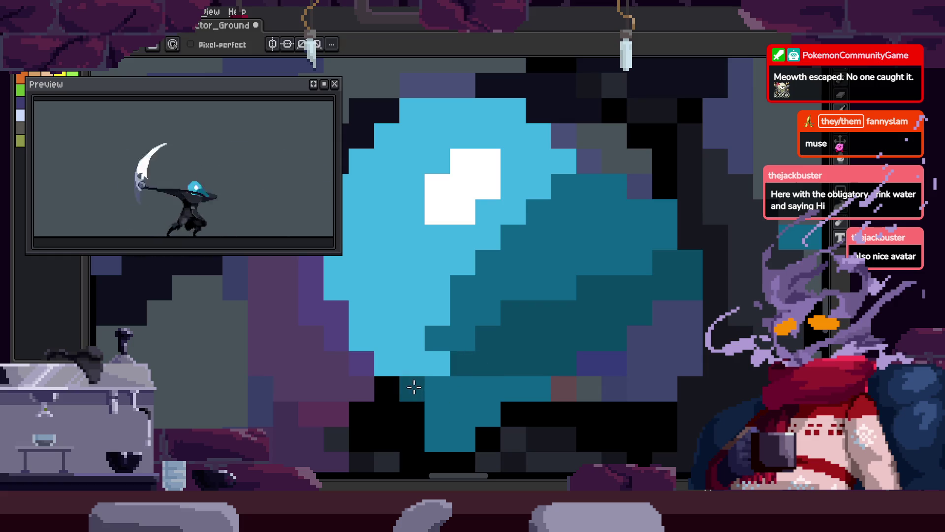
{"action": "left_click_drag", "start_coordinate": [549, 231], "coordinate": [519, 285]}
{"action": "key", "text": "b"}
{"action": "key", "text": "z"}
{"action": "scroll", "coordinate": [460, 295], "scroll_direction": "down", "scroll_amount": 3}
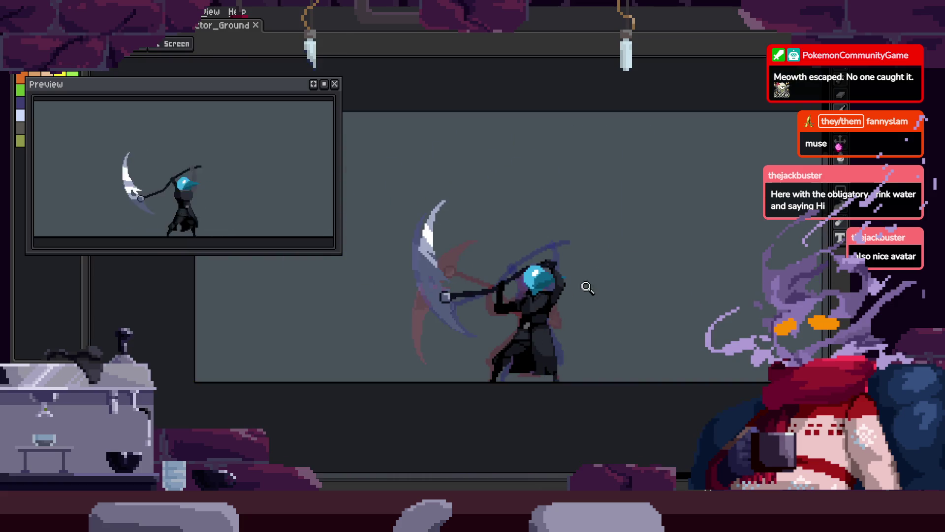
{"action": "scroll", "coordinate": [587, 287], "scroll_direction": "up", "scroll_amount": 2}
{"action": "scroll", "coordinate": [553, 220], "scroll_direction": "up", "scroll_amount": 3}
{"action": "key", "text": "b"}
{"action": "left_click", "coordinate": [435, 313]}
{"action": "left_click_drag", "start_coordinate": [546, 329], "coordinate": [614, 329]}
{"action": "scroll", "coordinate": [640, 315], "scroll_direction": "down", "scroll_amount": 3}
{"action": "key", "text": "ctrl+s"}
{"action": "scroll", "coordinate": [595, 264], "scroll_direction": "right", "scroll_amount": 5}
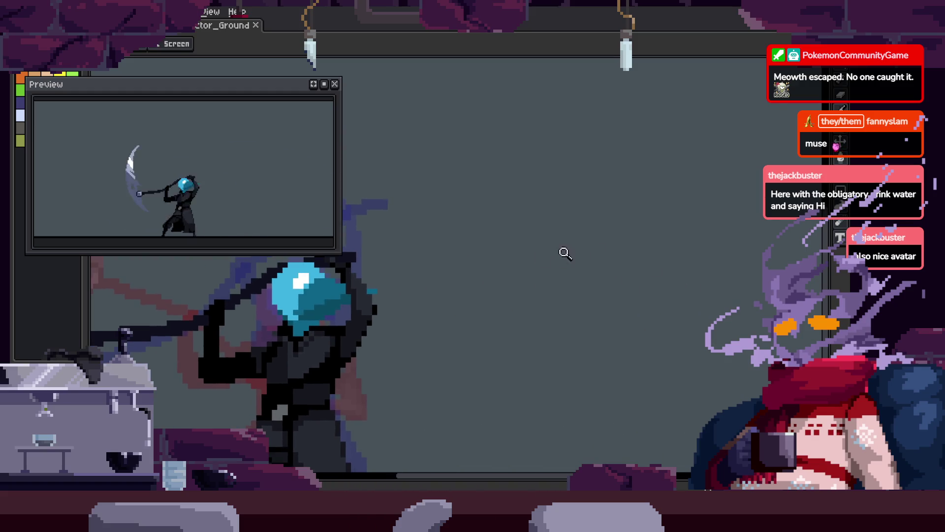
Draw a freehand lasso selection around the reaper's head, then clear it.
{"action": "key", "text": "q"}
{"action": "left_click_drag", "start_coordinate": [635, 148], "coordinate": [679, 201]}
{"action": "scroll", "coordinate": [555, 195], "scroll_direction": "right", "scroll_amount": 3}
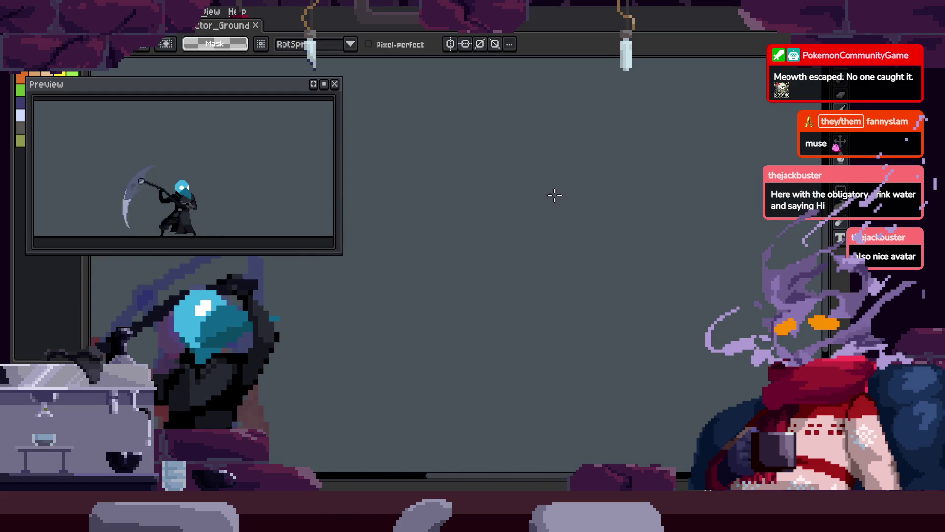
{"action": "left_click_drag", "start_coordinate": [515, 218], "coordinate": [513, 162]}
{"action": "scroll", "coordinate": [401, 309], "scroll_direction": "up", "scroll_amount": 5}
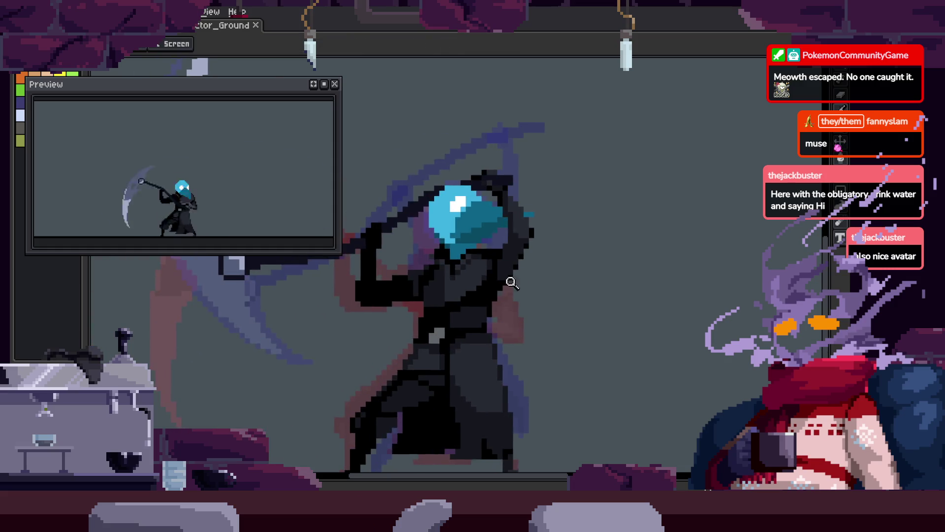
{"action": "scroll", "coordinate": [542, 261], "scroll_direction": "down", "scroll_amount": 3}
{"action": "scroll", "coordinate": [498, 268], "scroll_direction": "up", "scroll_amount": 5}
{"action": "scroll", "coordinate": [441, 196], "scroll_direction": "down", "scroll_amount": 5}
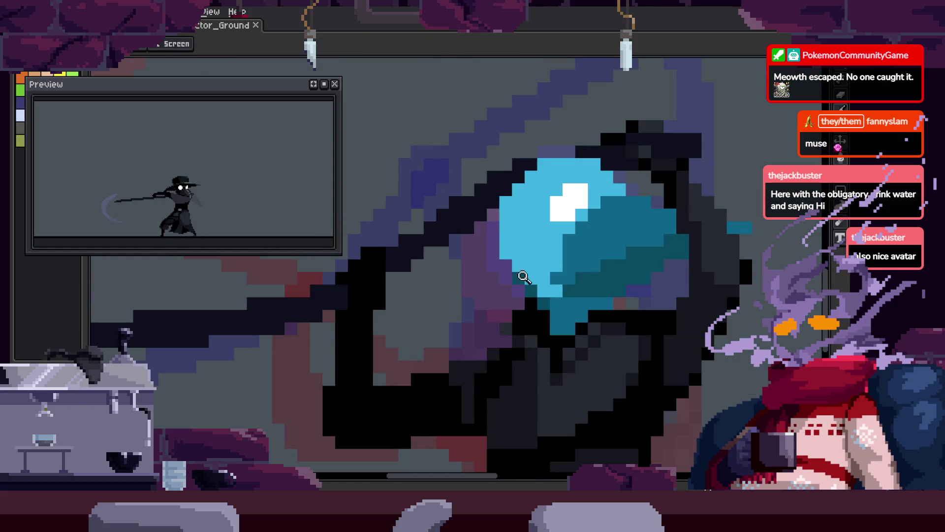
{"action": "scroll", "coordinate": [575, 242], "scroll_direction": "up", "scroll_amount": 3}
{"action": "scroll", "coordinate": [575, 242], "scroll_direction": "down", "scroll_amount": 3}
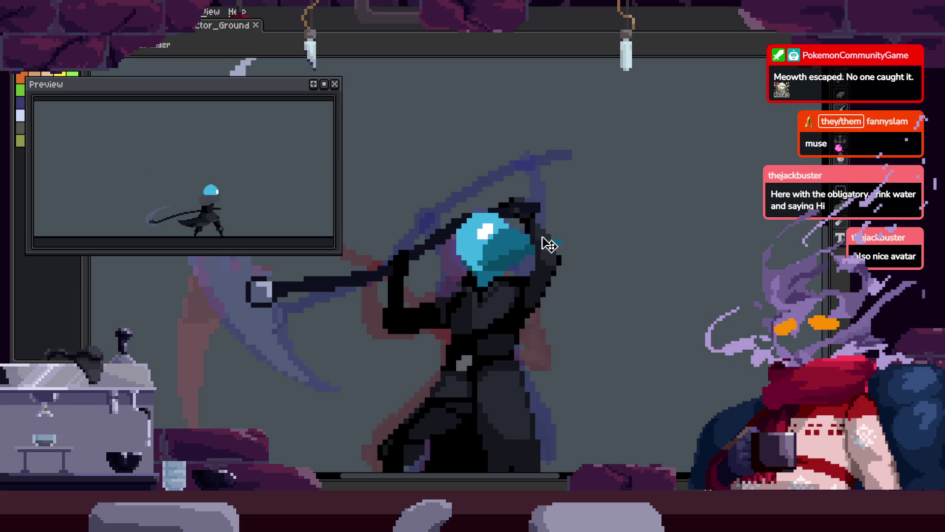
{"action": "scroll", "coordinate": [549, 243], "scroll_direction": "down", "scroll_amount": 2}
{"action": "key", "text": "Return"}
Zoom further in on the reaper's head, cycling through selection, eyedropper and pencil tools.
{"action": "key", "text": "z"}
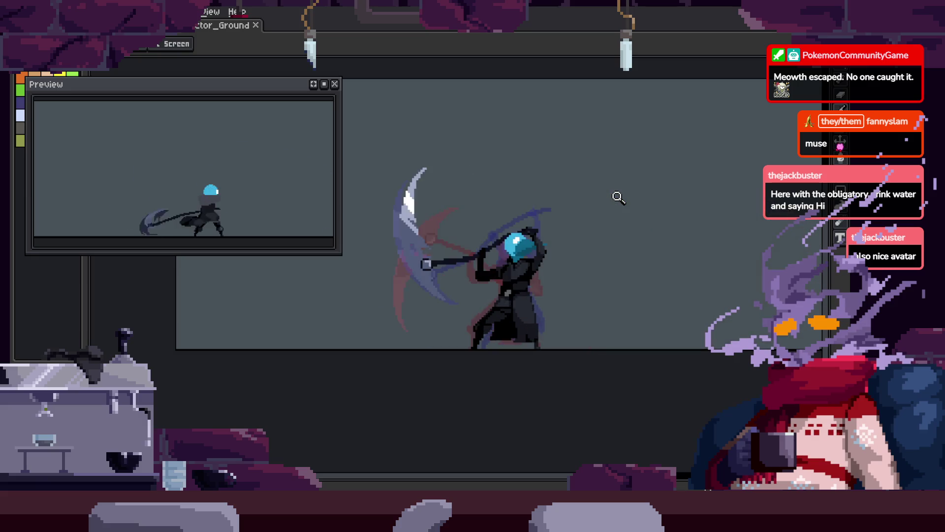
{"action": "left_click", "coordinate": [597, 246]}
{"action": "key", "text": "m"}
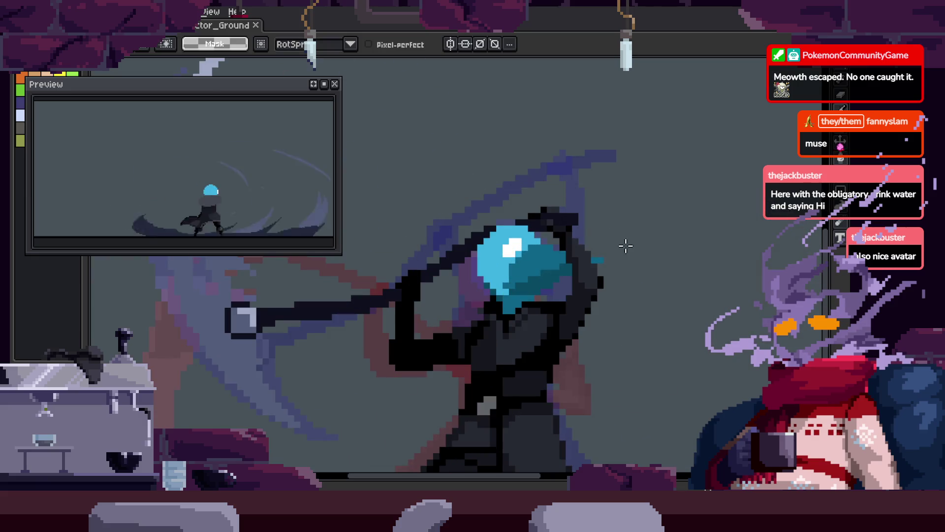
{"action": "key", "text": "z"}
{"action": "left_click", "coordinate": [588, 205]}
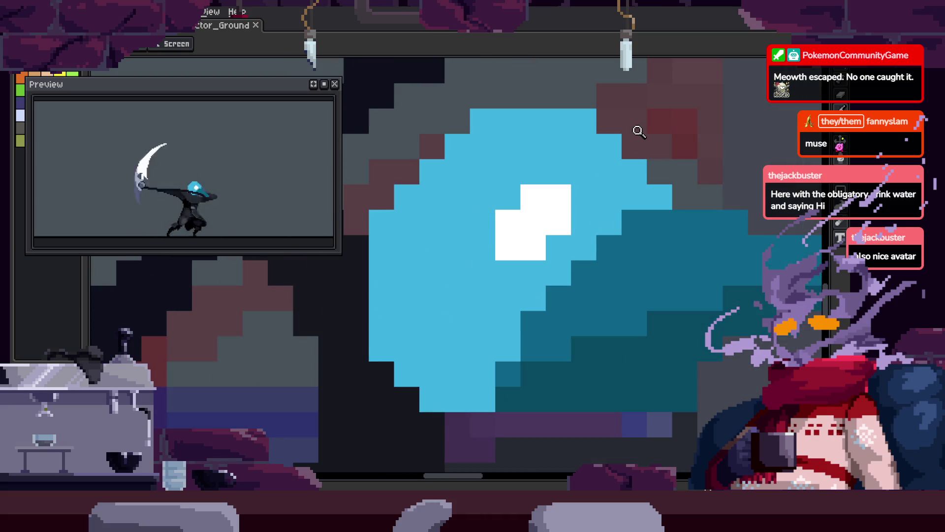
{"action": "key", "text": "m"}
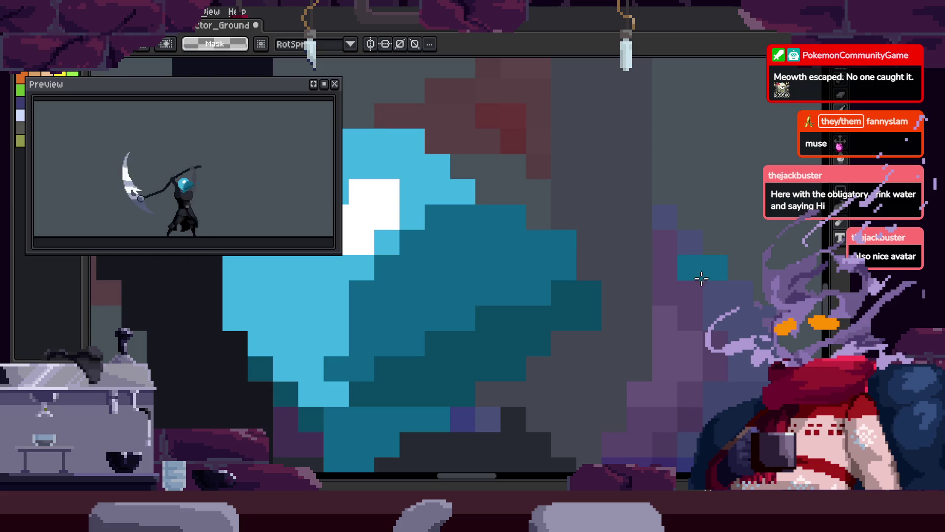
{"action": "key", "text": "i"}
{"action": "key", "text": "b"}
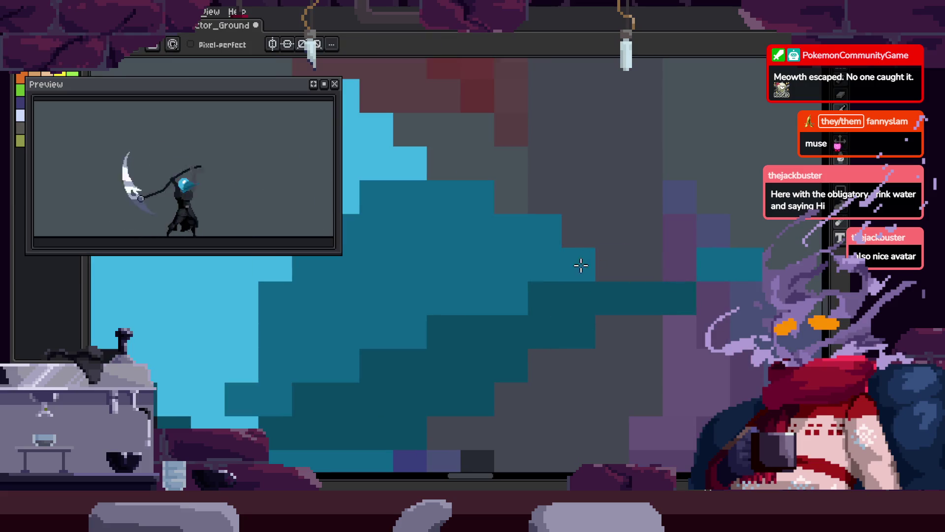
{"action": "key", "text": "z"}
{"action": "scroll", "coordinate": [629, 287], "scroll_direction": "down", "scroll_amount": 3}
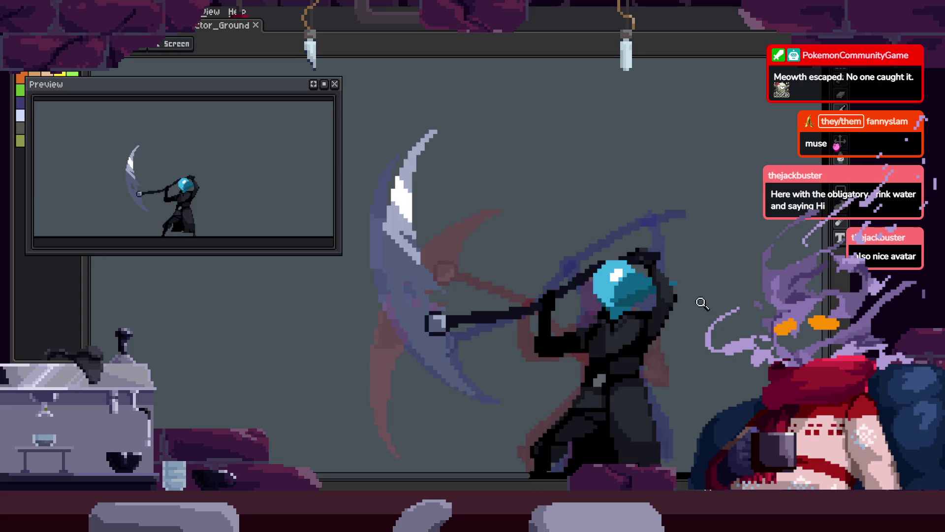
{"action": "scroll", "coordinate": [668, 287], "scroll_direction": "up", "scroll_amount": 3}
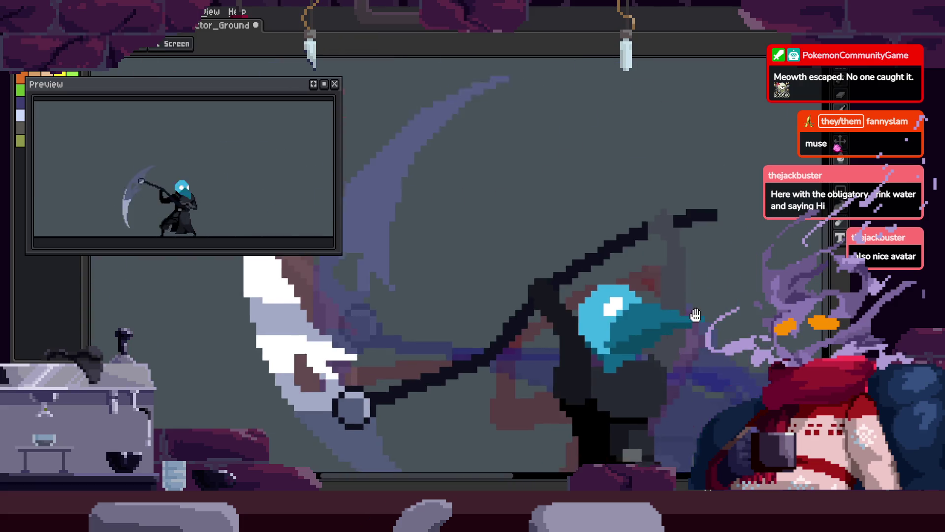
Re-zoom and pan across the sprite to bring the helmet edge into view.
{"action": "key", "text": "b"}
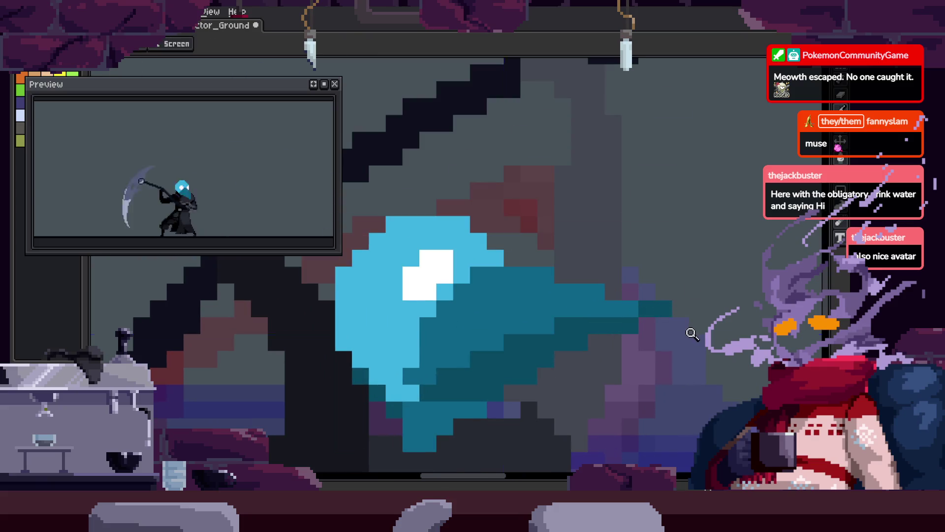
{"action": "key", "text": "z"}
{"action": "scroll", "coordinate": [699, 312], "scroll_direction": "down", "scroll_amount": 4}
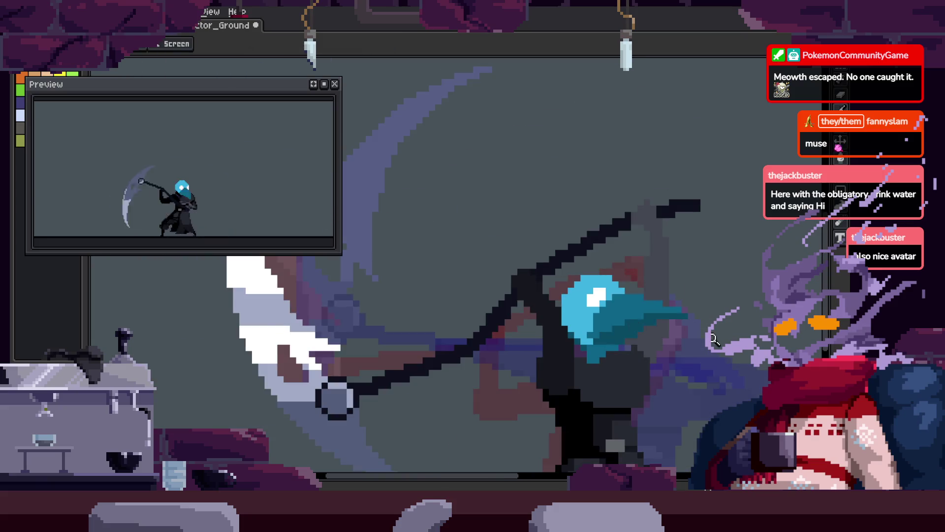
{"action": "scroll", "coordinate": [714, 316], "scroll_direction": "up", "scroll_amount": 4}
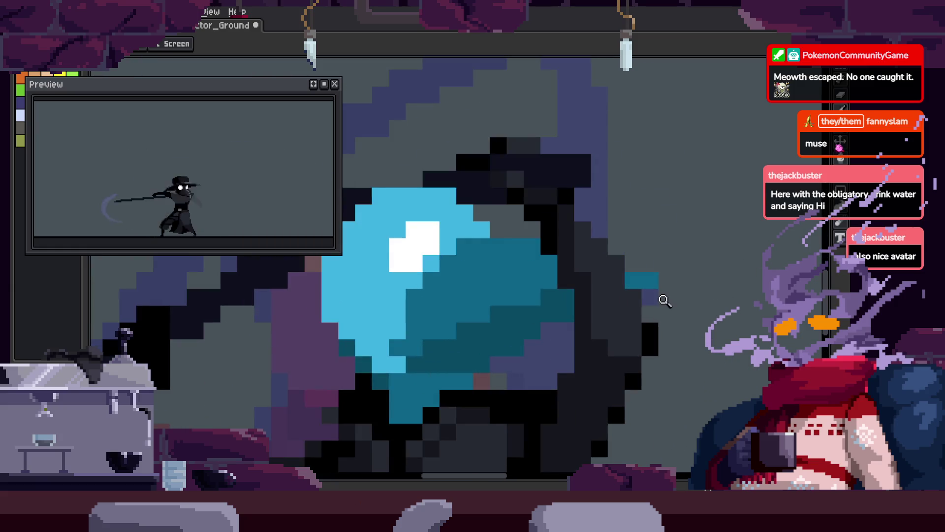
{"action": "scroll", "coordinate": [667, 293], "scroll_direction": "up", "scroll_amount": 2}
{"action": "key", "text": "z"}
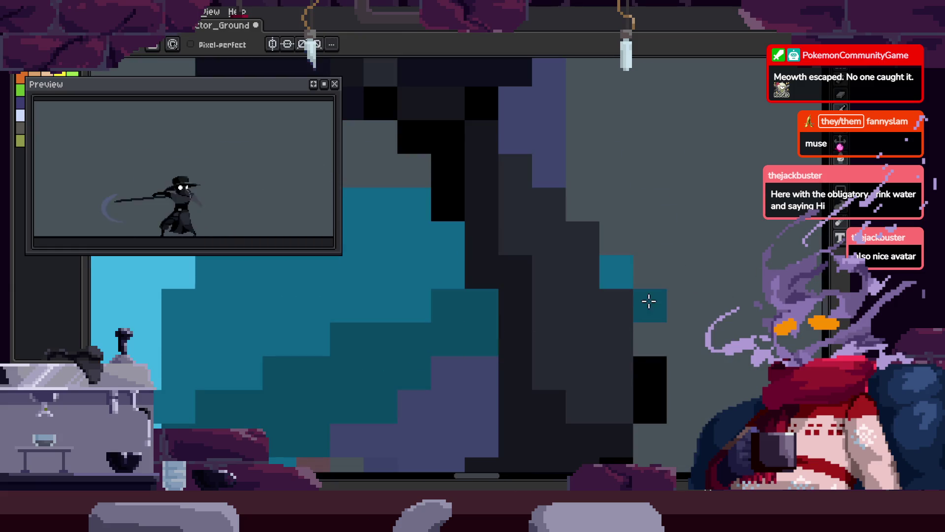
{"action": "scroll", "coordinate": [648, 302], "scroll_direction": "down", "scroll_amount": 3}
{"action": "scroll", "coordinate": [601, 313], "scroll_direction": "down", "scroll_amount": 1}
{"action": "scroll", "coordinate": [633, 281], "scroll_direction": "up", "scroll_amount": 1}
{"action": "scroll", "coordinate": [642, 231], "scroll_direction": "down", "scroll_amount": 4}
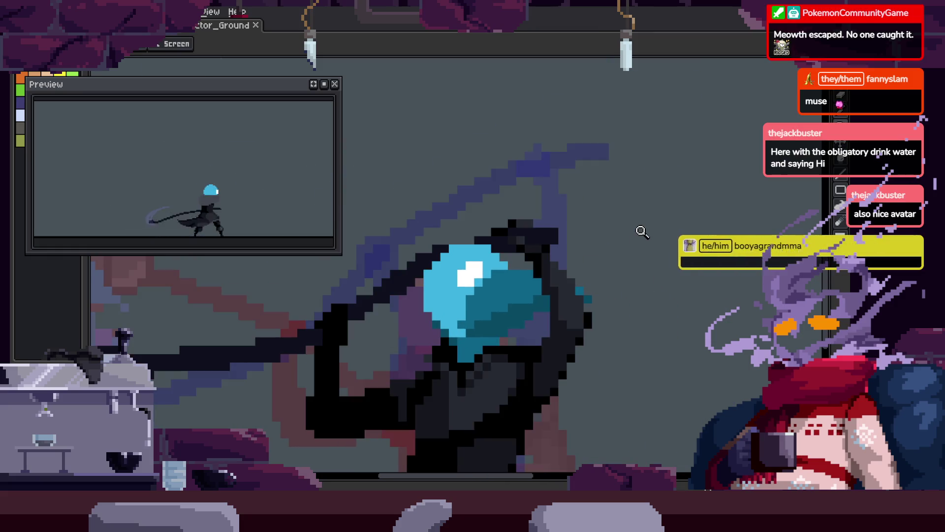
{"action": "left_click_drag", "start_coordinate": [709, 239], "coordinate": [630, 211]}
{"action": "scroll", "coordinate": [615, 239], "scroll_direction": "up", "scroll_amount": 3}
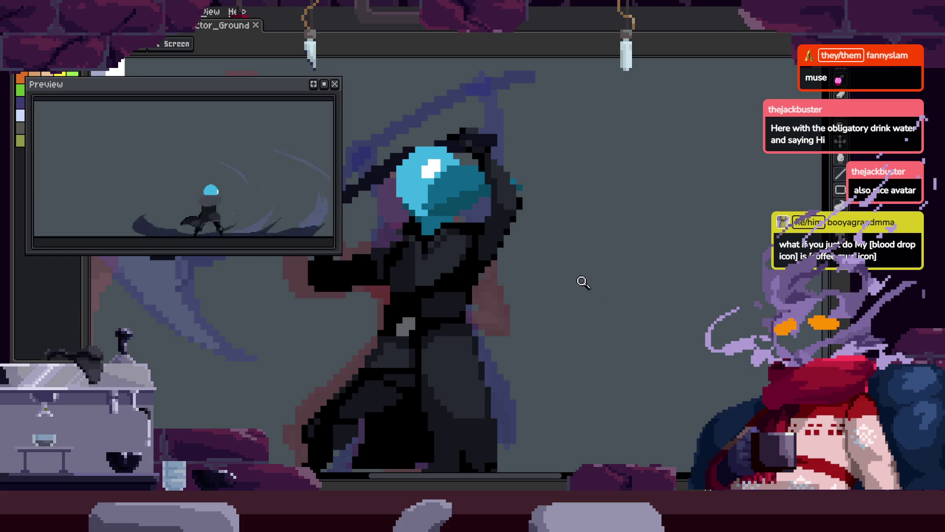
{"action": "scroll", "coordinate": [583, 282], "scroll_direction": "up", "scroll_amount": 4}
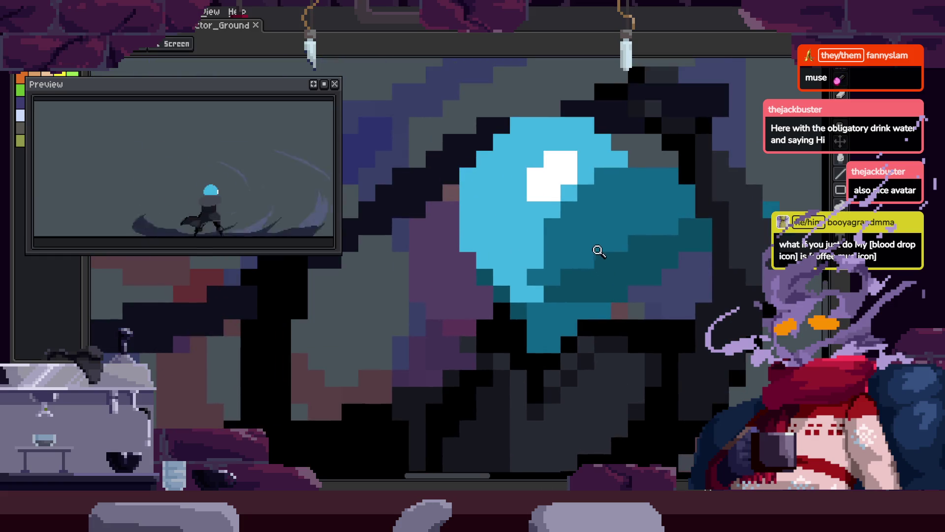
{"action": "scroll", "coordinate": [605, 245], "scroll_direction": "up", "scroll_amount": 1}
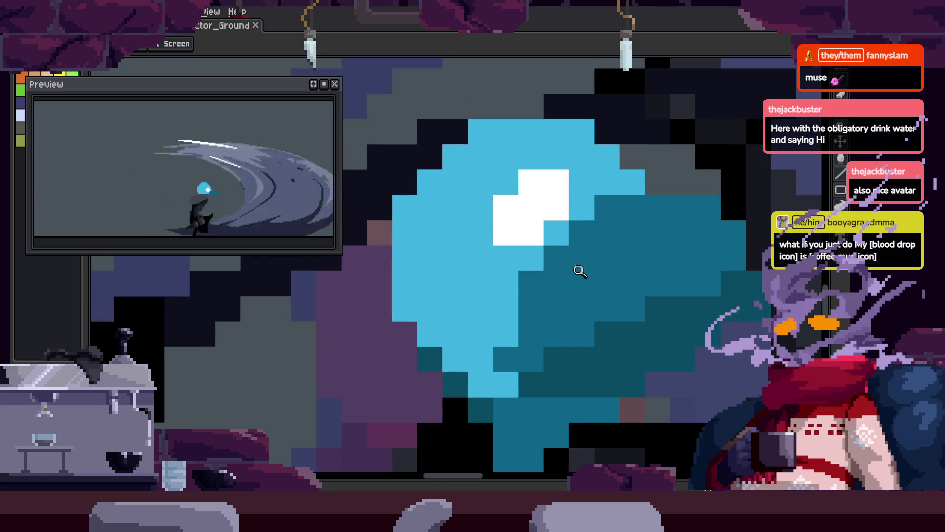
Recolour a light-blue helmet edge pixel dark teal and paint another helmet pixel.
{"action": "left_click", "coordinate": [506, 334]}
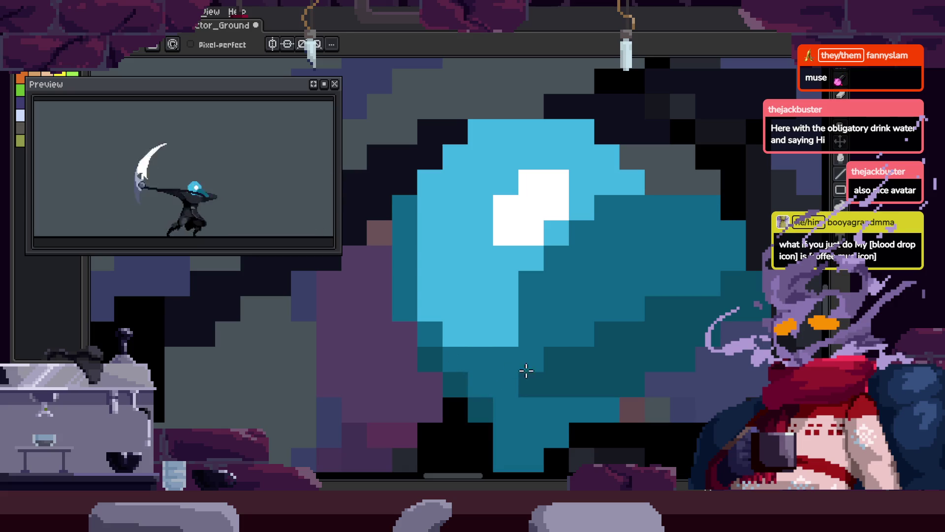
{"action": "key", "text": "z"}
{"action": "scroll", "coordinate": [513, 323], "scroll_direction": "down", "scroll_amount": 2}
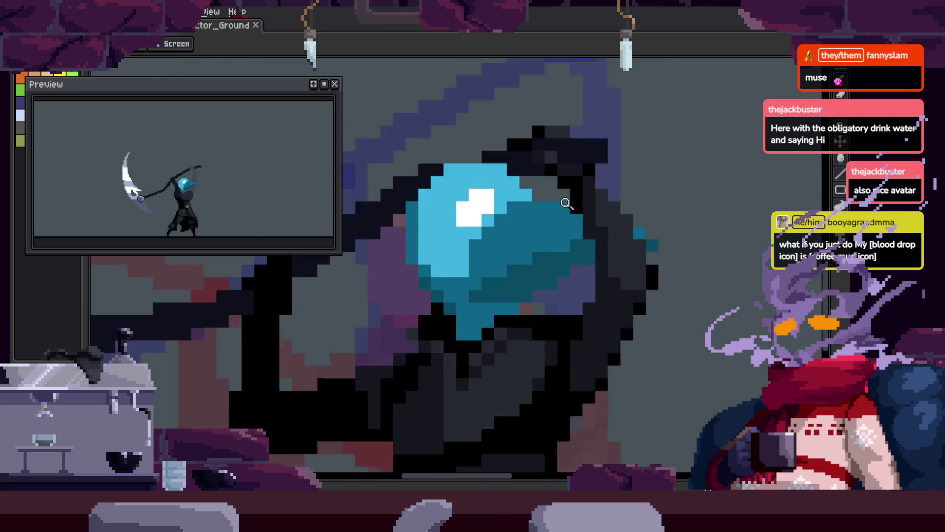
{"action": "key", "text": "b"}
{"action": "scroll", "coordinate": [429, 239], "scroll_direction": "up", "scroll_amount": 2}
{"action": "left_click", "coordinate": [401, 263]}
{"action": "key", "text": "space"}
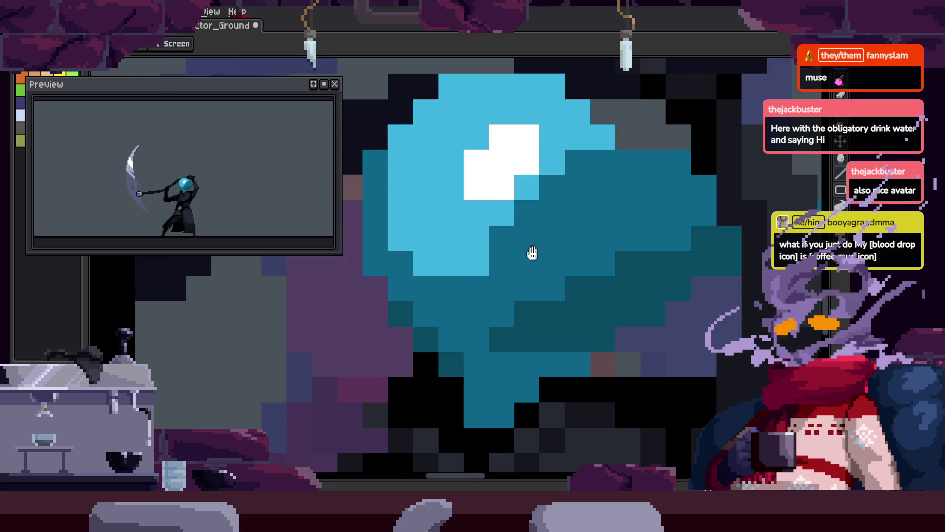
{"action": "left_click_drag", "start_coordinate": [533, 253], "coordinate": [485, 301]}
Undo the last pixel edit and outline a freehand selection around the head.
{"action": "key", "text": "ctrl+z"}
{"action": "key", "text": "z"}
{"action": "scroll", "coordinate": [536, 283], "scroll_direction": "down", "scroll_amount": 3}
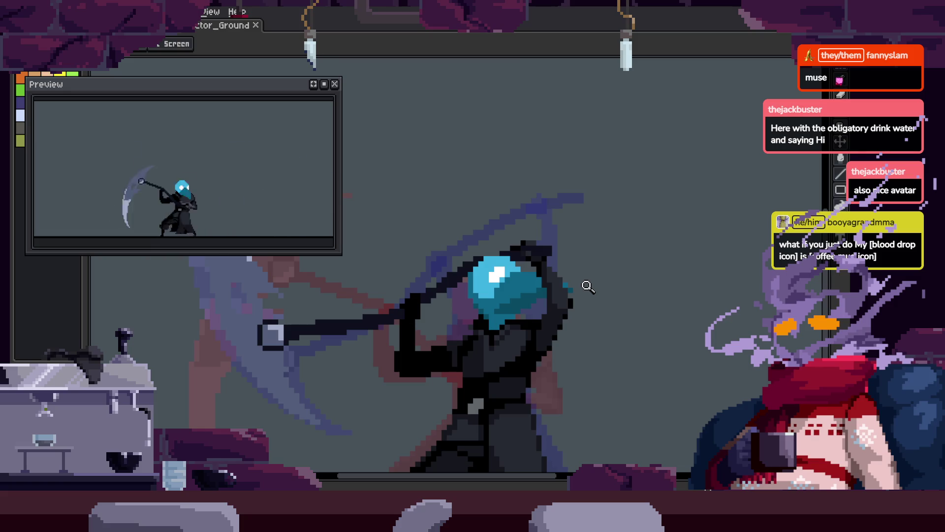
{"action": "scroll", "coordinate": [587, 287], "scroll_direction": "up", "scroll_amount": 3}
{"action": "key", "text": "i"}
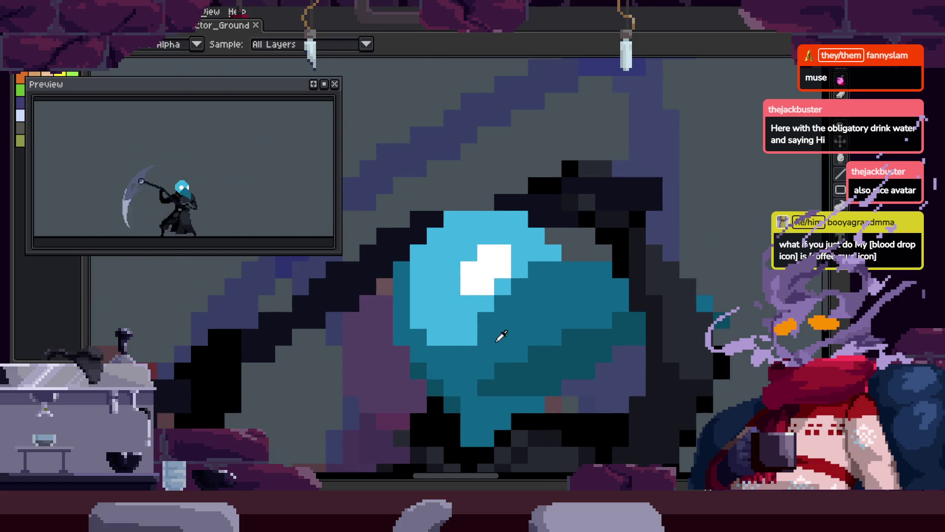
{"action": "key", "text": "z"}
{"action": "scroll", "coordinate": [590, 280], "scroll_direction": "down", "scroll_amount": 3}
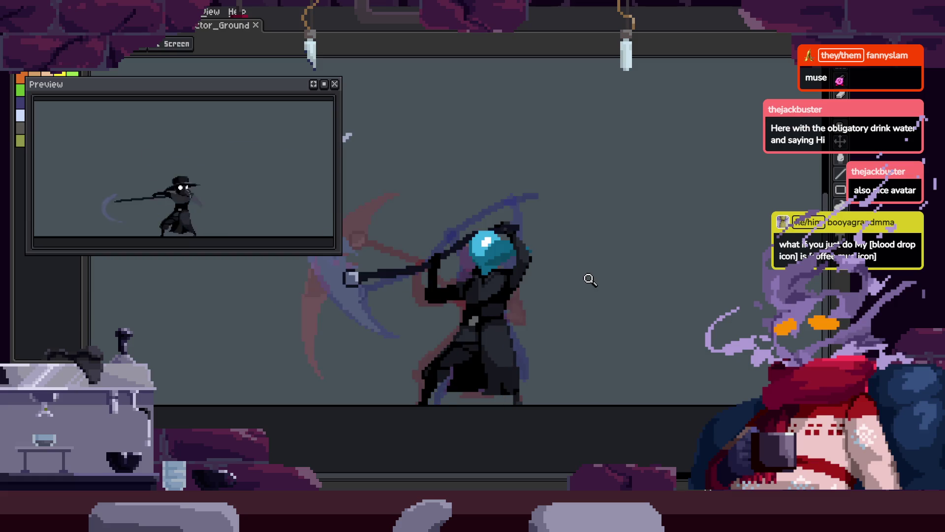
{"action": "key", "text": "q"}
{"action": "left_click_drag", "start_coordinate": [547, 187], "coordinate": [607, 282]}
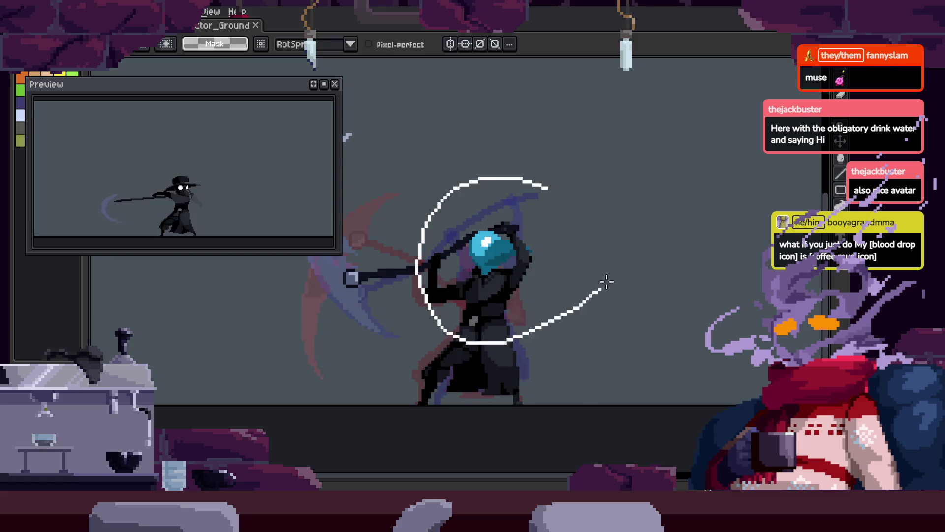
Finish and clear the freehand selection, then toggle the animation timeline on and off.
{"action": "left_click_drag", "start_coordinate": [570, 241], "coordinate": [584, 245]}
{"action": "key", "text": "ctrl+d"}
{"action": "key", "text": "z"}
{"action": "scroll", "coordinate": [576, 251], "scroll_direction": "up", "scroll_amount": 2}
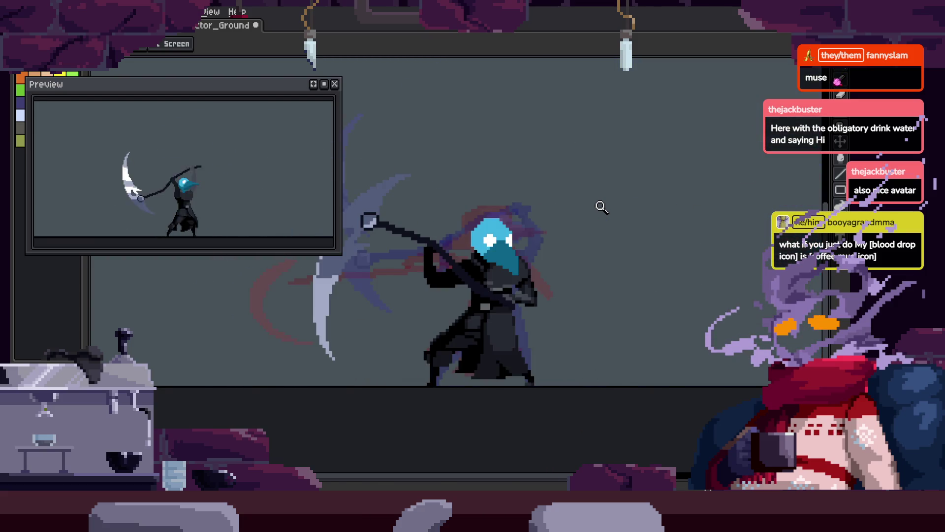
{"action": "key", "text": "Tab"}
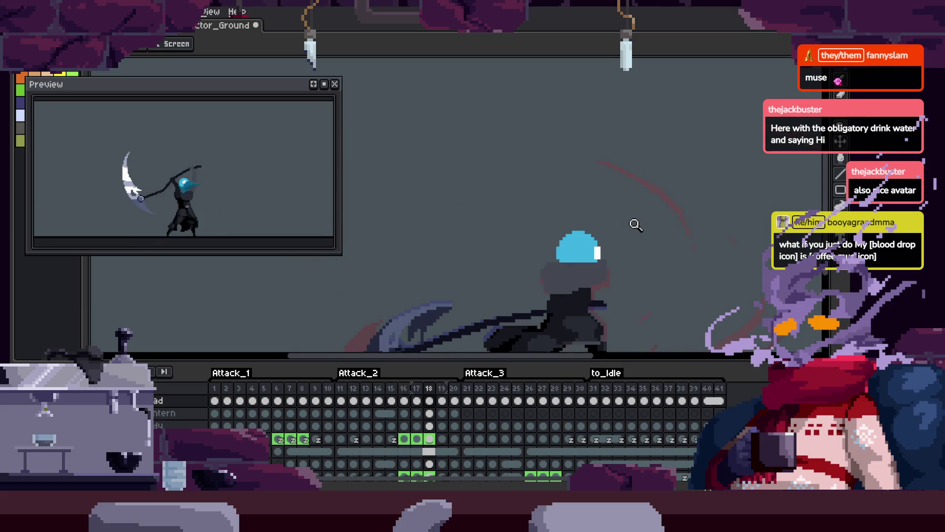
{"action": "key", "text": "Tab"}
Zoom in on the helmet and paint lighter grey pixels onto the cloak below it.
{"action": "left_click", "coordinate": [592, 275]}
{"action": "left_click", "coordinate": [637, 234]}
{"action": "left_click", "coordinate": [639, 243]}
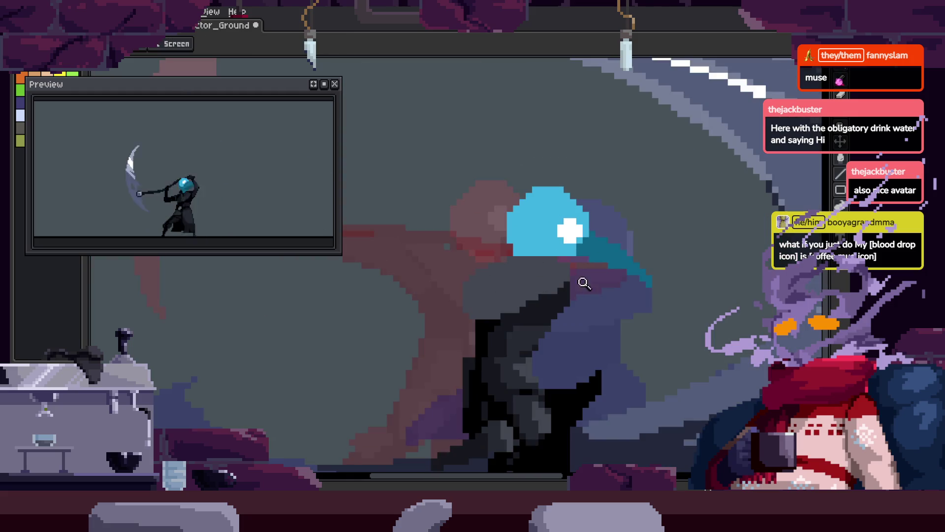
{"action": "left_click", "coordinate": [576, 259]}
{"action": "key", "text": "v"}
{"action": "key", "text": "b"}
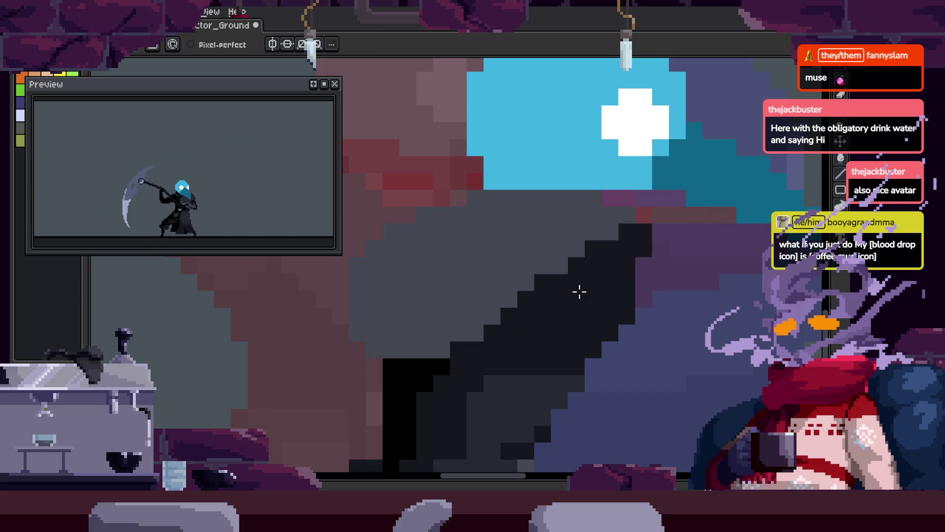
{"action": "left_click_drag", "start_coordinate": [471, 330], "coordinate": [528, 335]}
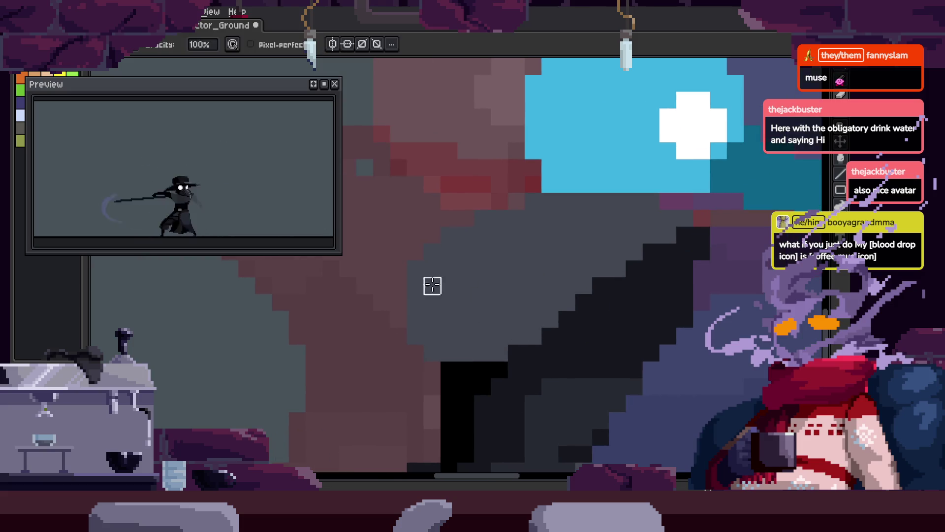
{"action": "left_click_drag", "start_coordinate": [631, 287], "coordinate": [597, 262]}
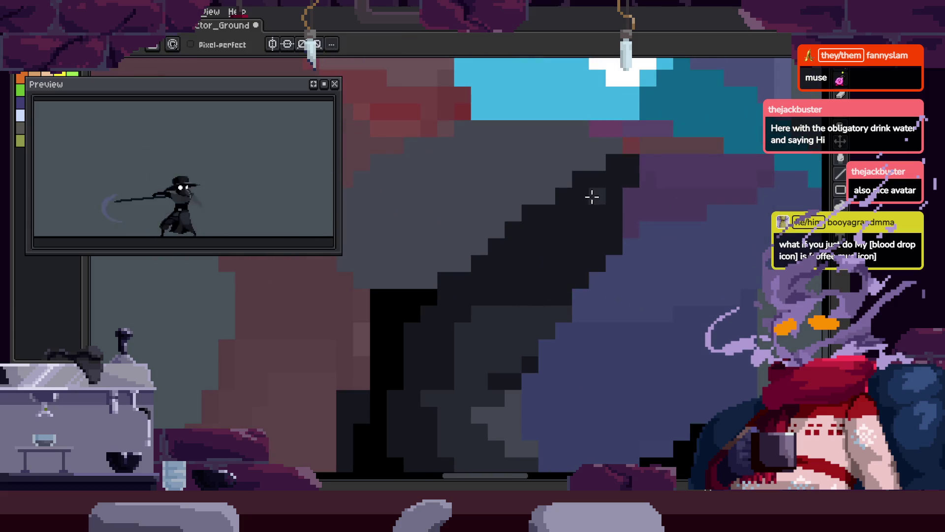
{"action": "left_click_drag", "start_coordinate": [591, 197], "coordinate": [600, 221]}
{"action": "scroll", "coordinate": [633, 199], "scroll_direction": "down", "scroll_amount": 2}
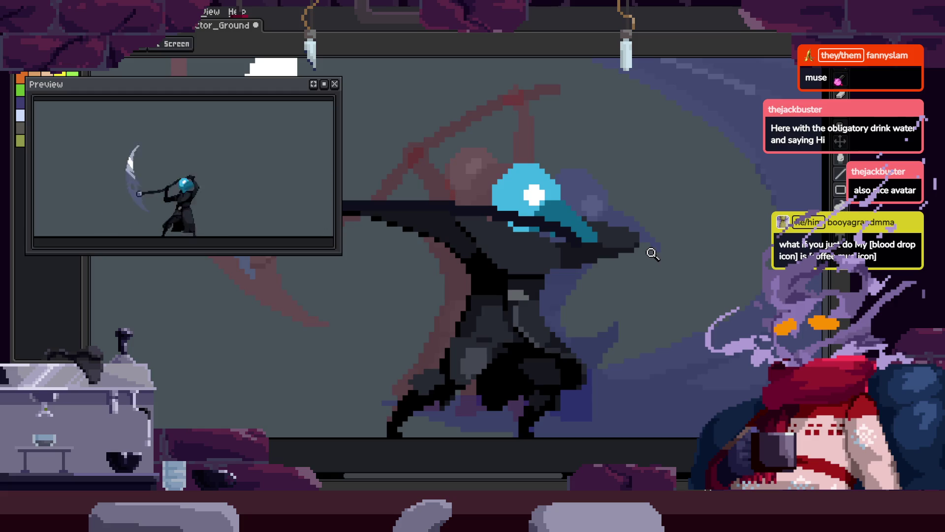
{"action": "scroll", "coordinate": [651, 252], "scroll_direction": "down", "scroll_amount": 3}
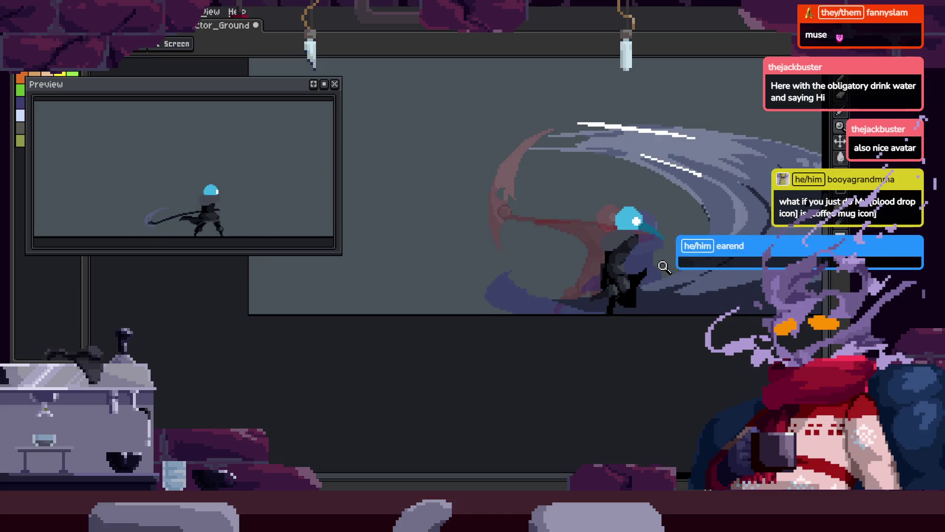
Save the sprite, check the animation timeline, and return to the Pencil.
{"action": "scroll", "coordinate": [637, 243], "scroll_direction": "up", "scroll_amount": 1}
{"action": "key", "text": "ctrl+s"}
{"action": "scroll", "coordinate": [640, 232], "scroll_direction": "up", "scroll_amount": 1}
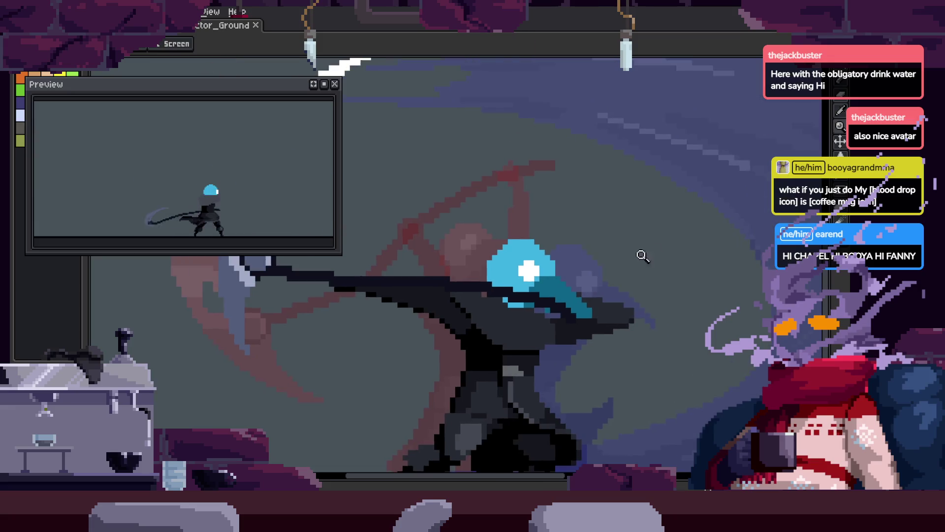
{"action": "scroll", "coordinate": [670, 278], "scroll_direction": "up", "scroll_amount": 1}
{"action": "key", "text": "Tab"}
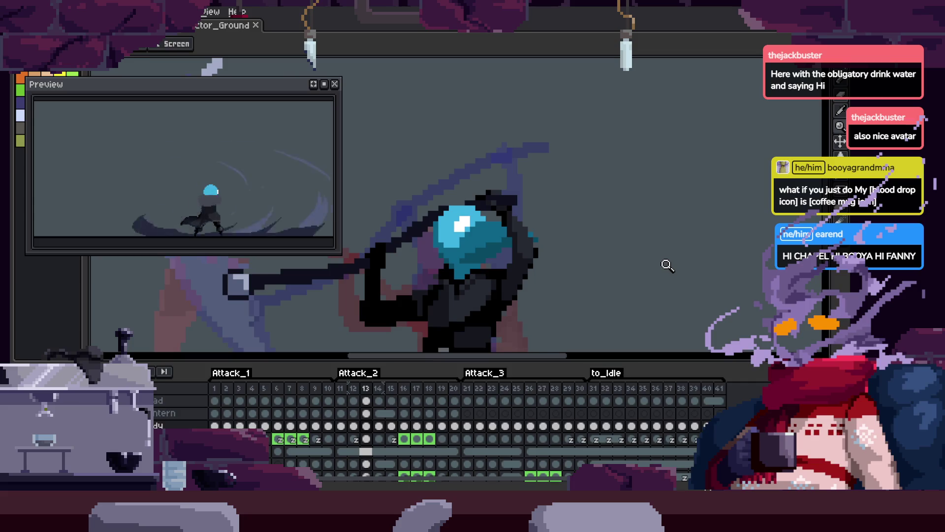
{"action": "key", "text": "Tab"}
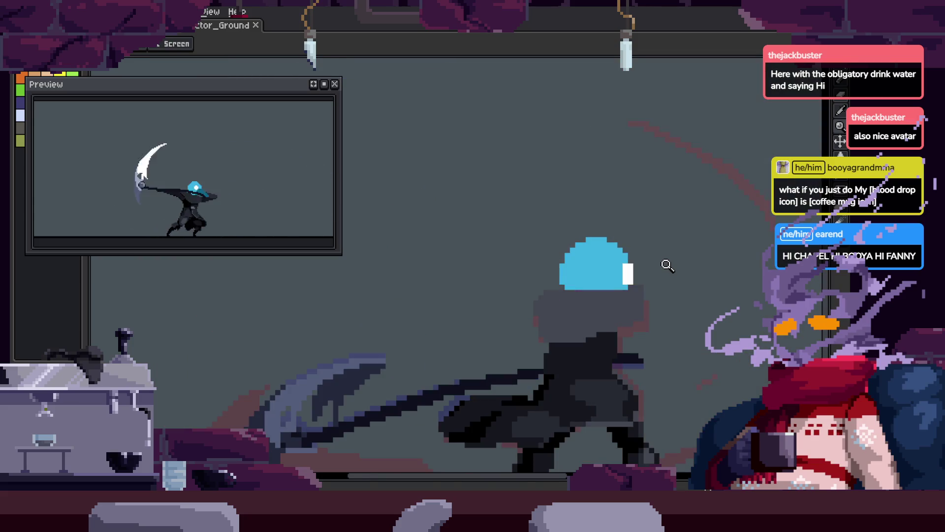
{"action": "scroll", "coordinate": [477, 331], "scroll_direction": "up", "scroll_amount": 1}
{"action": "key", "text": "b"}
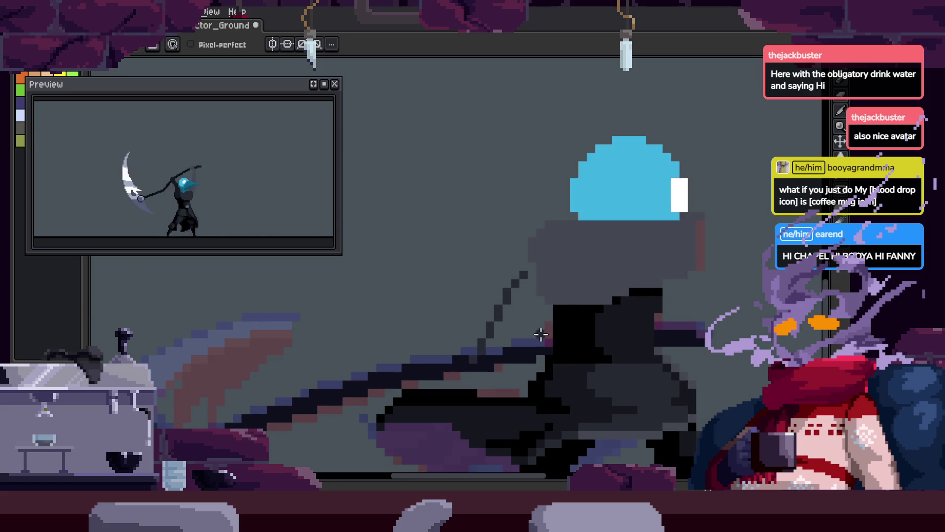
{"action": "key", "text": "ctrl+s"}
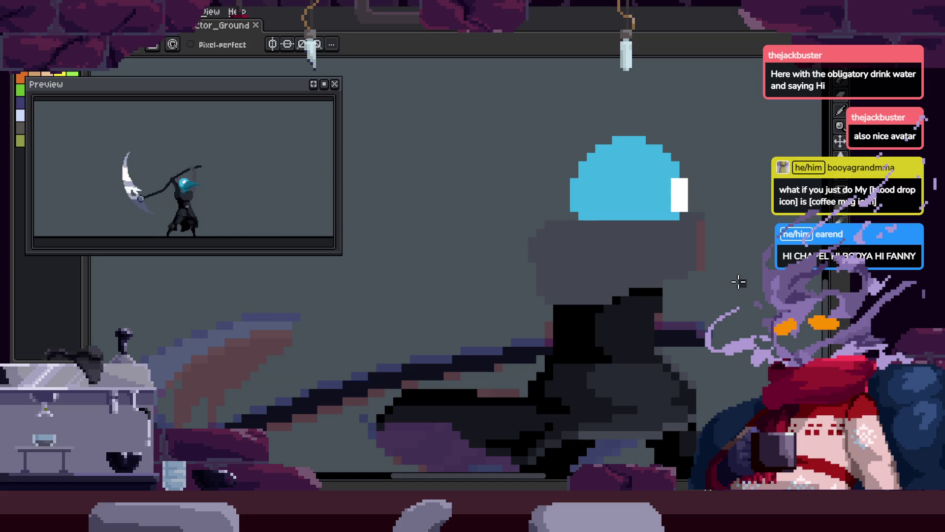
Paint dark strokes and pixel clusters on the cloak across the next few swing frames.
{"action": "key", "text": "Right"}
{"action": "key", "text": "Right"}
{"action": "mouse_move", "coordinate": [458, 345]}
{"action": "left_mouse_down"}
{"action": "mouse_move", "coordinate": [382, 386]}
{"action": "mouse_move", "coordinate": [476, 296]}
{"action": "left_mouse_up"}
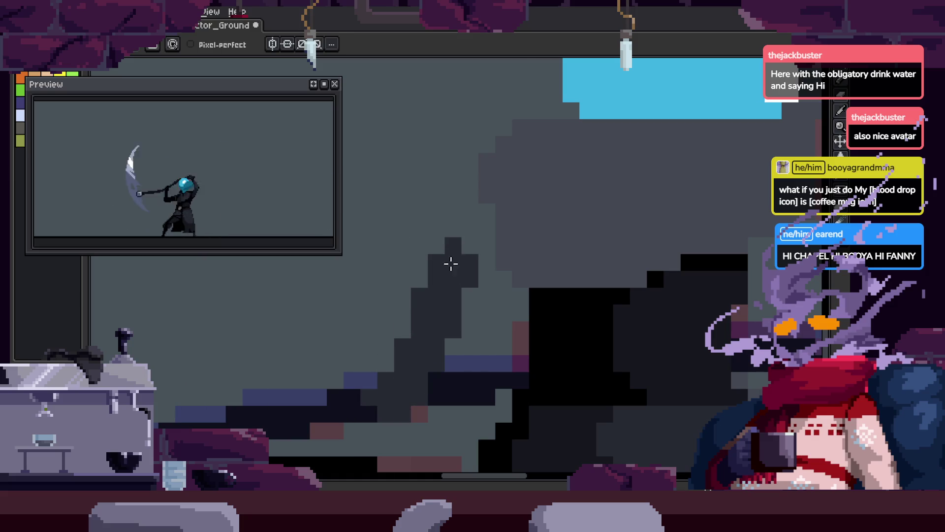
{"action": "scroll", "coordinate": [597, 268], "scroll_direction": "right", "scroll_amount": 5}
{"action": "key", "text": "Return"}
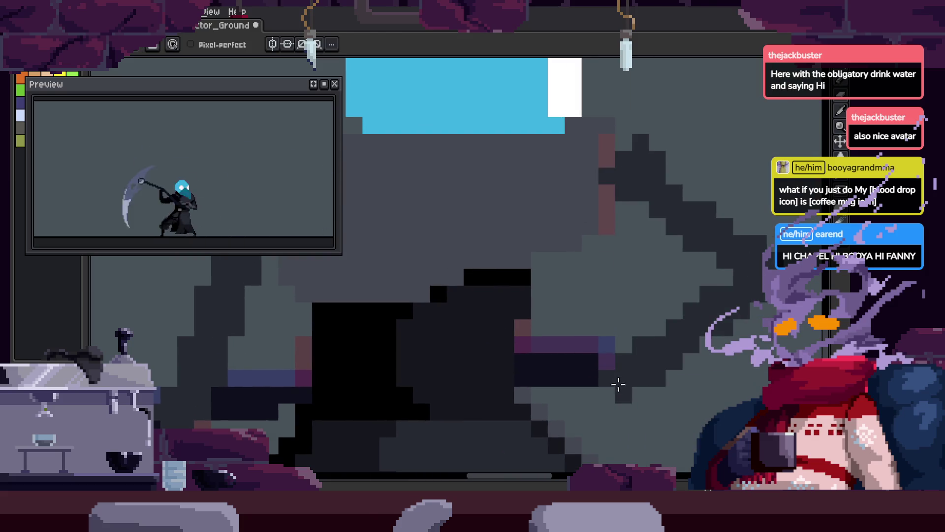
{"action": "mouse_move", "coordinate": [640, 148]}
{"action": "left_mouse_down"}
{"action": "mouse_move", "coordinate": [646, 215]}
{"action": "mouse_move", "coordinate": [607, 218]}
{"action": "left_mouse_up"}
{"action": "key", "text": "Return"}
{"action": "left_click_drag", "start_coordinate": [591, 170], "coordinate": [652, 289]}
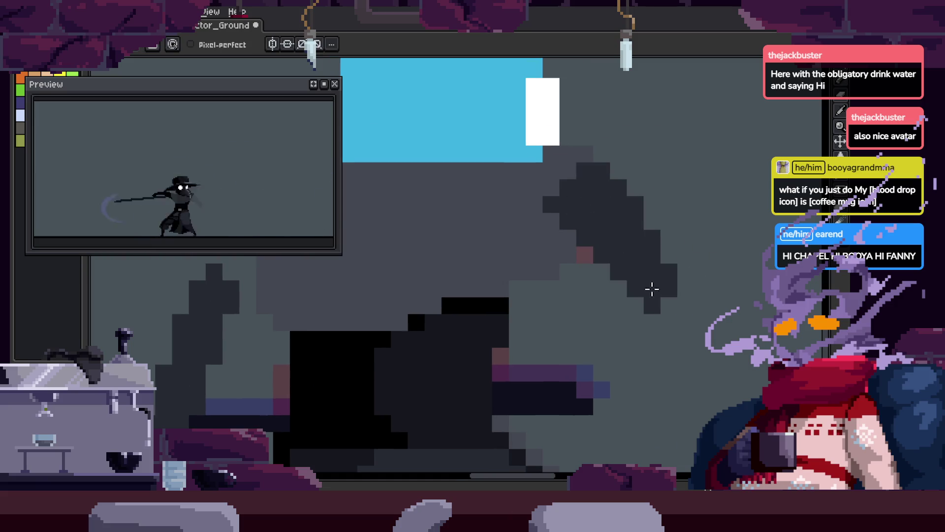
Zoom in on the reaper's cloak with the Zoom tool.
{"action": "key", "text": "z"}
{"action": "scroll", "coordinate": [611, 335], "scroll_direction": "down", "scroll_amount": 4}
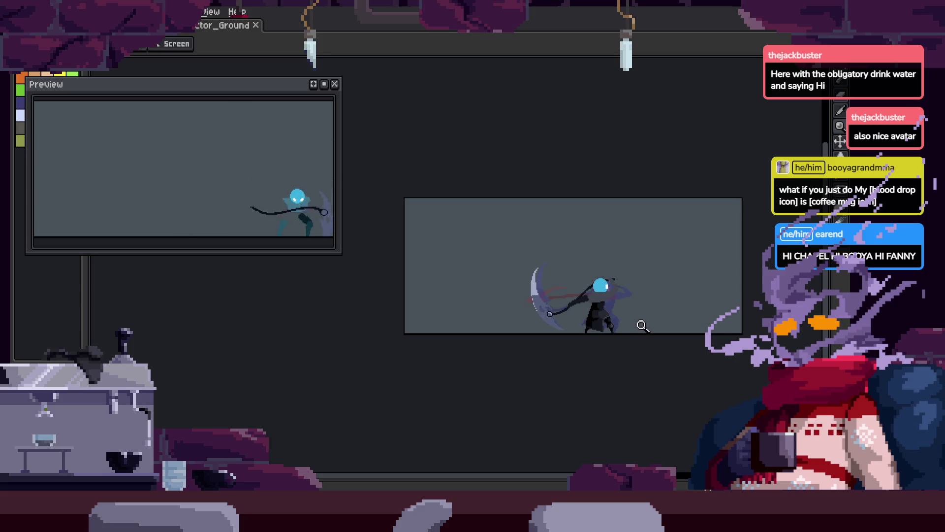
{"action": "scroll", "coordinate": [627, 296], "scroll_direction": "up", "scroll_amount": 4}
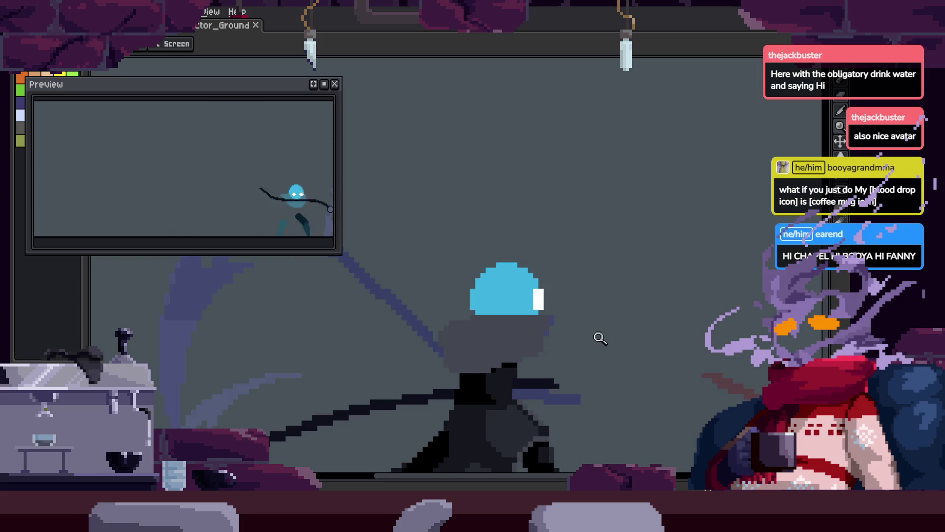
{"action": "scroll", "coordinate": [601, 333], "scroll_direction": "up", "scroll_amount": 1}
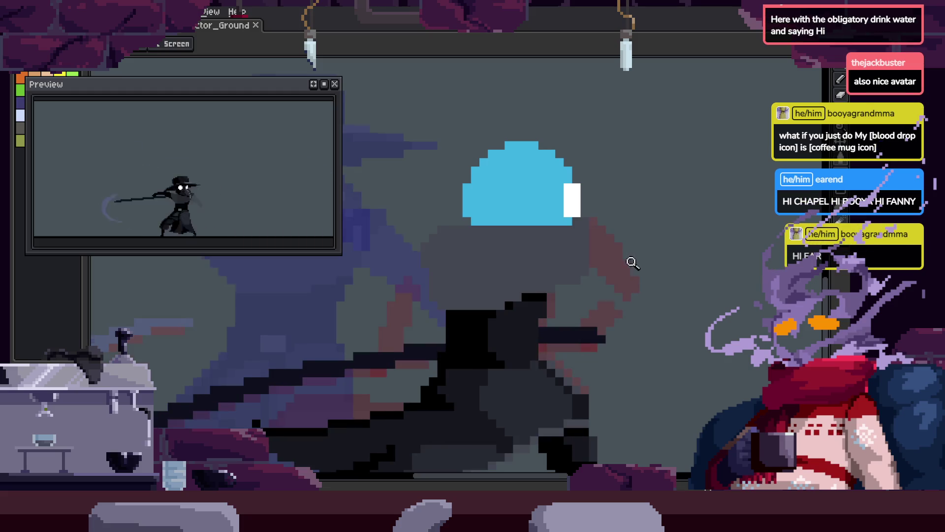
{"action": "scroll", "coordinate": [633, 264], "scroll_direction": "up", "scroll_amount": 1}
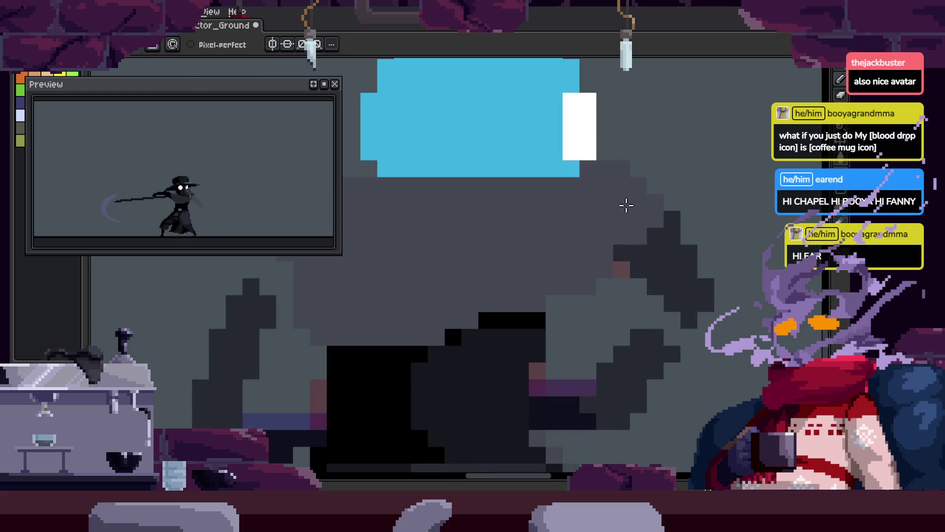
{"action": "key", "text": "z"}
{"action": "scroll", "coordinate": [619, 276], "scroll_direction": "down", "scroll_amount": 1}
{"action": "left_click", "coordinate": [666, 252]}
Paint a diagonal stroke of dark pixels on the lower cloak and save the sprite.
{"action": "key", "text": "b"}
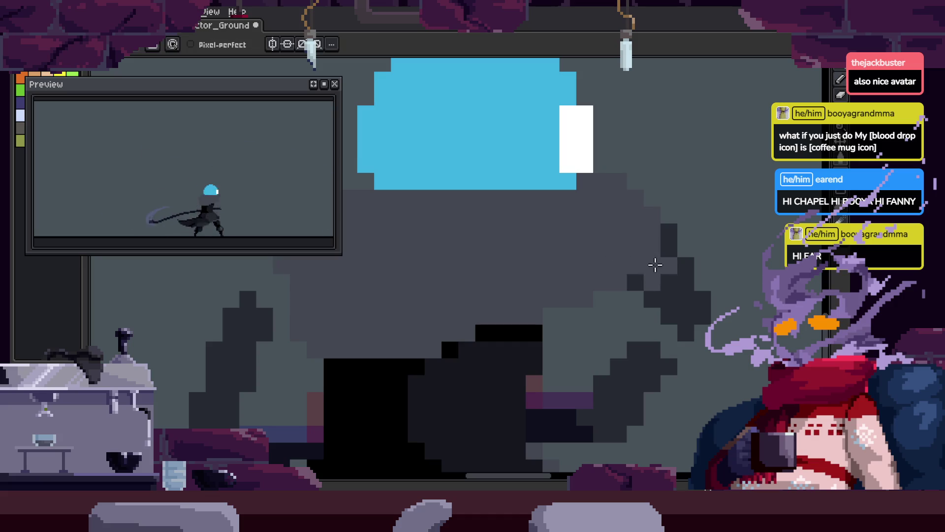
{"action": "left_click_drag", "start_coordinate": [640, 264], "coordinate": [624, 224]}
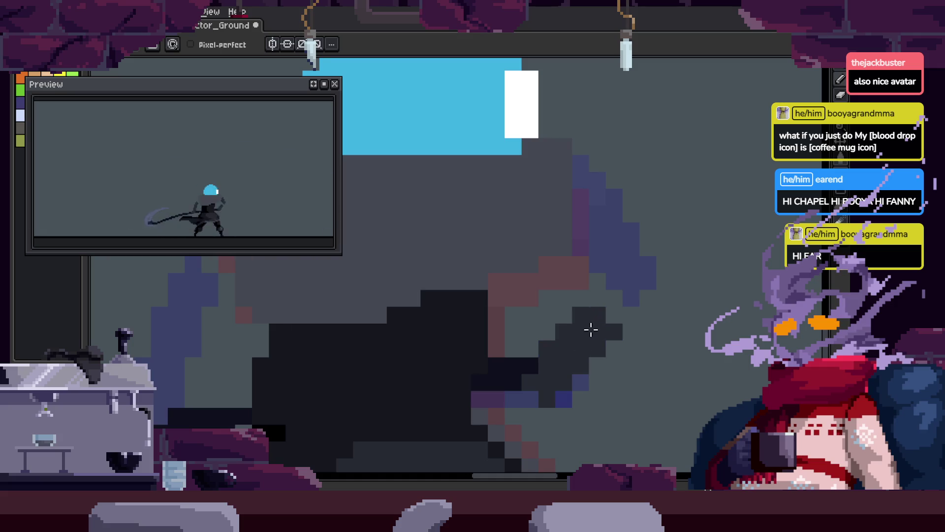
{"action": "left_click_drag", "start_coordinate": [591, 330], "coordinate": [595, 357]}
{"action": "left_click_drag", "start_coordinate": [581, 304], "coordinate": [610, 351]}
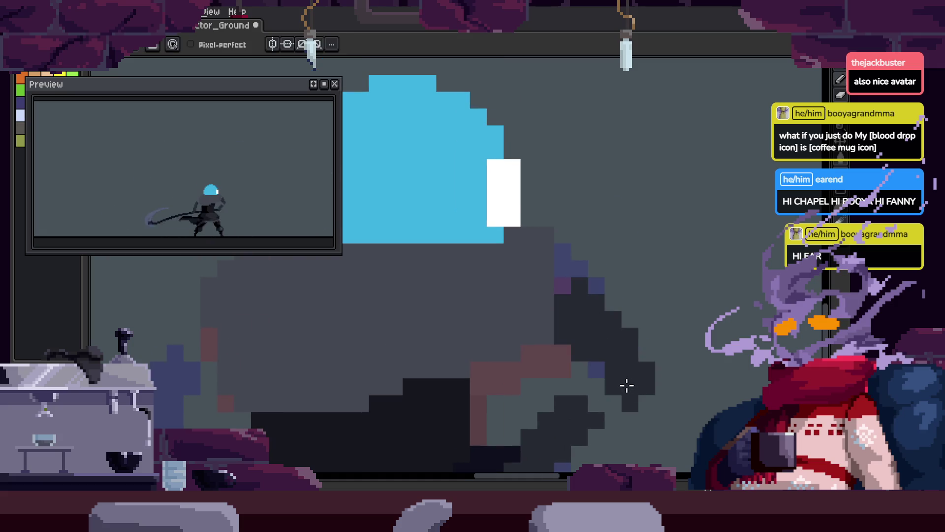
{"action": "scroll", "coordinate": [623, 321], "scroll_direction": "down", "scroll_amount": 2}
{"action": "scroll", "coordinate": [629, 289], "scroll_direction": "up", "scroll_amount": 3}
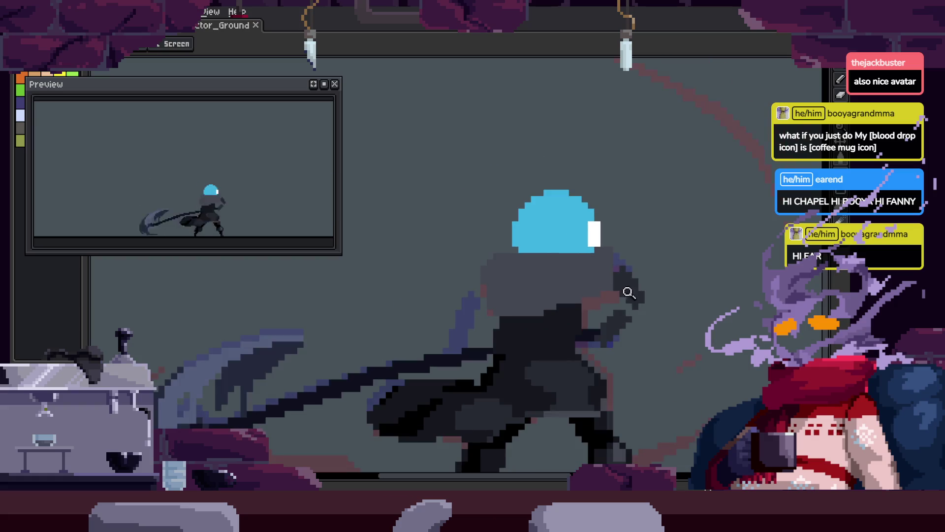
{"action": "key", "text": "ctrl+s"}
Play the animation, step to the next frame, and zoom in on the blue helmet area.
{"action": "scroll", "coordinate": [616, 273], "scroll_direction": "up", "scroll_amount": 2}
{"action": "scroll", "coordinate": [640, 273], "scroll_direction": "down", "scroll_amount": 3}
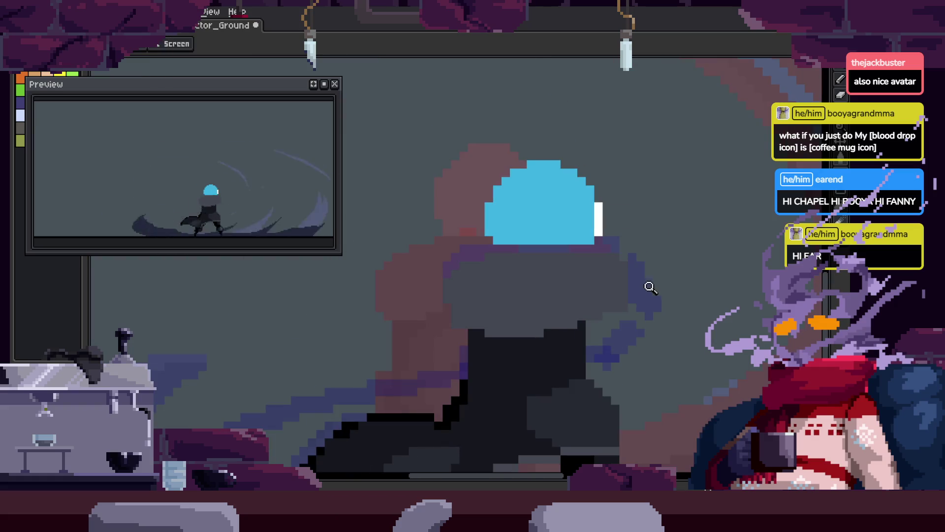
{"action": "key", "text": "Return"}
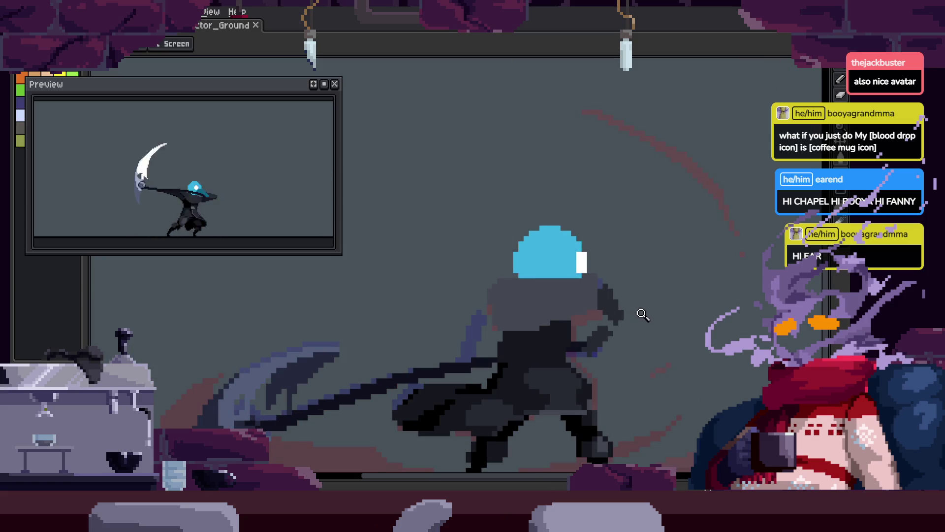
{"action": "left_click", "coordinate": [638, 291]}
{"action": "left_click_drag", "start_coordinate": [650, 334], "coordinate": [646, 265]}
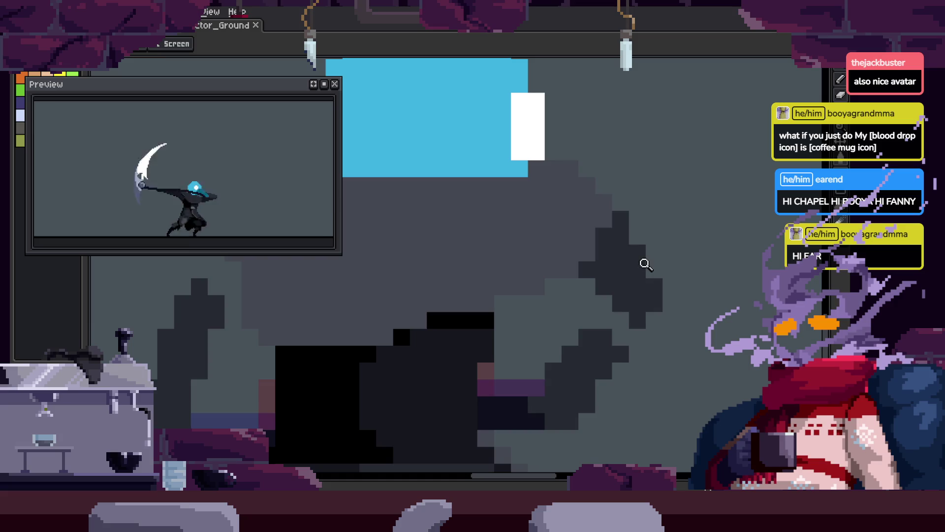
{"action": "key", "text": "Right"}
{"action": "key", "text": "b"}
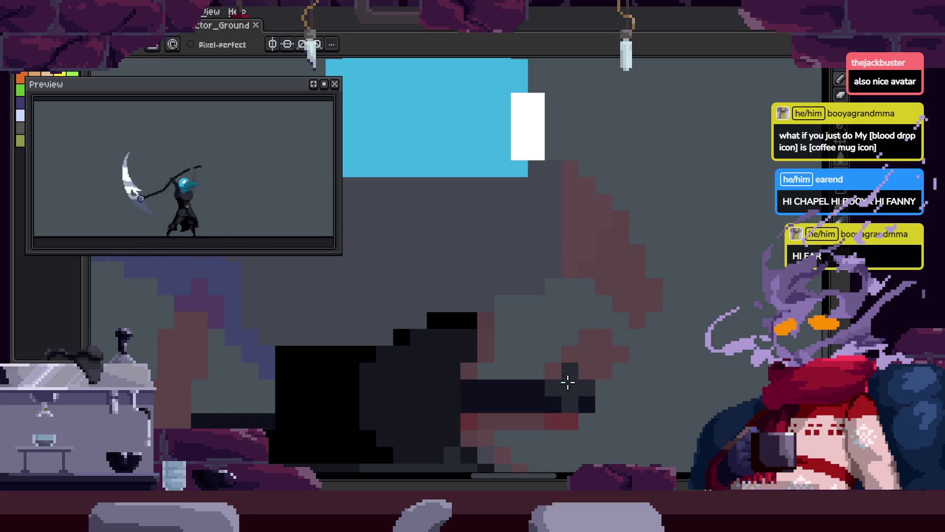
{"action": "key", "text": "z"}
{"action": "right_click", "coordinate": [602, 348]}
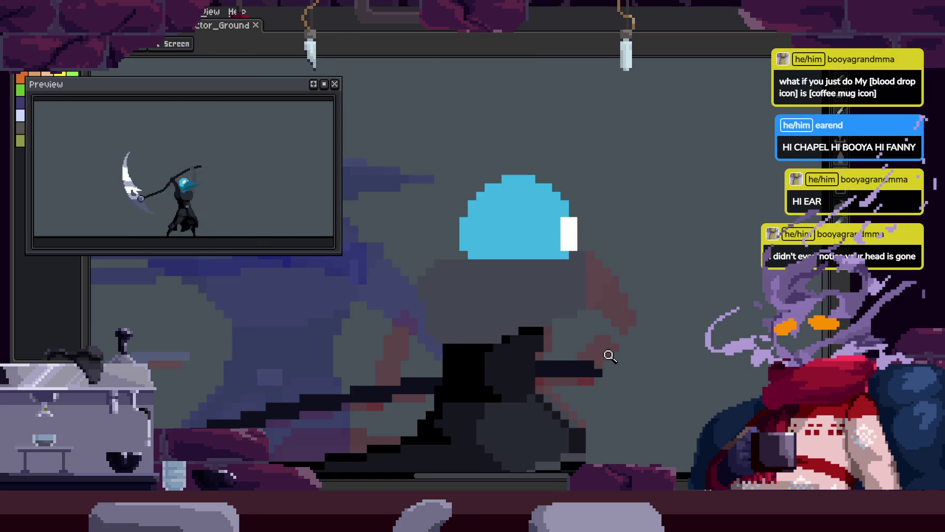
{"action": "left_click", "coordinate": [613, 347]}
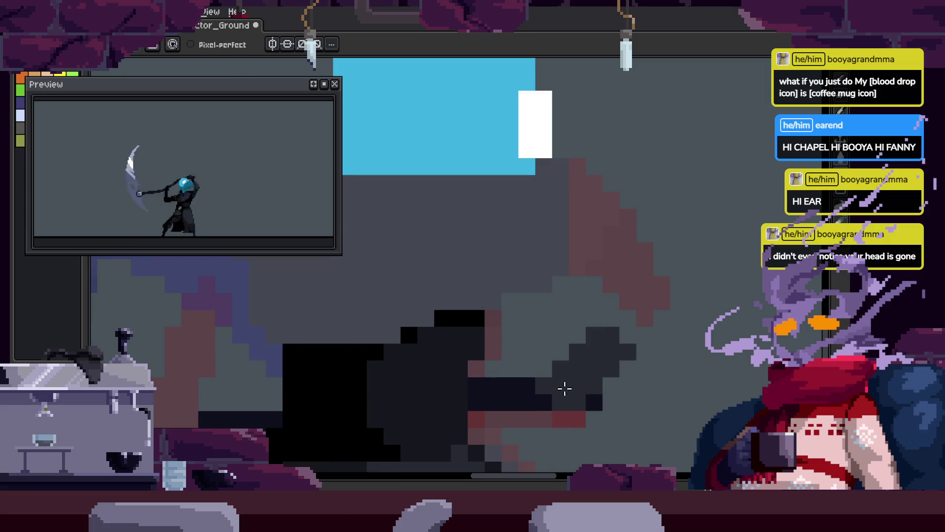
{"action": "key", "text": "Return"}
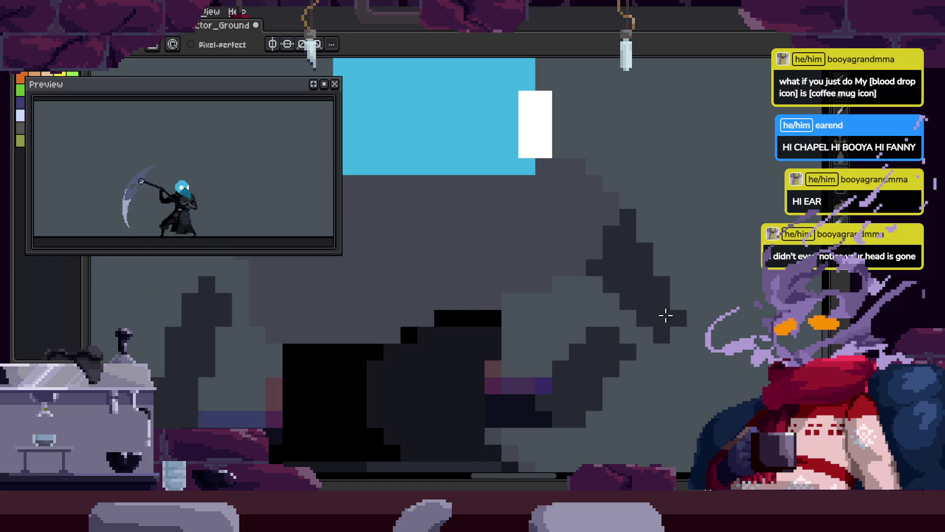
{"action": "scroll", "coordinate": [640, 296], "scroll_direction": "up", "scroll_amount": 2}
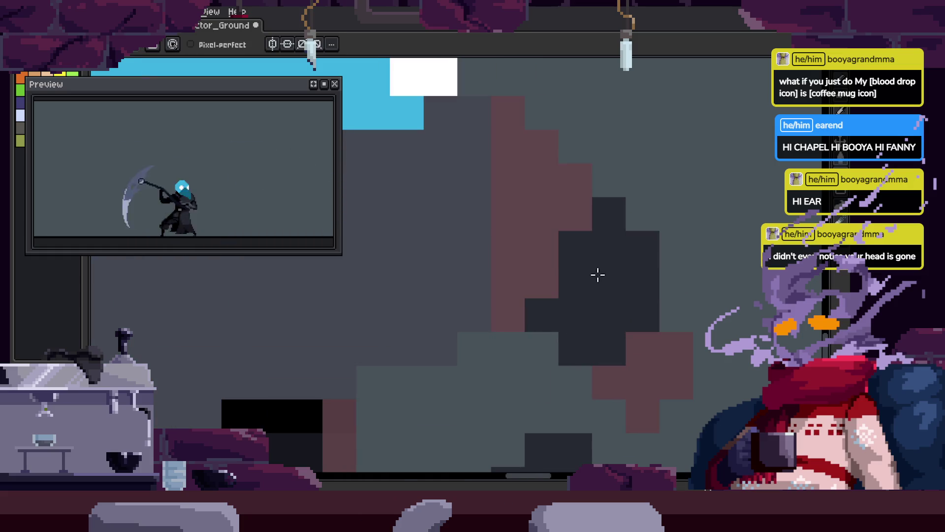
Zoom in closely on the cloak shading pixels with the Pencil ready.
{"action": "mouse_move", "coordinate": [691, 279]}
{"action": "left_mouse_down"}
{"action": "mouse_move", "coordinate": [680, 239]}
{"action": "mouse_move", "coordinate": [649, 202]}
{"action": "left_mouse_up"}
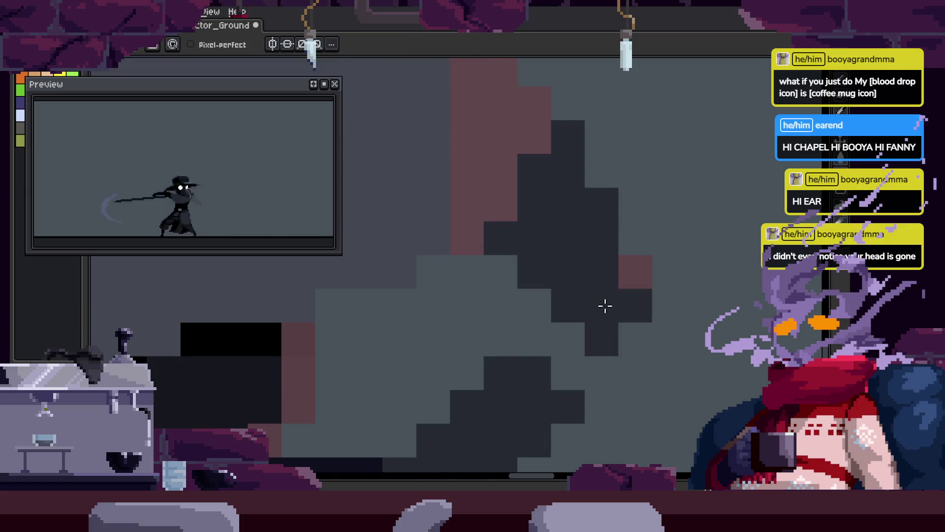
{"action": "key", "text": "z"}
{"action": "scroll", "coordinate": [596, 295], "scroll_direction": "down", "scroll_amount": 2}
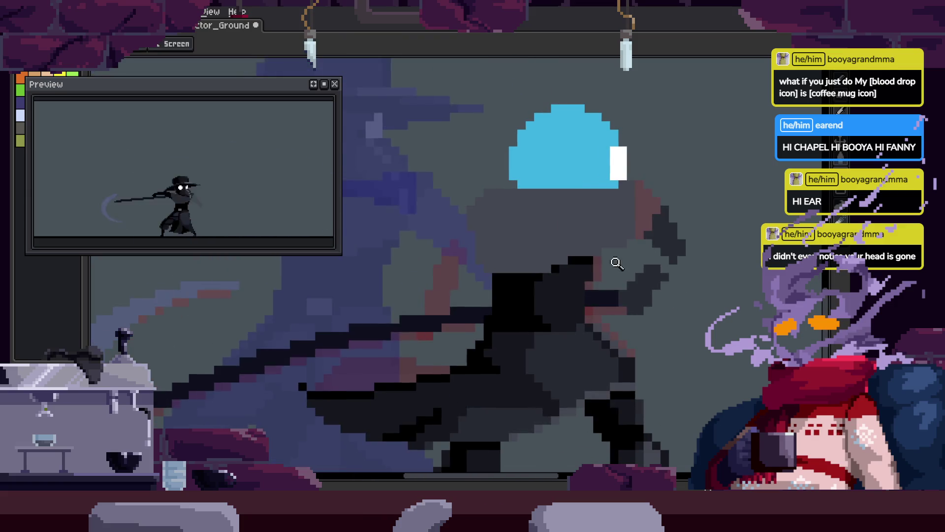
{"action": "left_click", "coordinate": [462, 279]}
{"action": "key", "text": "b"}
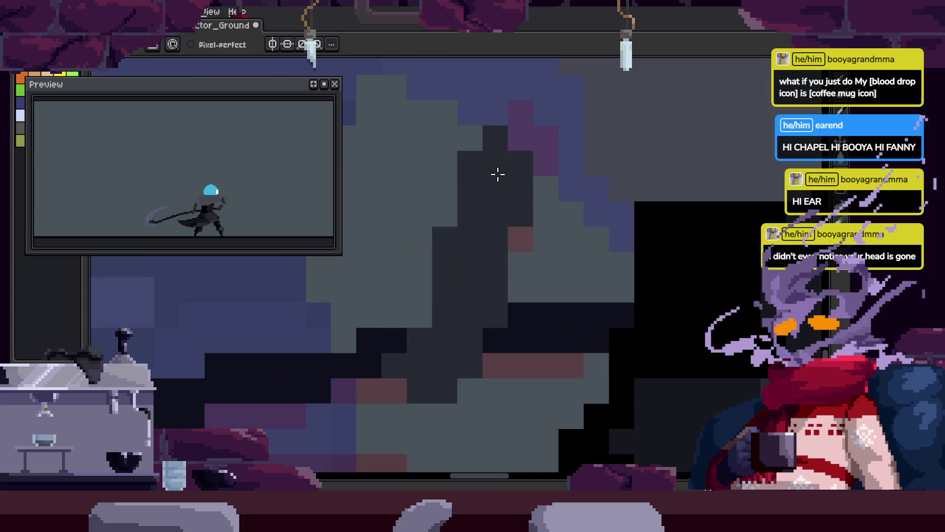
{"action": "key", "text": "b"}
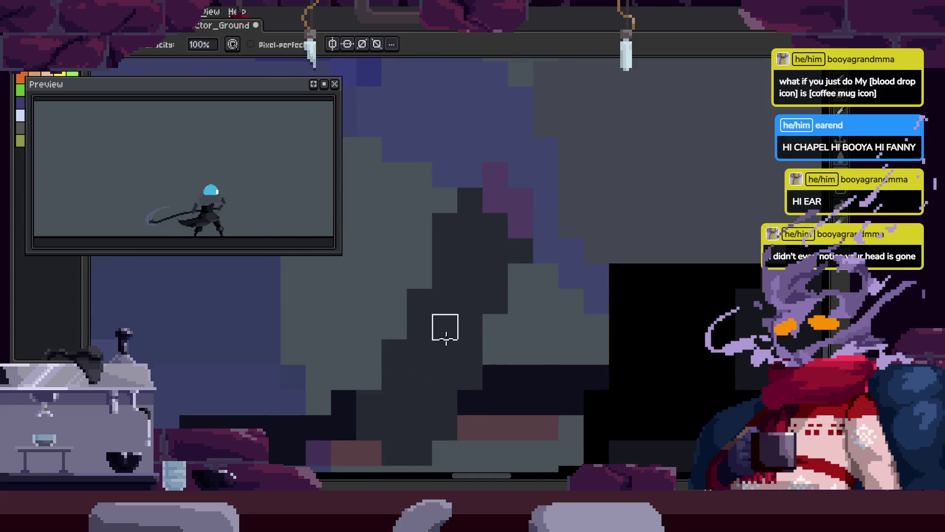
{"action": "key", "text": "z"}
{"action": "key", "text": "b"}
{"action": "key", "text": "b"}
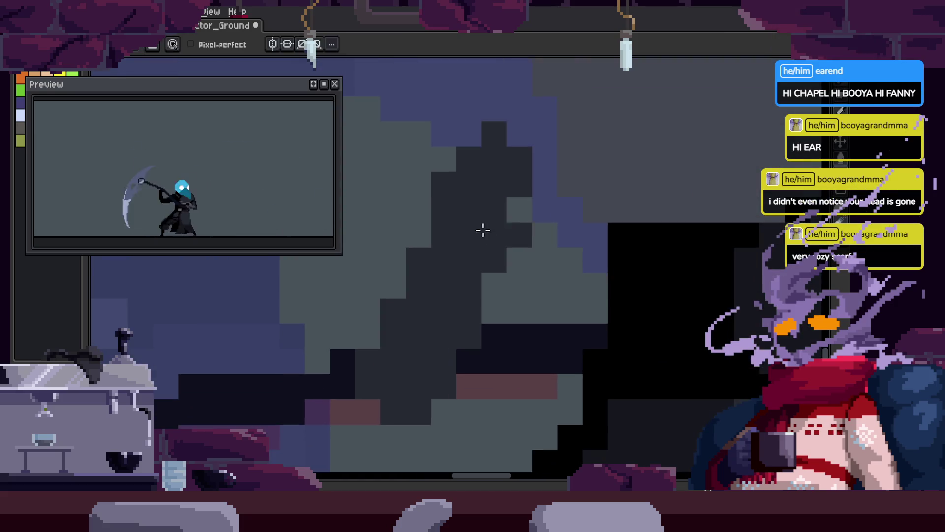
{"action": "key", "text": "z"}
{"action": "left_click", "coordinate": [498, 276]}
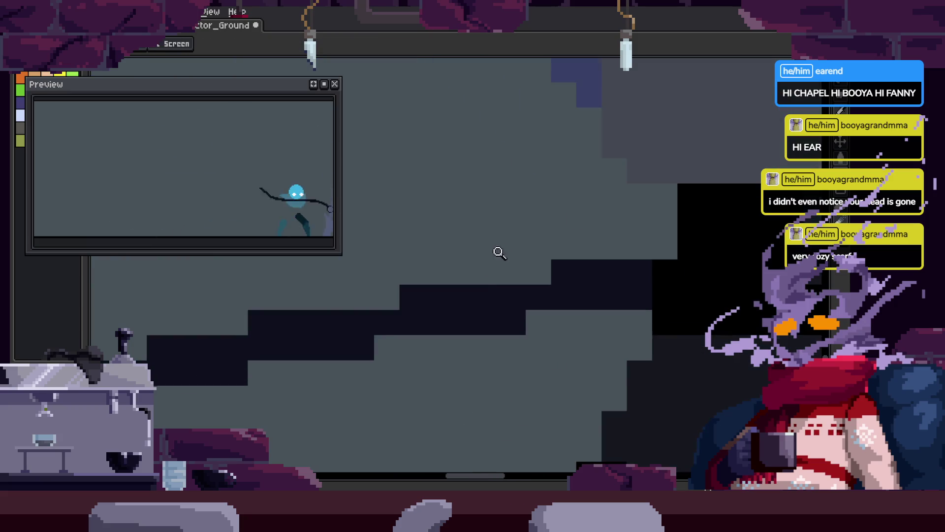
{"action": "key", "text": "b"}
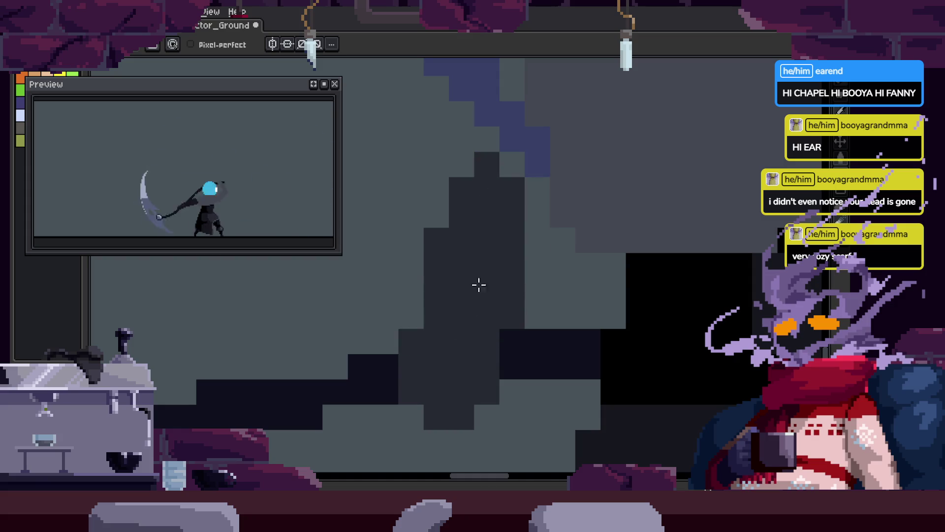
Show the Attack frames timeline and transform the hand selection beside the scythe handle.
{"action": "key", "text": "z"}
{"action": "scroll", "coordinate": [458, 293], "scroll_direction": "down", "scroll_amount": 5}
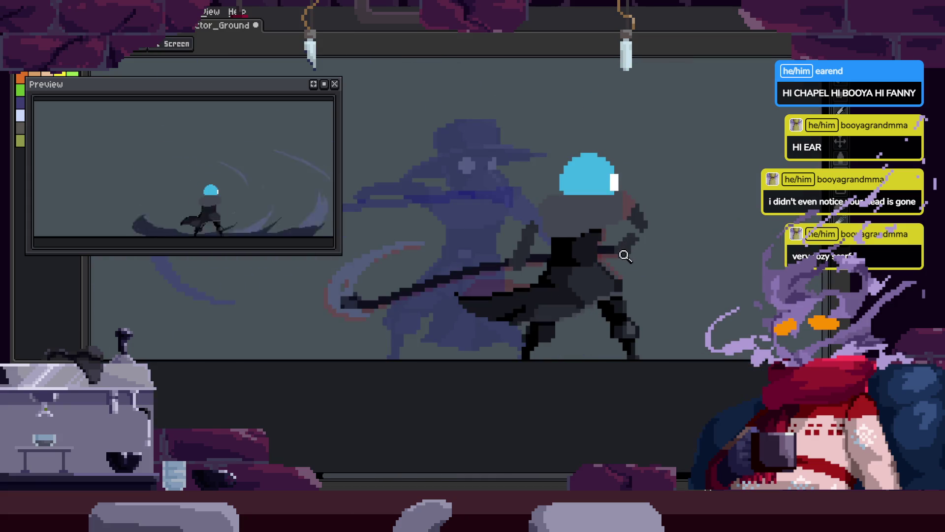
{"action": "left_click_drag", "start_coordinate": [703, 250], "coordinate": [609, 307]}
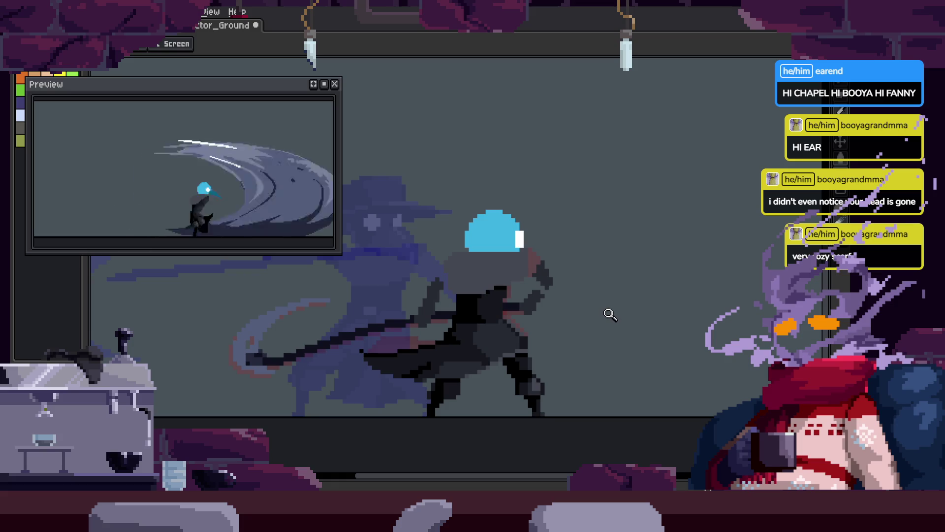
{"action": "key", "text": "Tab"}
{"action": "key", "text": "Tab"}
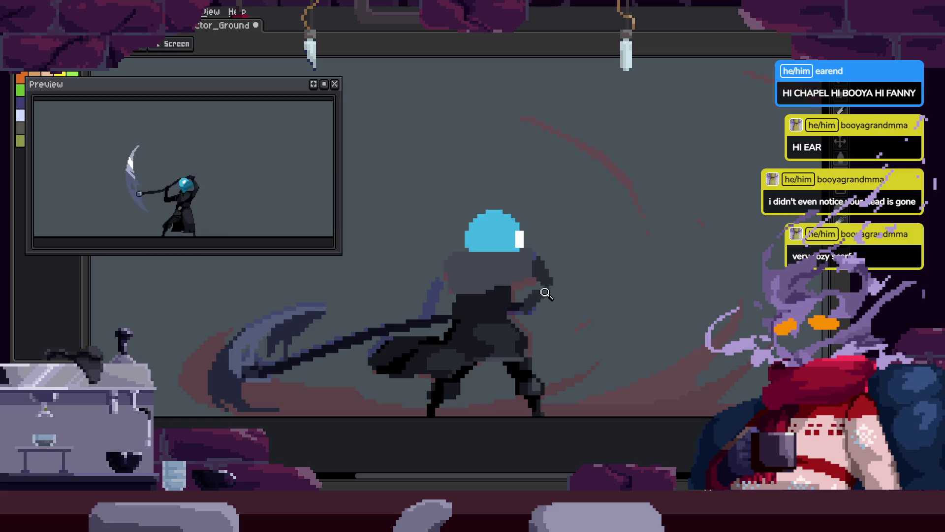
{"action": "left_click", "coordinate": [545, 293]}
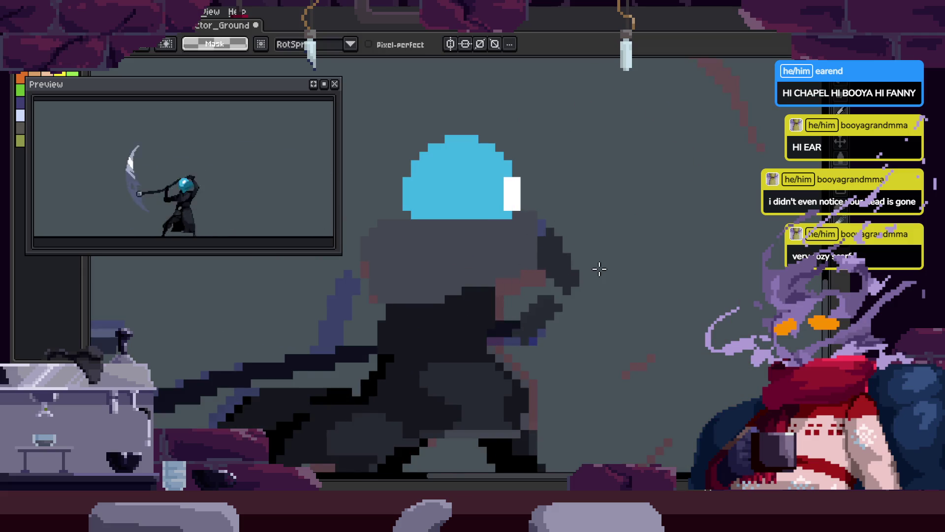
{"action": "key", "text": "ctrl+t"}
{"action": "key", "text": "Return"}
{"action": "key", "text": "z"}
{"action": "scroll", "coordinate": [659, 264], "scroll_direction": "down", "scroll_amount": 1}
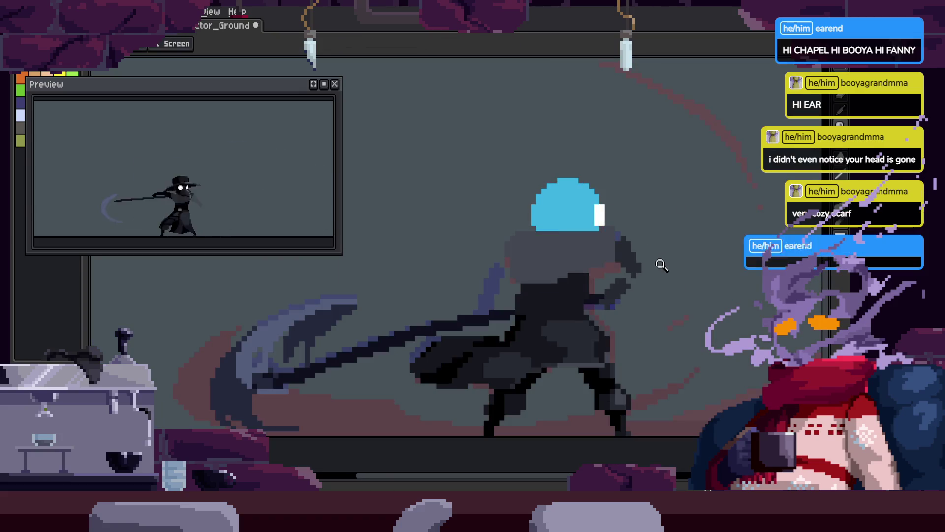
{"action": "left_click", "coordinate": [497, 261]}
Restore the previous hand selection, undo the last change, and drop the selection.
{"action": "key", "text": "v"}
{"action": "key", "text": "ctrl+z"}
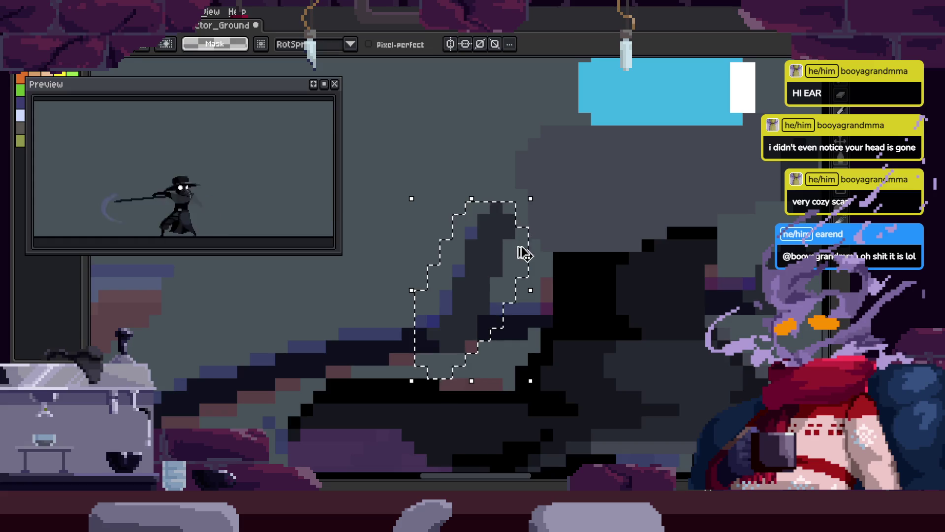
{"action": "key", "text": "Return"}
{"action": "key", "text": "z"}
{"action": "scroll", "coordinate": [504, 249], "scroll_direction": "down", "scroll_amount": 1}
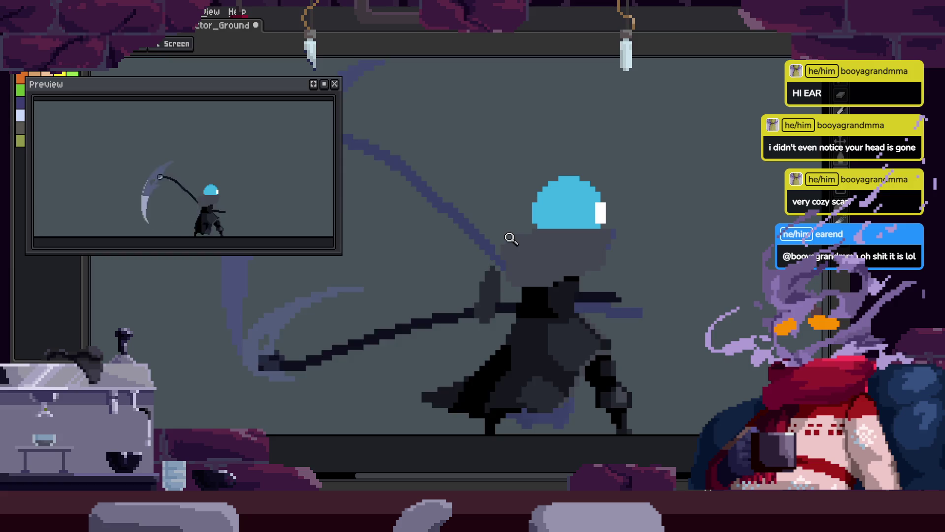
{"action": "scroll", "coordinate": [510, 238], "scroll_direction": "down", "scroll_amount": 1}
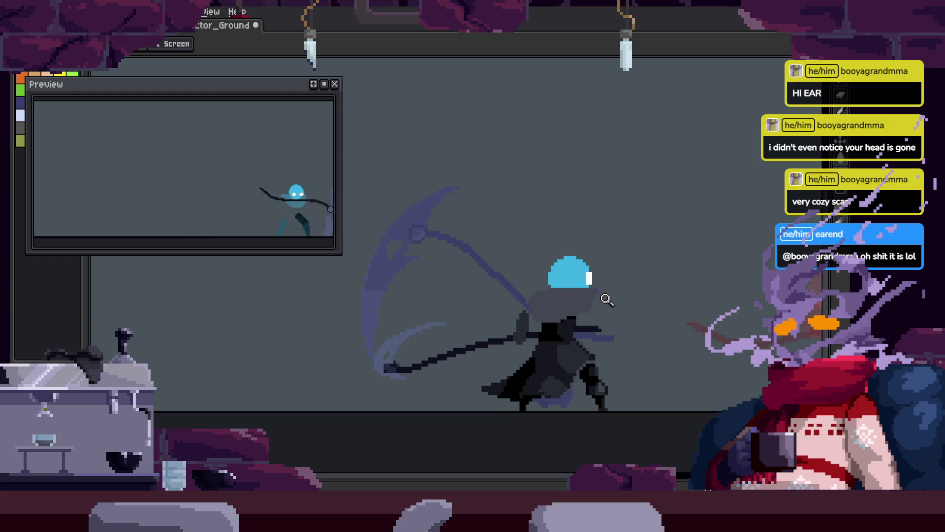
Zoom in closely on the reaper's helmet and body.
{"action": "left_click", "coordinate": [561, 302]}
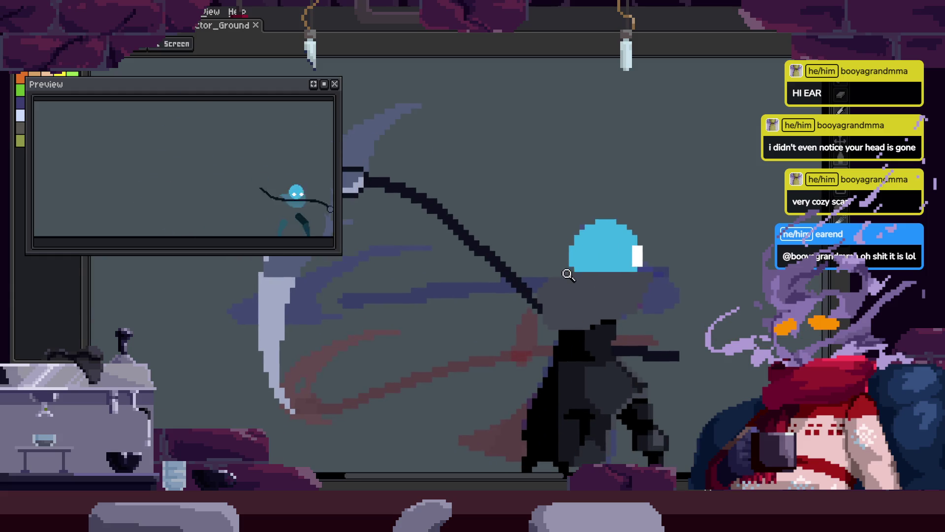
{"action": "left_click", "coordinate": [569, 297]}
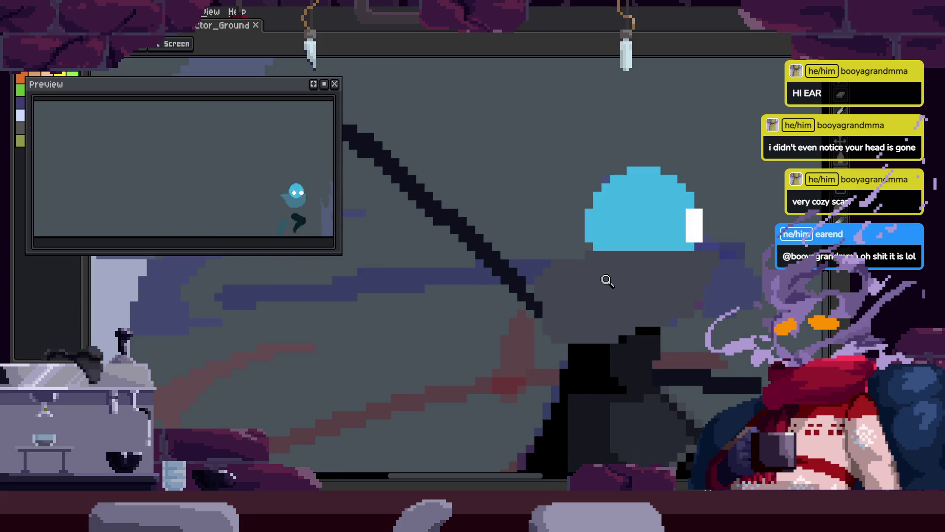
{"action": "scroll", "coordinate": [608, 280], "scroll_direction": "right", "scroll_amount": 2}
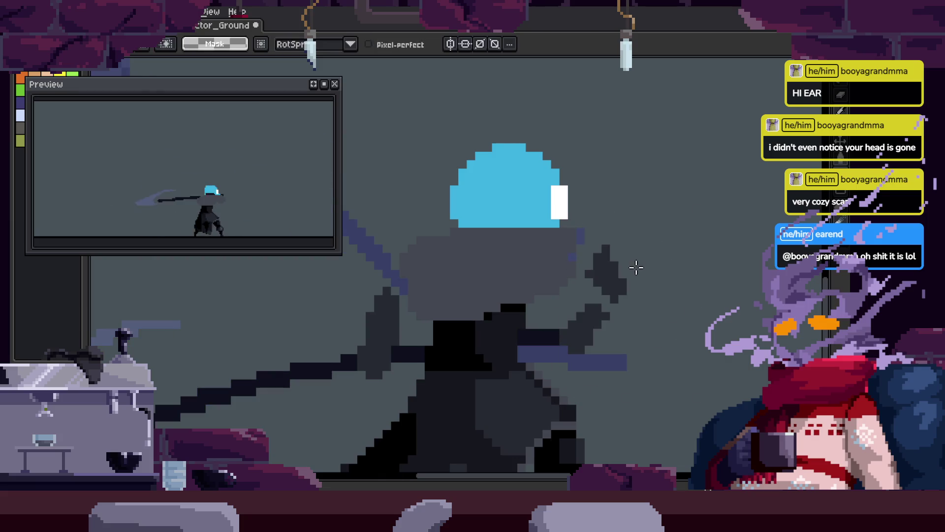
{"action": "left_click", "coordinate": [621, 237]}
{"action": "left_click", "coordinate": [612, 284]}
{"action": "scroll", "coordinate": [645, 300], "scroll_direction": "down", "scroll_amount": 2}
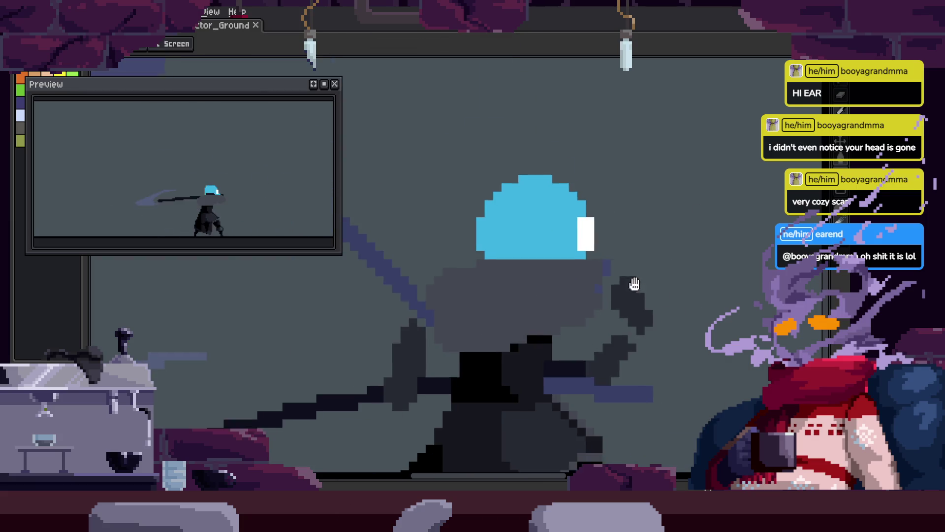
{"action": "left_click_drag", "start_coordinate": [483, 289], "coordinate": [490, 268]}
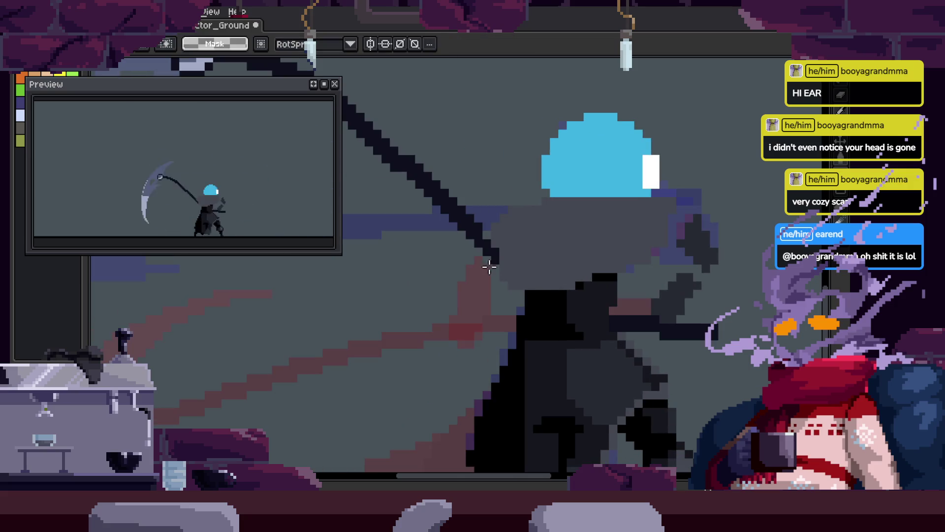
{"action": "key", "text": "z"}
{"action": "scroll", "coordinate": [699, 305], "scroll_direction": "down", "scroll_amount": 3}
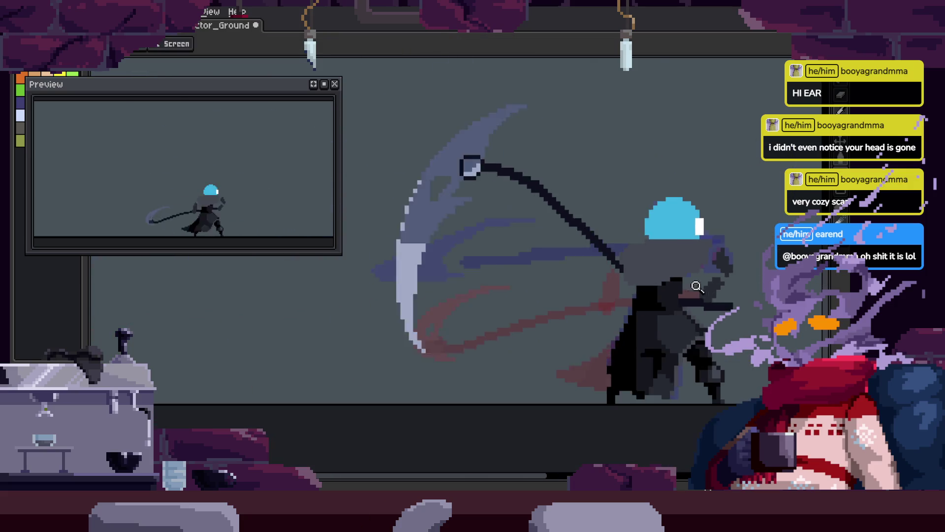
Compare neighbouring swing poses, touch up another frame's cloak, and save the animation.
{"action": "key", "text": "Right"}
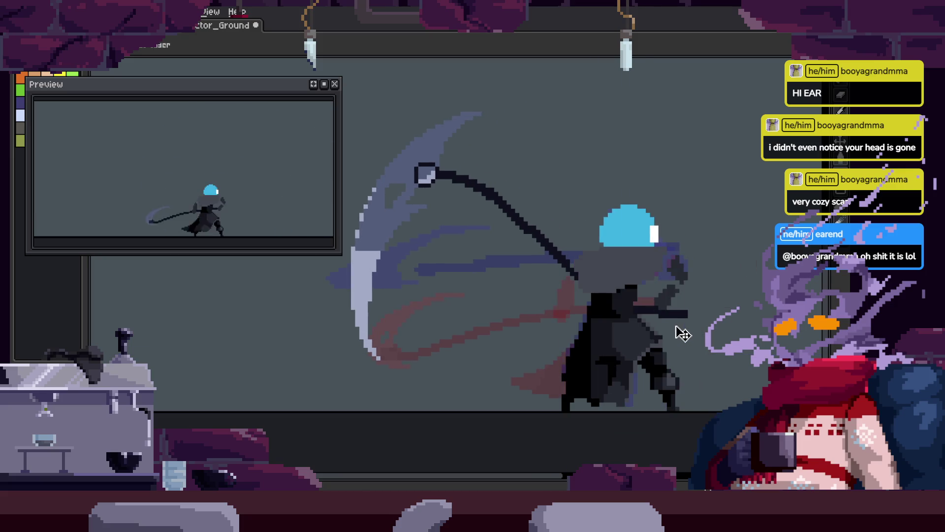
{"action": "key", "text": "Right"}
{"action": "key", "text": "Left"}
{"action": "key", "text": "Right"}
{"action": "key", "text": "Left"}
{"action": "key", "text": "b"}
{"action": "scroll", "coordinate": [644, 292], "scroll_direction": "up", "scroll_amount": 3}
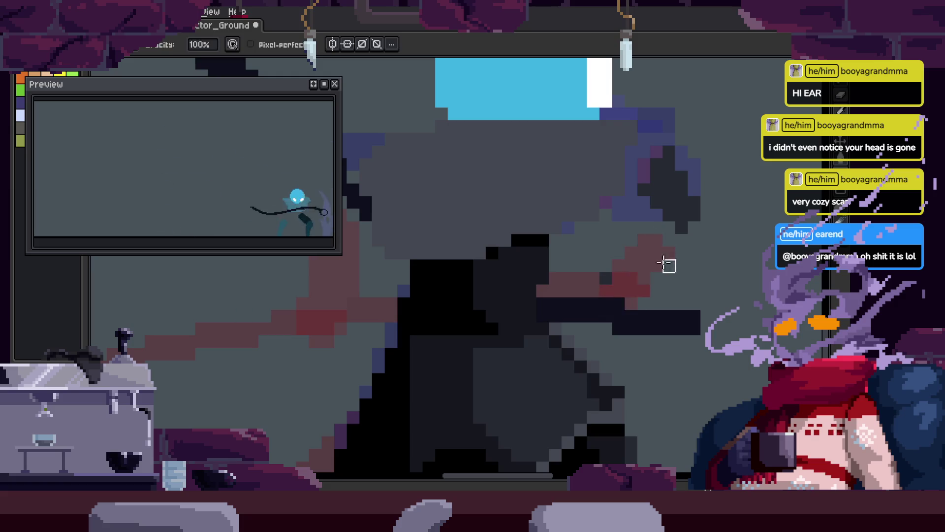
{"action": "key", "text": "Right"}
{"action": "scroll", "coordinate": [650, 261], "scroll_direction": "up", "scroll_amount": 1}
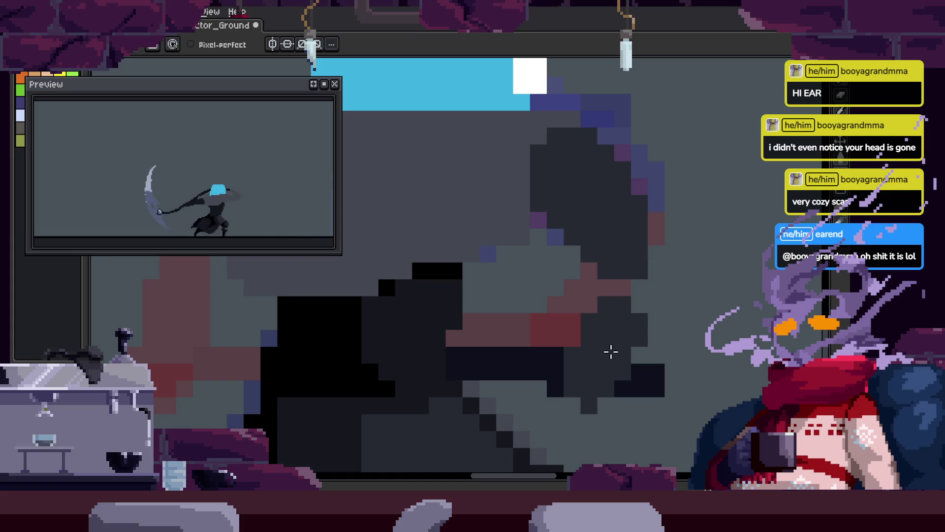
{"action": "scroll", "coordinate": [640, 288], "scroll_direction": "down", "scroll_amount": 4}
{"action": "key", "text": "ctrl+s"}
Darken the grey cloak area right of the helmet using a Magic Wand selection.
{"action": "key", "text": "z"}
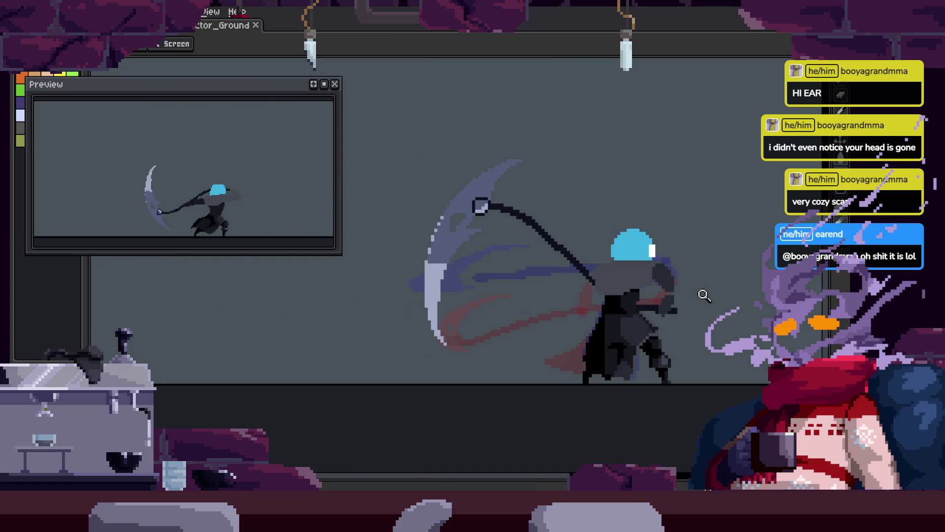
{"action": "key", "text": "Right"}
{"action": "key", "text": "Right"}
{"action": "key", "text": "Right"}
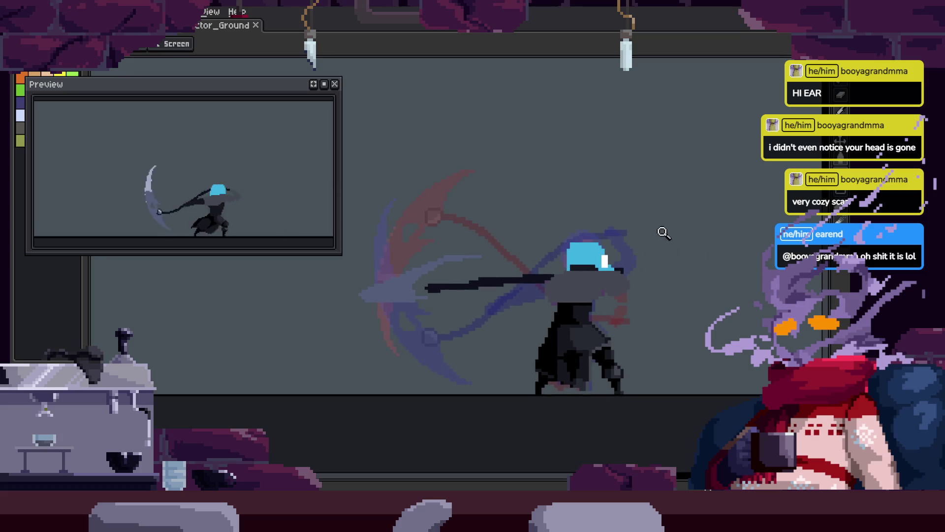
{"action": "scroll", "coordinate": [681, 243], "scroll_direction": "up", "scroll_amount": 3}
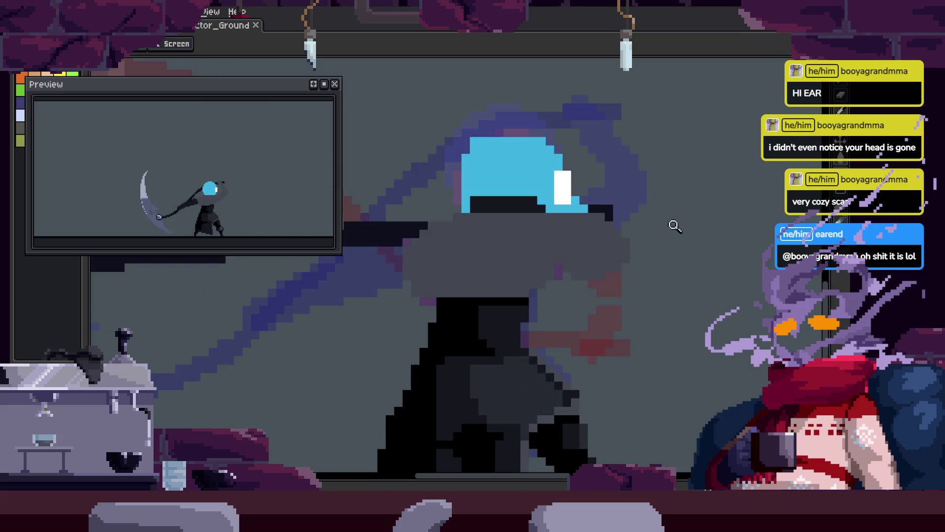
{"action": "key", "text": "b"}
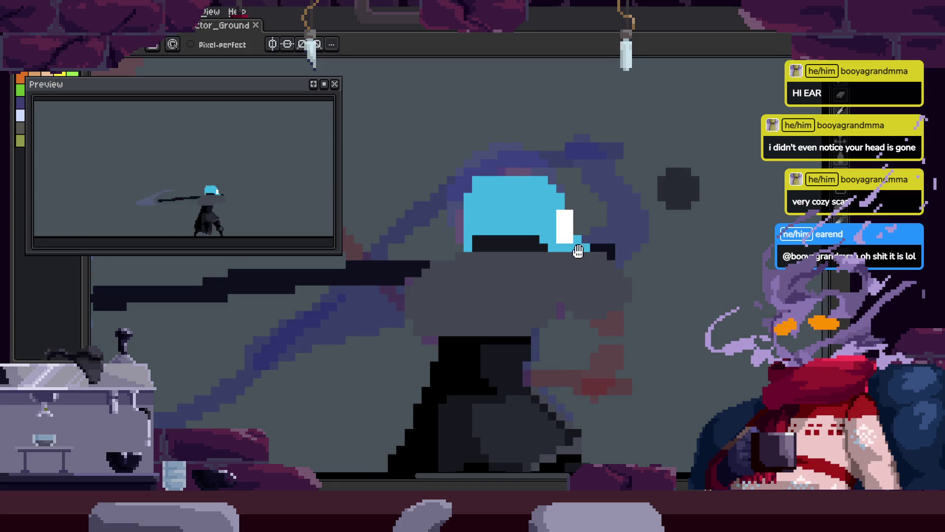
{"action": "scroll", "coordinate": [597, 294], "scroll_direction": "up", "scroll_amount": 1}
{"action": "key", "text": "w"}
{"action": "left_click", "coordinate": [598, 294]}
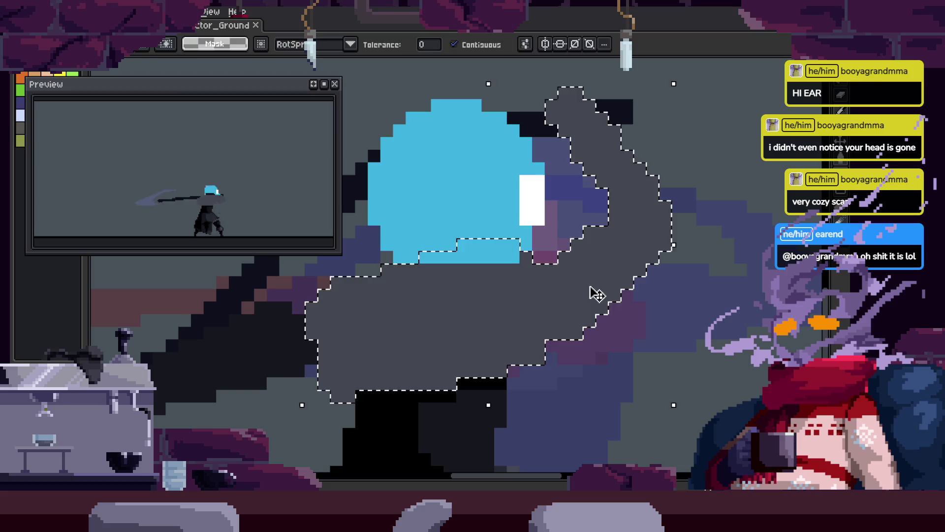
{"action": "key", "text": "g"}
{"action": "left_click", "coordinate": [597, 294]}
{"action": "key", "text": "ctrl+d"}
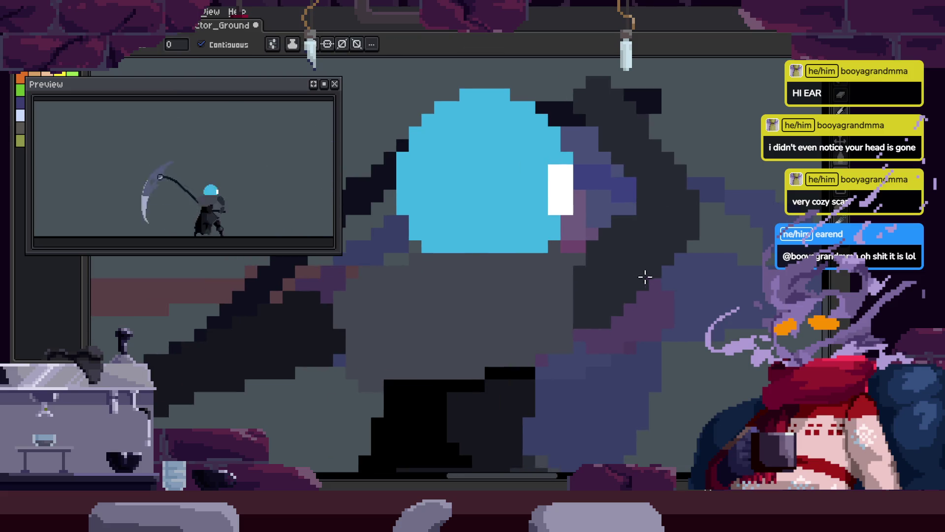
{"action": "key", "text": "Right"}
{"action": "key", "text": "Right"}
{"action": "key", "text": "Right"}
Fix the grey cloak region on the next frame, then review and zoom in on the helmet.
{"action": "left_click", "coordinate": [645, 286]}
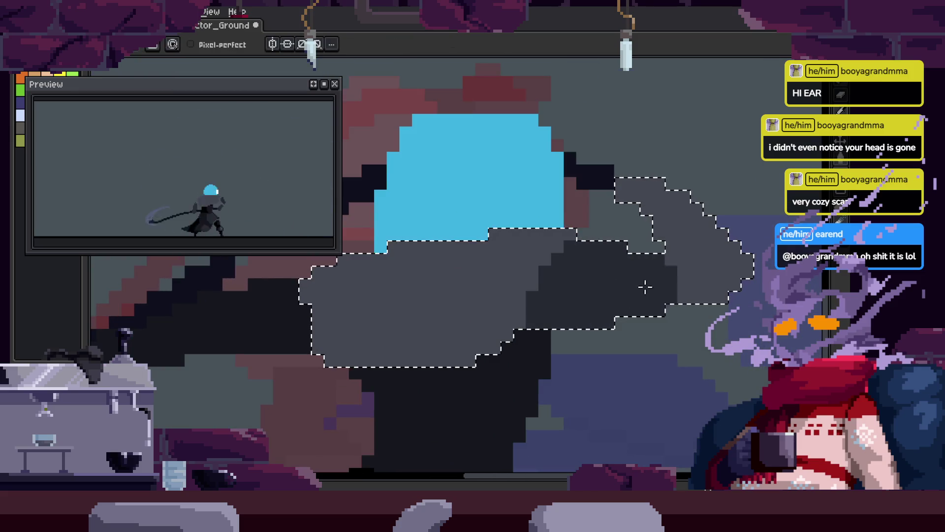
{"action": "key", "text": "h"}
{"action": "scroll", "coordinate": [658, 323], "scroll_direction": "down", "scroll_amount": 2}
{"action": "key", "text": "Return"}
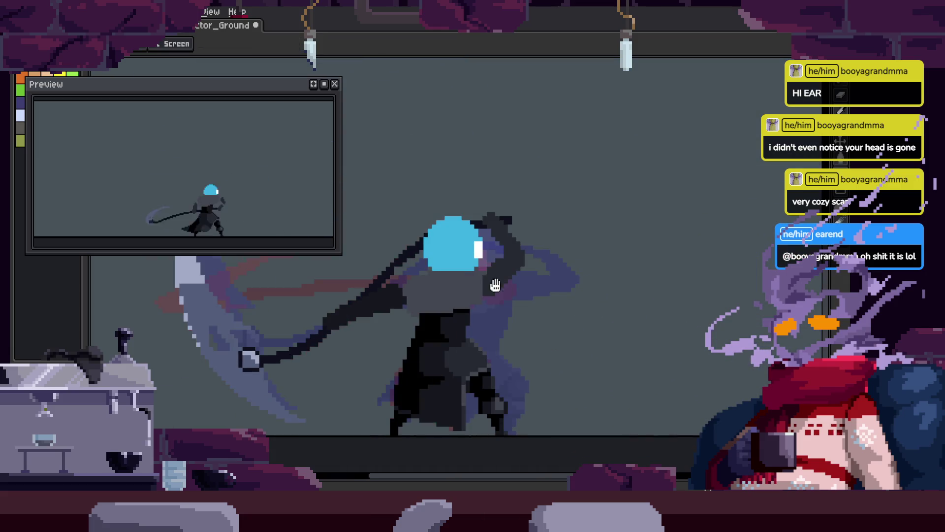
{"action": "key", "text": "z"}
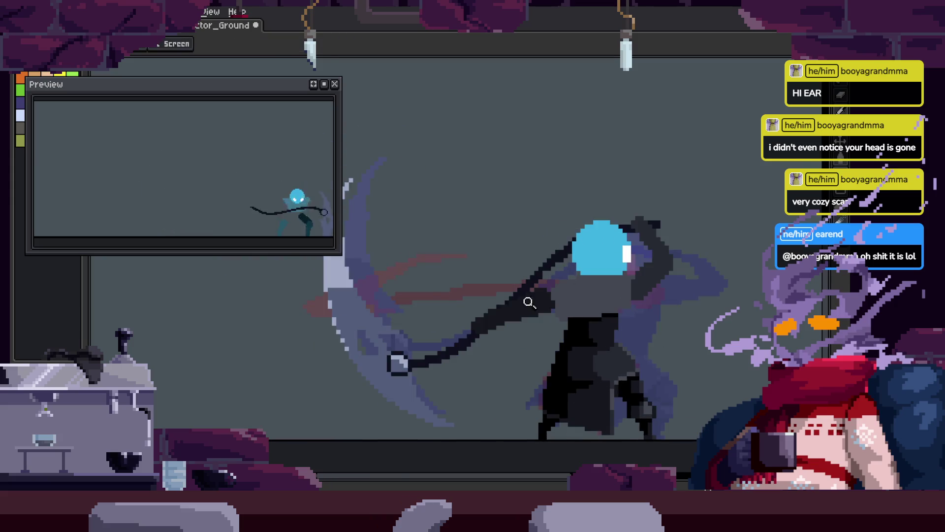
{"action": "left_click", "coordinate": [594, 248]}
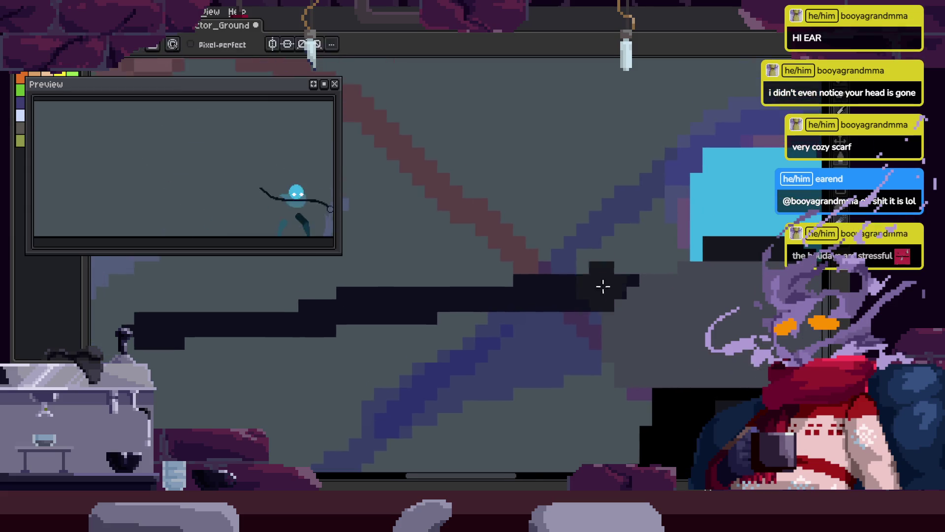
{"action": "key", "text": "z"}
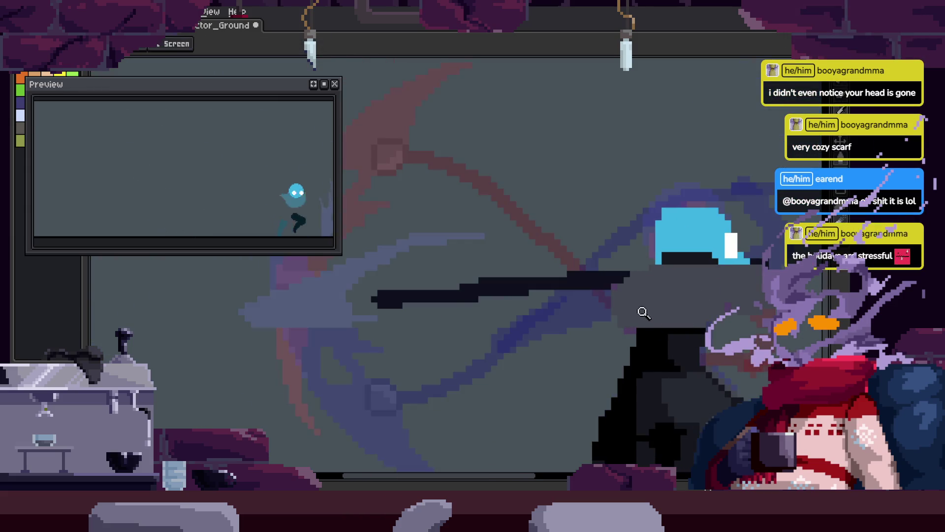
{"action": "scroll", "coordinate": [502, 277], "scroll_direction": "up", "scroll_amount": 3}
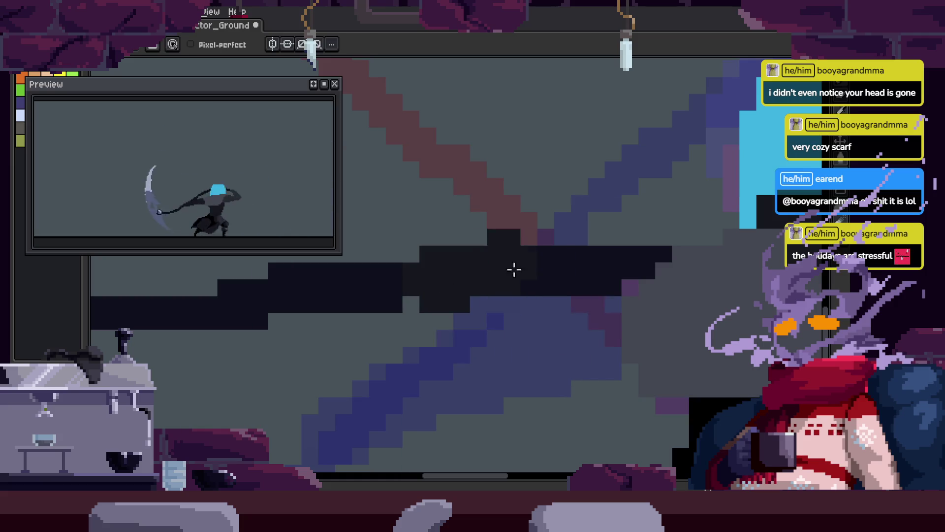
{"action": "scroll", "coordinate": [542, 261], "scroll_direction": "up", "scroll_amount": 2}
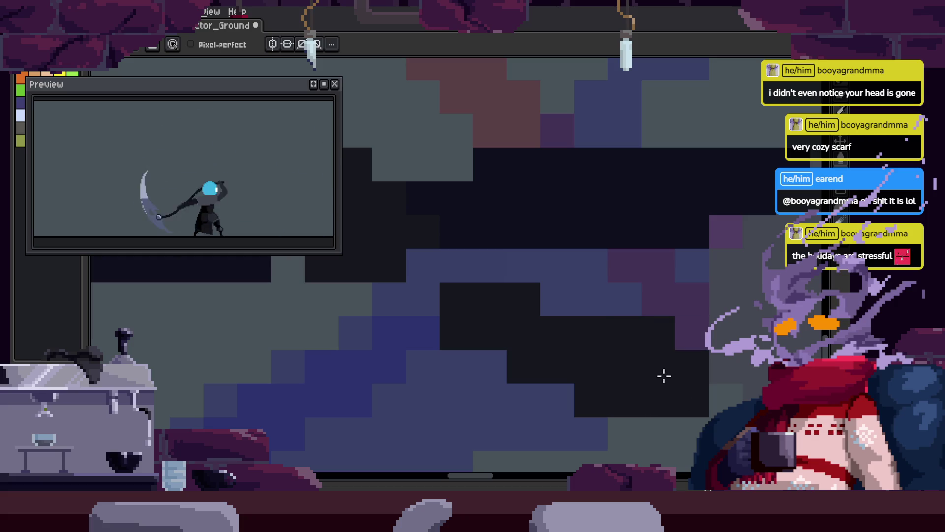
{"action": "scroll", "coordinate": [671, 352], "scroll_direction": "down", "scroll_amount": 3}
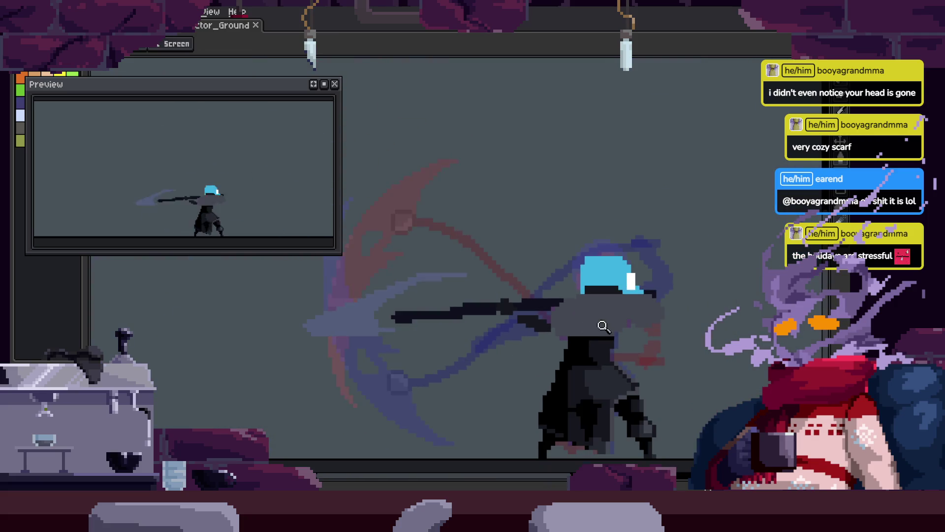
{"action": "left_click", "coordinate": [657, 310]}
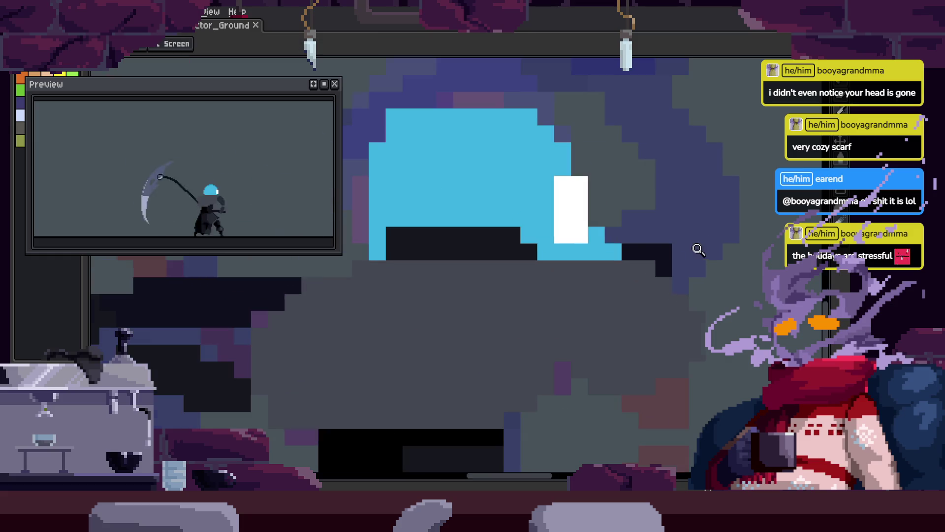
Select the grey cloak region under the helmet with the Magic Wand.
{"action": "key", "text": "w"}
{"action": "left_click", "coordinate": [662, 324]}
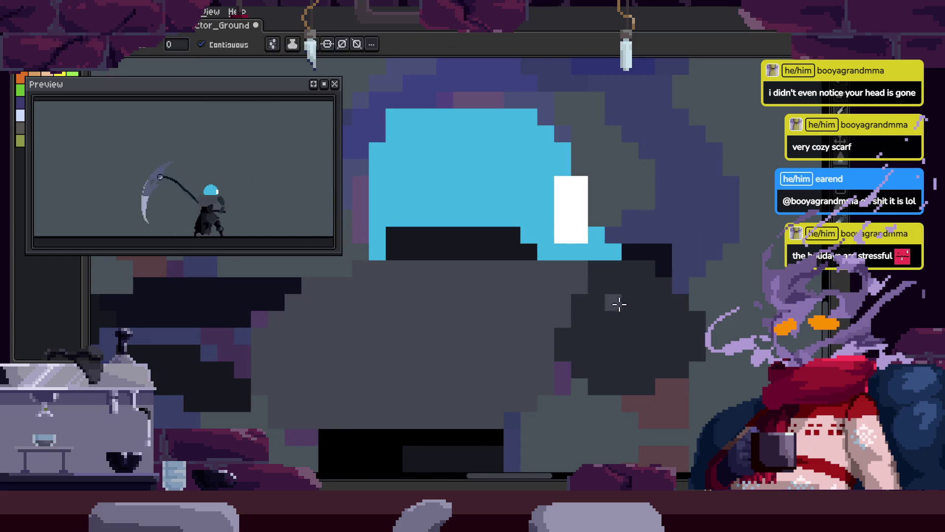
{"action": "key", "text": "z"}
{"action": "scroll", "coordinate": [533, 321], "scroll_direction": "down", "scroll_amount": 3}
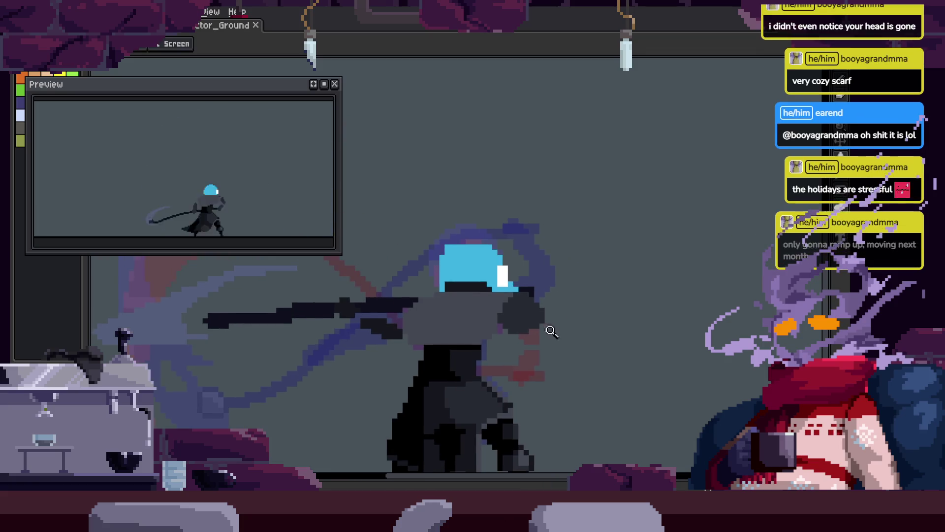
{"action": "scroll", "coordinate": [545, 311], "scroll_direction": "up", "scroll_amount": 2}
{"action": "scroll", "coordinate": [511, 308], "scroll_direction": "up", "scroll_amount": 2}
Pick a colour from the sprite, save the animation file, and show the timeline.
{"action": "key", "text": "i"}
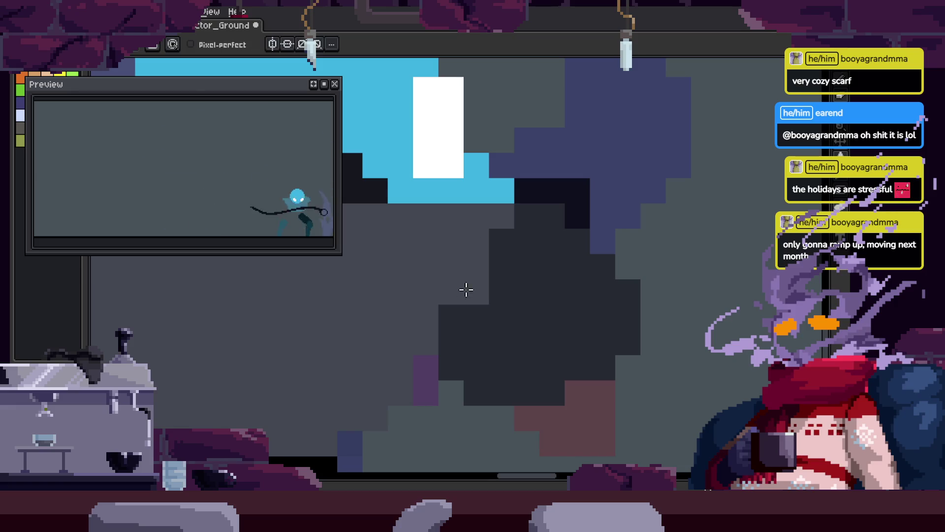
{"action": "scroll", "coordinate": [545, 291], "scroll_direction": "down", "scroll_amount": 2}
{"action": "scroll", "coordinate": [544, 307], "scroll_direction": "up", "scroll_amount": 3}
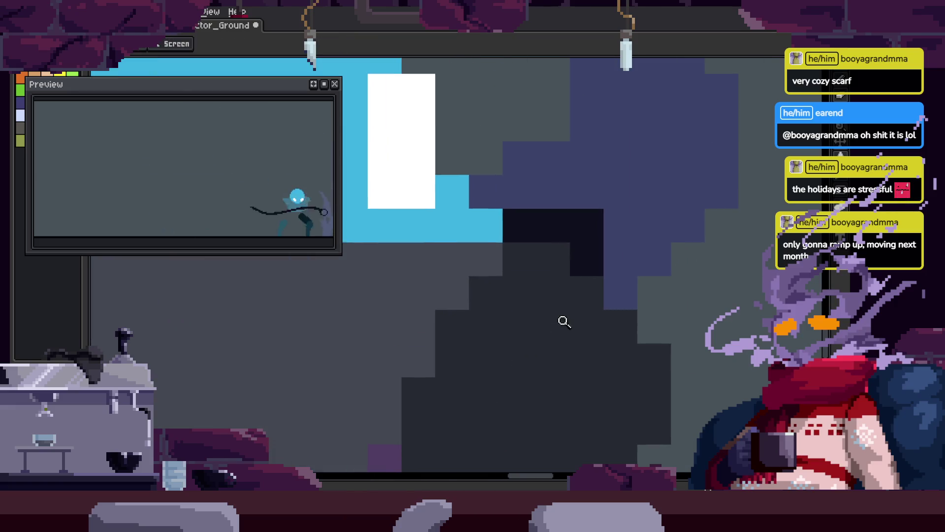
{"action": "scroll", "coordinate": [557, 312], "scroll_direction": "down", "scroll_amount": 2}
{"action": "key", "text": "ctrl+s"}
{"action": "scroll", "coordinate": [567, 340], "scroll_direction": "up", "scroll_amount": 2}
{"action": "scroll", "coordinate": [560, 323], "scroll_direction": "down", "scroll_amount": 2}
{"action": "key", "text": "Tab"}
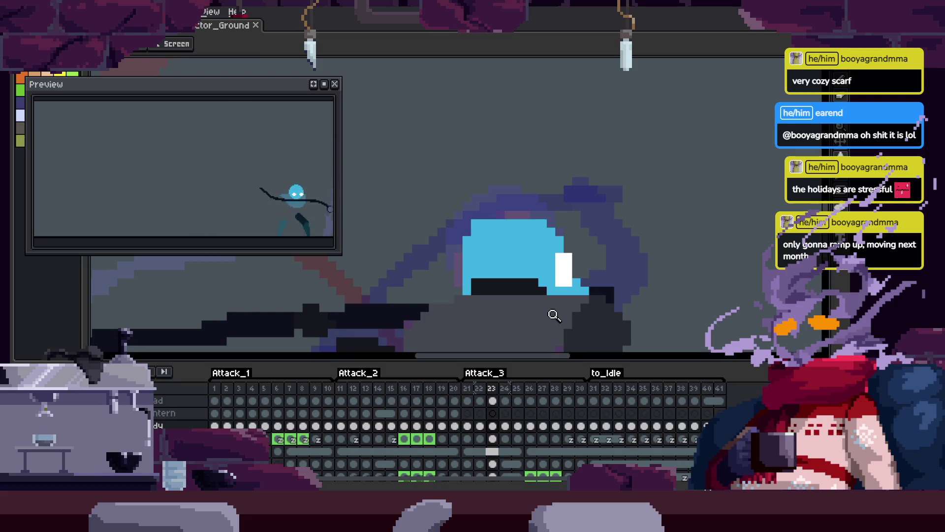
Loop the attack animation, toggling the timeline to check frames across the swing.
{"action": "key", "text": "Right"}
{"action": "key", "text": "Tab"}
{"action": "key", "text": "Return"}
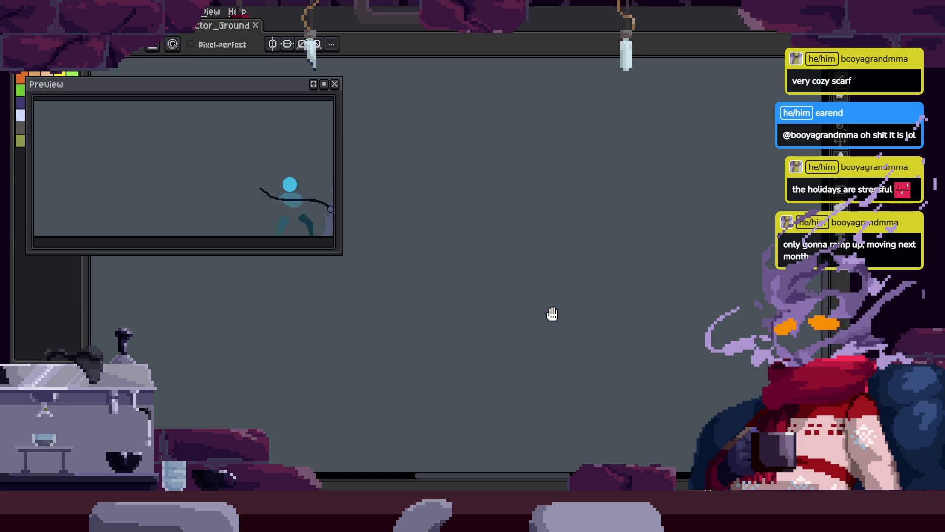
{"action": "key", "text": "Tab"}
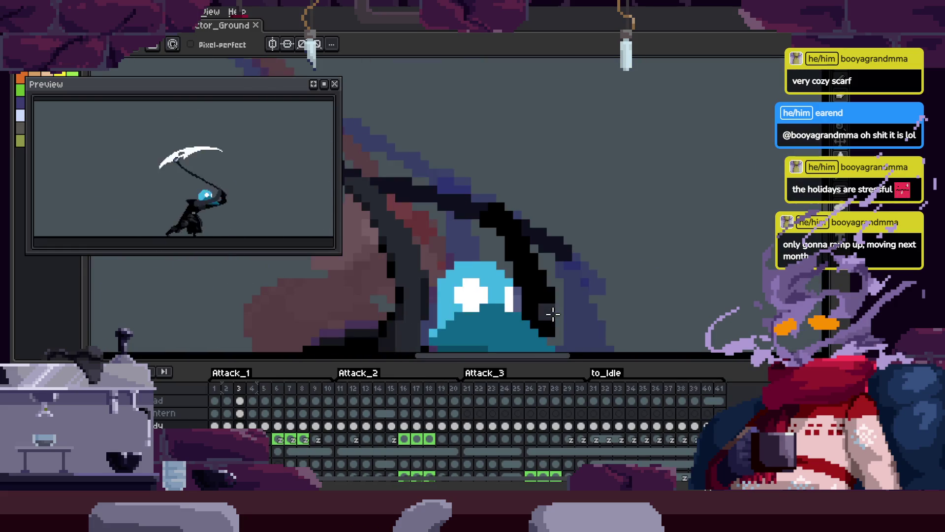
{"action": "key", "text": "Tab"}
{"action": "key", "text": "z"}
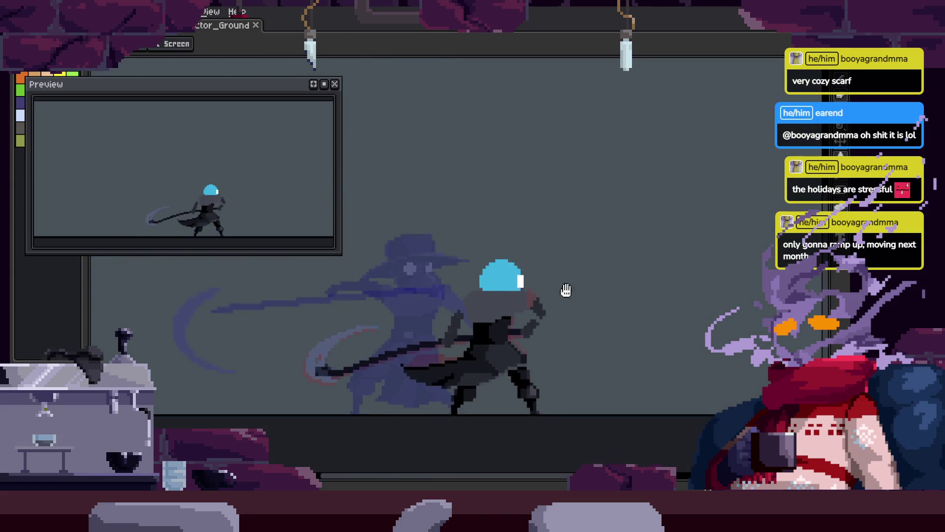
{"action": "key", "text": "Tab"}
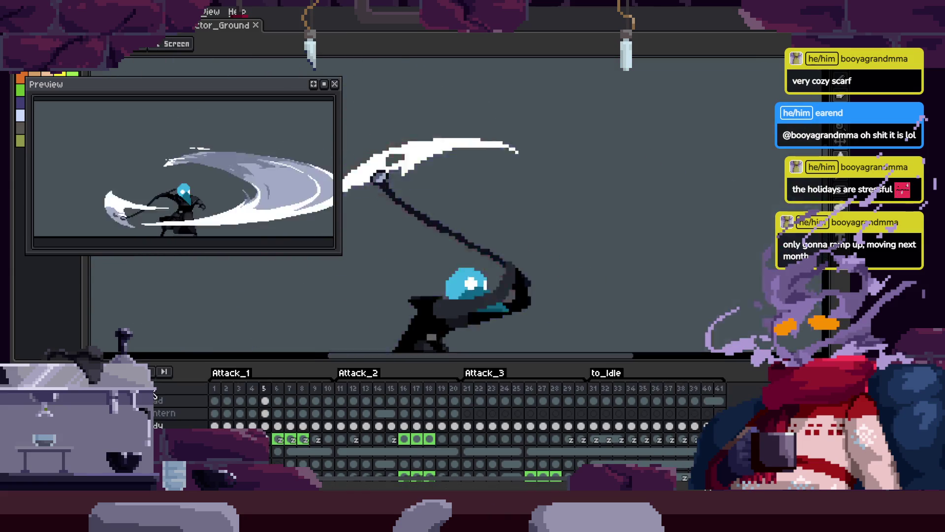
{"action": "key", "text": "Tab"}
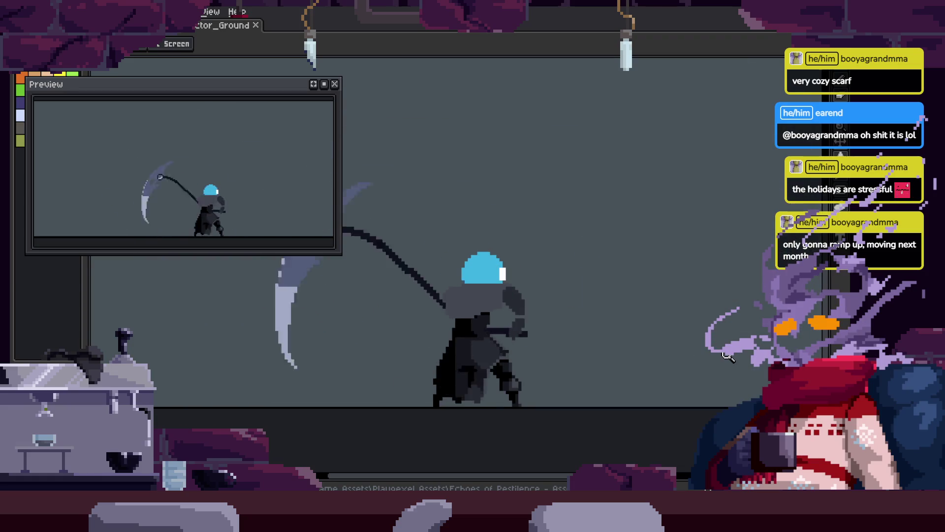
{"action": "scroll", "coordinate": [682, 215], "scroll_direction": "down", "scroll_amount": 3}
{"action": "key", "text": "Tab"}
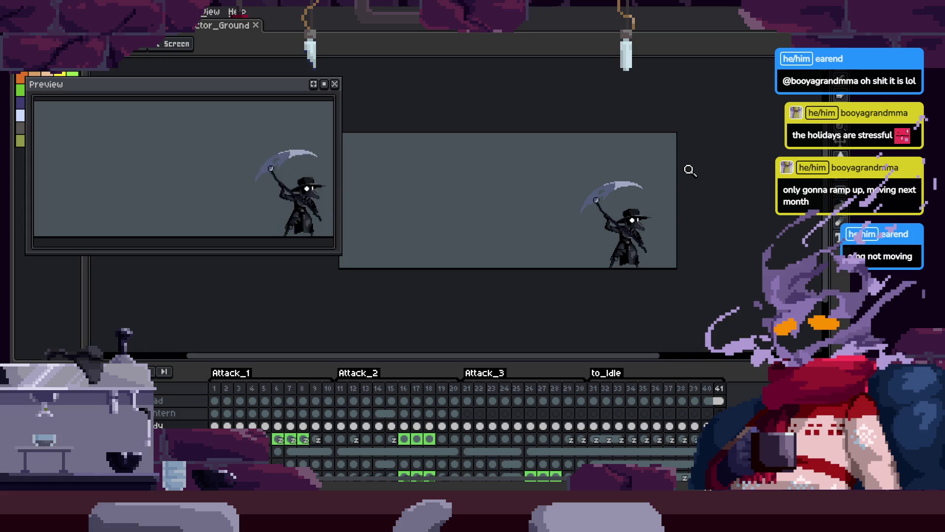
{"action": "left_click", "coordinate": [690, 170]}
{"action": "key", "text": "Tab"}
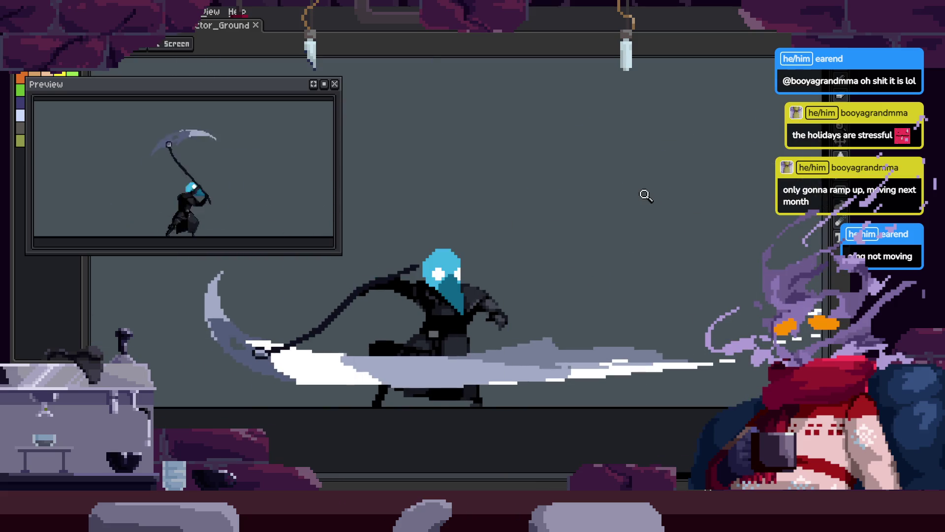
{"action": "key", "text": "Tab"}
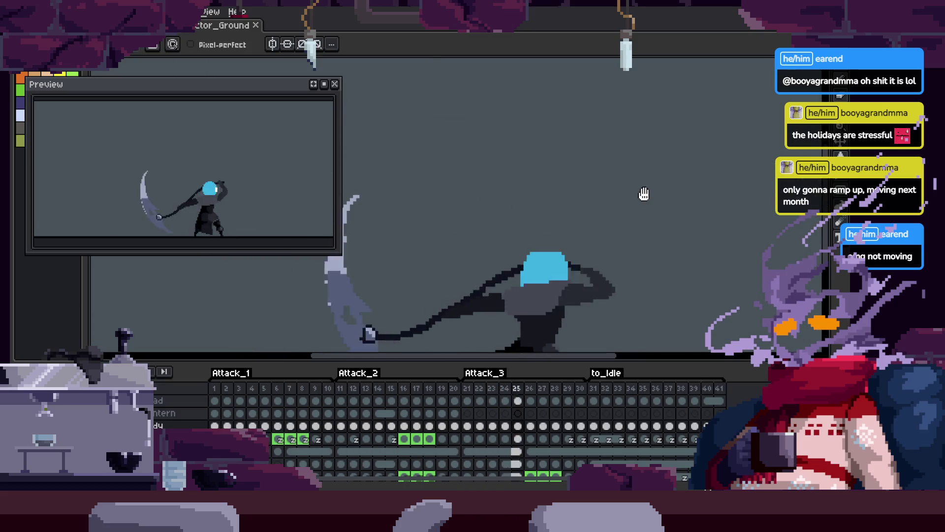
{"action": "key", "text": "Tab"}
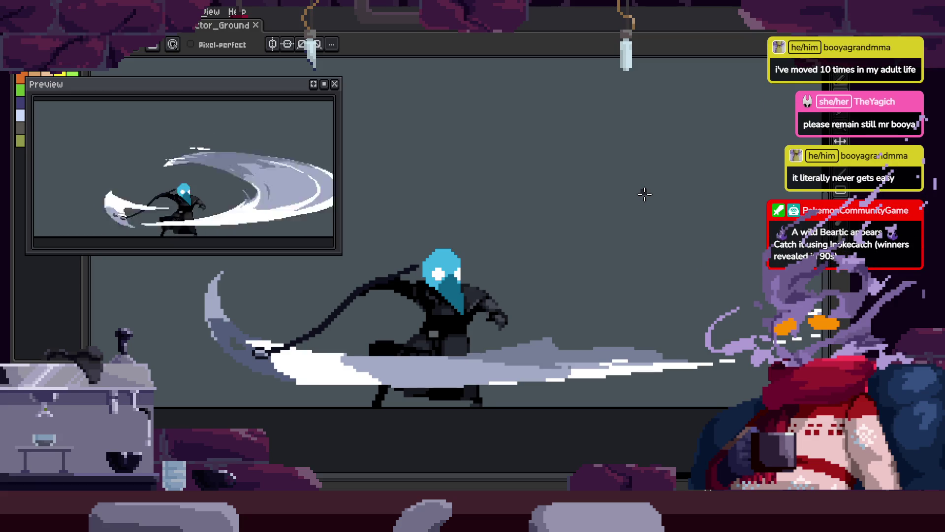
{"action": "key", "text": "Return"}
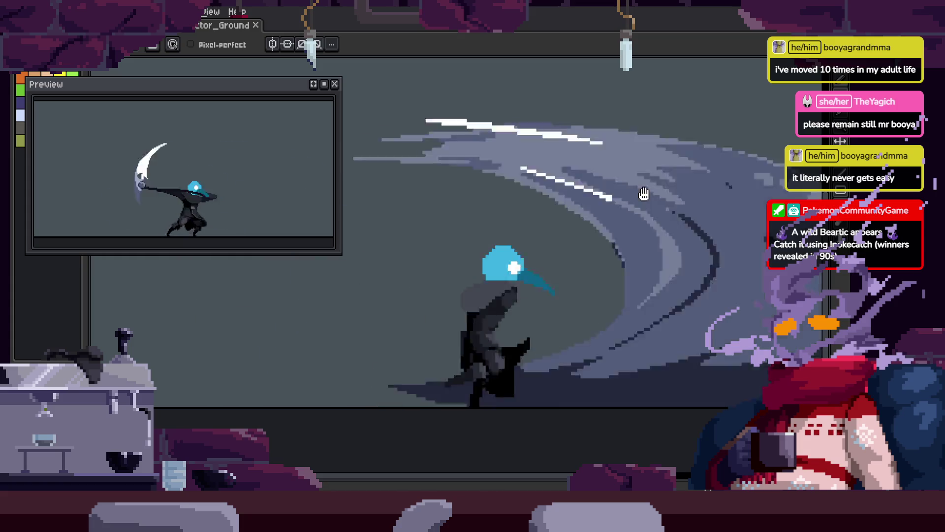
{"action": "key", "text": "Tab"}
{"action": "key", "text": "Return"}
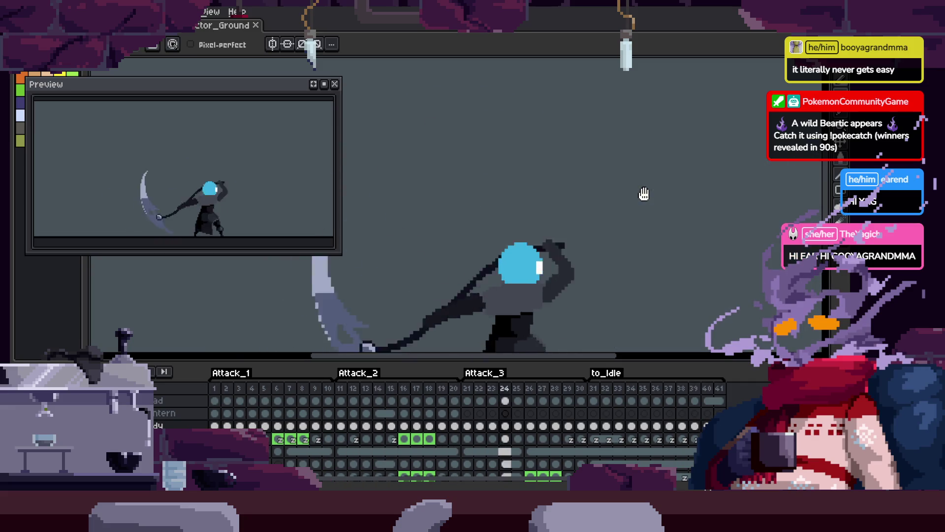
Restart the reaper attack playback from frame 1 and watch it with the timeline hidden.
{"action": "key", "text": "Return"}
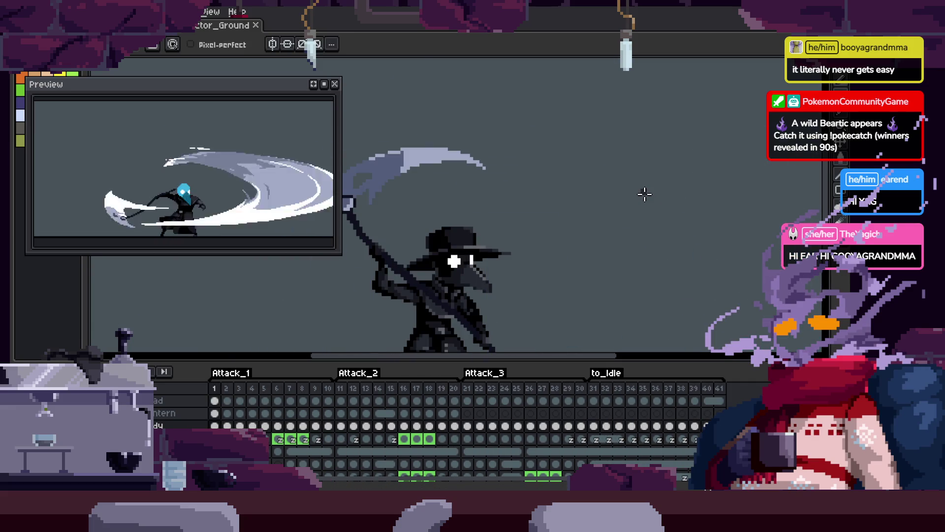
{"action": "key", "text": "Return"}
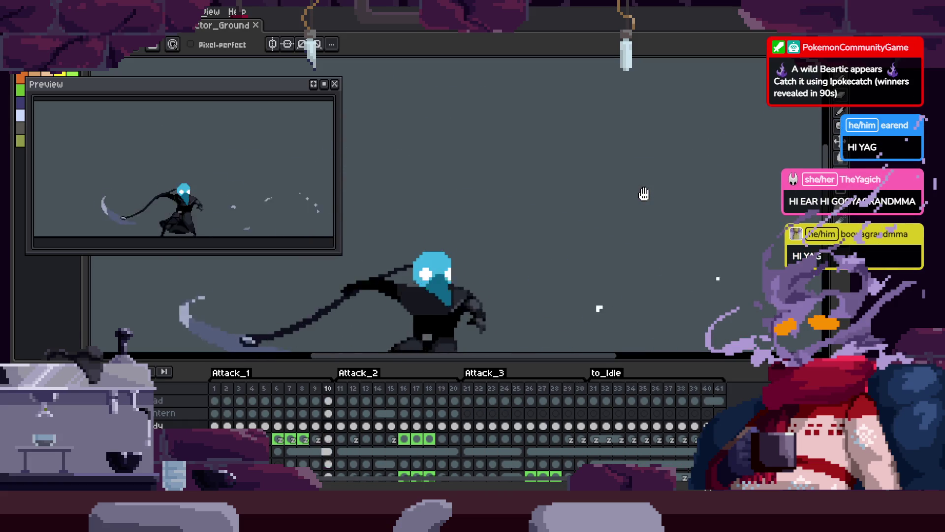
{"action": "key", "text": "Tab"}
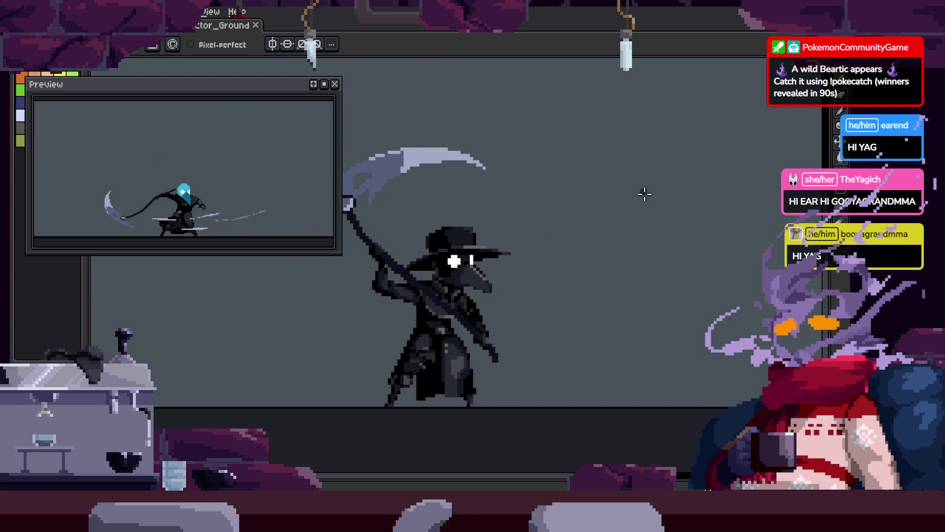
{"action": "scroll", "coordinate": [648, 292], "scroll_direction": "down", "scroll_amount": 4}
{"action": "scroll", "coordinate": [690, 268], "scroll_direction": "up", "scroll_amount": 5}
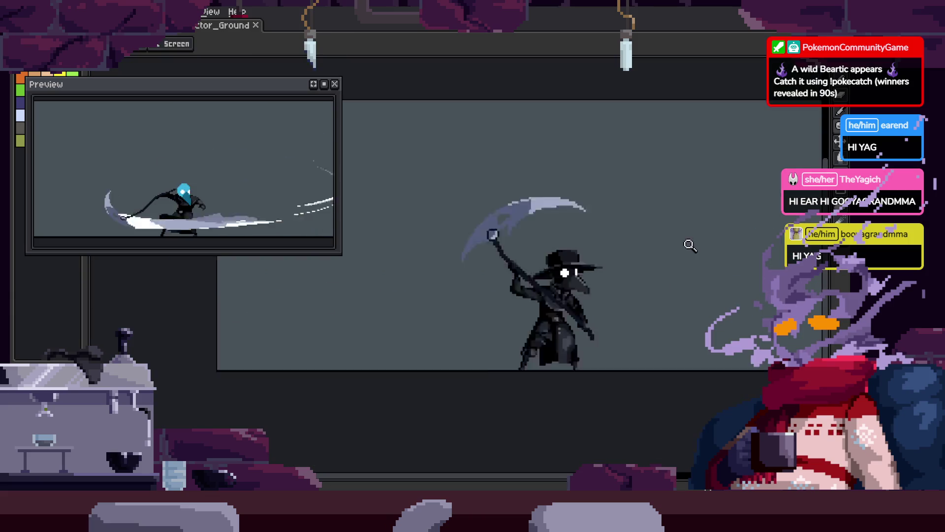
{"action": "key", "text": "Tab"}
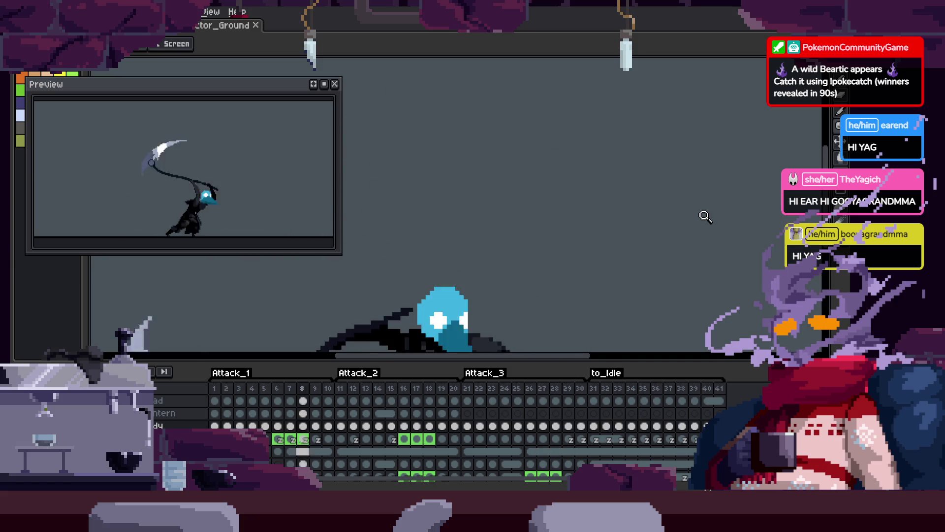
Review the looping animation full-canvas once more, then save the 41-frame file with Ctrl+S.
{"action": "key", "text": "Tab"}
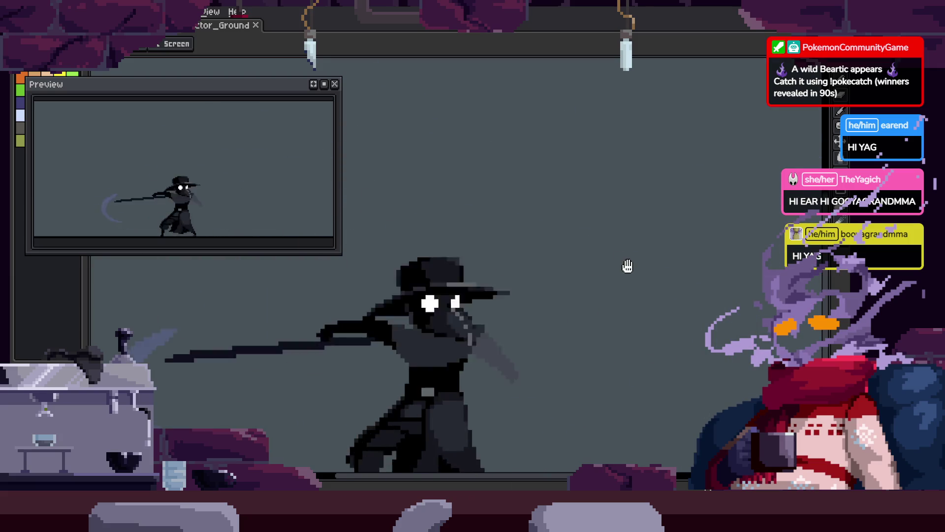
{"action": "scroll", "coordinate": [599, 203], "scroll_direction": "down", "scroll_amount": 5}
{"action": "key", "text": "Tab"}
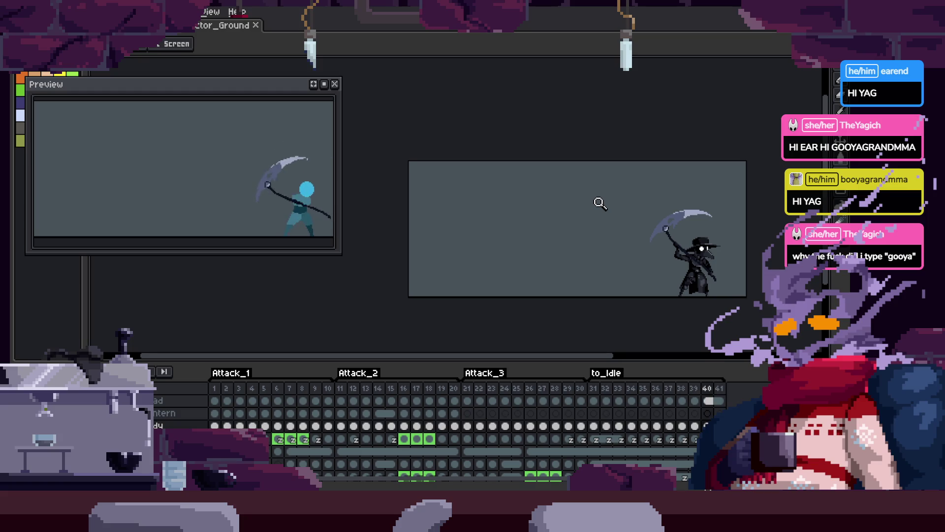
{"action": "key", "text": "ctrl+s"}
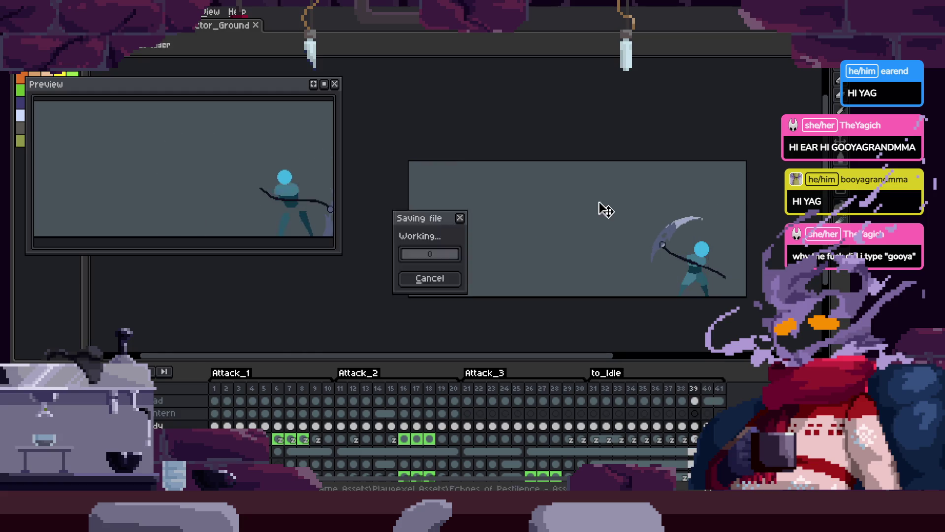